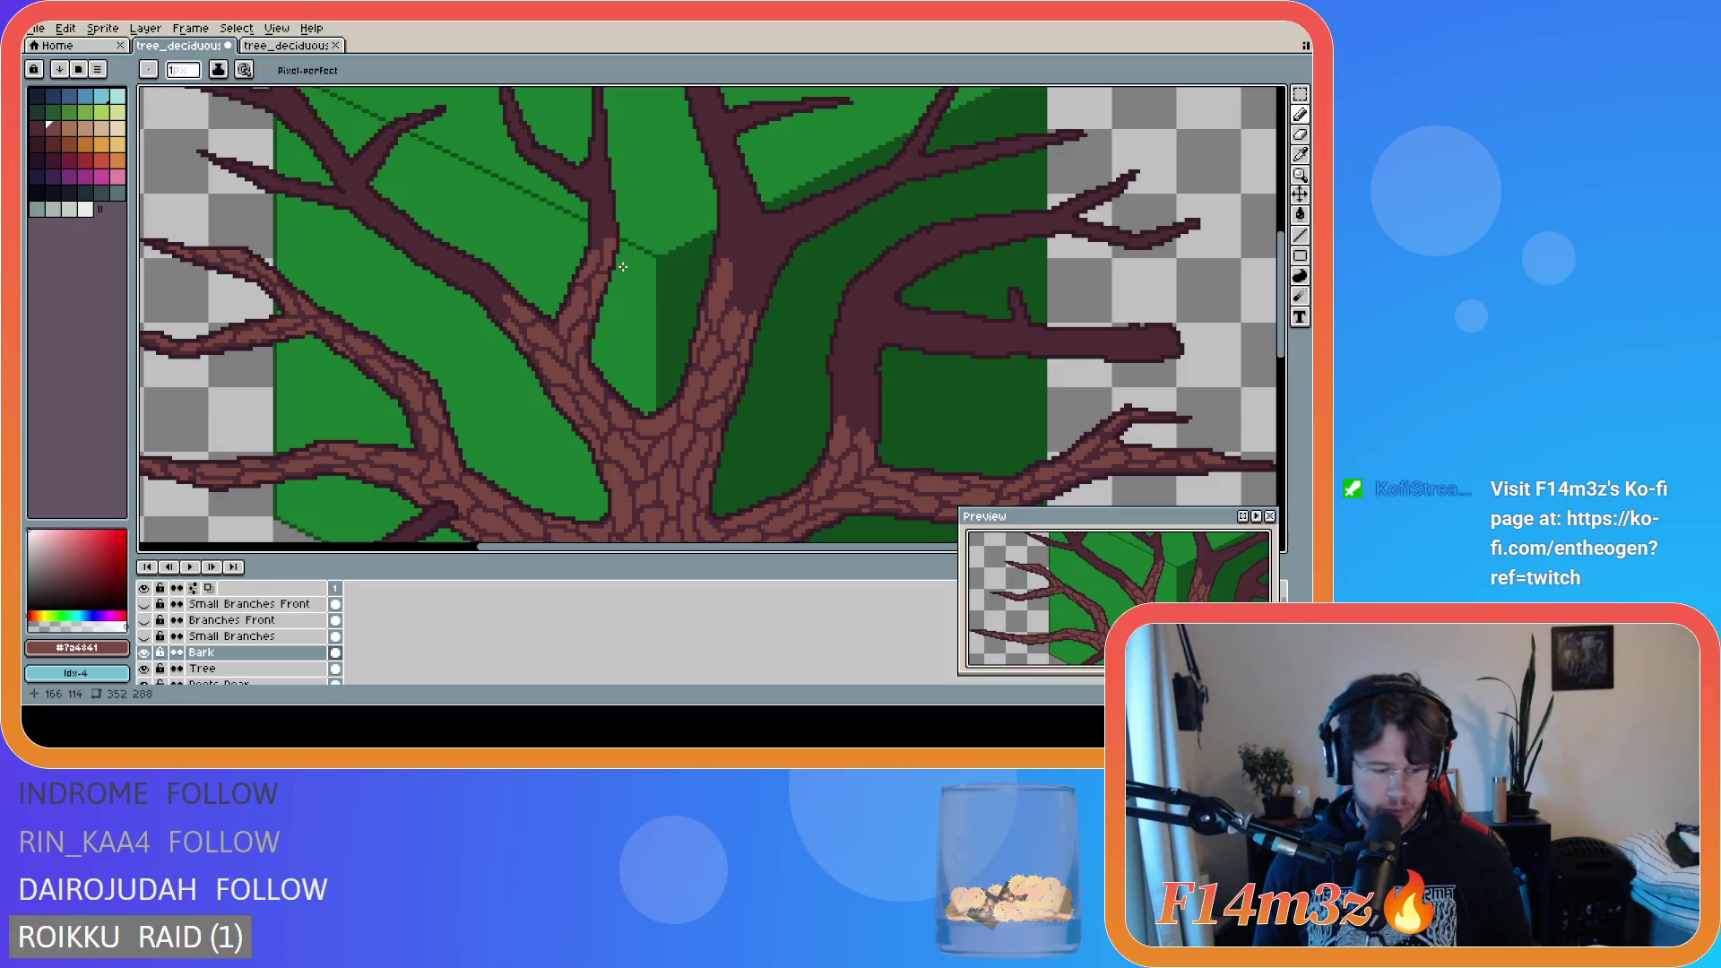
- Paint short bark line segments up the thin branch just left of the cube's top edge
key(b)
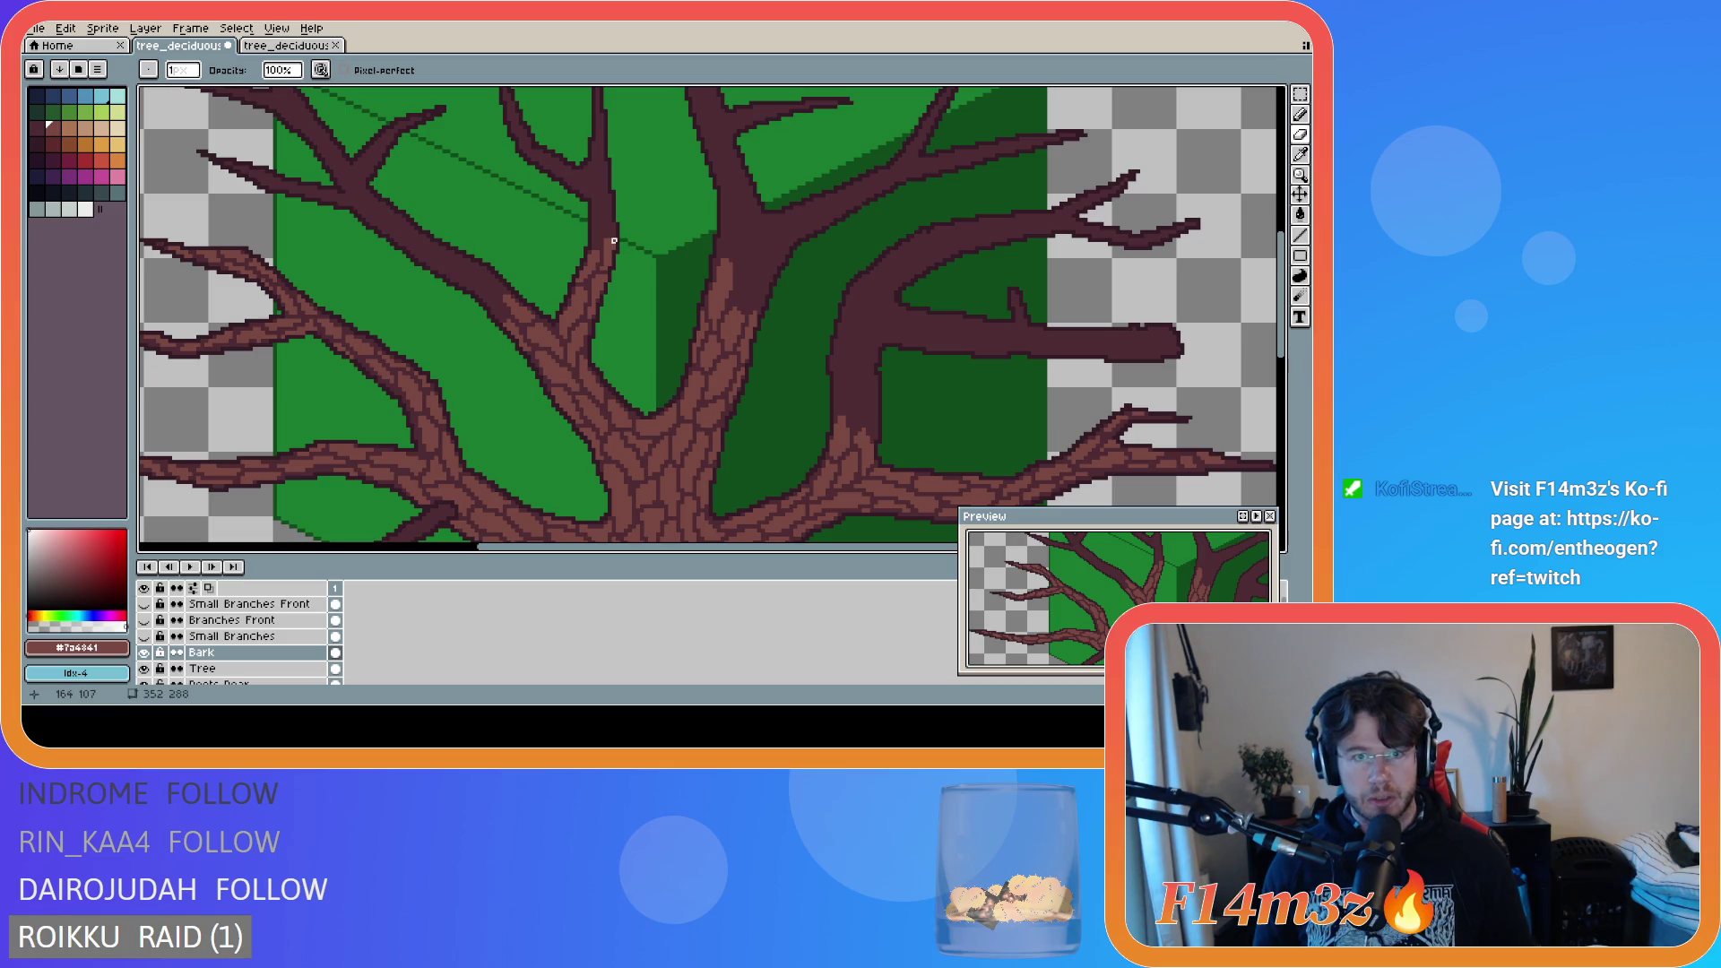
key(e)
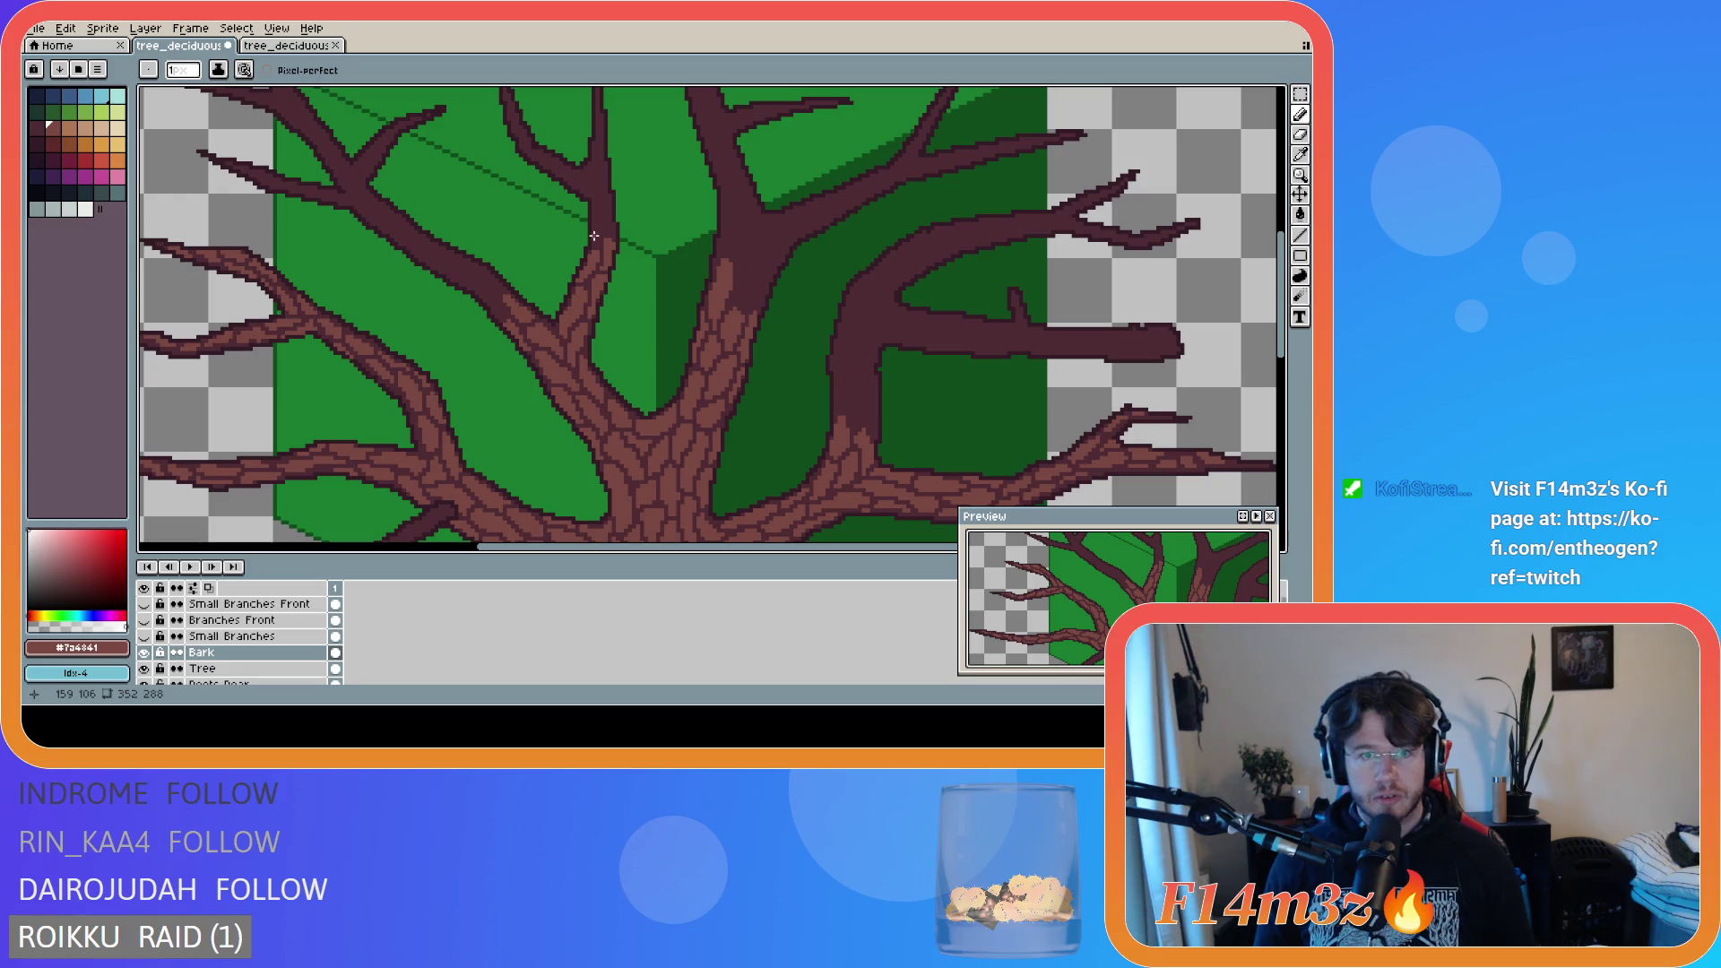
click(595, 240)
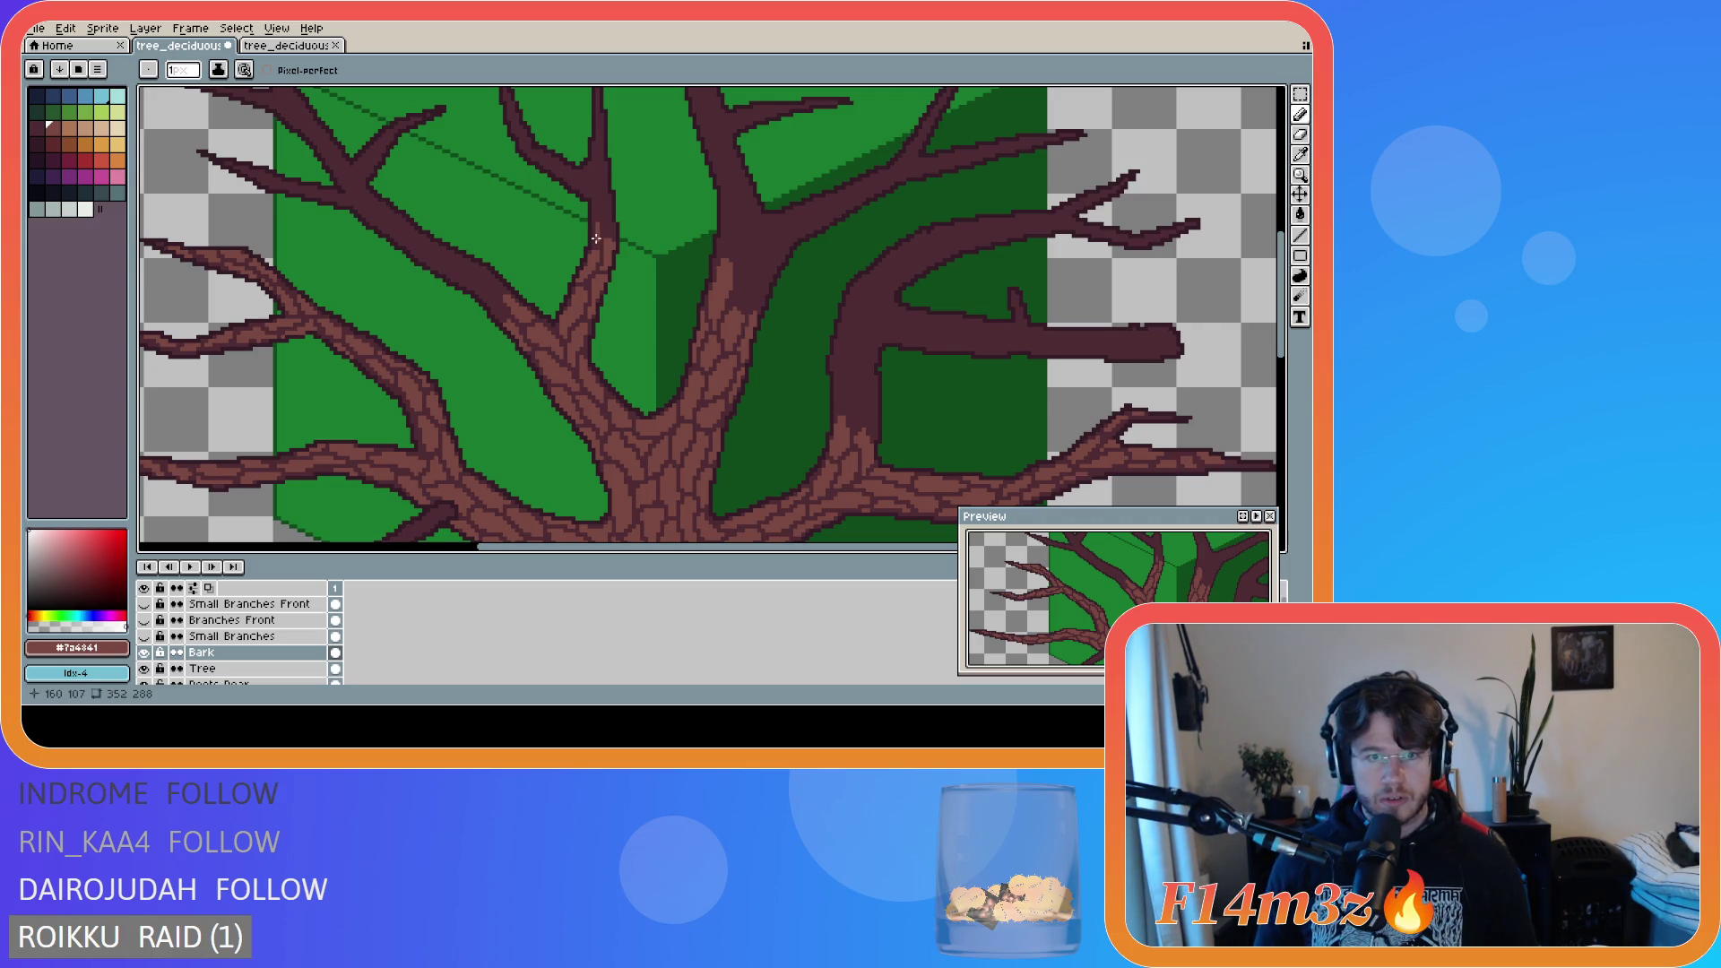
drag(593, 231, 605, 229)
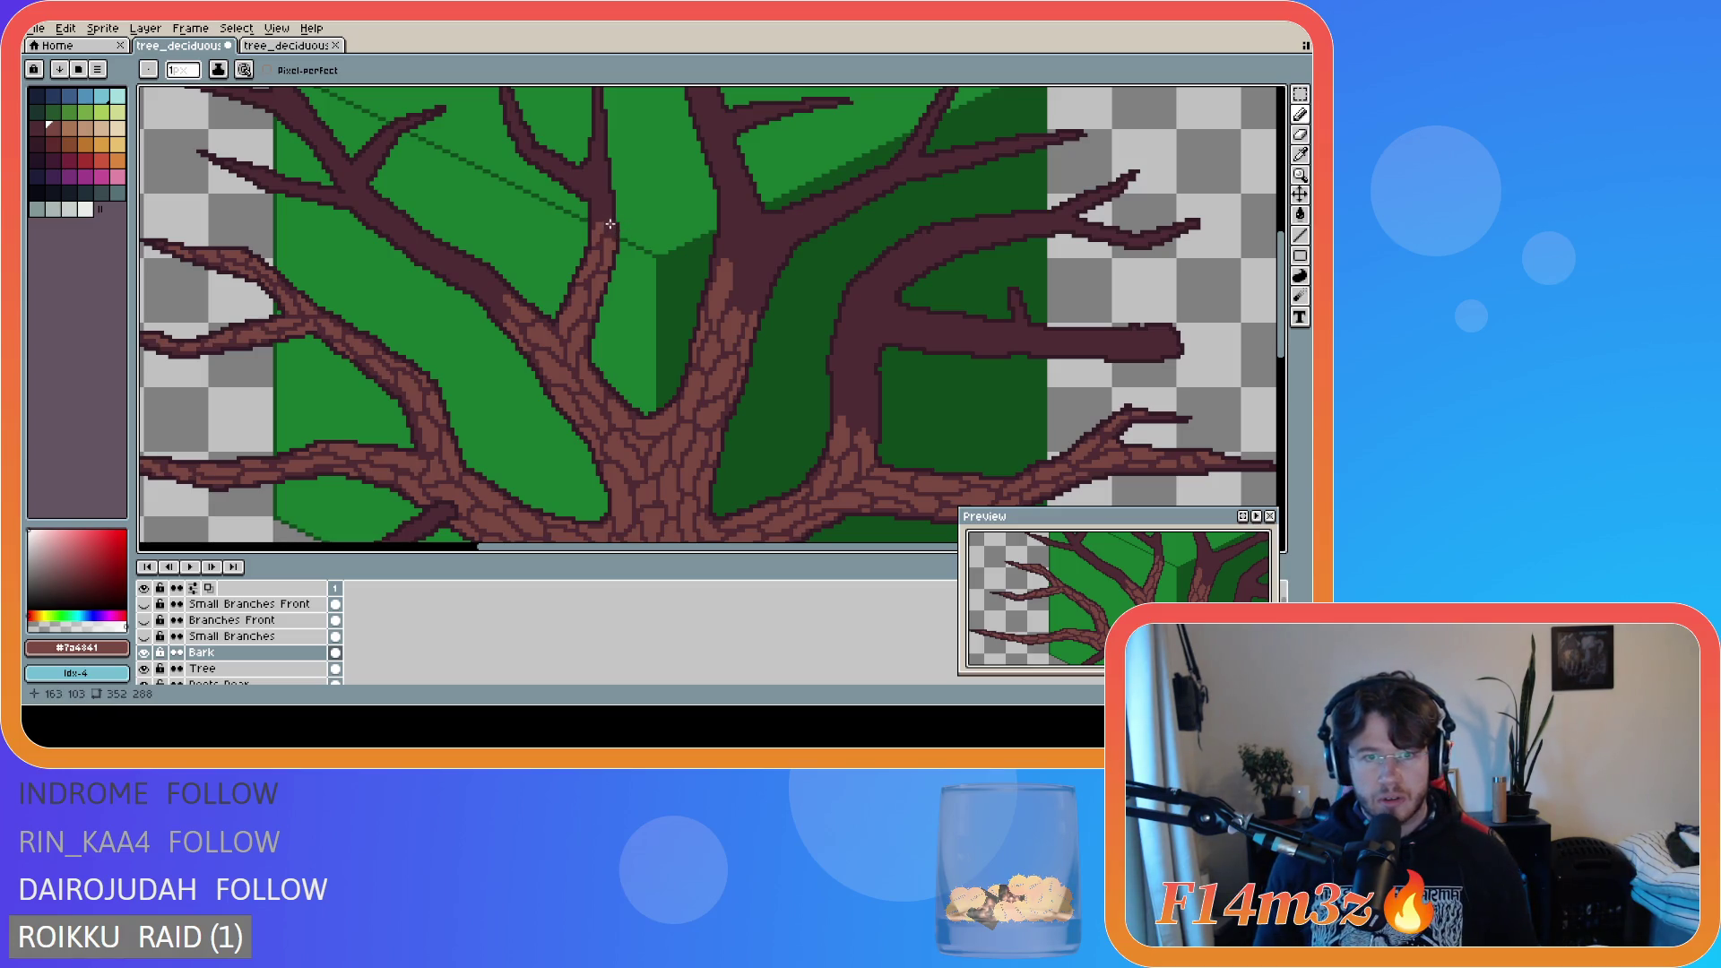
drag(614, 229, 608, 212)
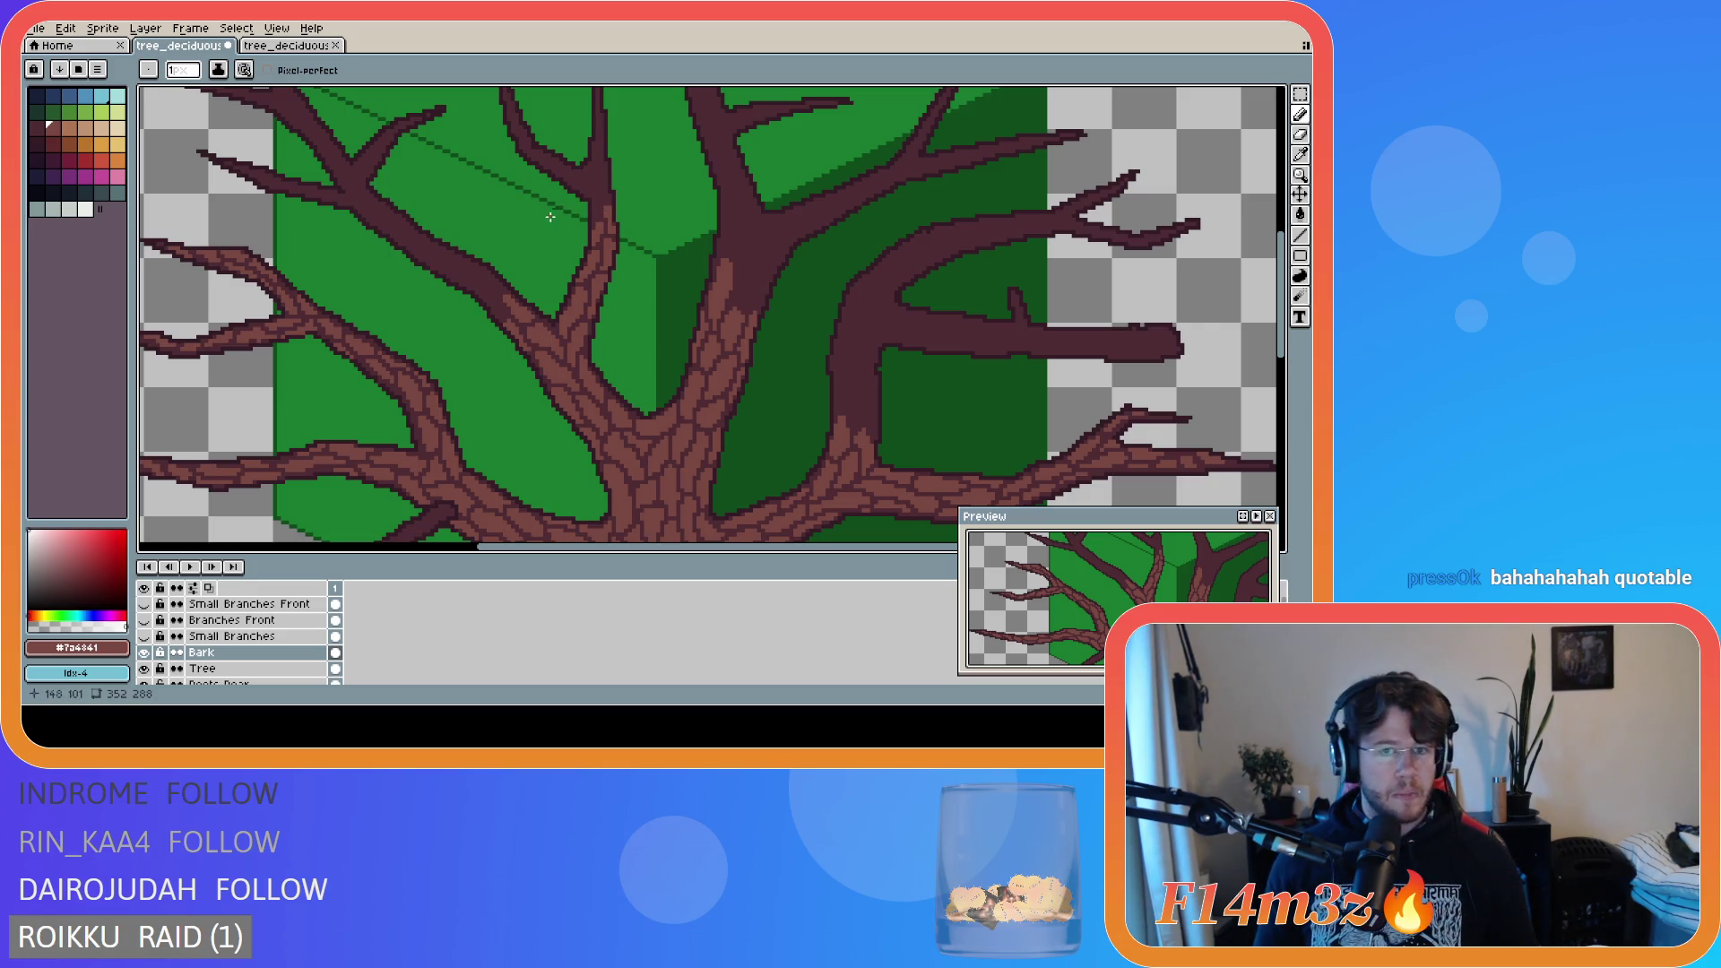
drag(592, 215, 595, 204)
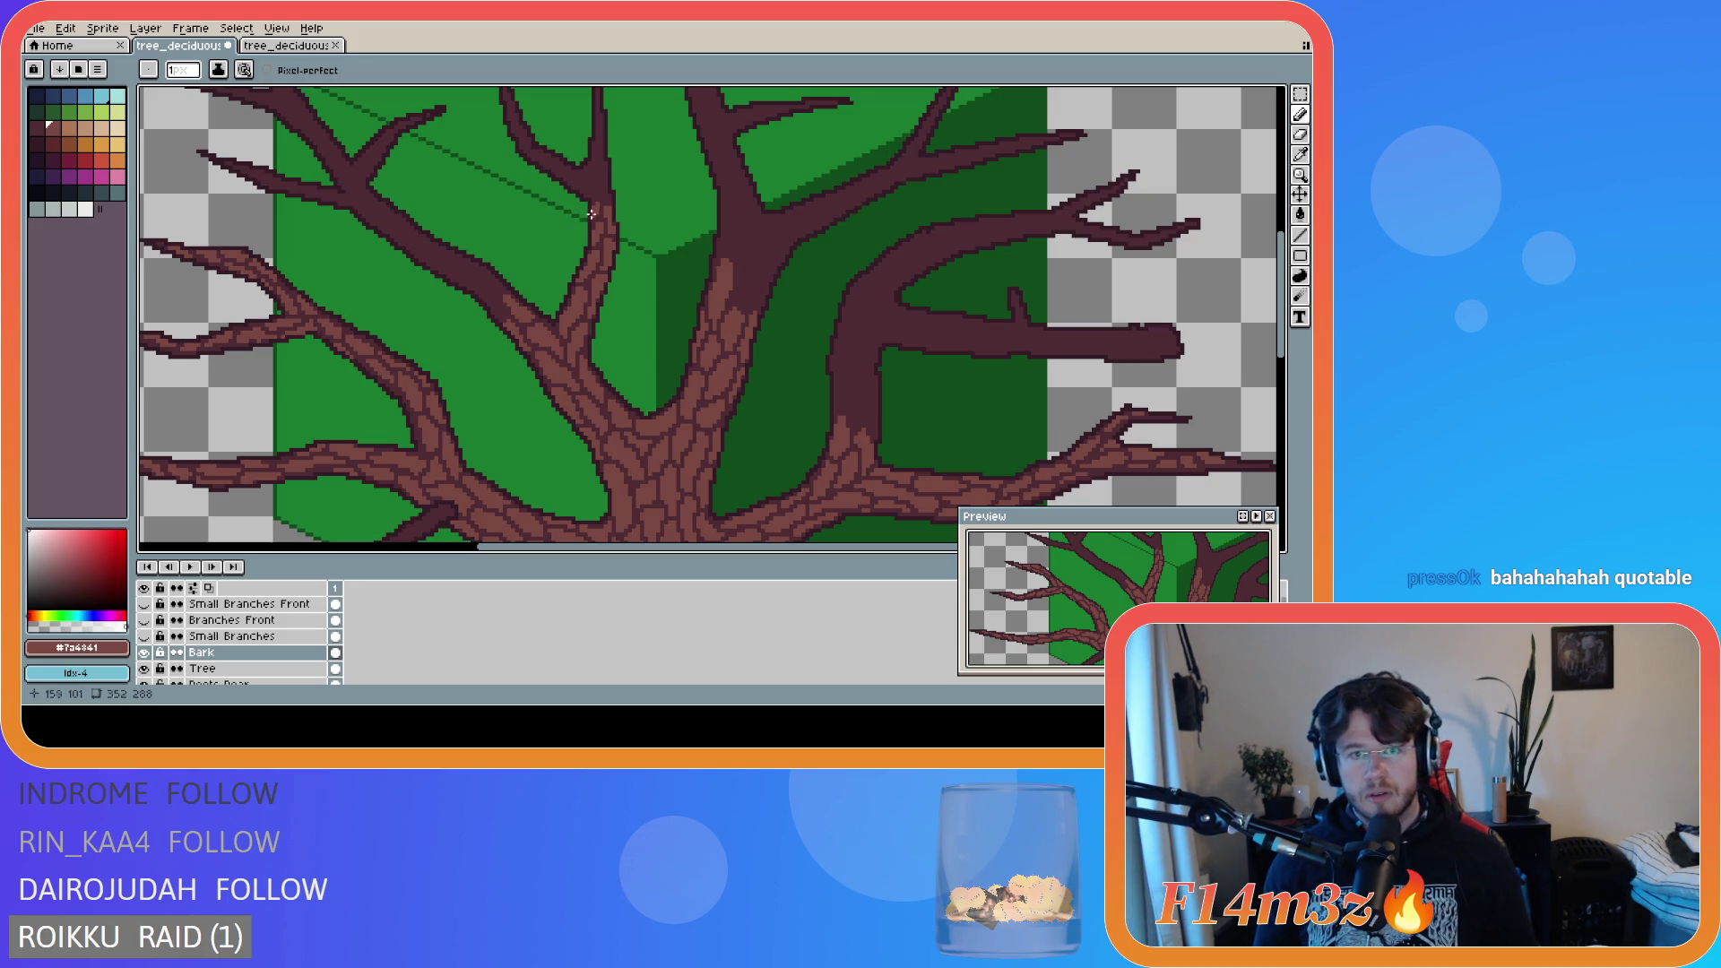
key(v)
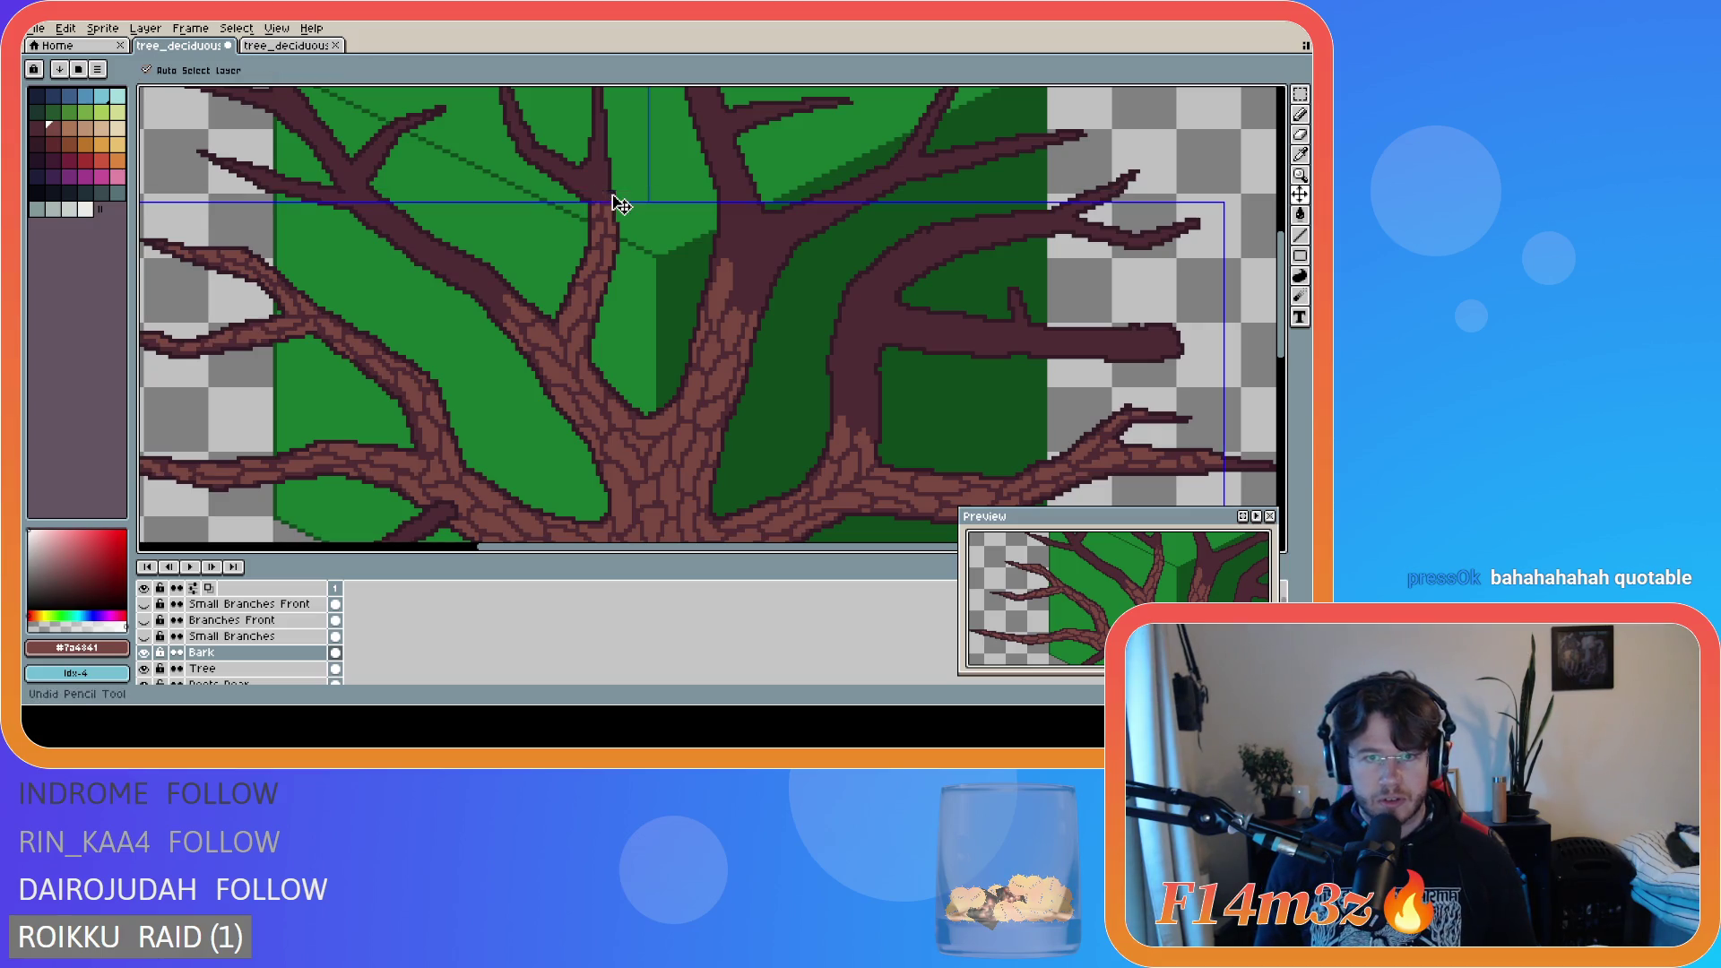
key(b)
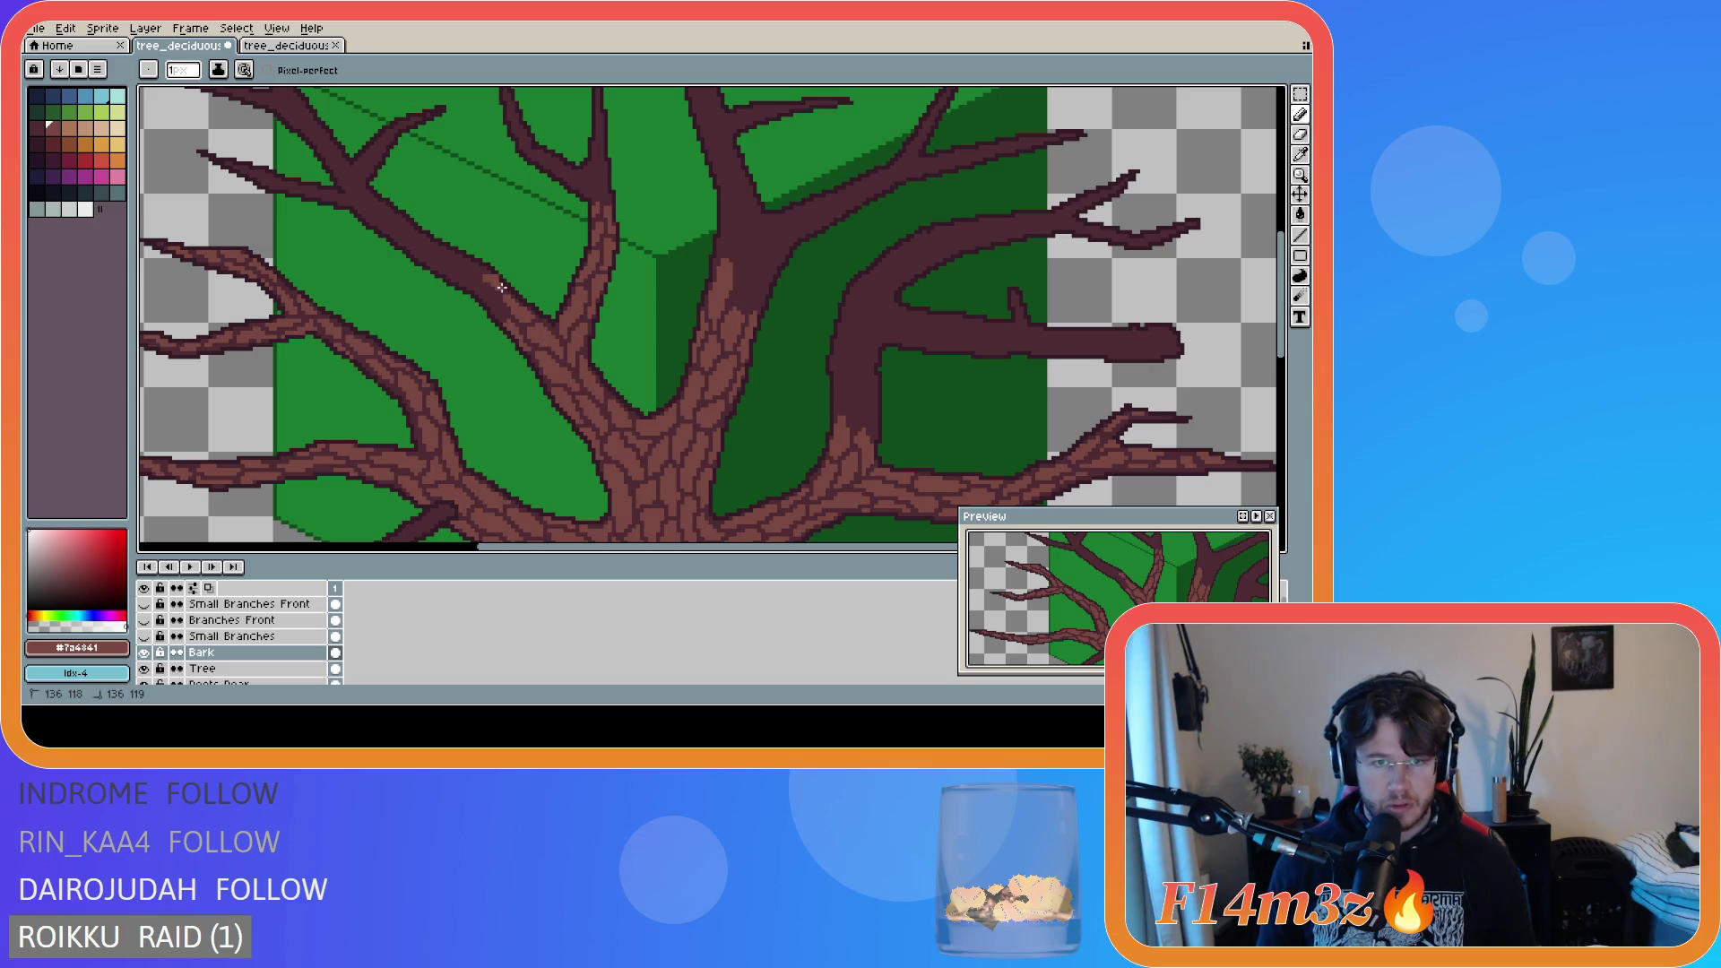
key(e)
key(b)
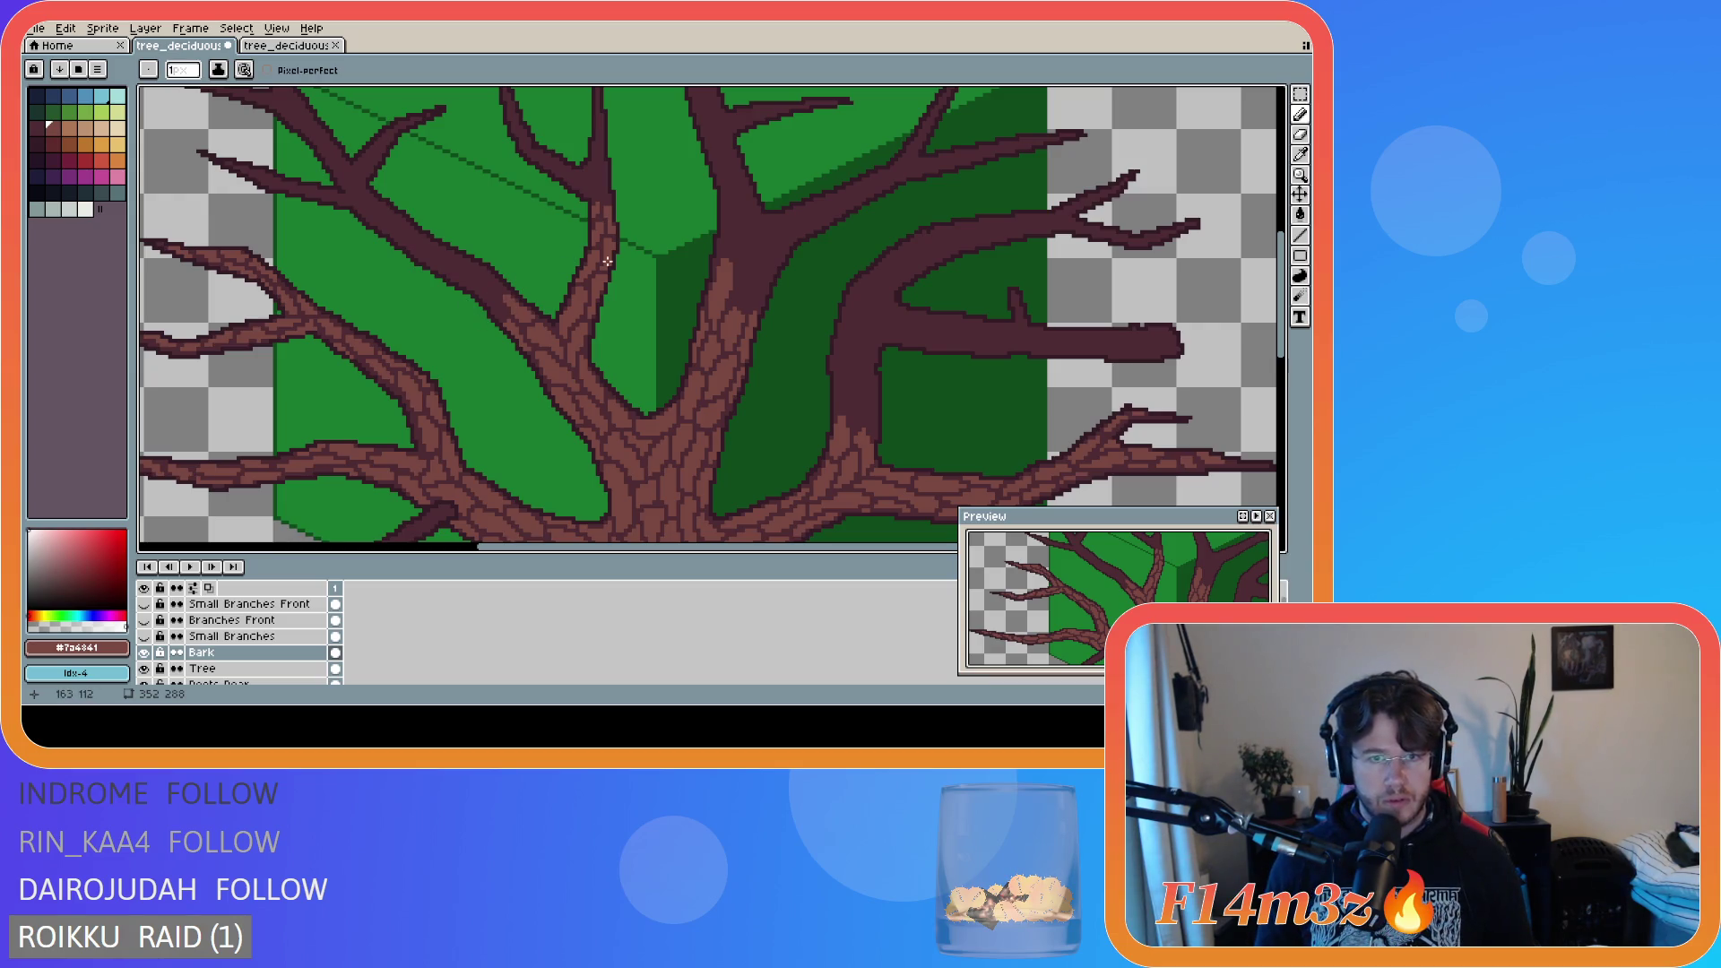
scroll(598, 234, up, 1)
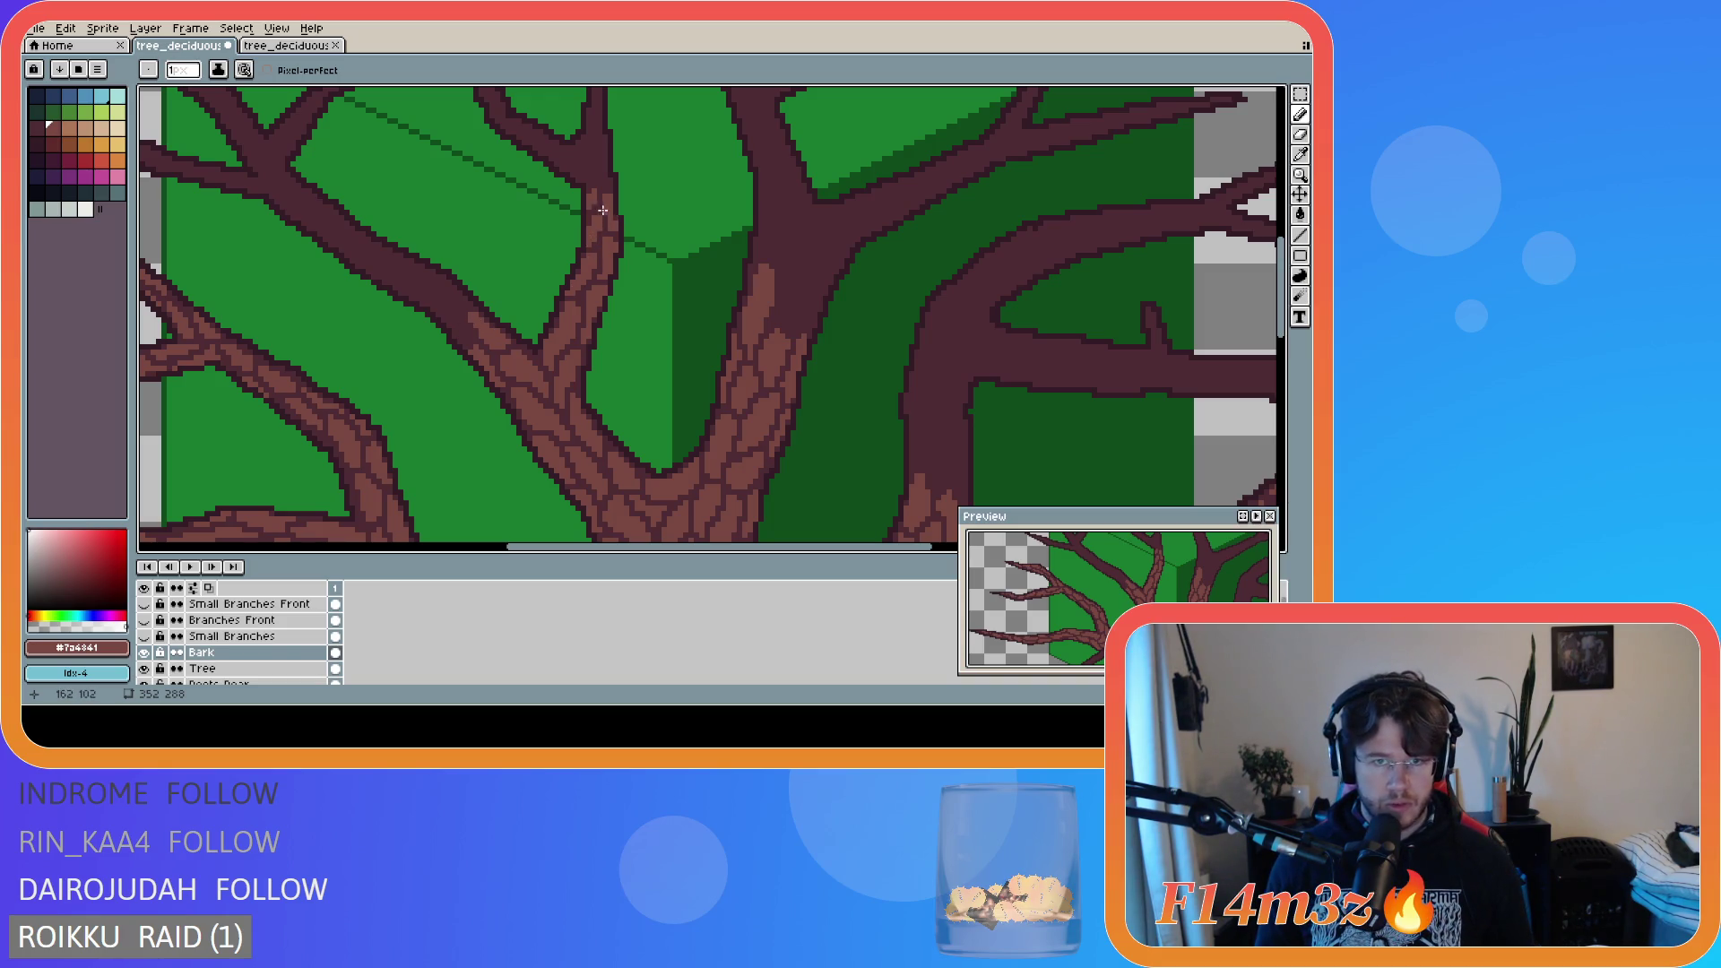
scroll(596, 219, up, 2)
scroll(588, 233, down, 2)
scroll(588, 234, down, 2)
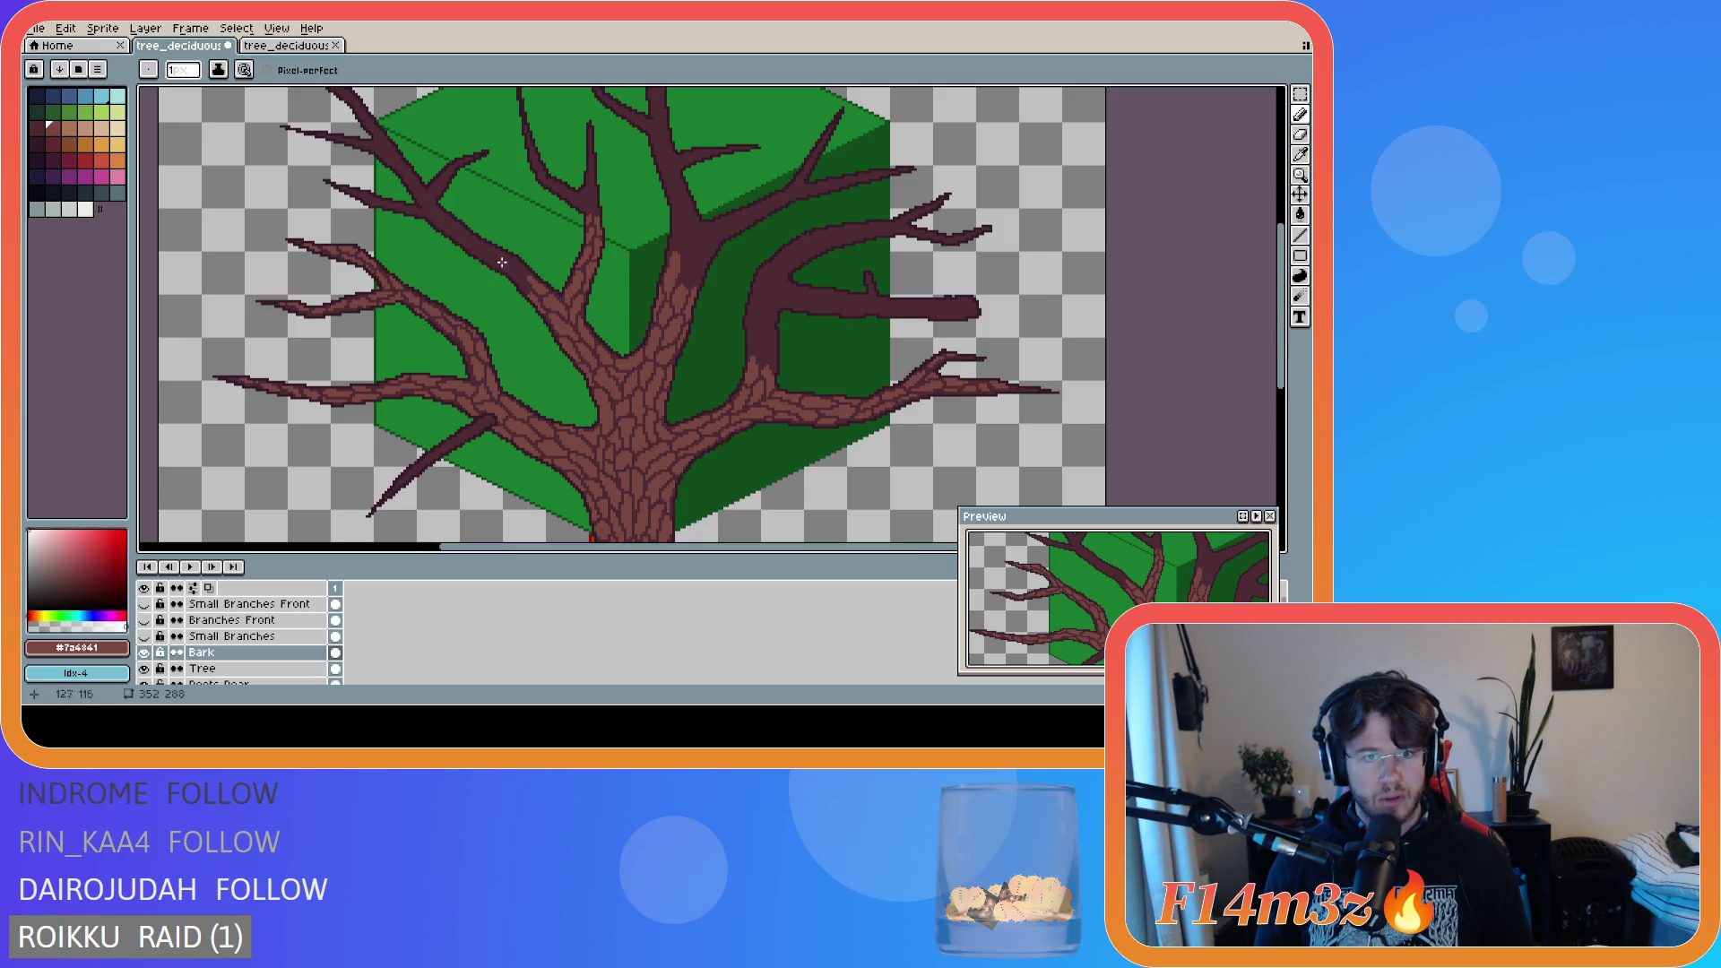
scroll(523, 272, up, 2)
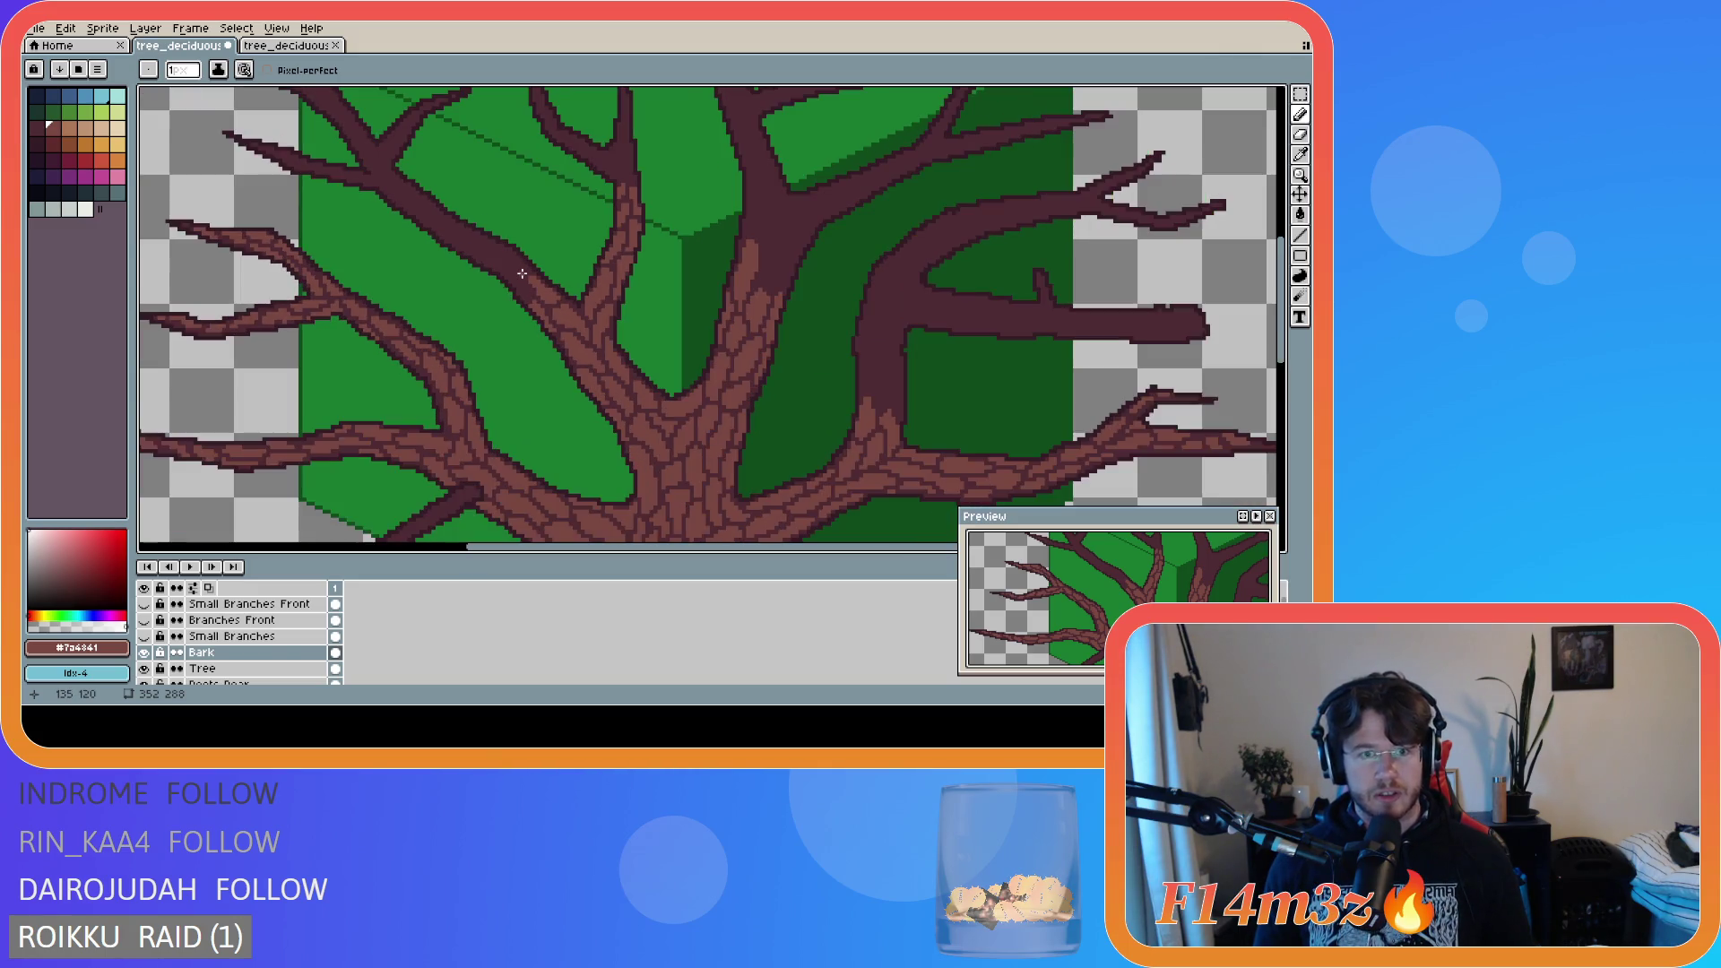
scroll(520, 273, up, 2)
scroll(519, 273, down, 3)
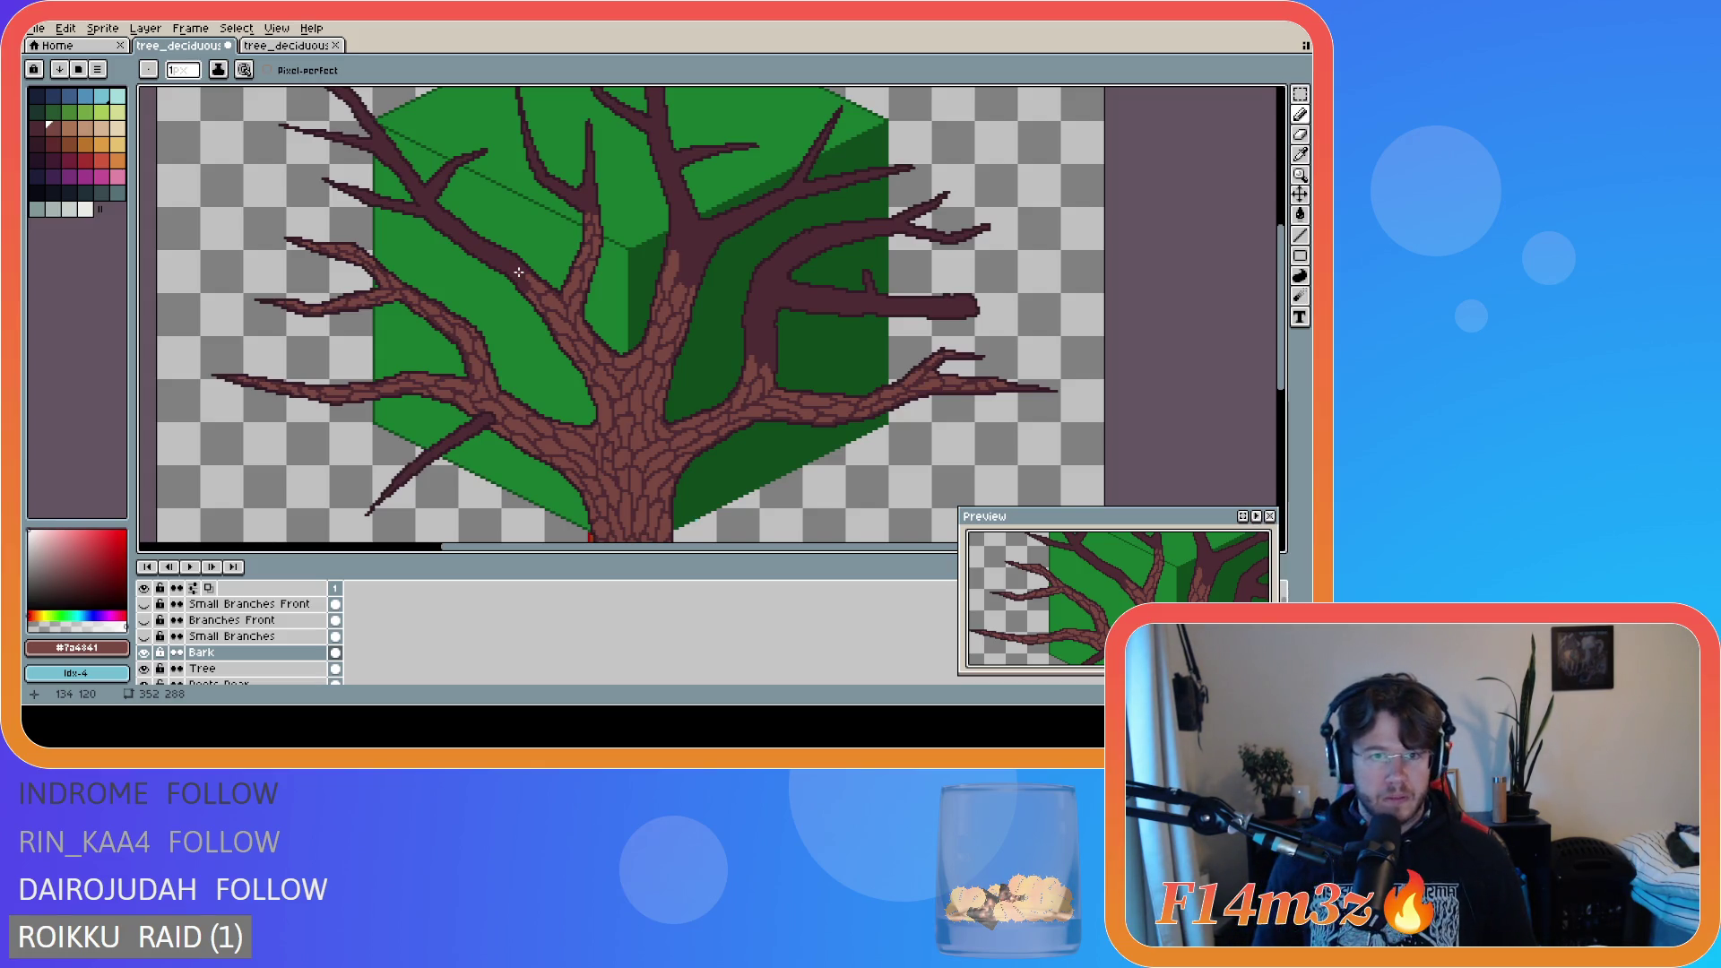
scroll(505, 284, up, 2)
scroll(526, 282, up, 1)
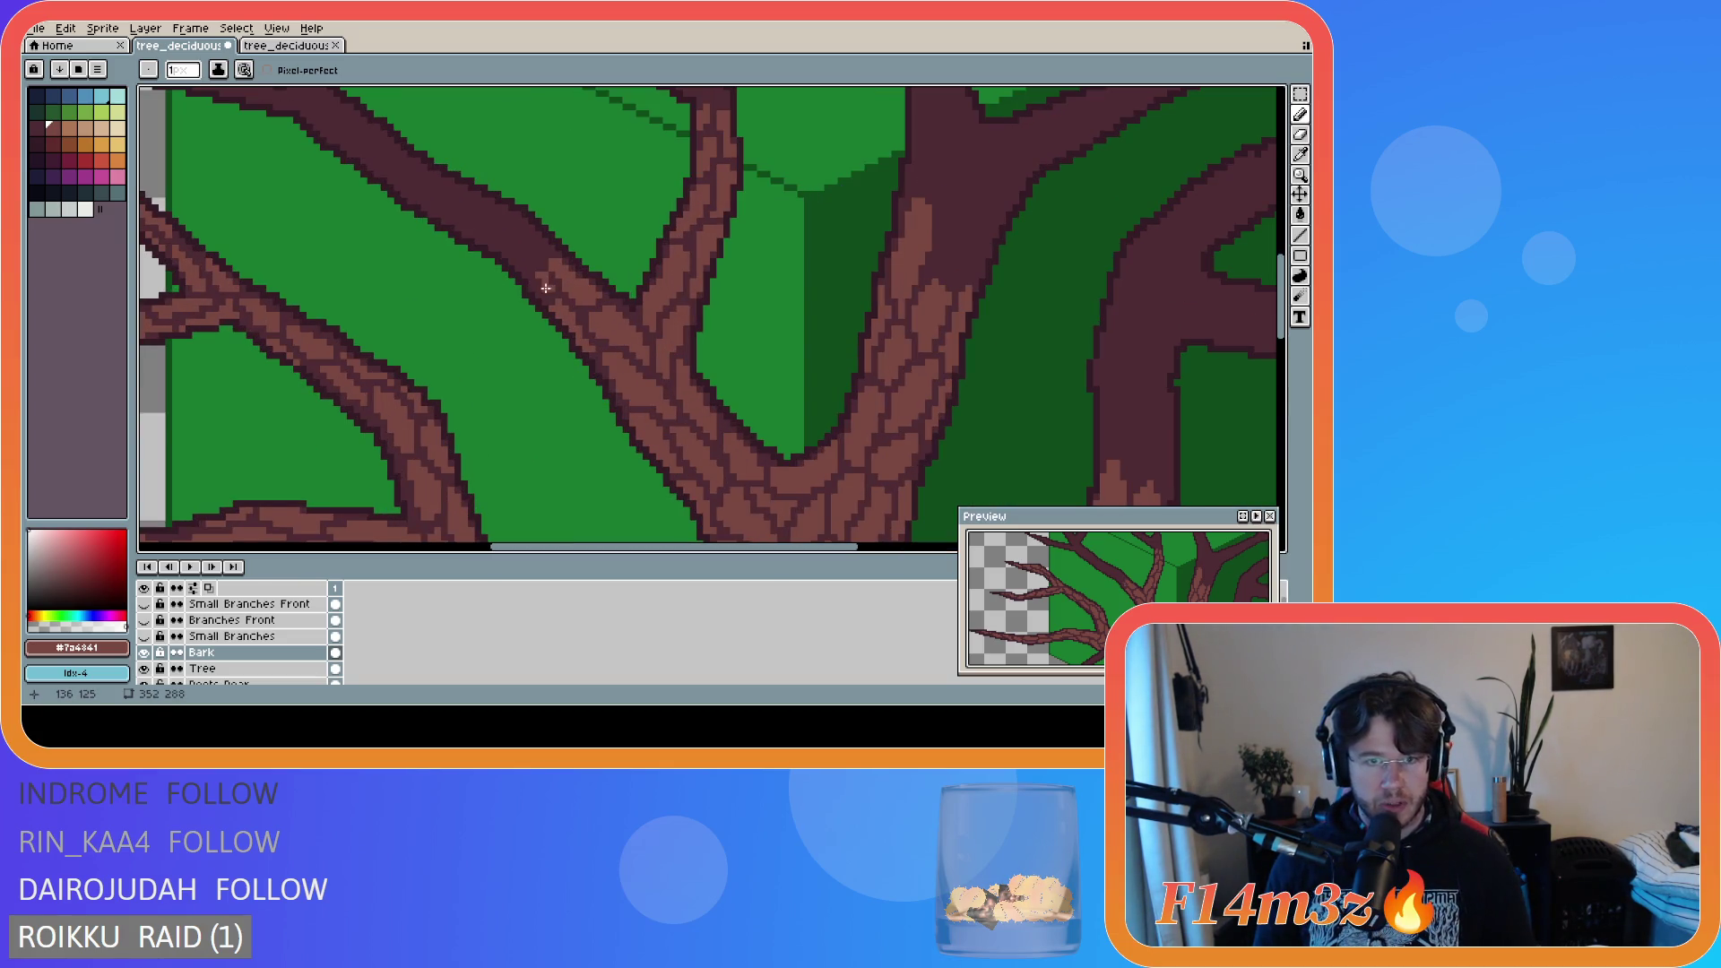
click(549, 289)
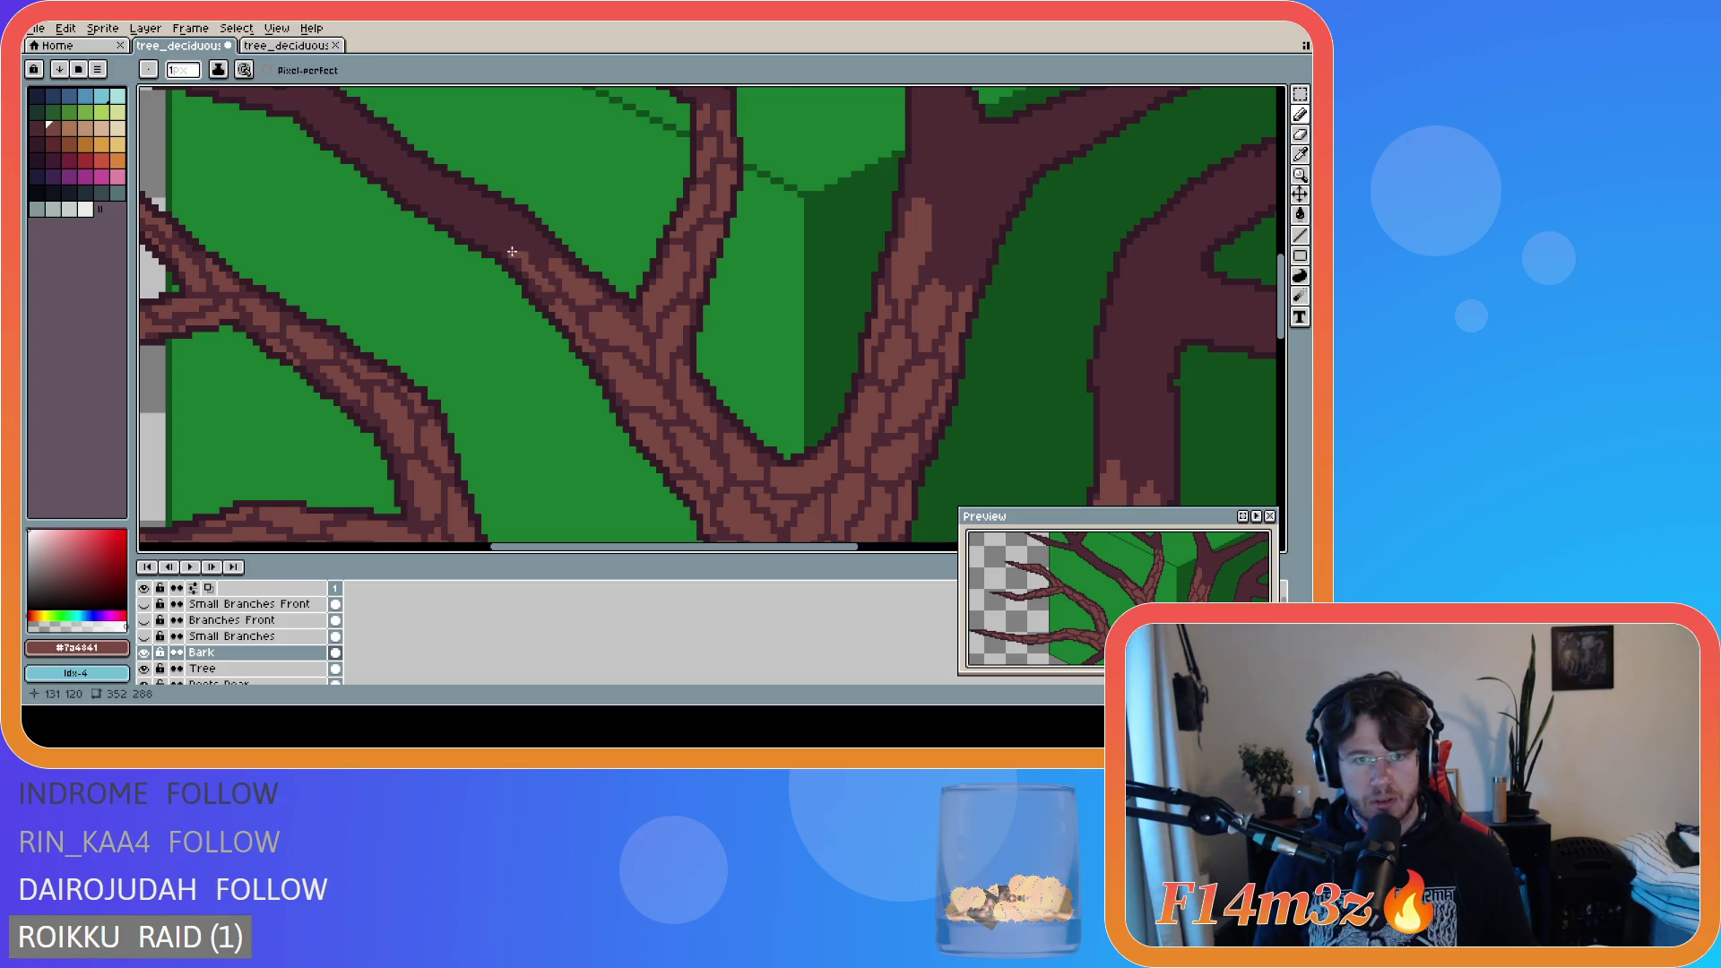
key(v)
key(b)
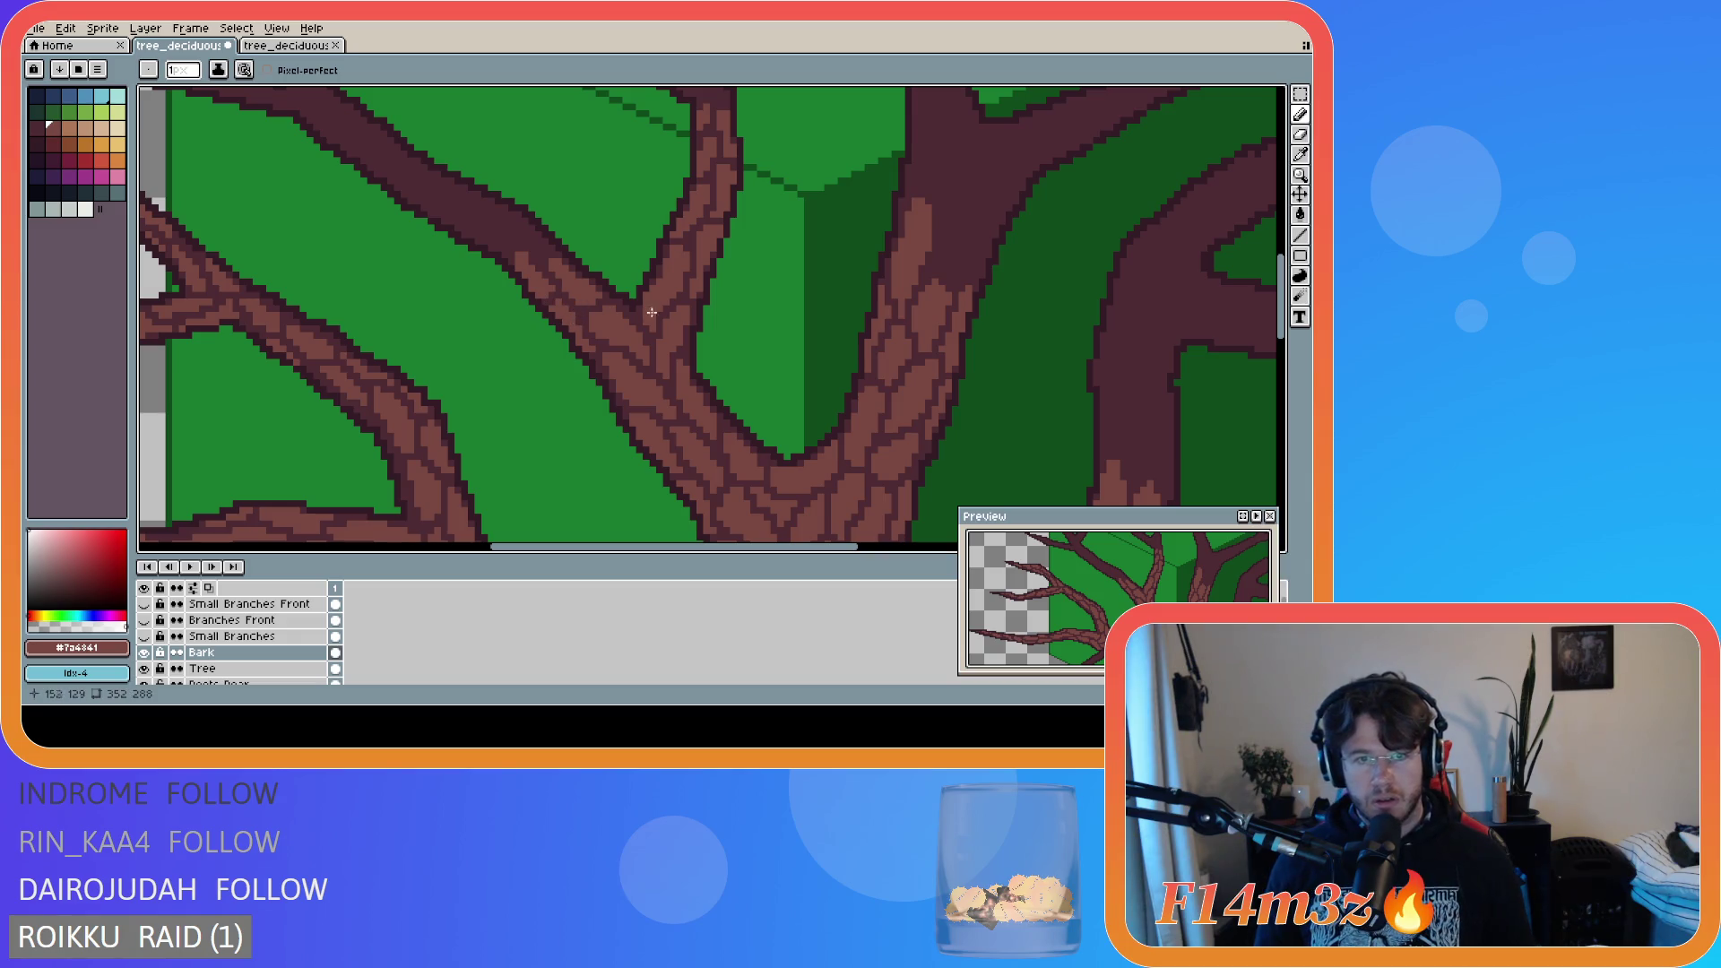
scroll(697, 253, down, 2)
scroll(698, 254, down, 1)
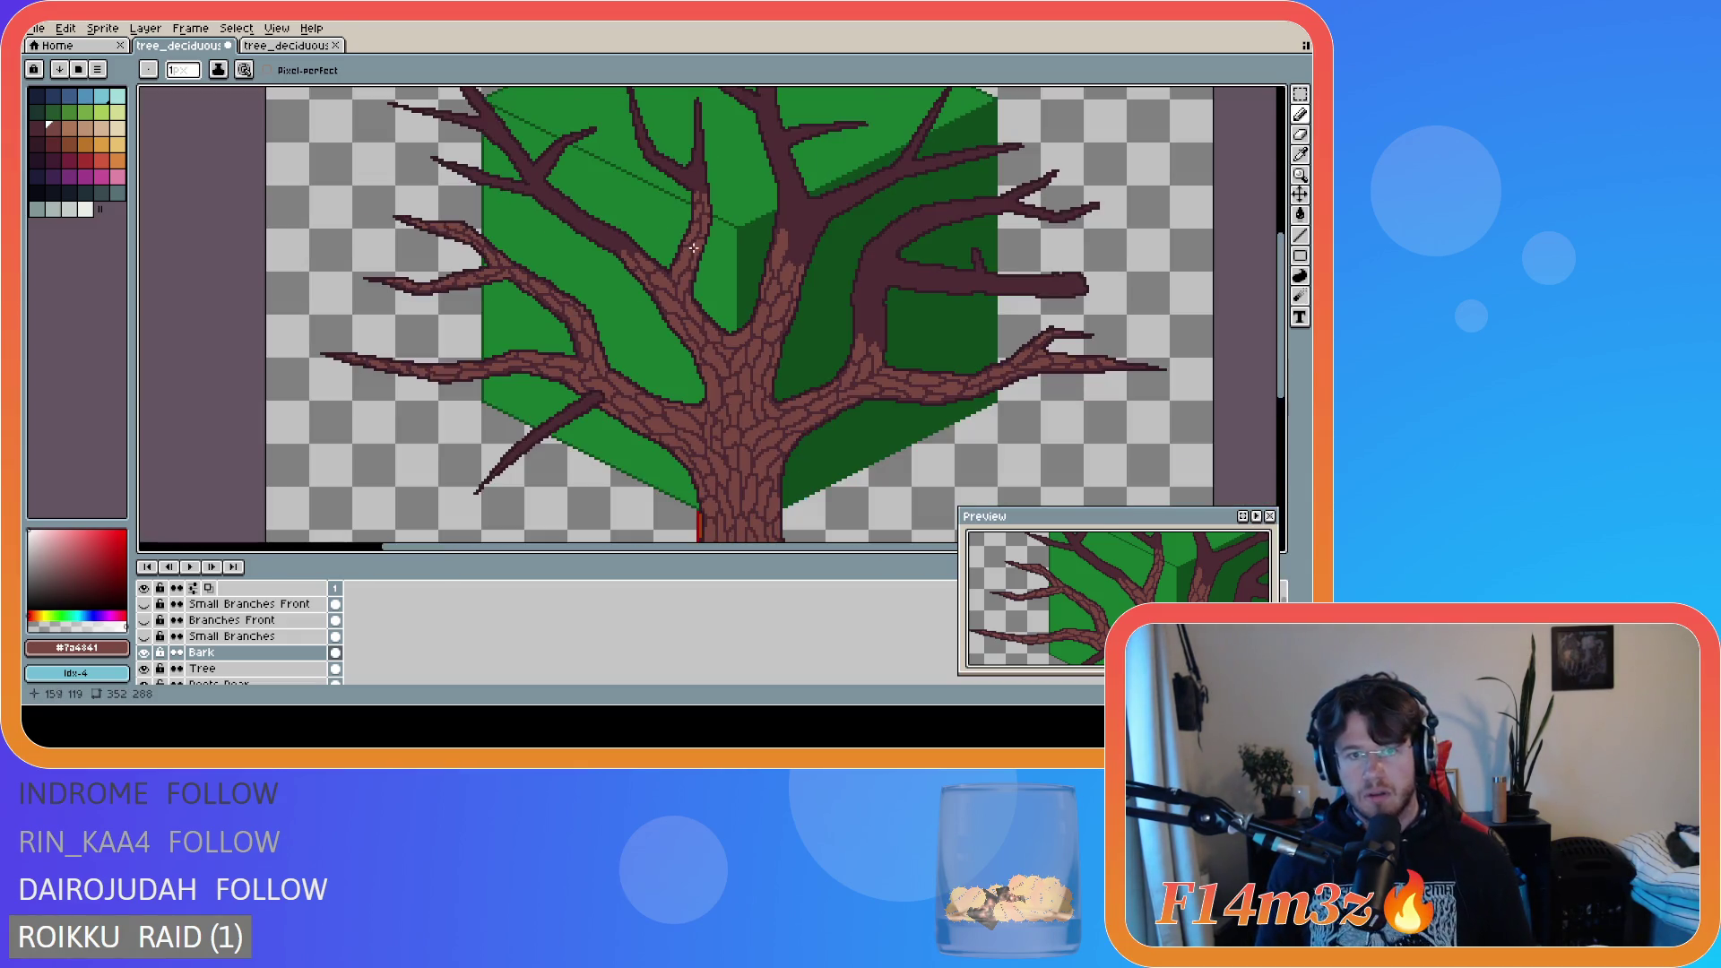
drag(1282, 333, 1282, 313)
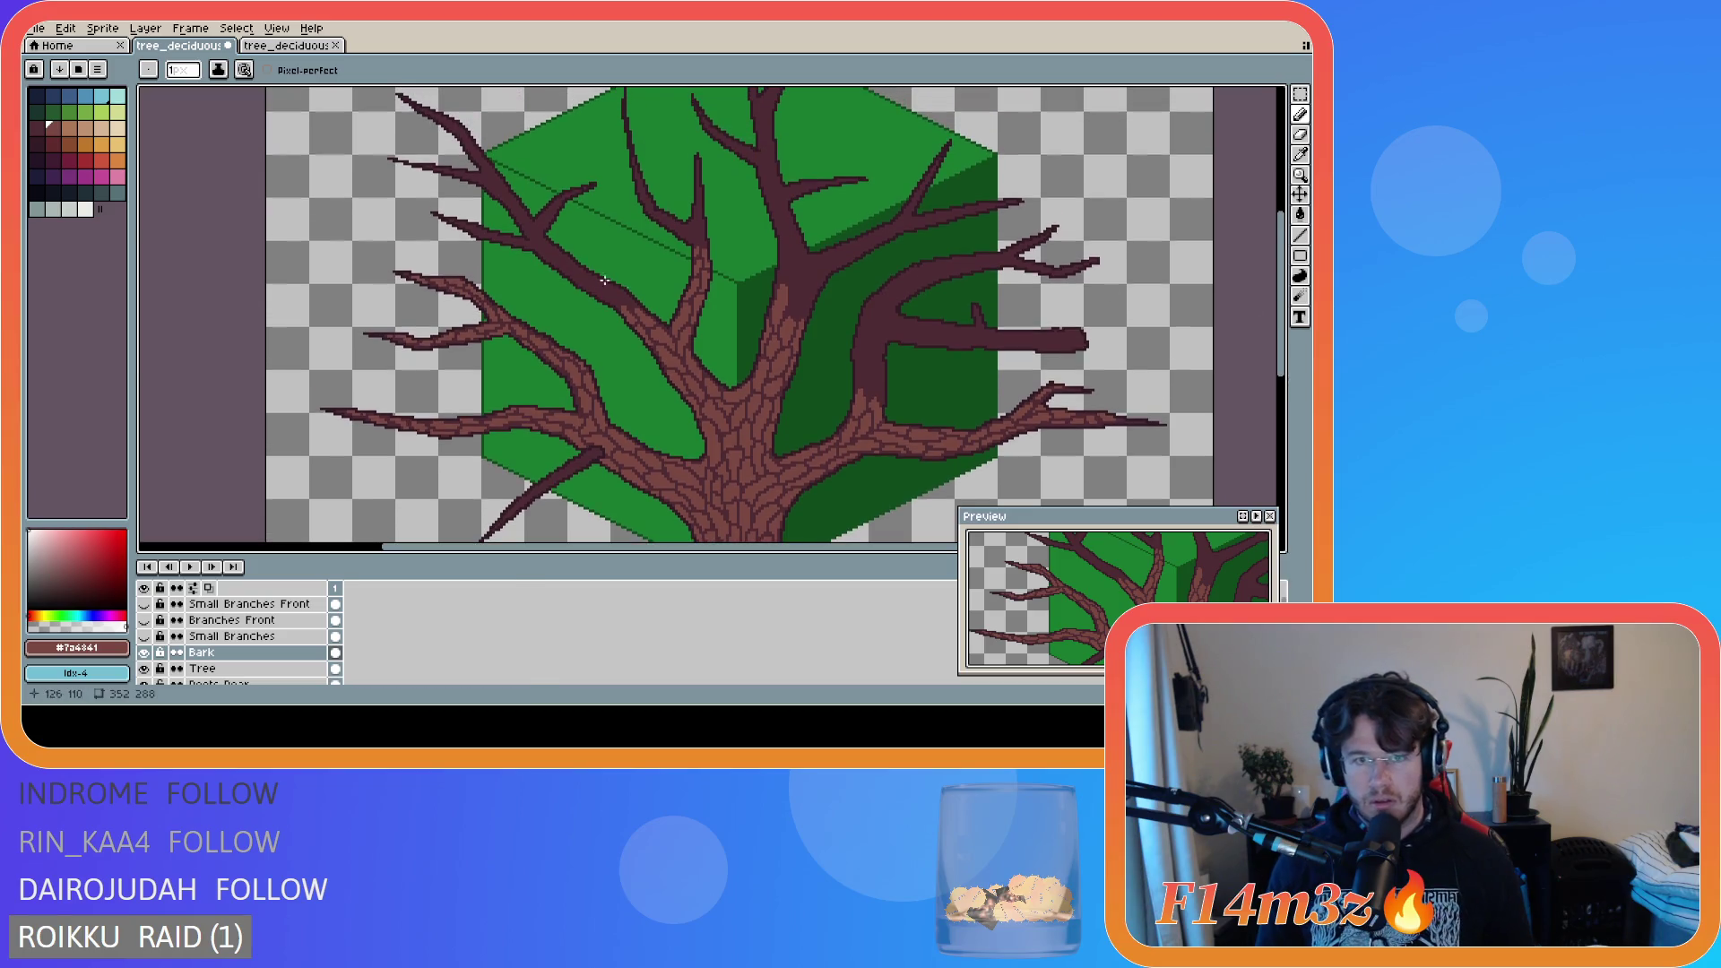
scroll(682, 330, up, 2)
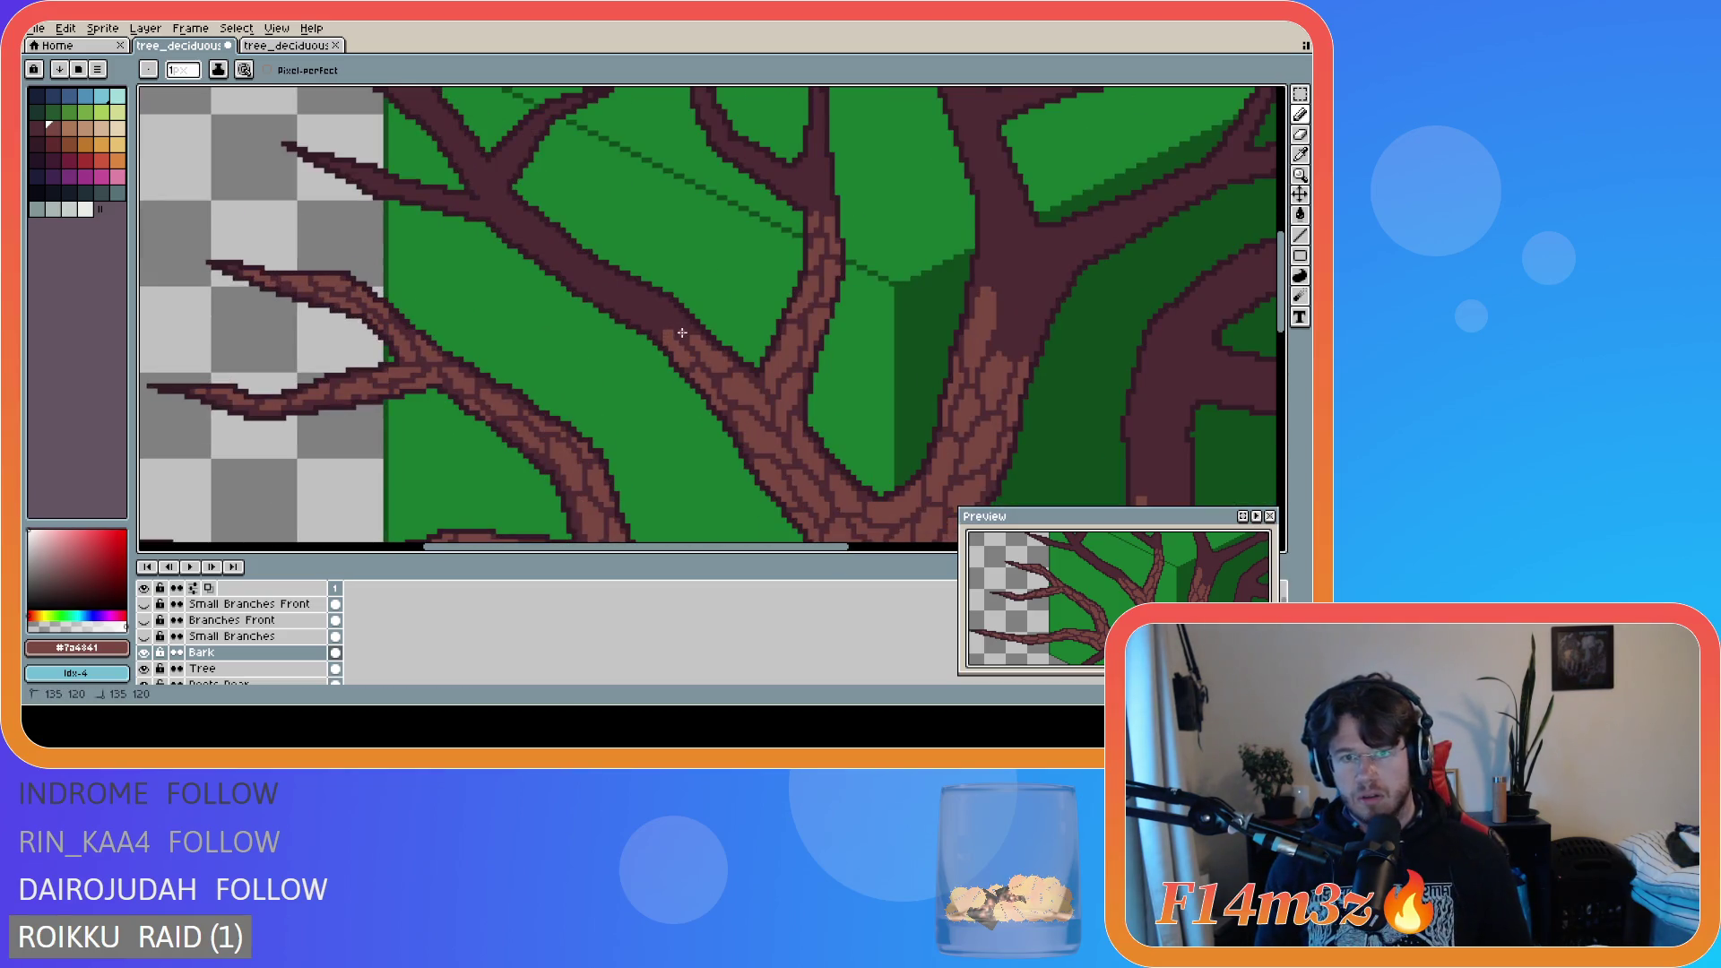
- Drag four short Pencil bark strokes up the diagonal branch toward the upper left
key(v)
key(b)
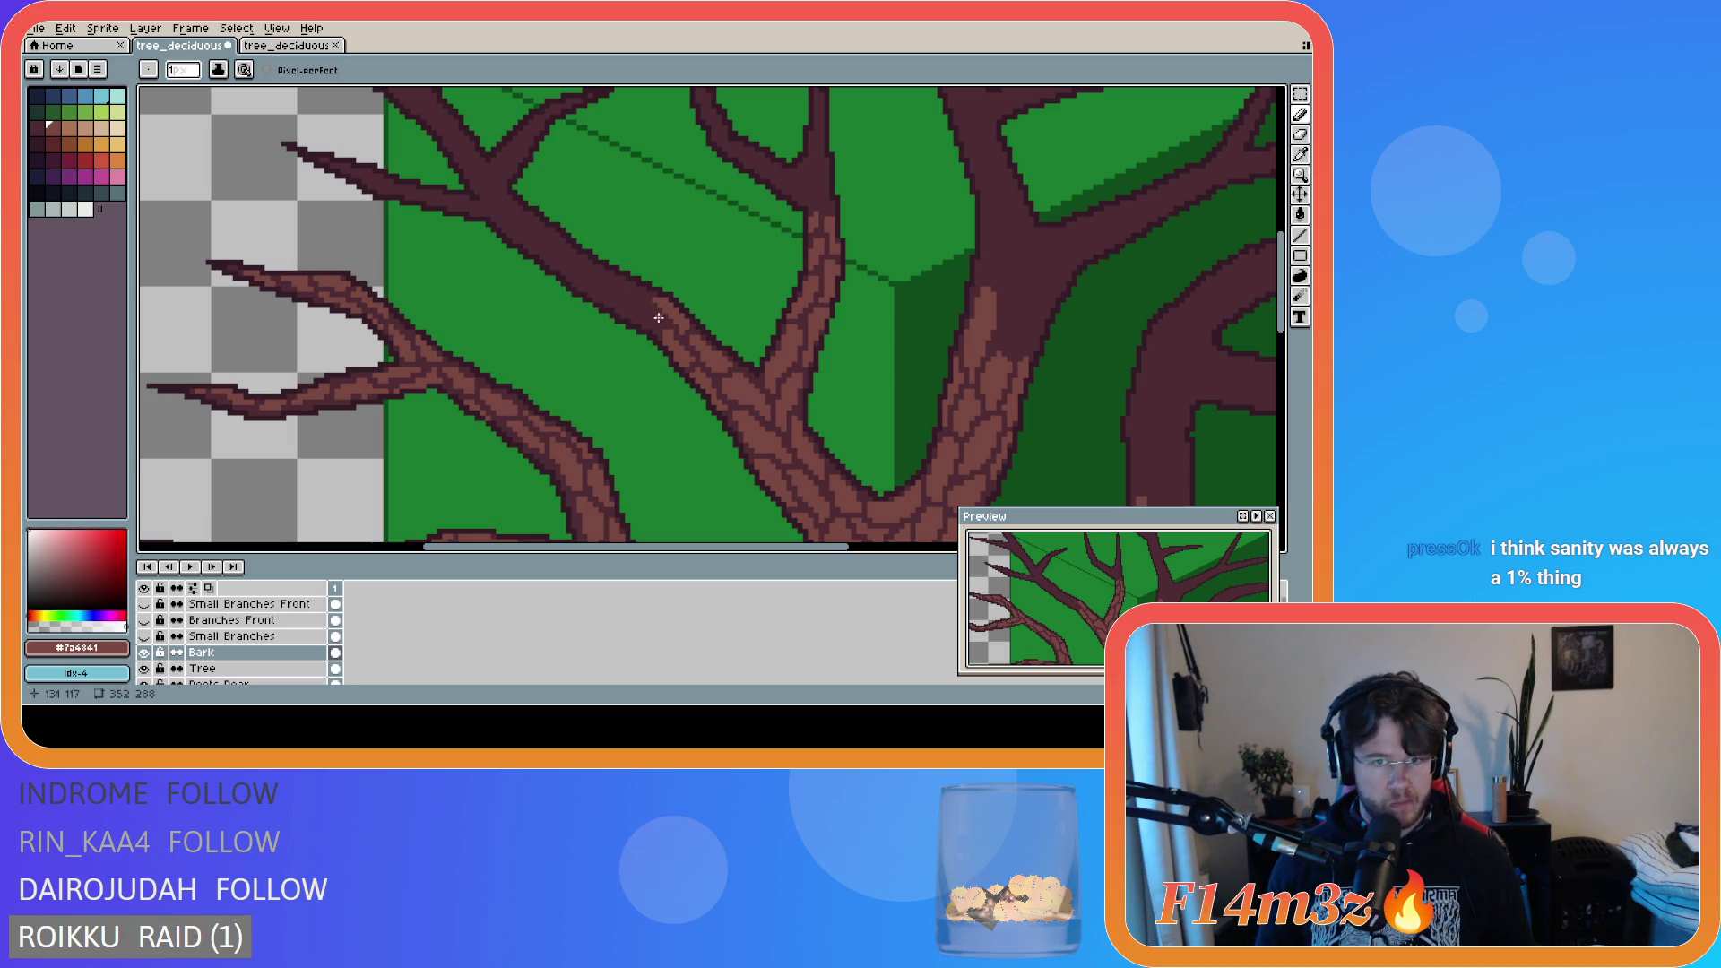
mouse_move(659, 320)
mouse_down()
mouse_move(616, 302)
mouse_move(647, 327)
mouse_up()
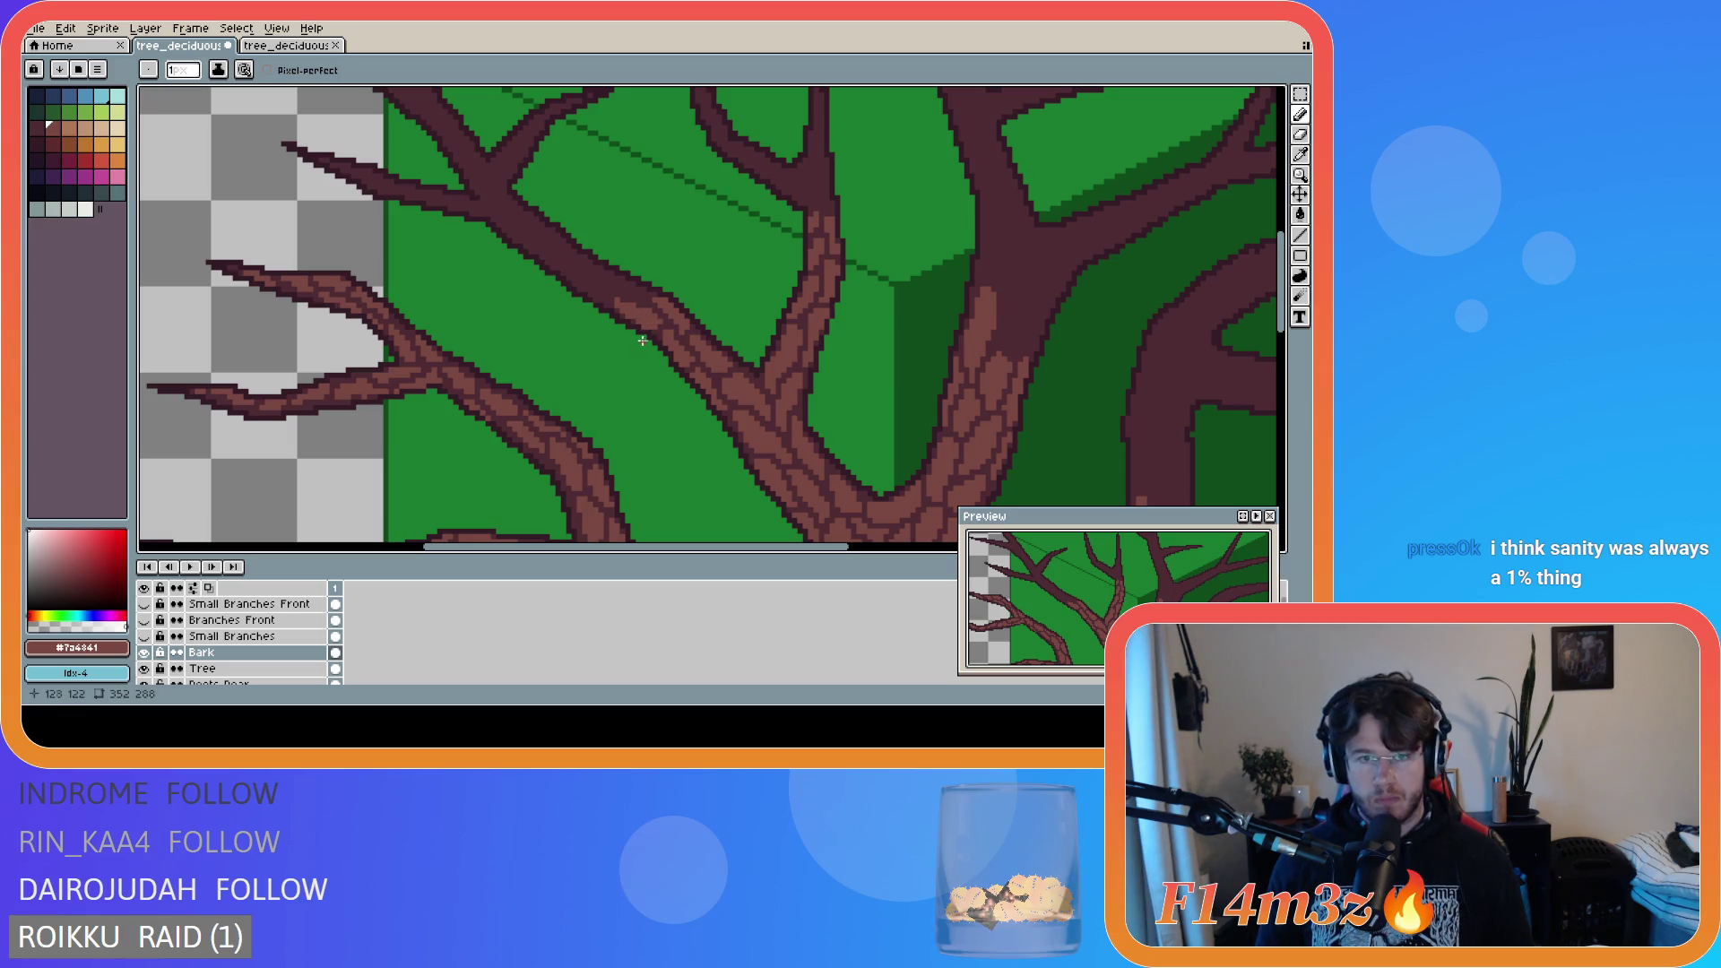
mouse_move(640, 295)
mouse_down()
mouse_move(613, 279)
mouse_move(644, 295)
mouse_up()
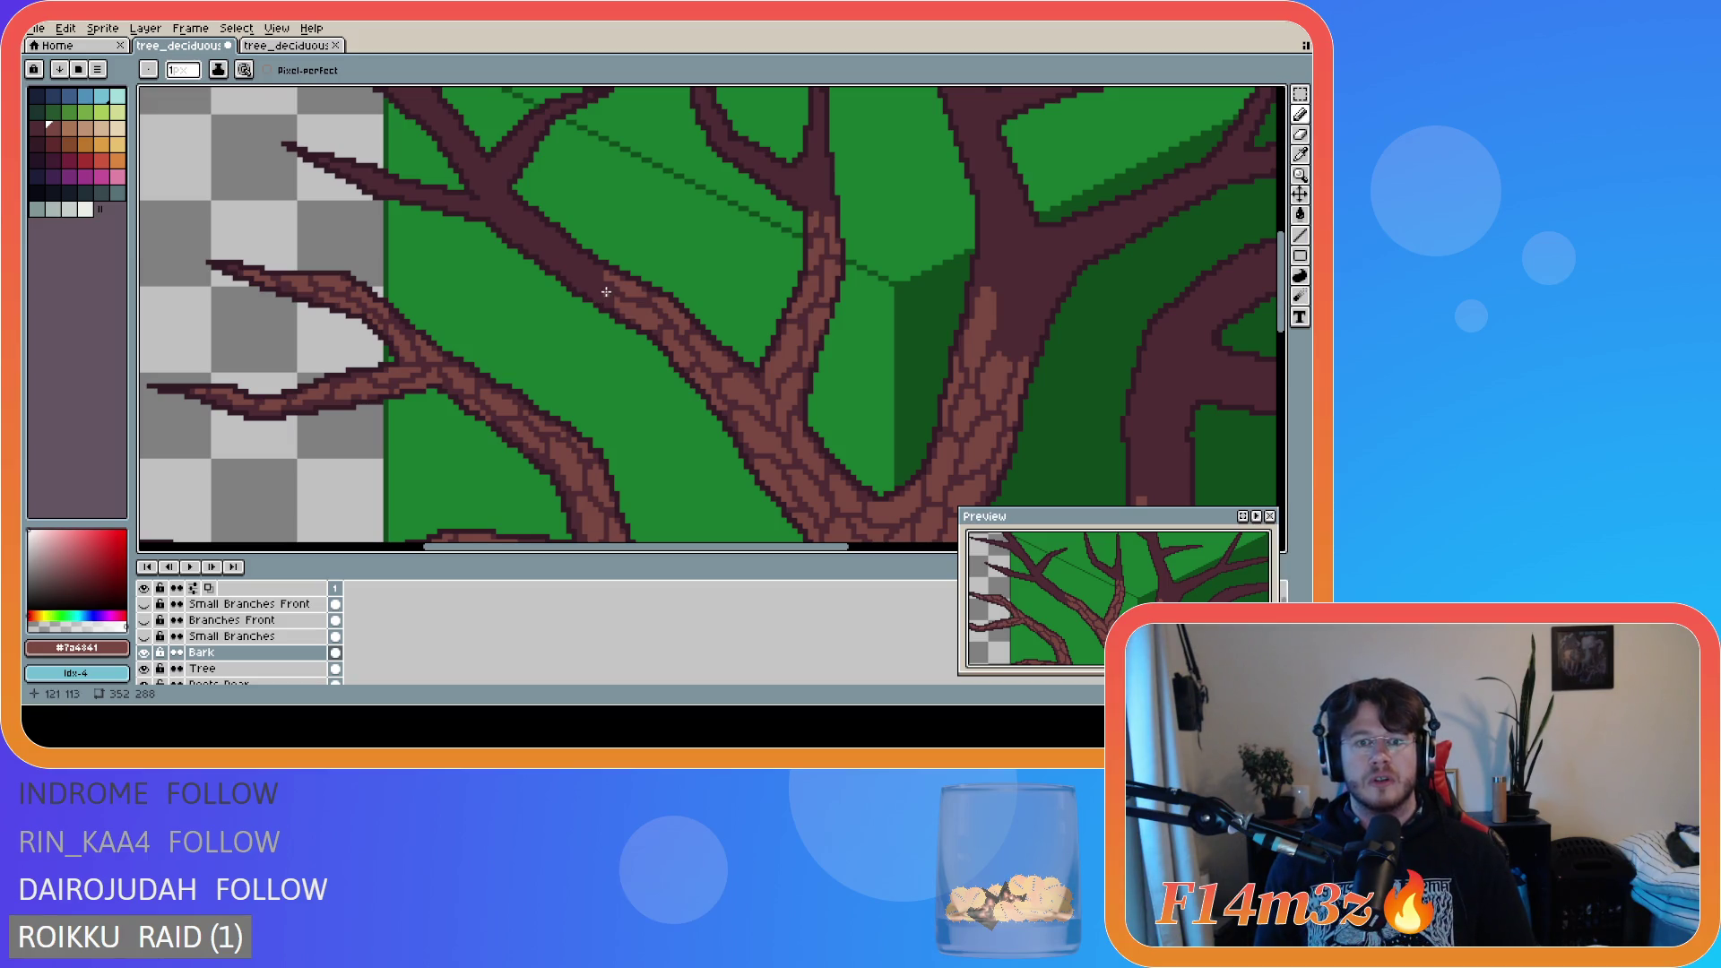
drag(565, 272, 599, 296)
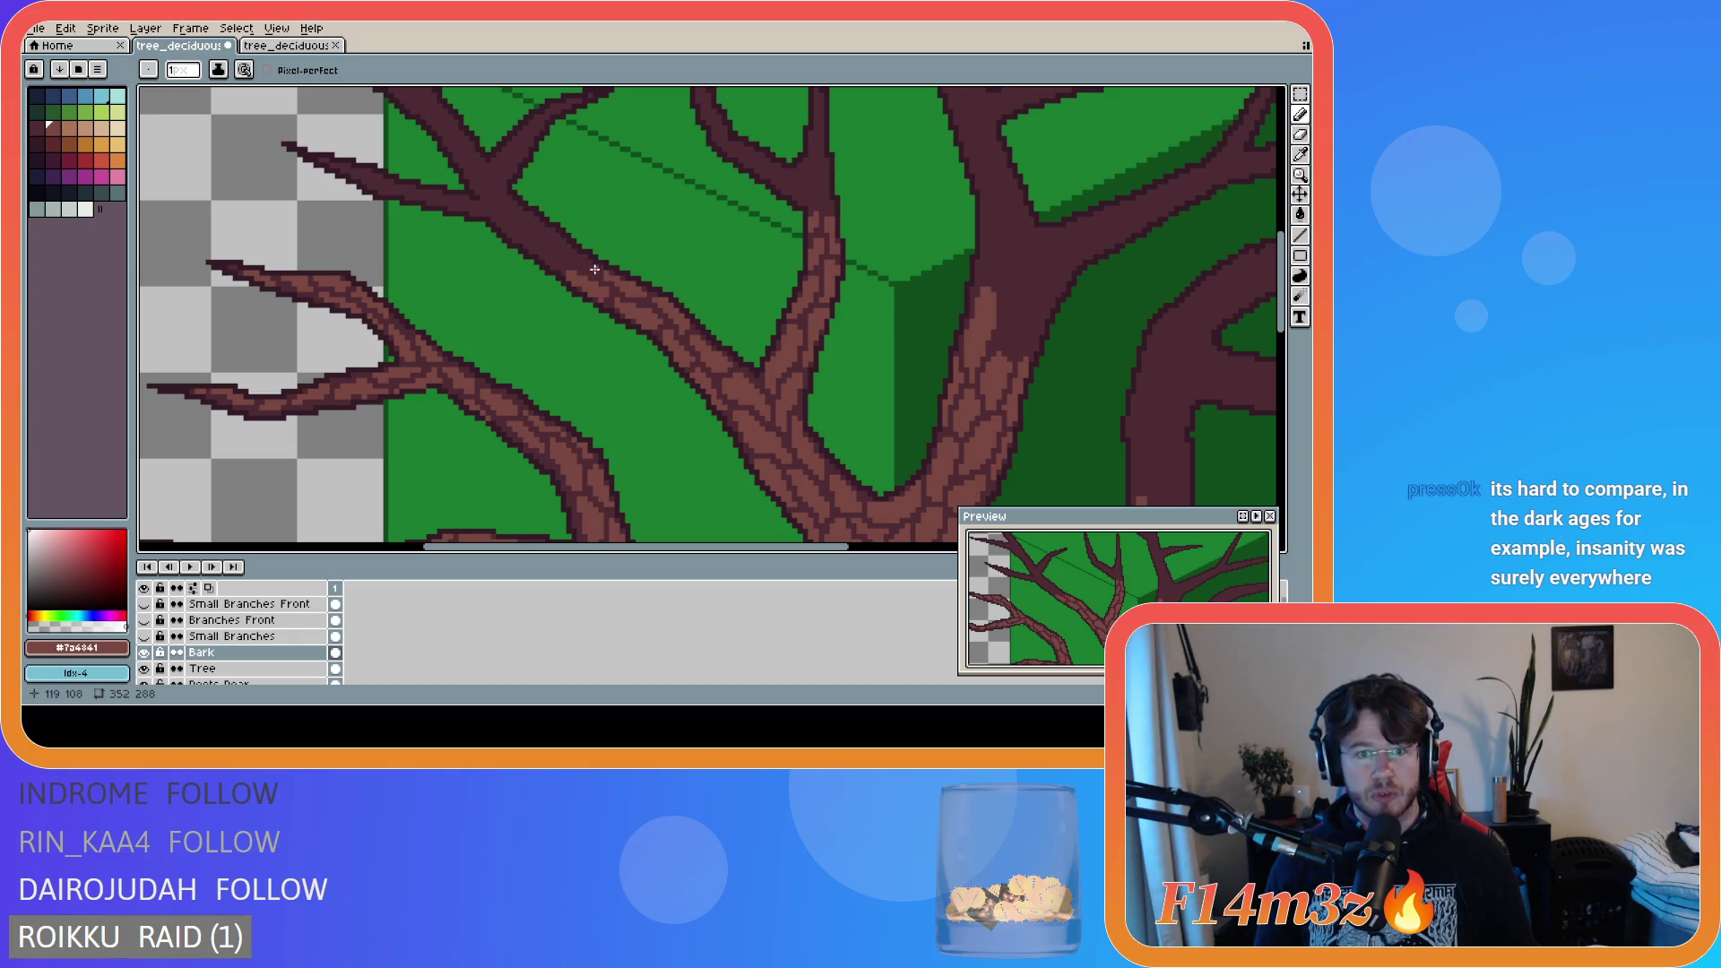
drag(593, 270, 570, 252)
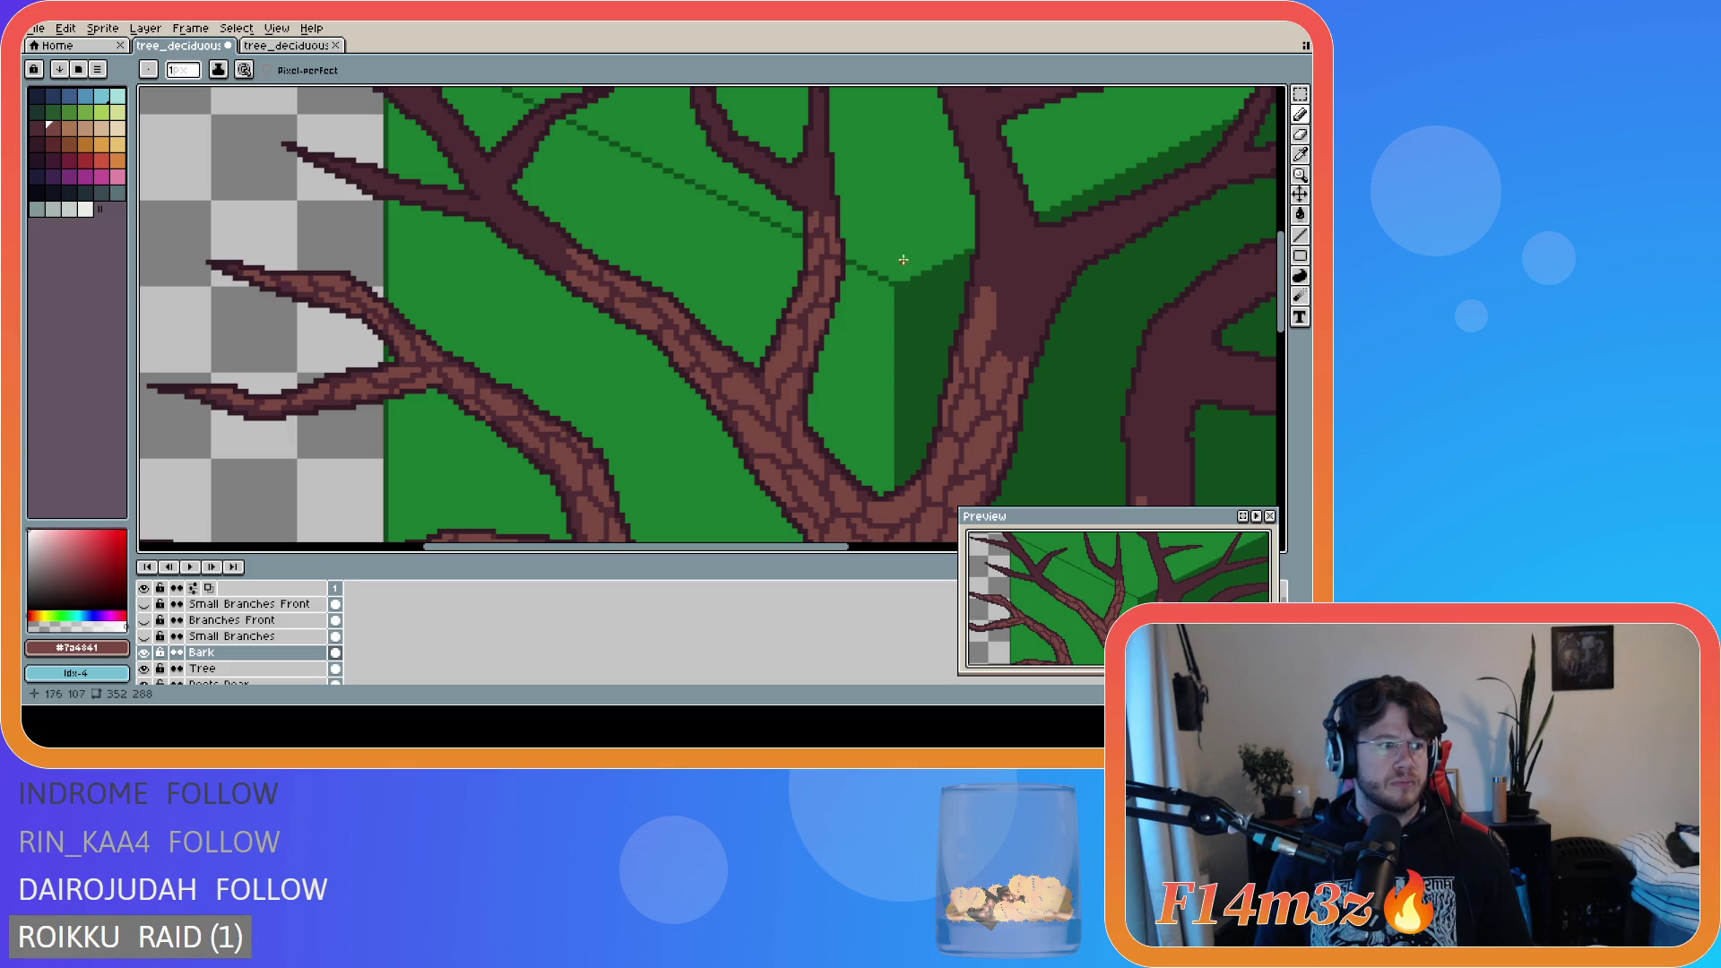
scroll(874, 287, up, 3)
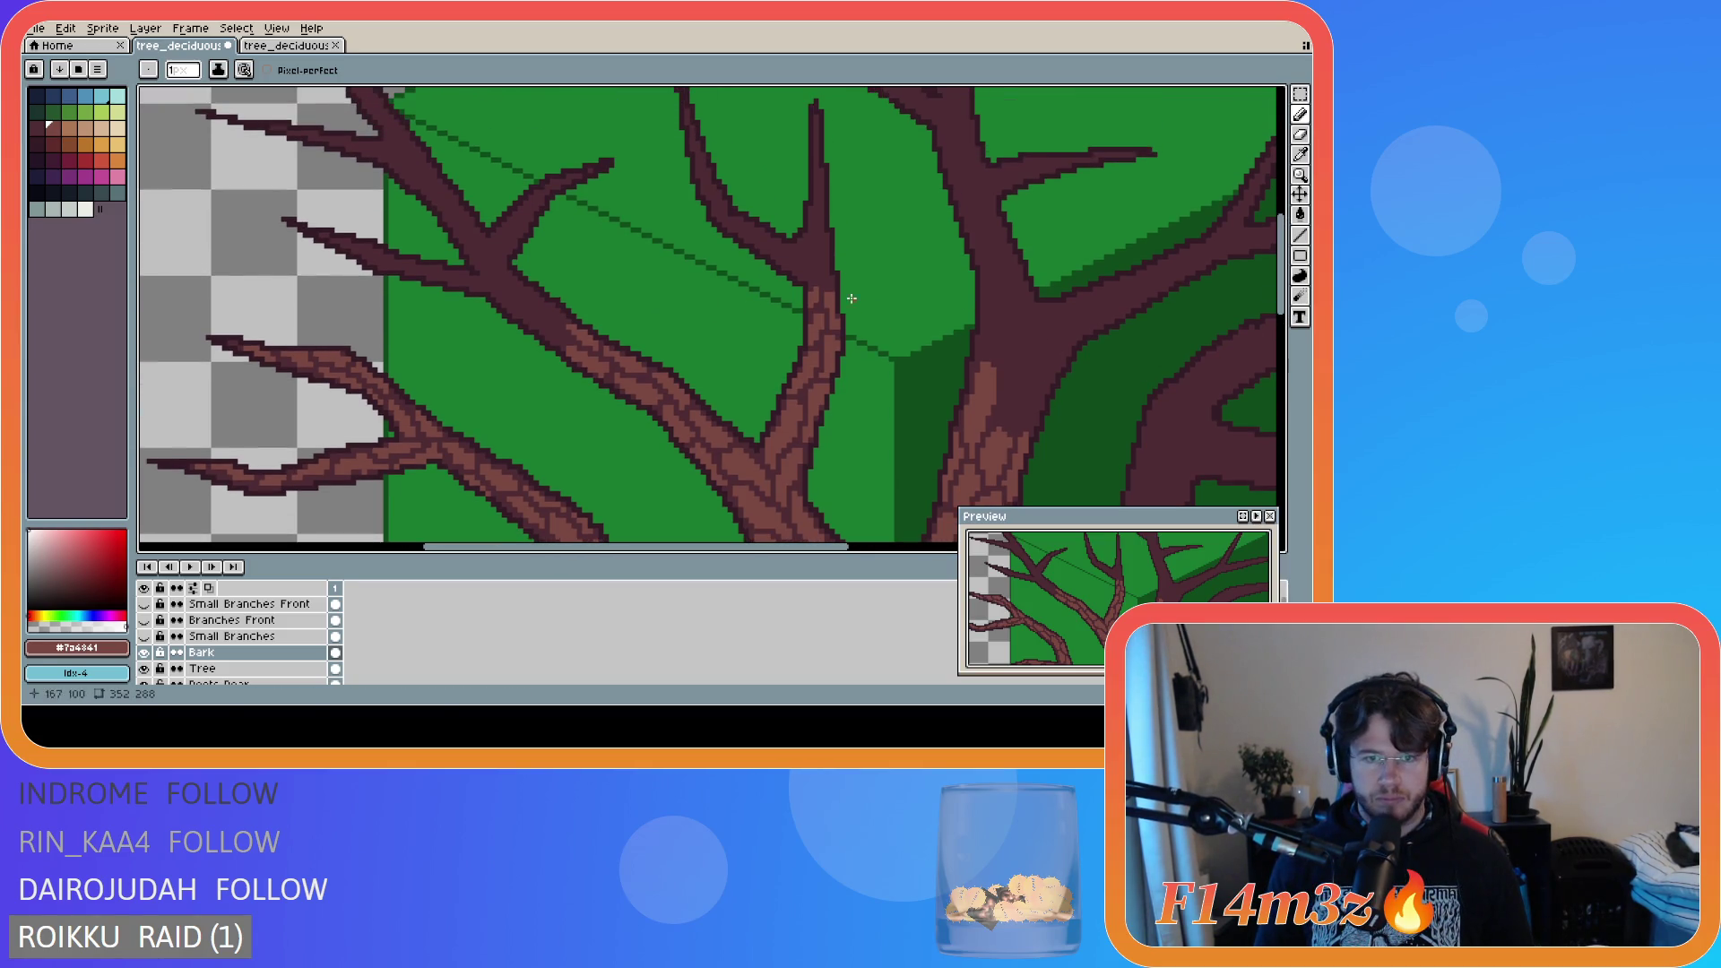
mouse_move(1281, 282)
mouse_down()
mouse_move(1281, 336)
mouse_move(1281, 278)
mouse_up()
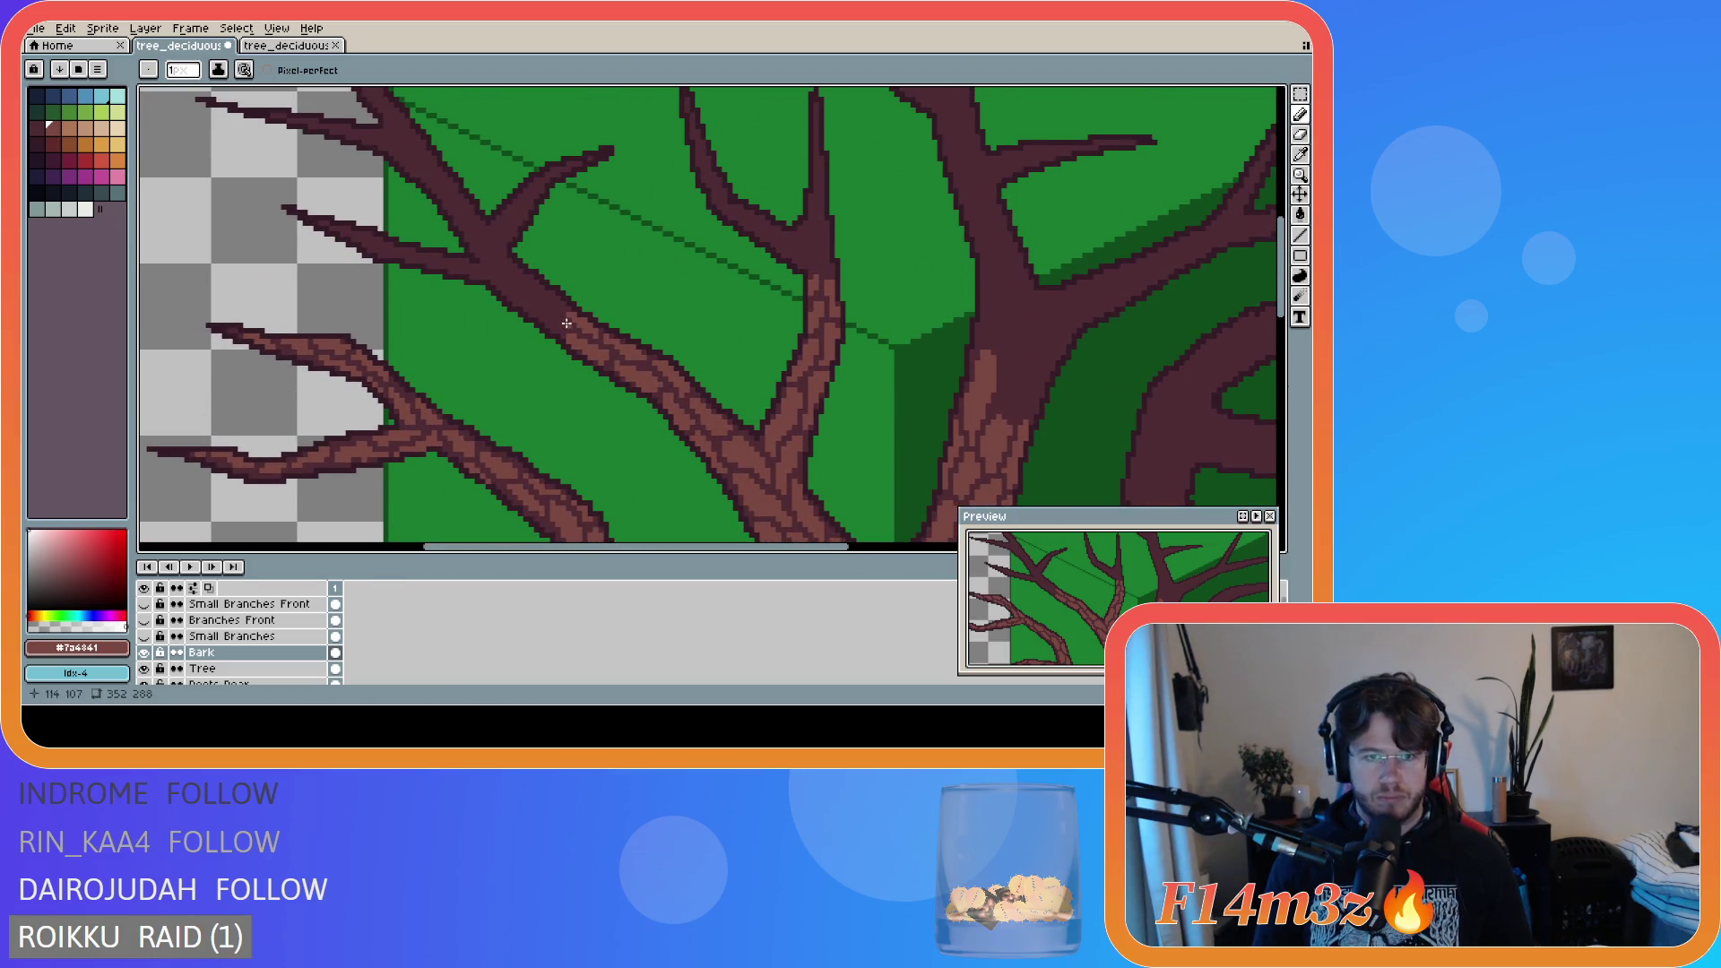
mouse_move(561, 321)
mouse_down()
mouse_move(523, 292)
mouse_move(558, 324)
mouse_up()
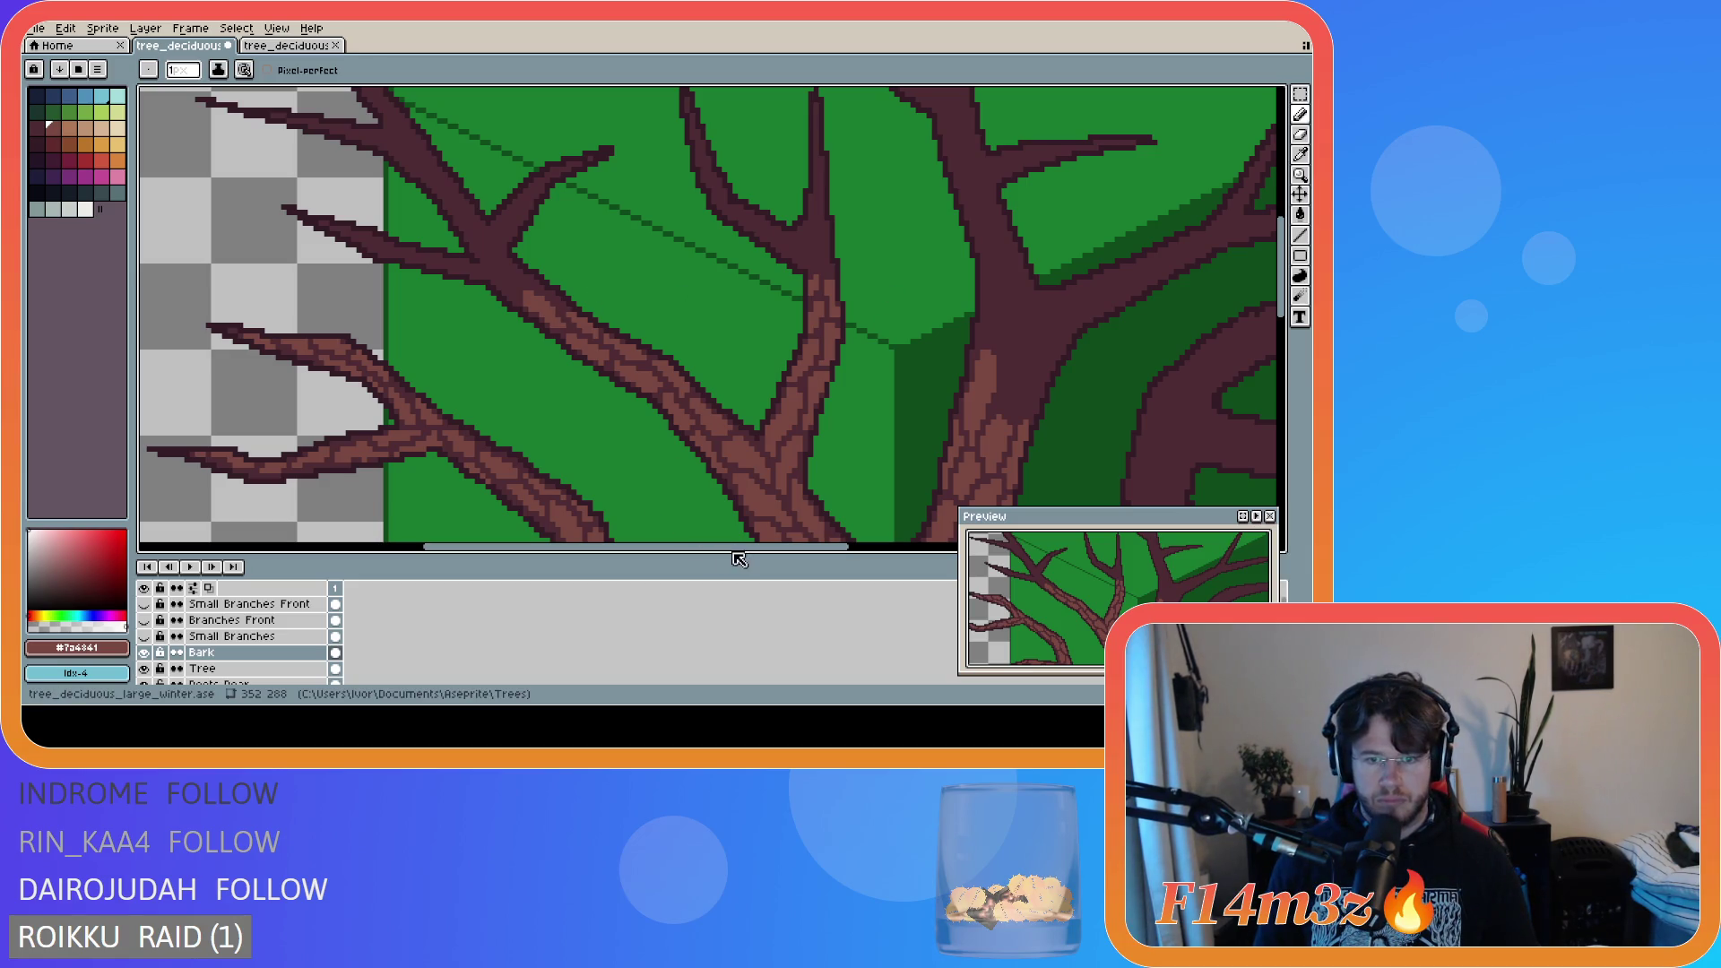
drag(707, 550, 736, 546)
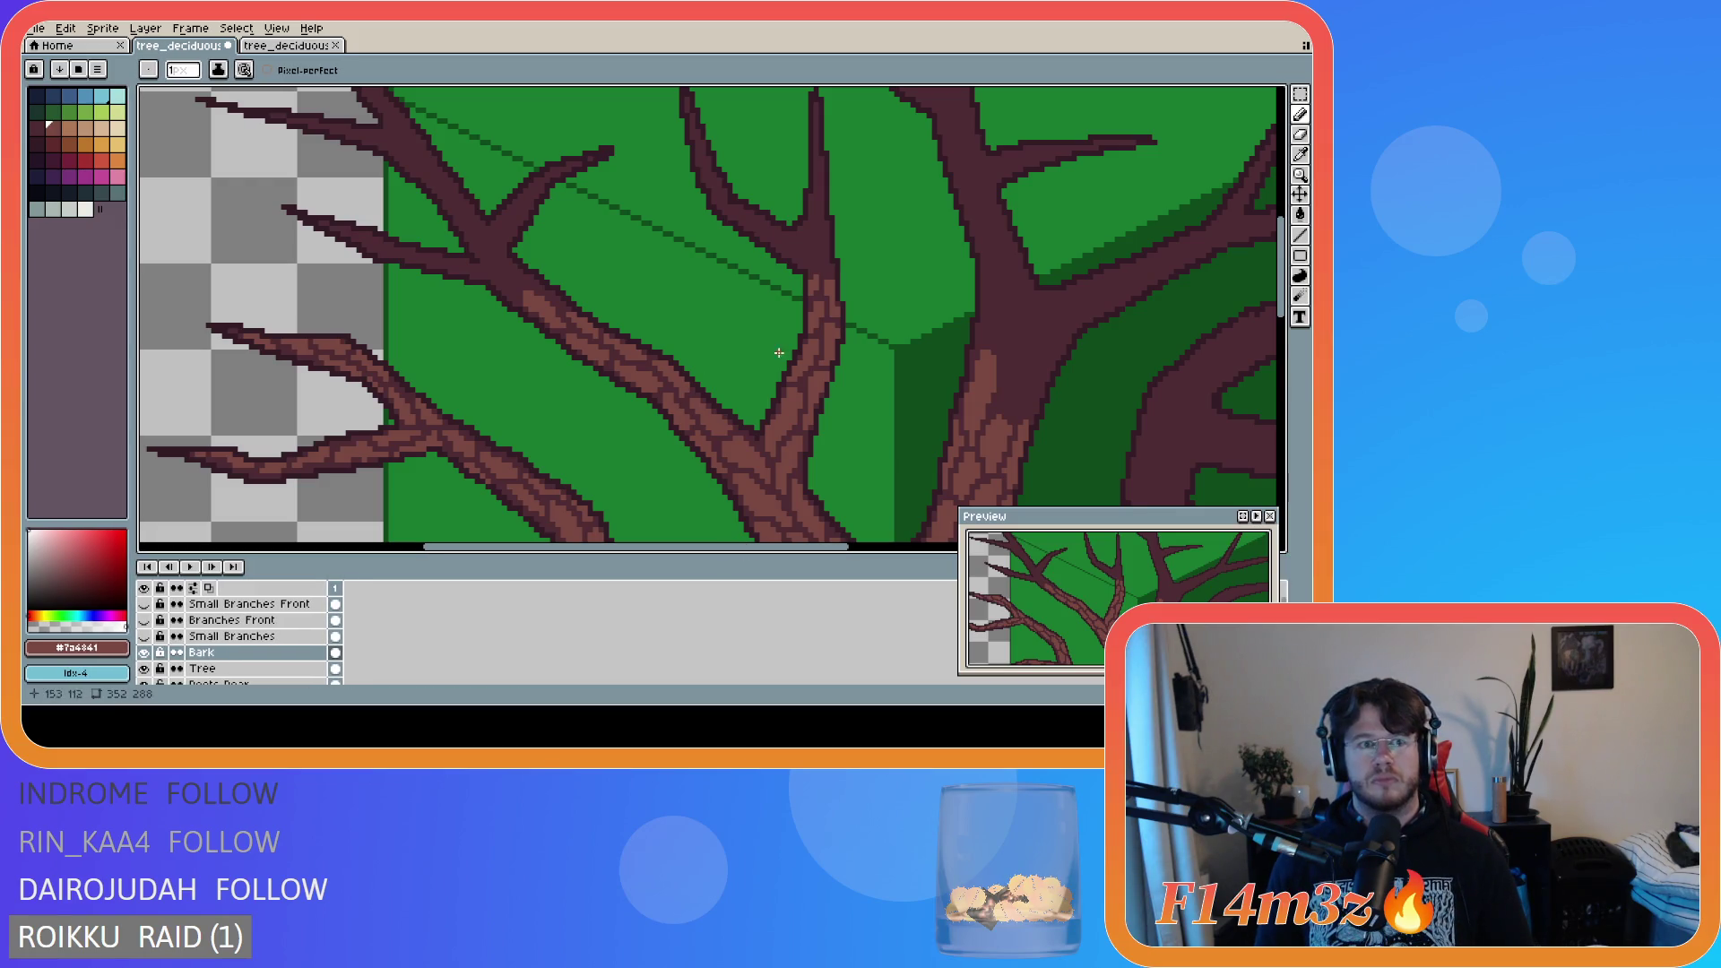
scroll(1289, 302, up, 2)
scroll(1288, 301, down, 3)
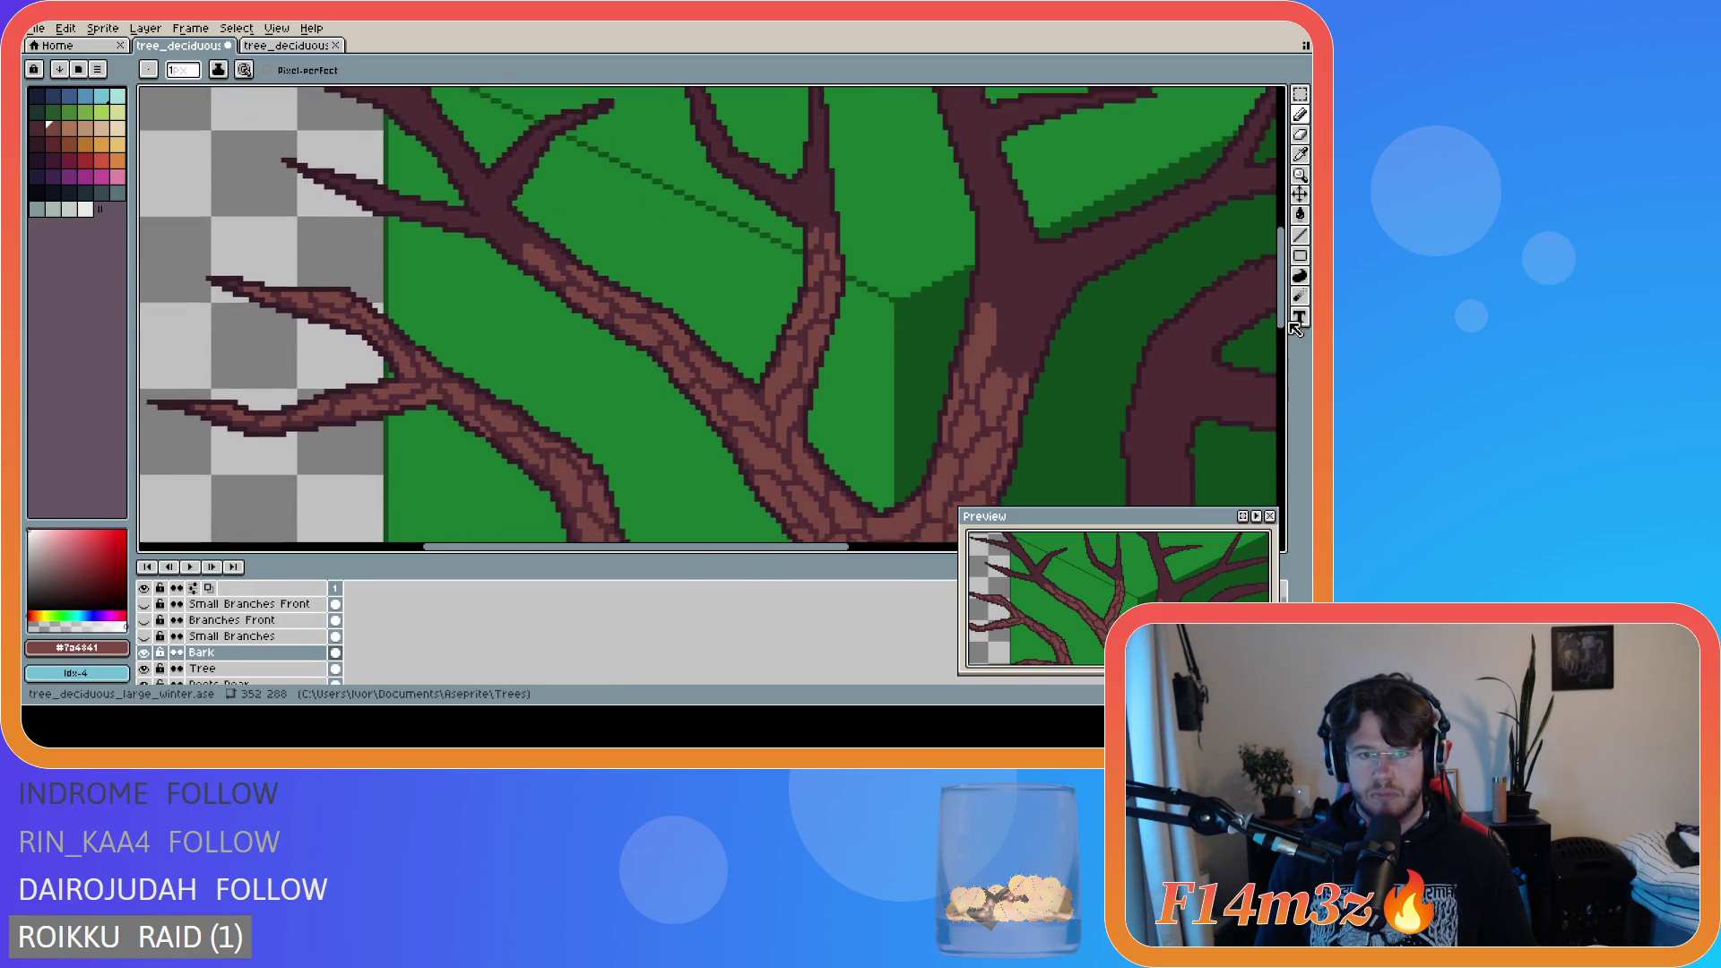
scroll(745, 397, down, 2)
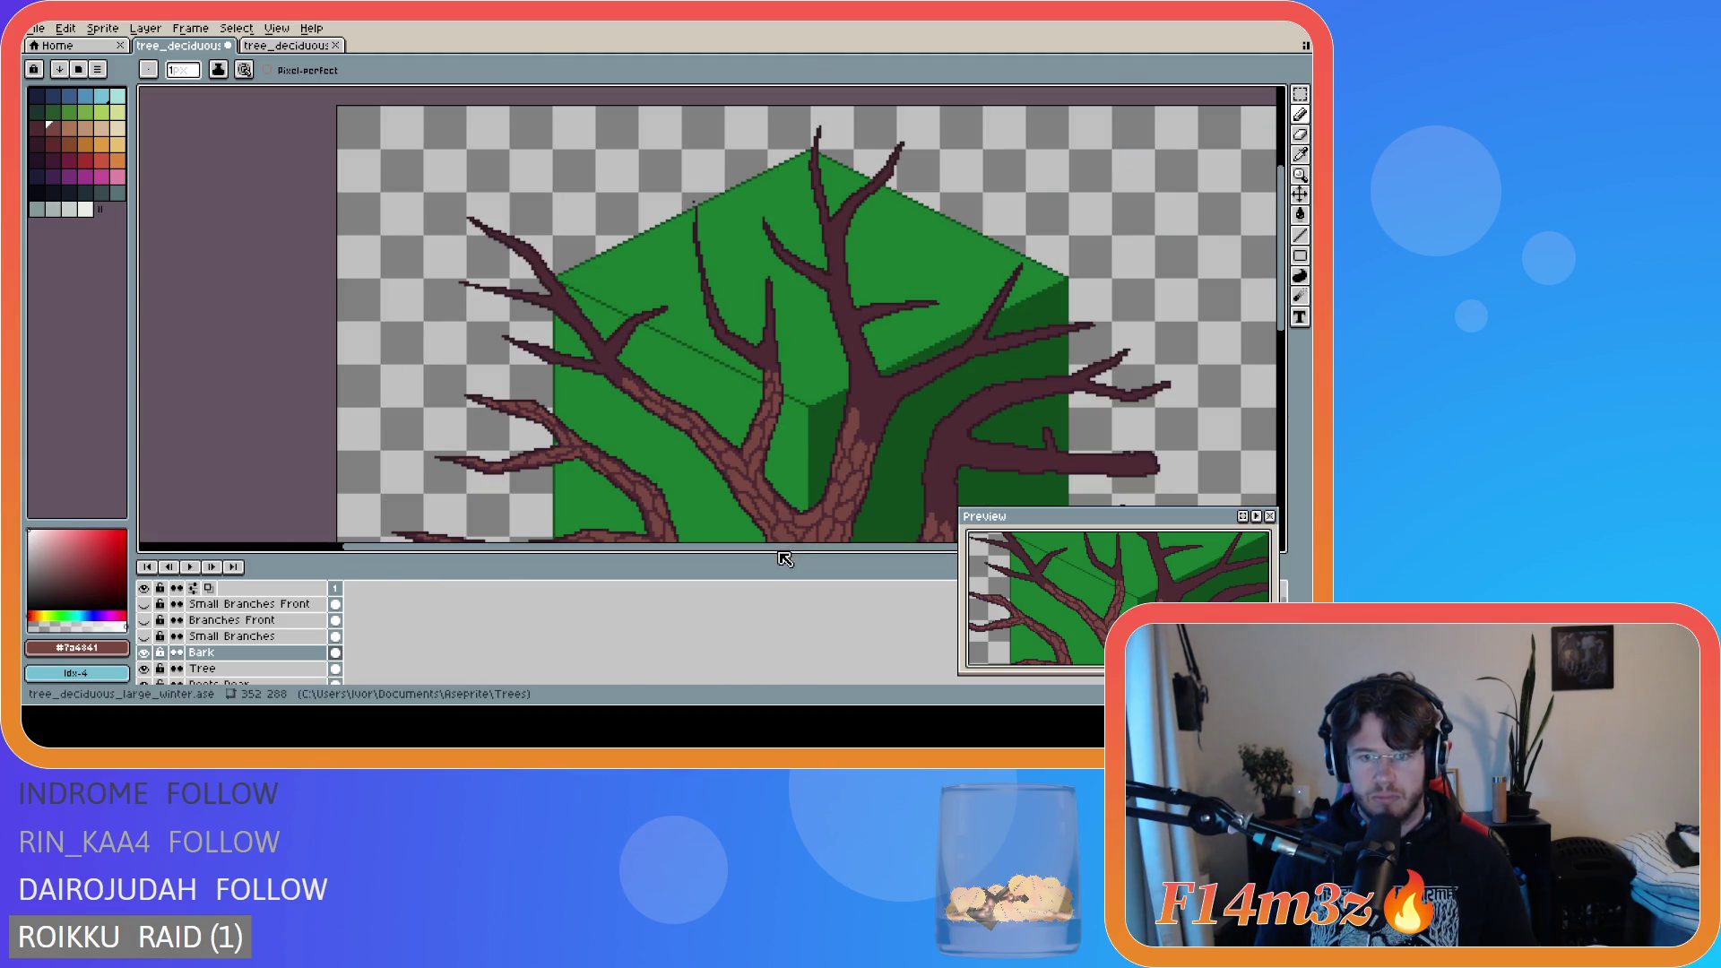
scroll(784, 557, right, 1)
scroll(866, 352, down, 4)
scroll(866, 351, up, 4)
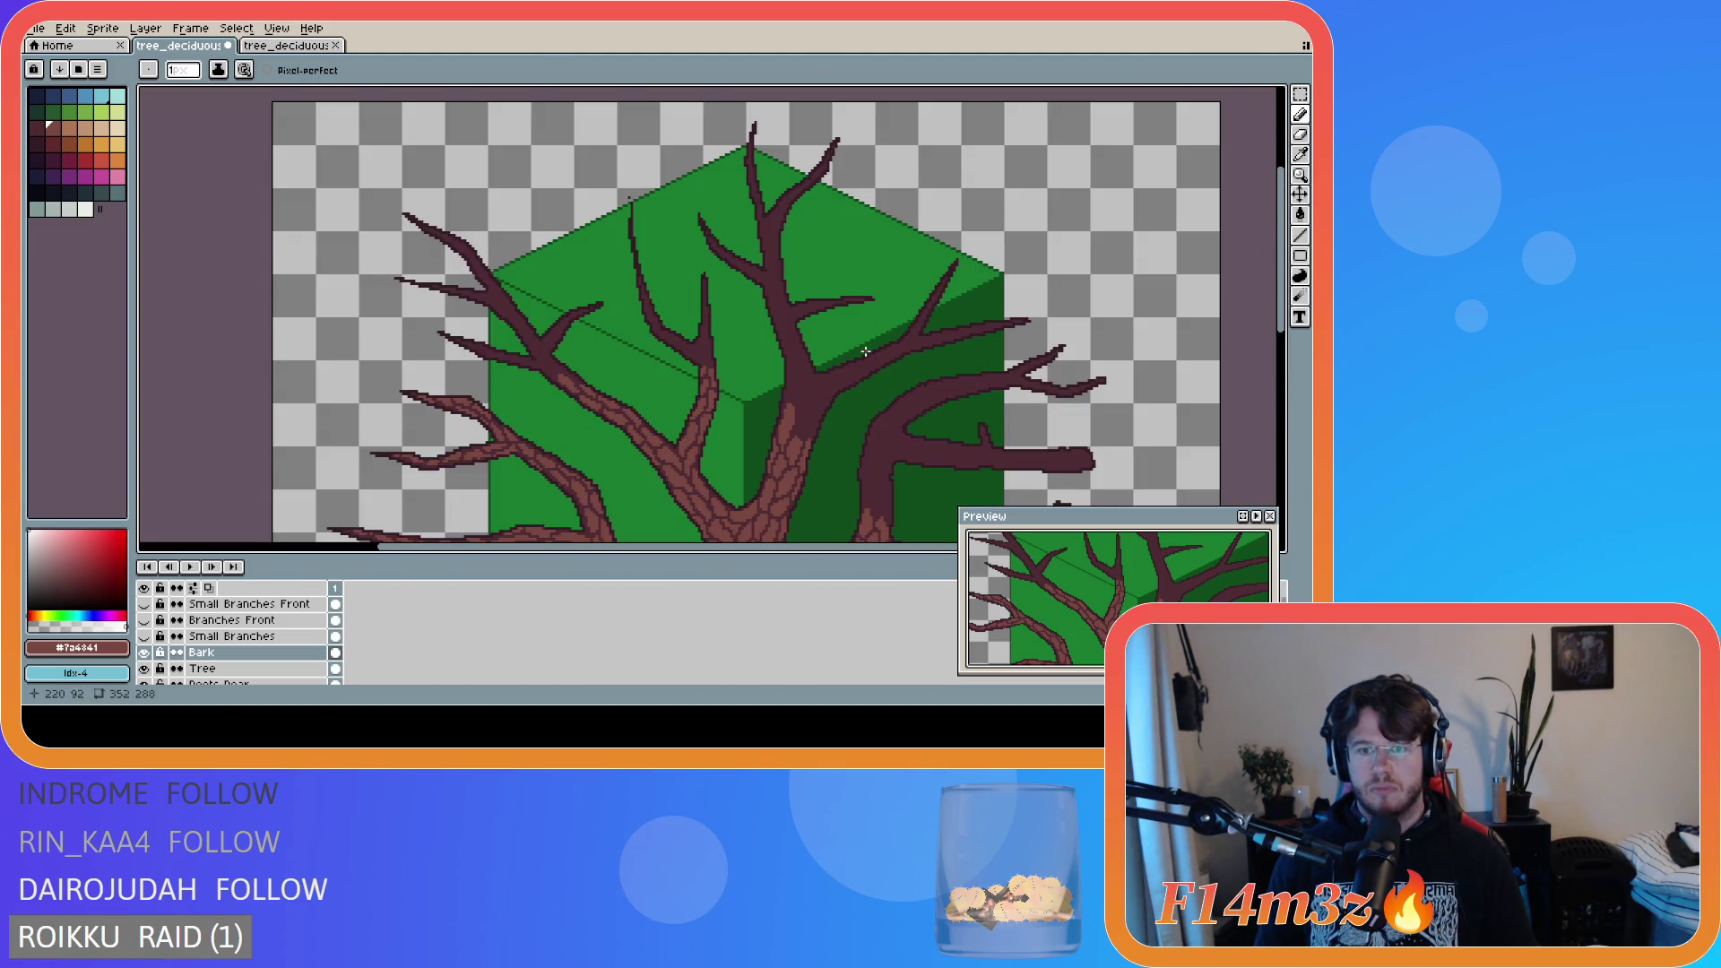
scroll(1289, 383, down, 2)
drag(1289, 383, 1281, 376)
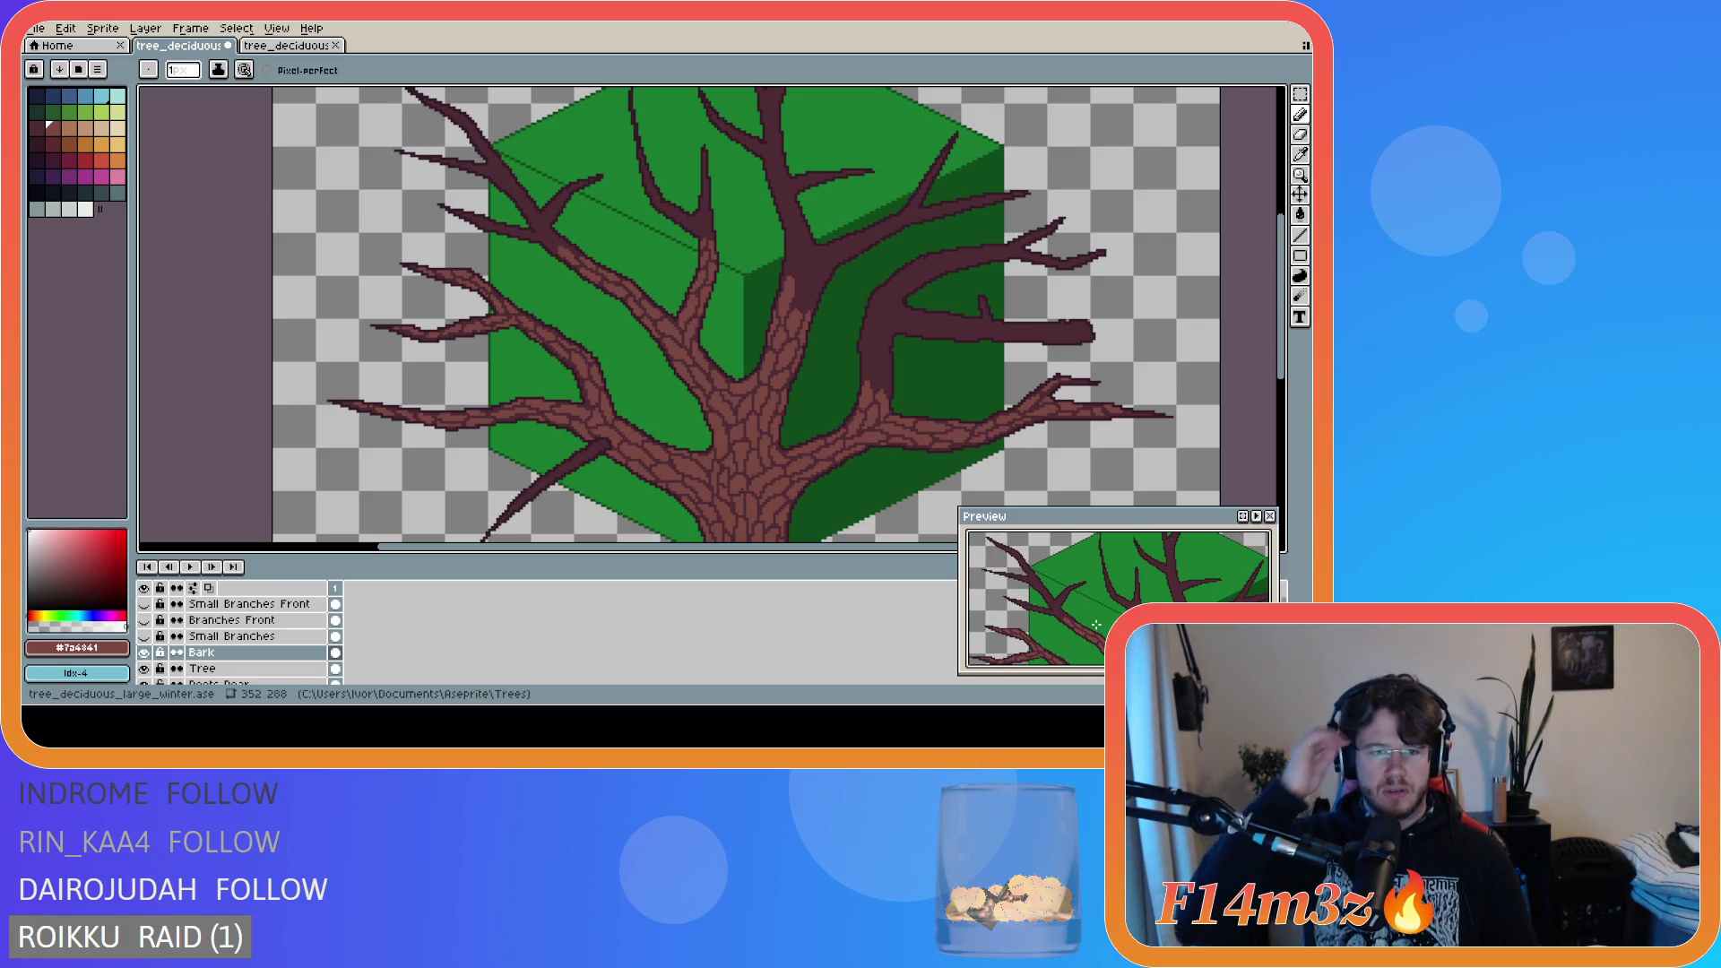
scroll(533, 237, up, 1)
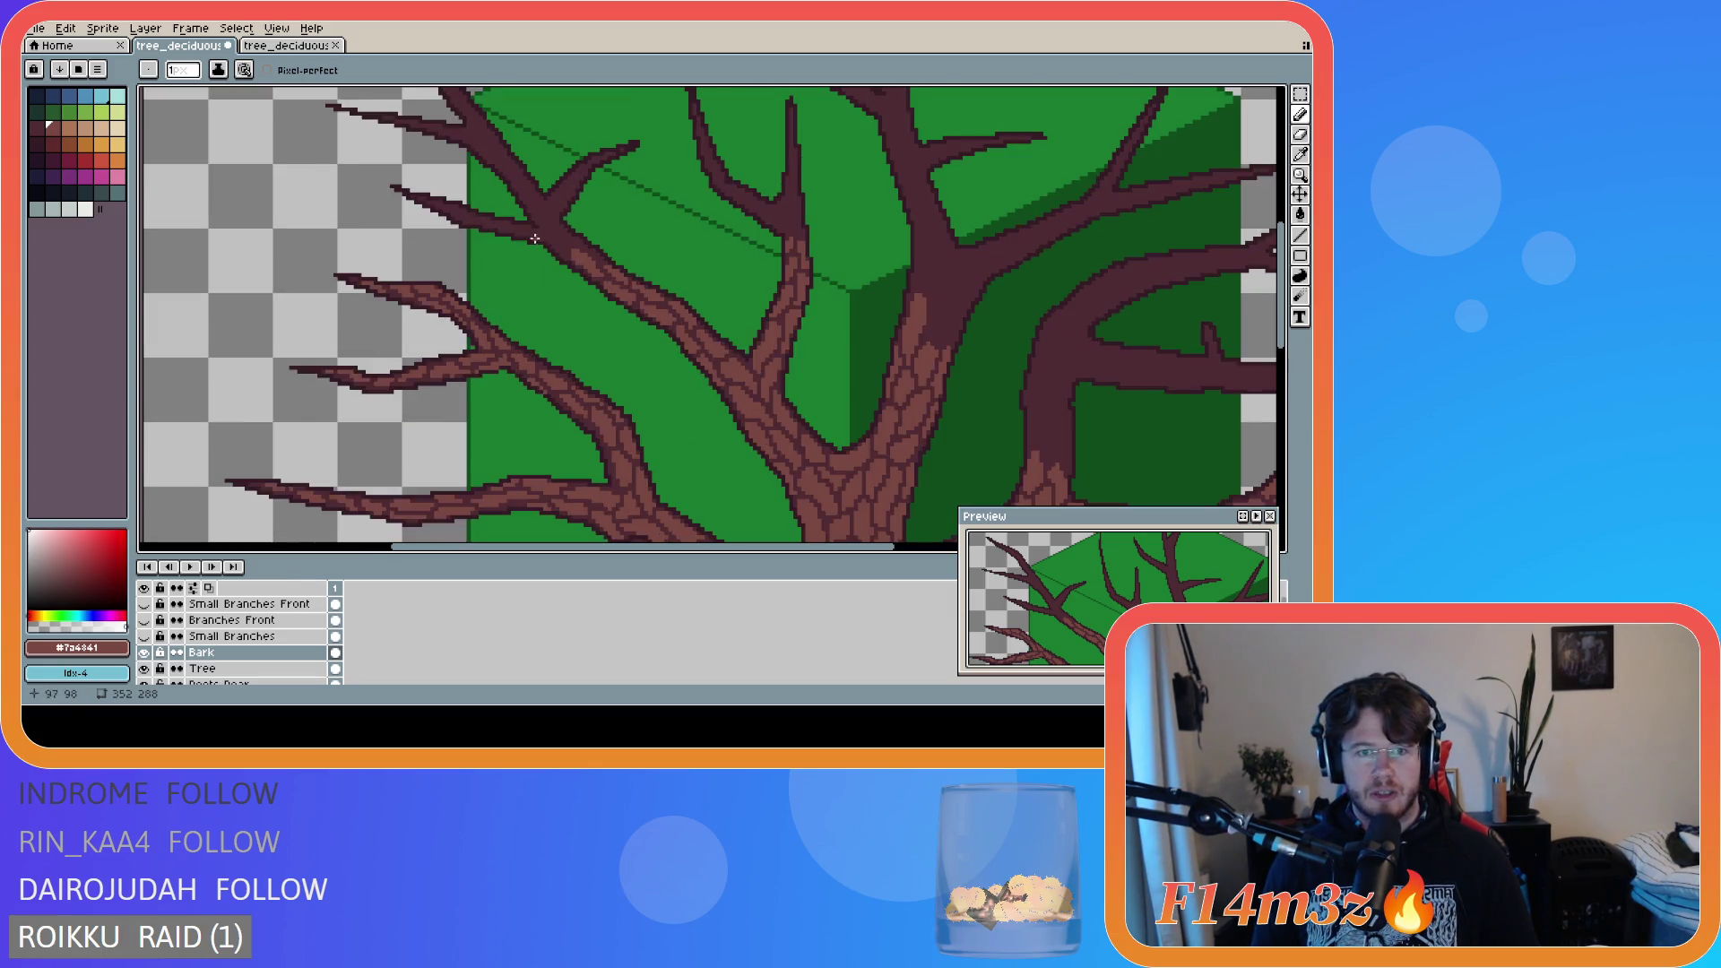
- Adjust the panel layout and zoom to frame the upper-left branch
scroll(533, 237, down, 1)
drag(609, 554, 635, 550)
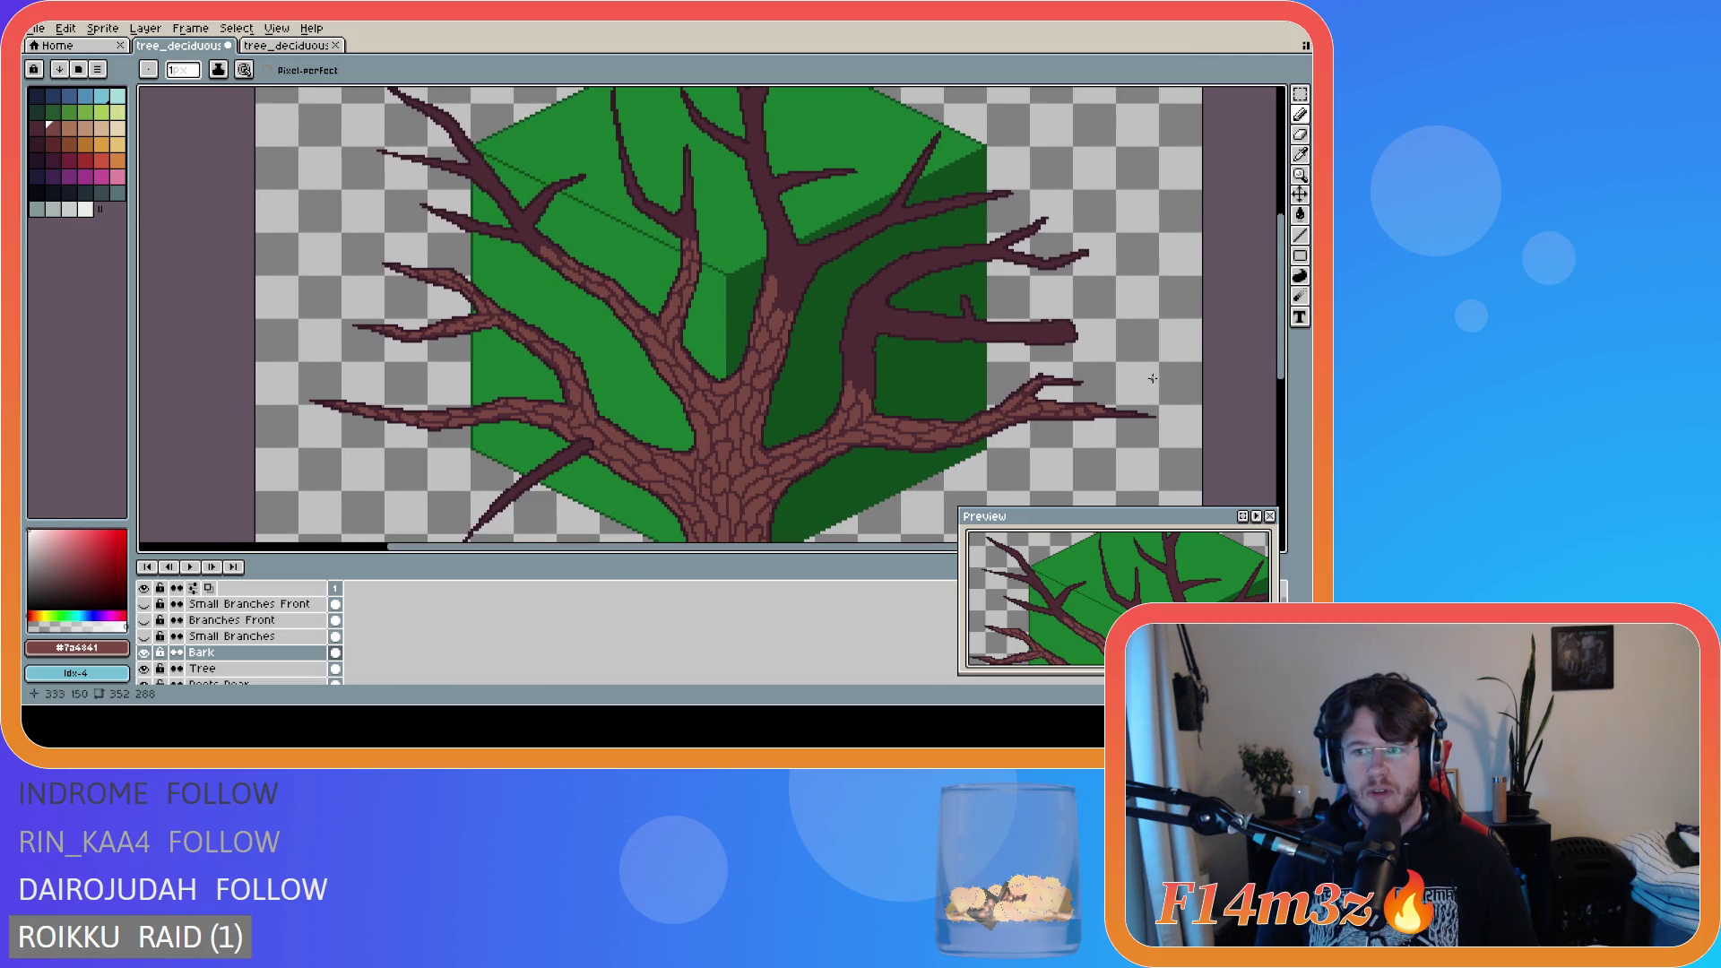
drag(1280, 296, 1281, 279)
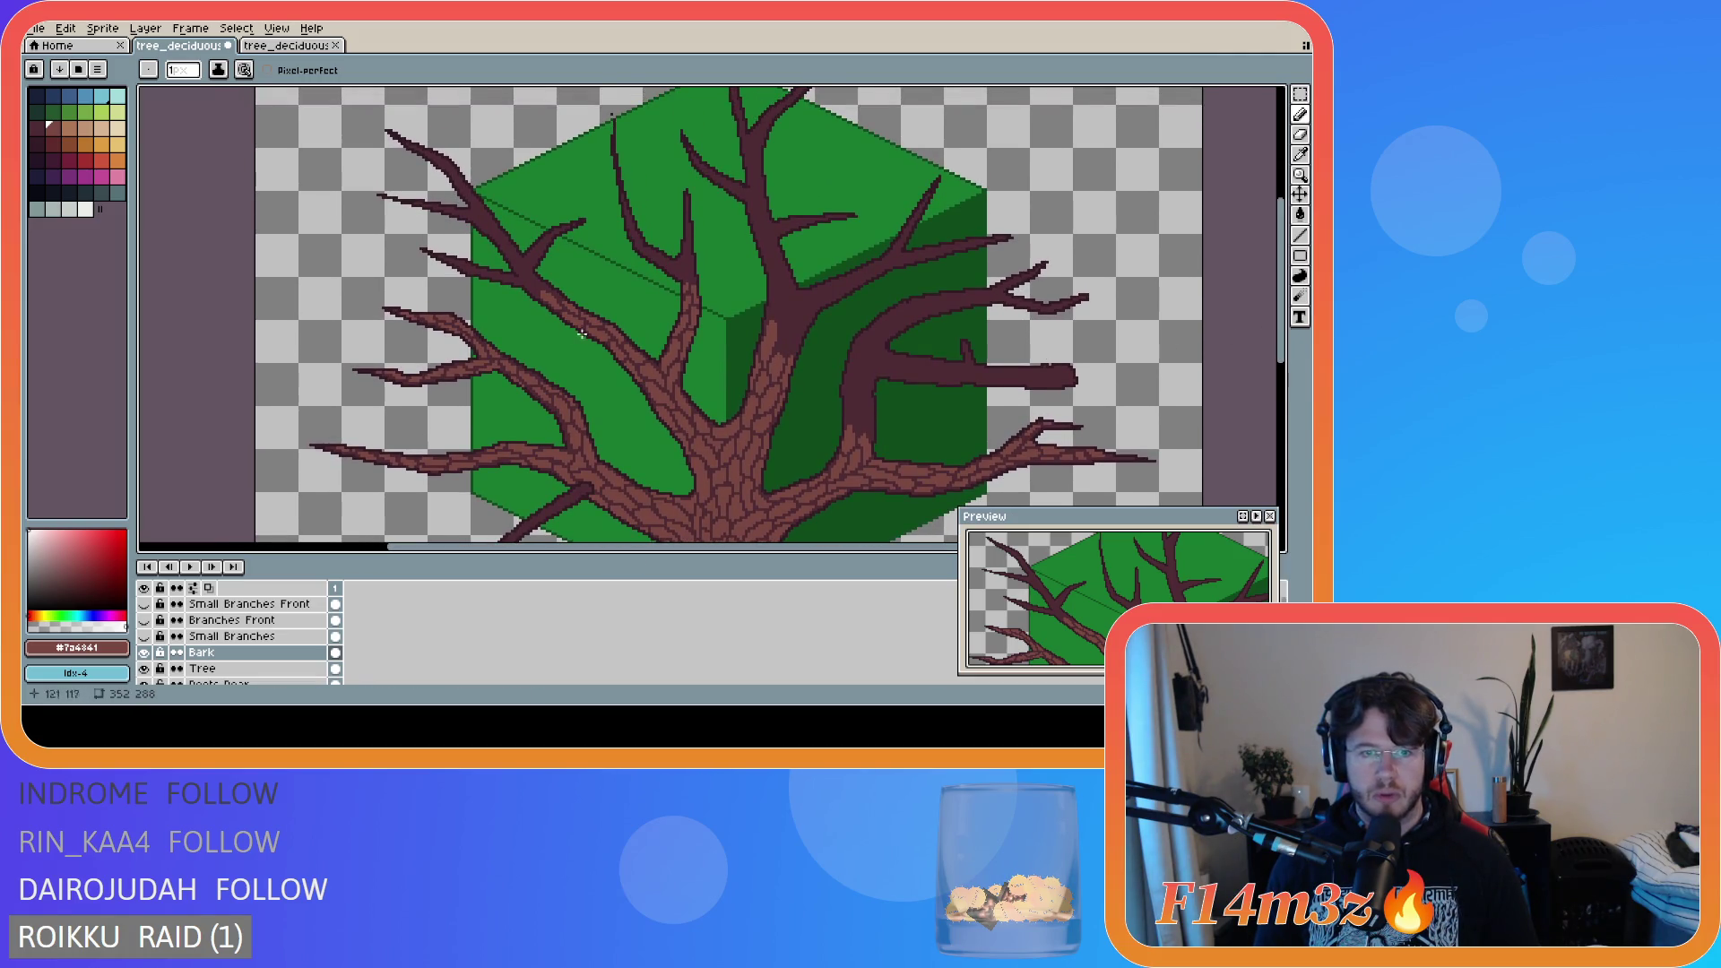
scroll(547, 287, up, 1)
scroll(546, 290, down, 1)
scroll(544, 293, up, 1)
scroll(543, 296, down, 1)
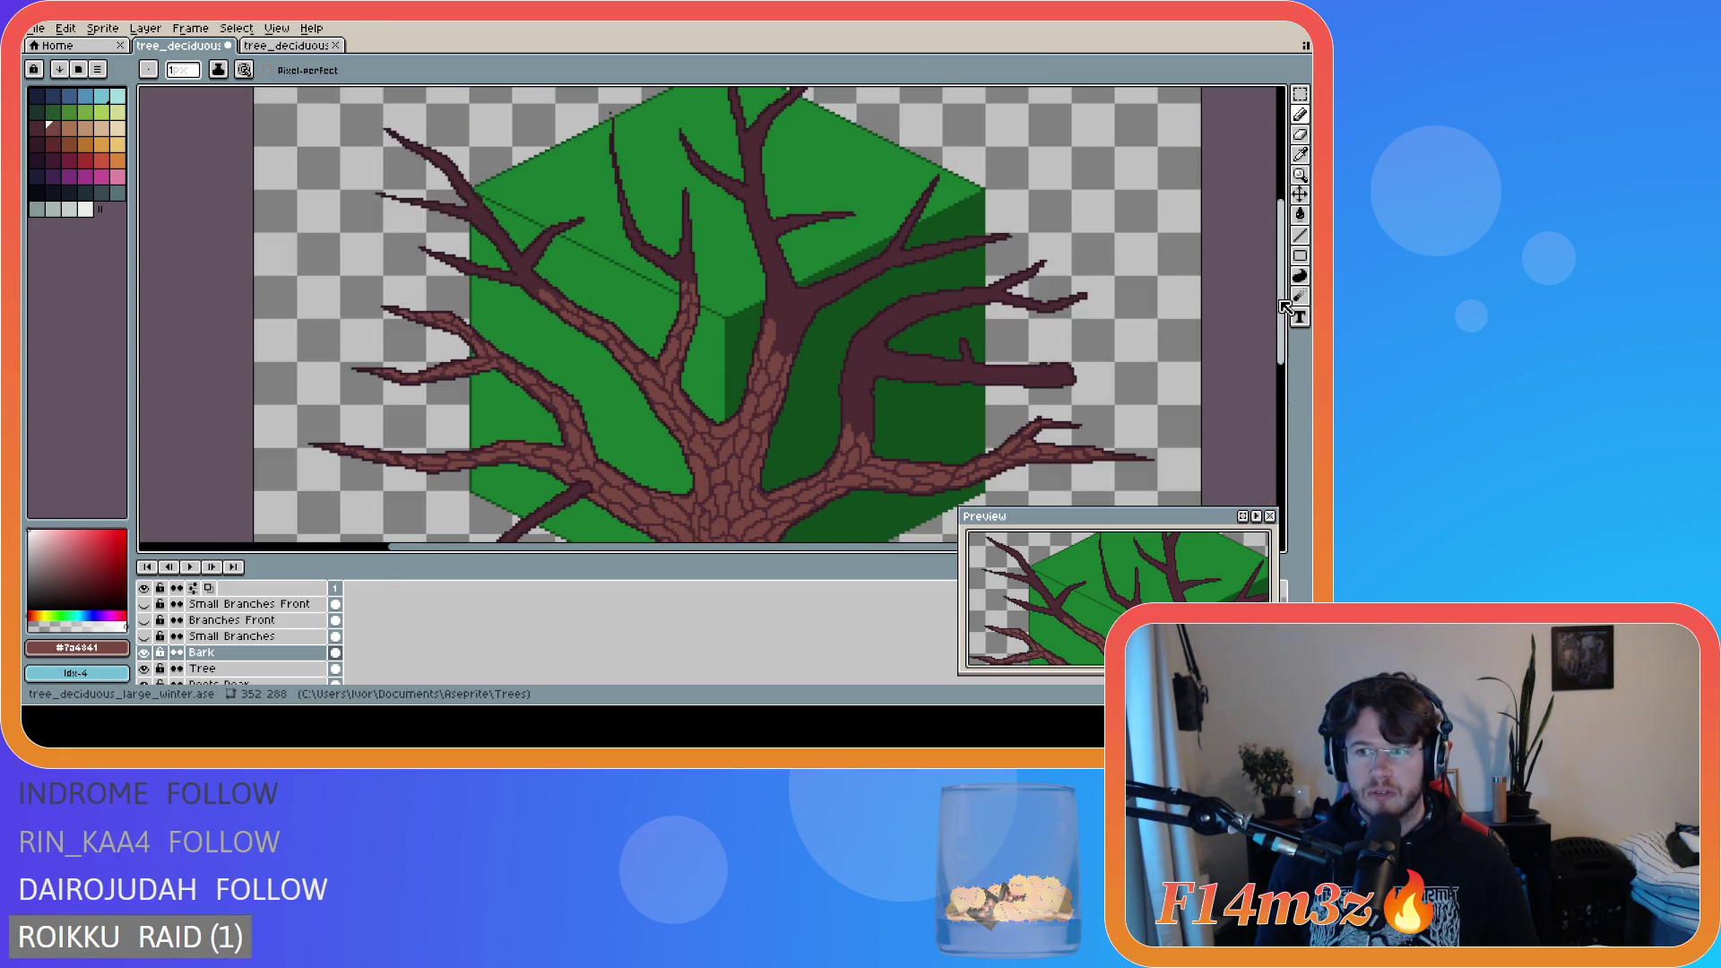
scroll(534, 263, up, 1)
scroll(534, 262, down, 2)
scroll(536, 269, up, 2)
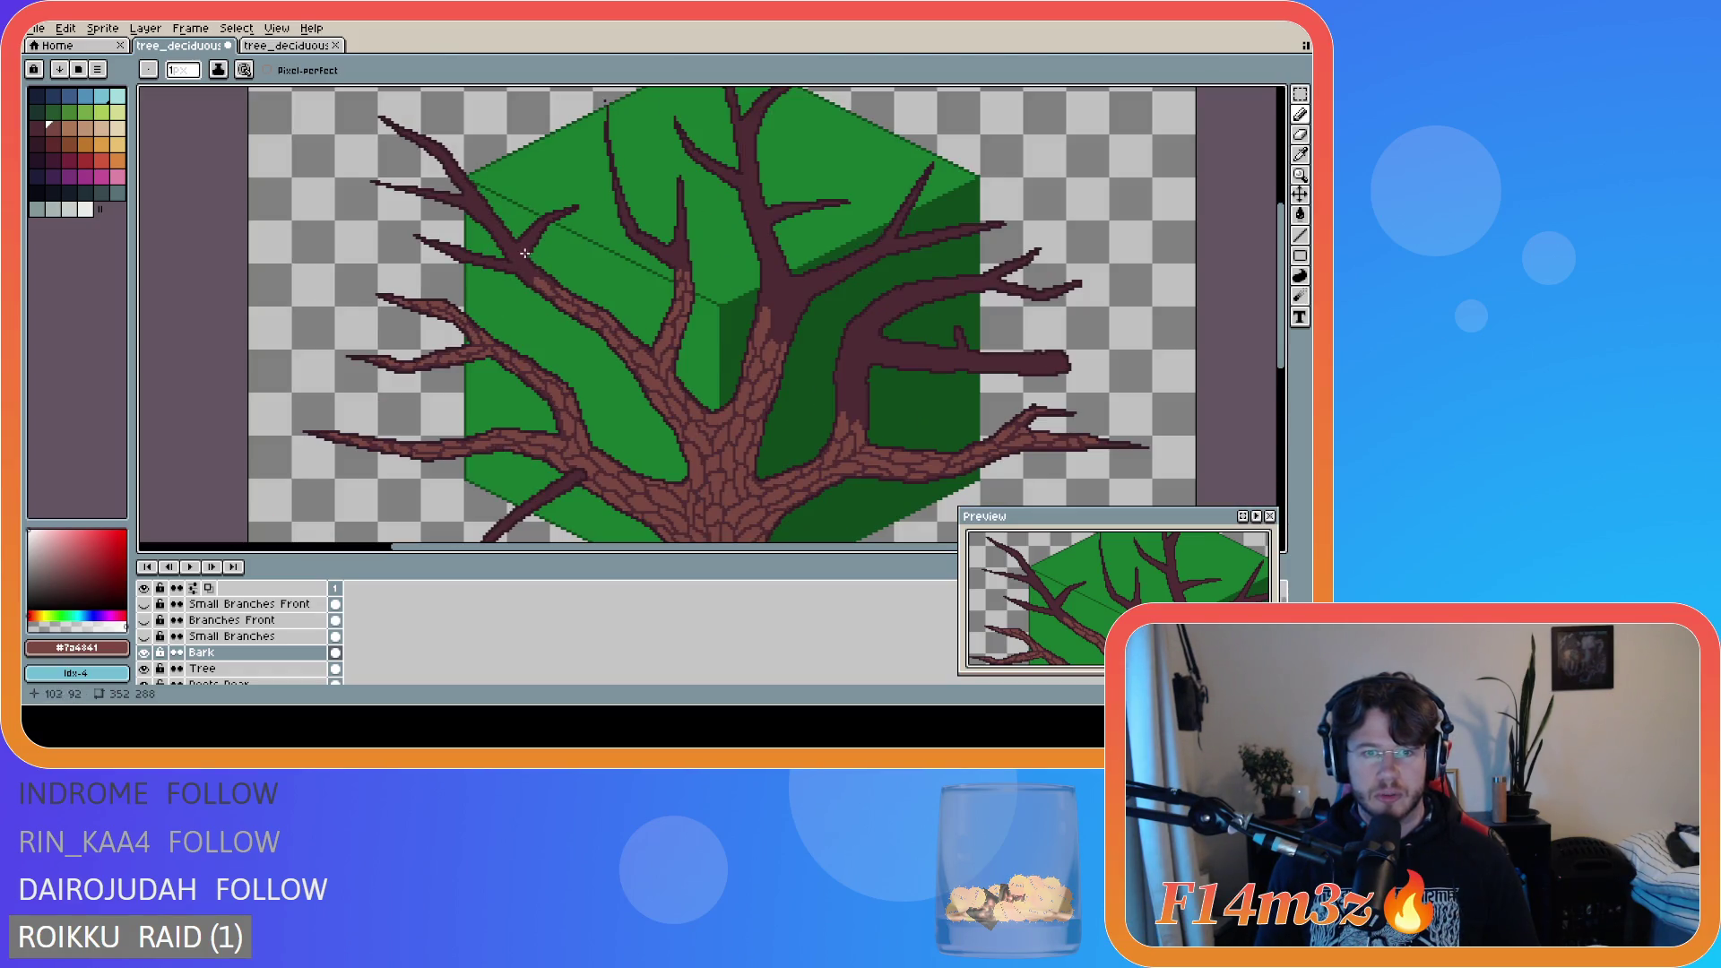
drag(637, 546, 613, 546)
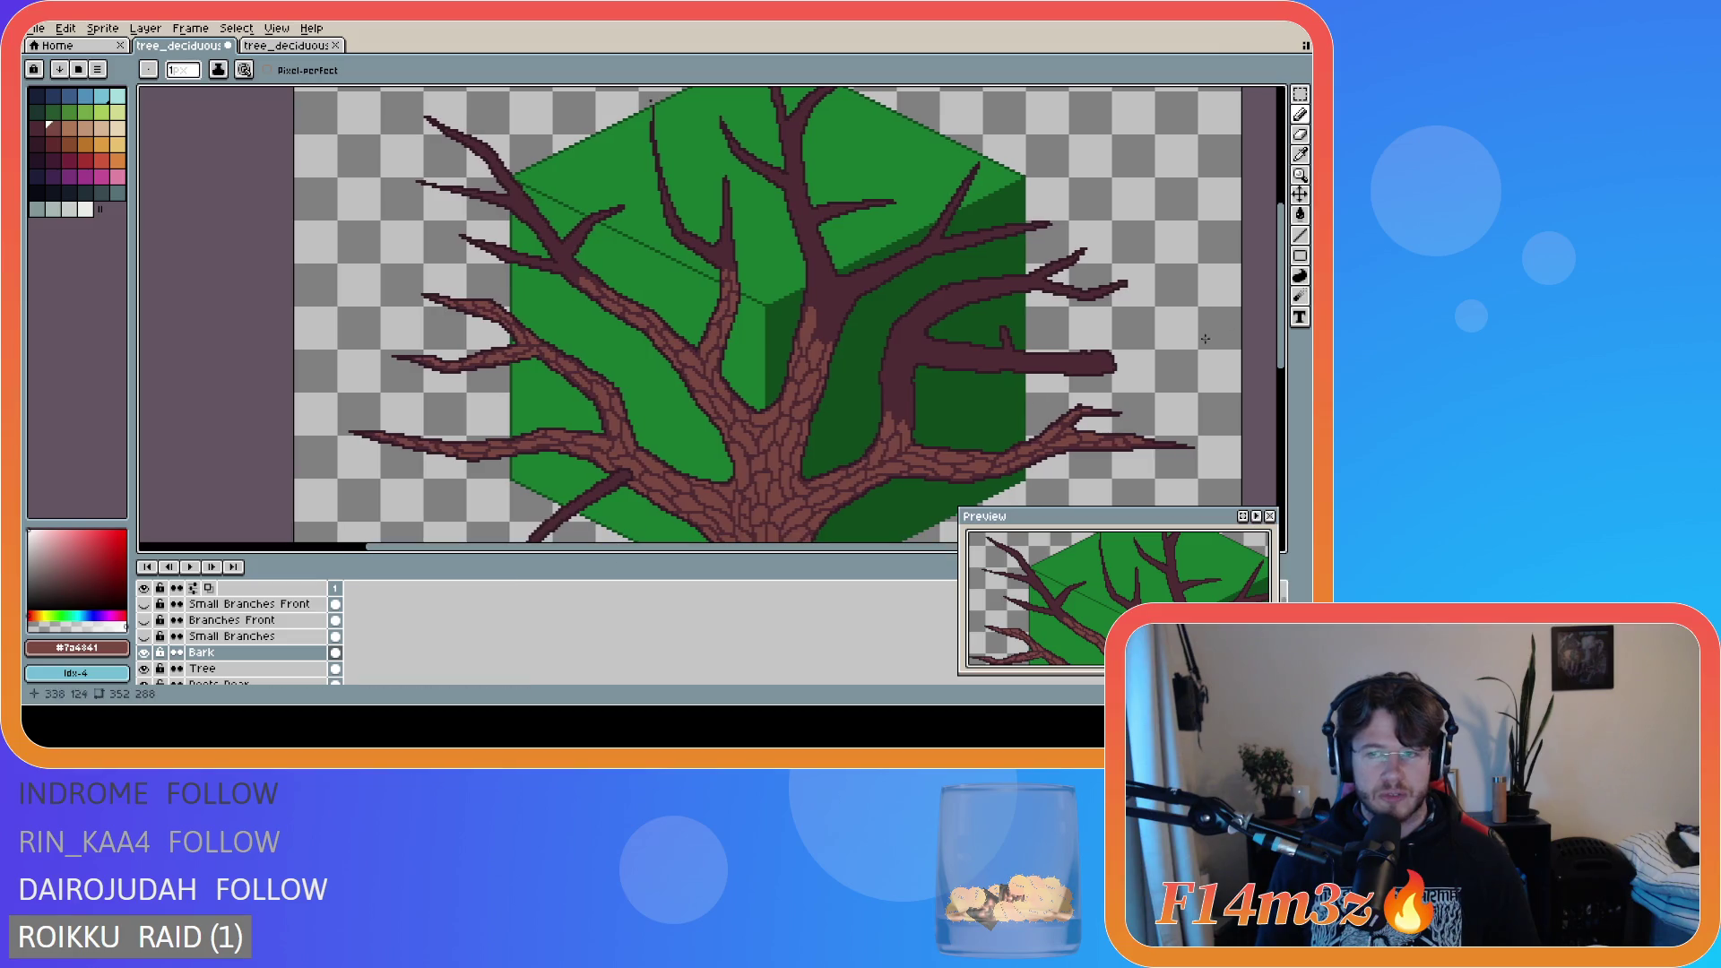
- Paint lighter bark pixels along the upper-left branch with the Contour tool
click(1300, 276)
scroll(605, 358, up, 2)
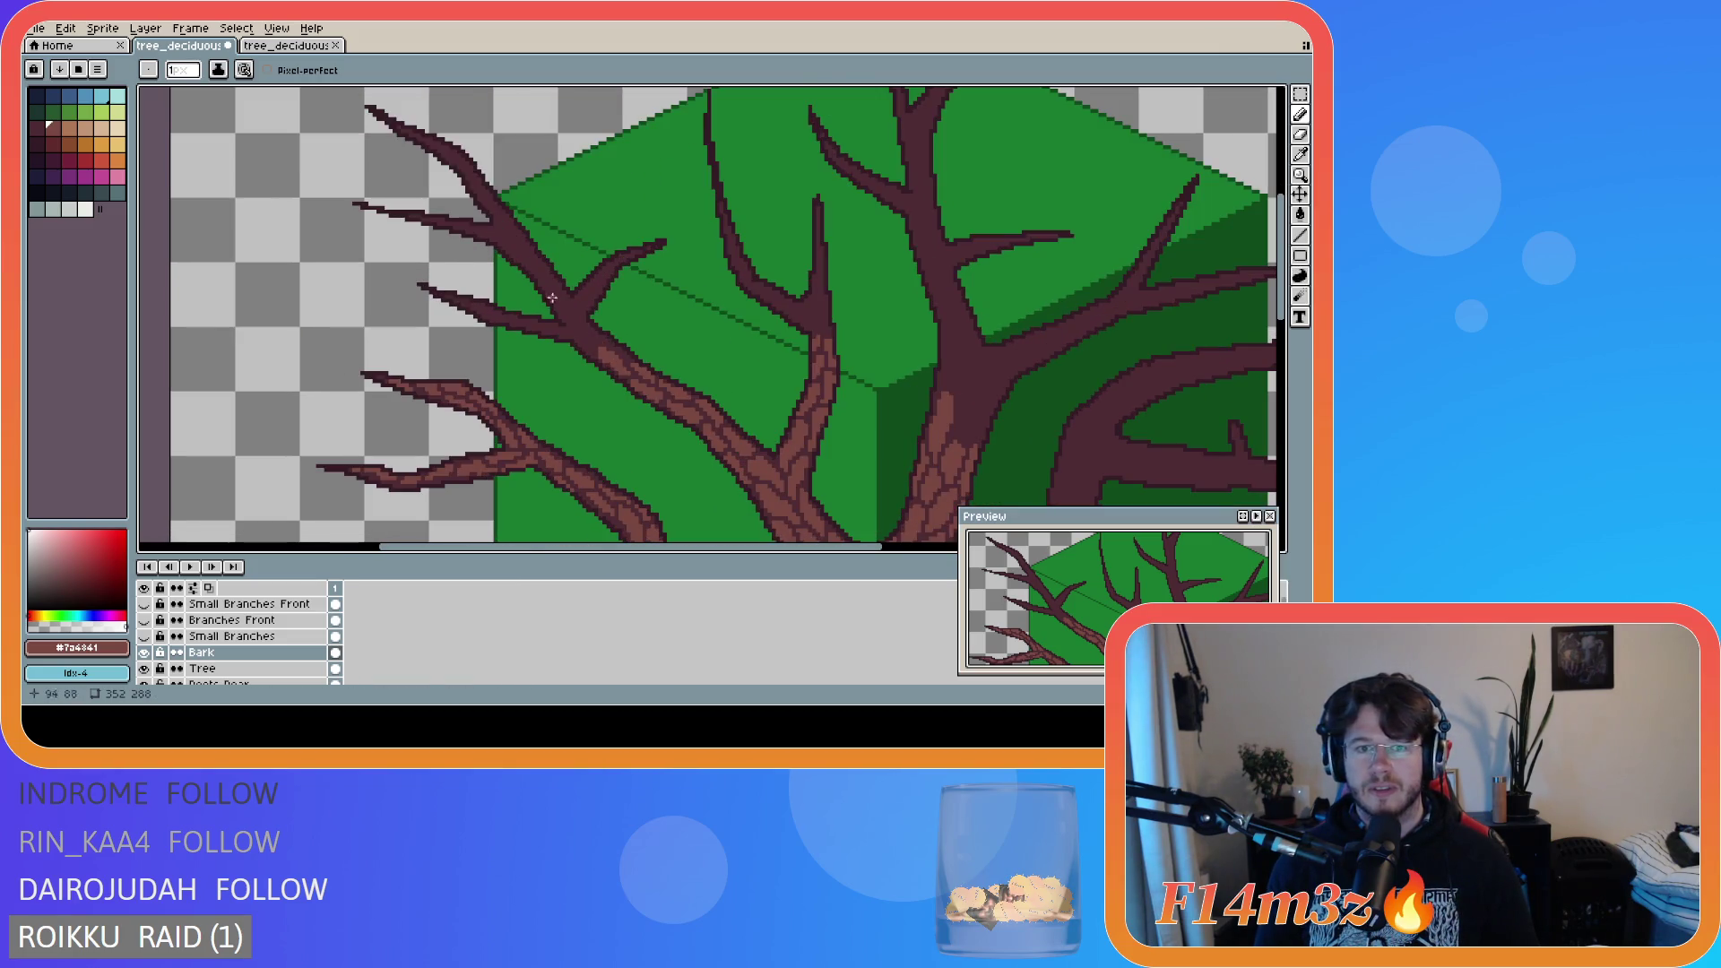
scroll(605, 359, up, 2)
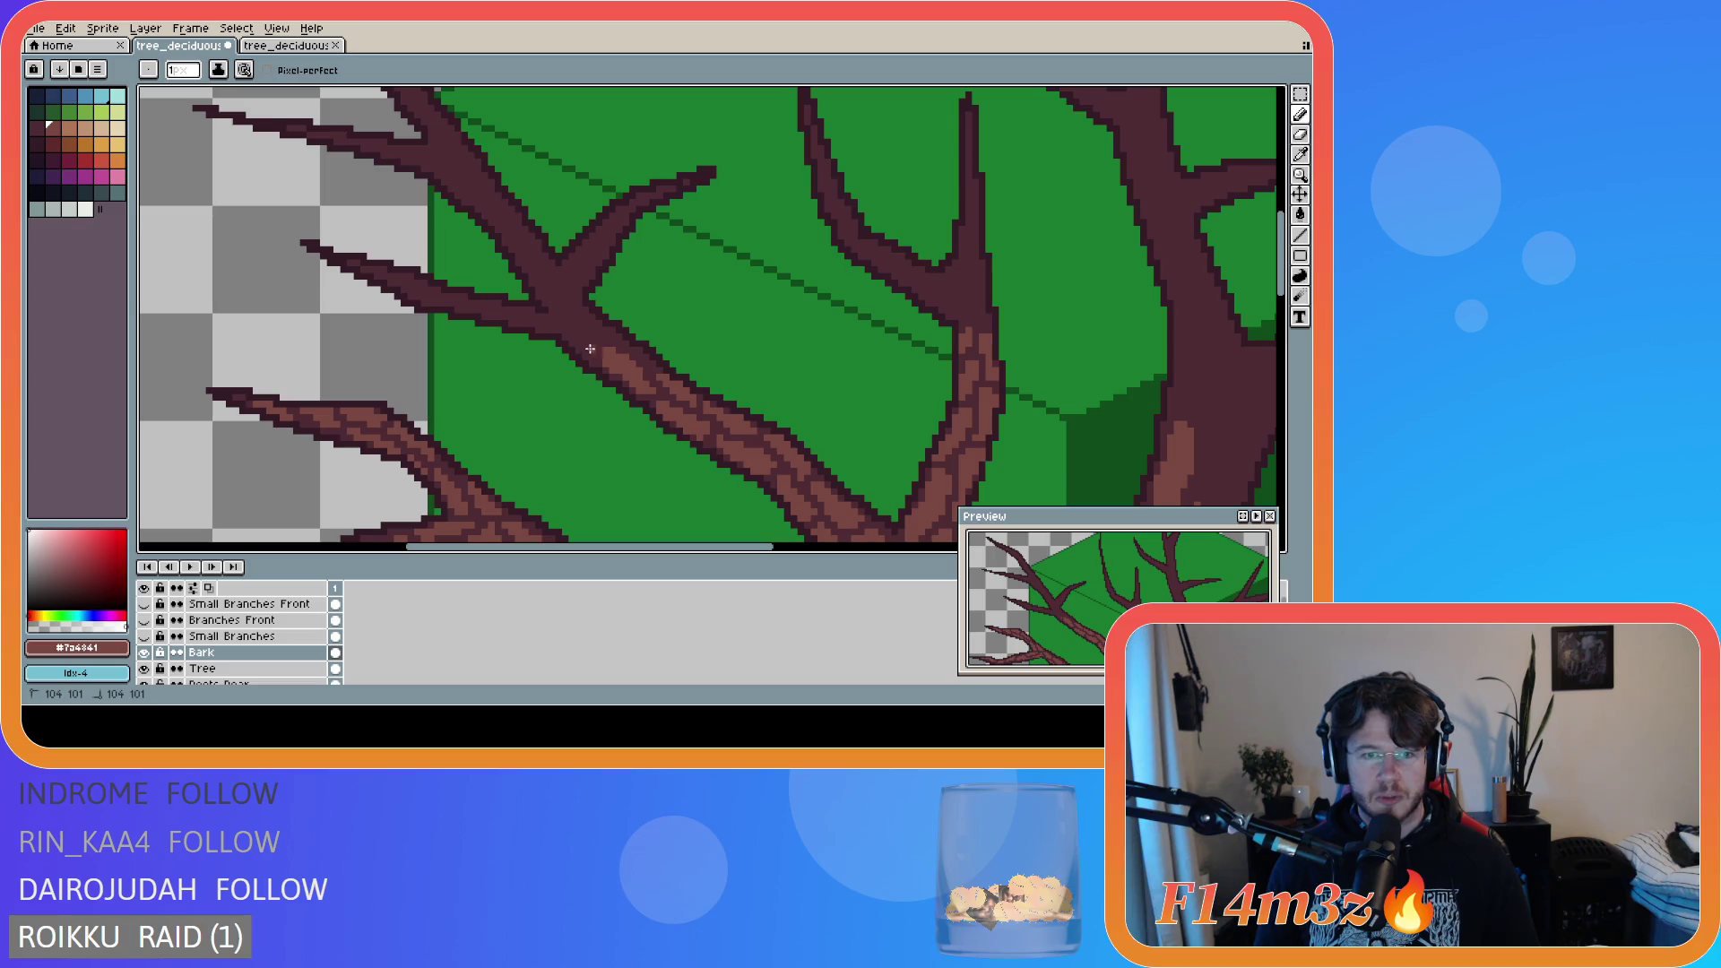
drag(568, 317, 643, 388)
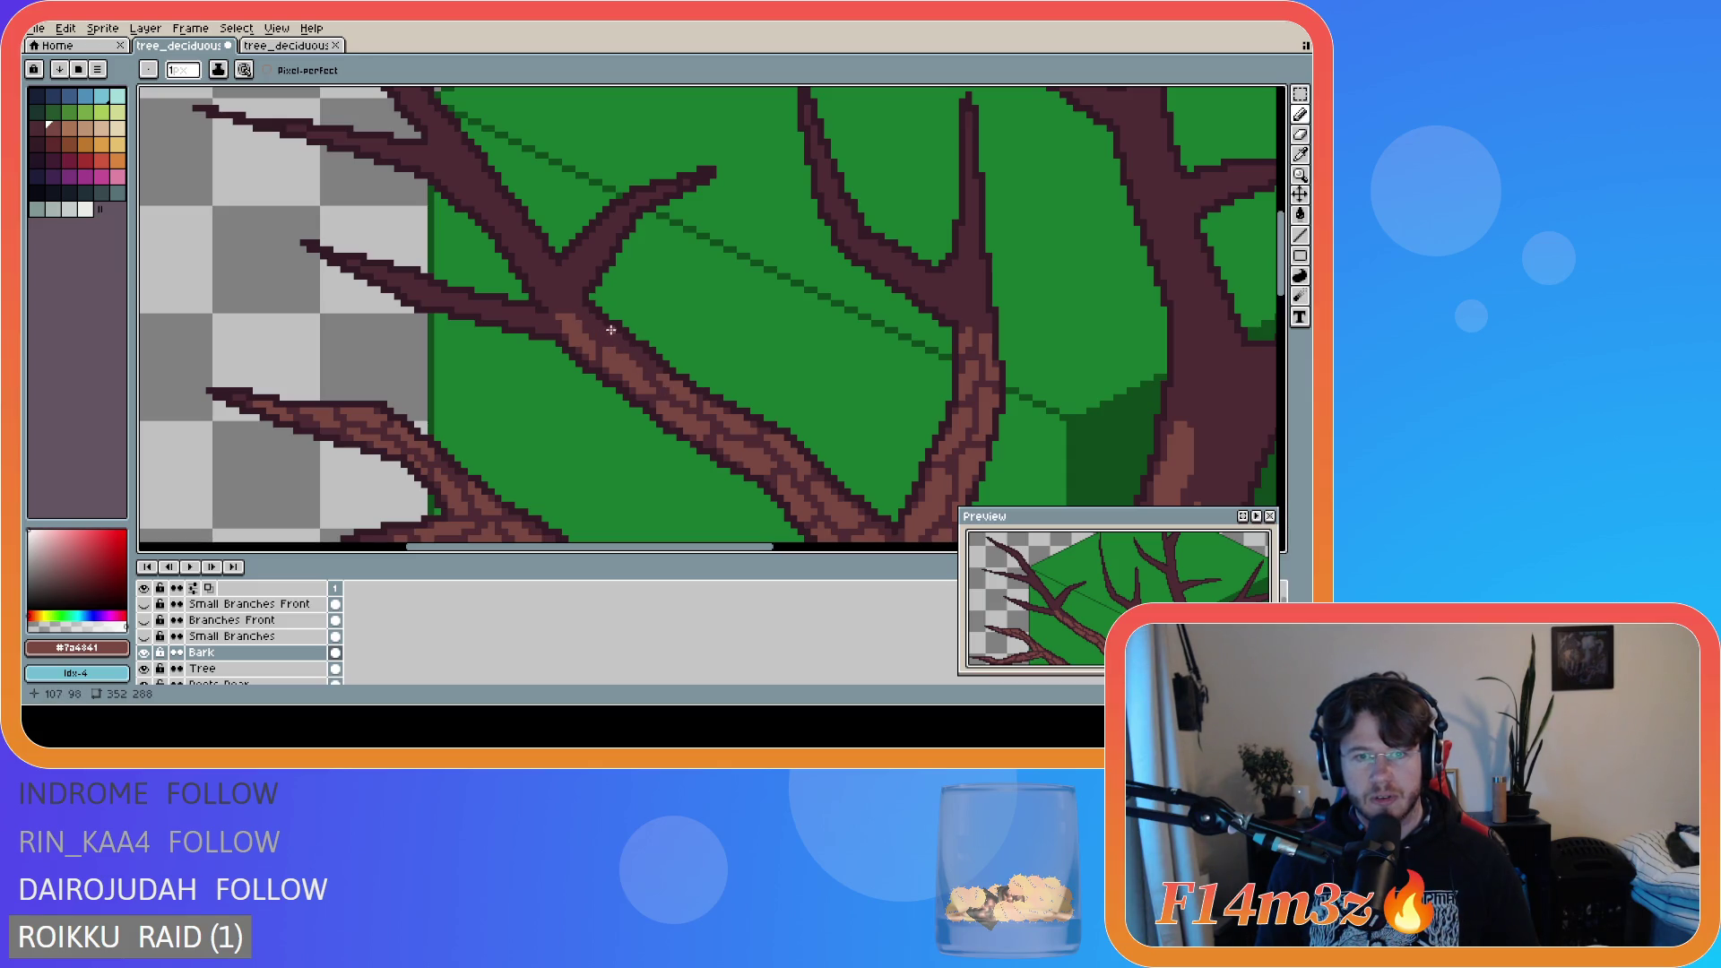
key(ctrl)
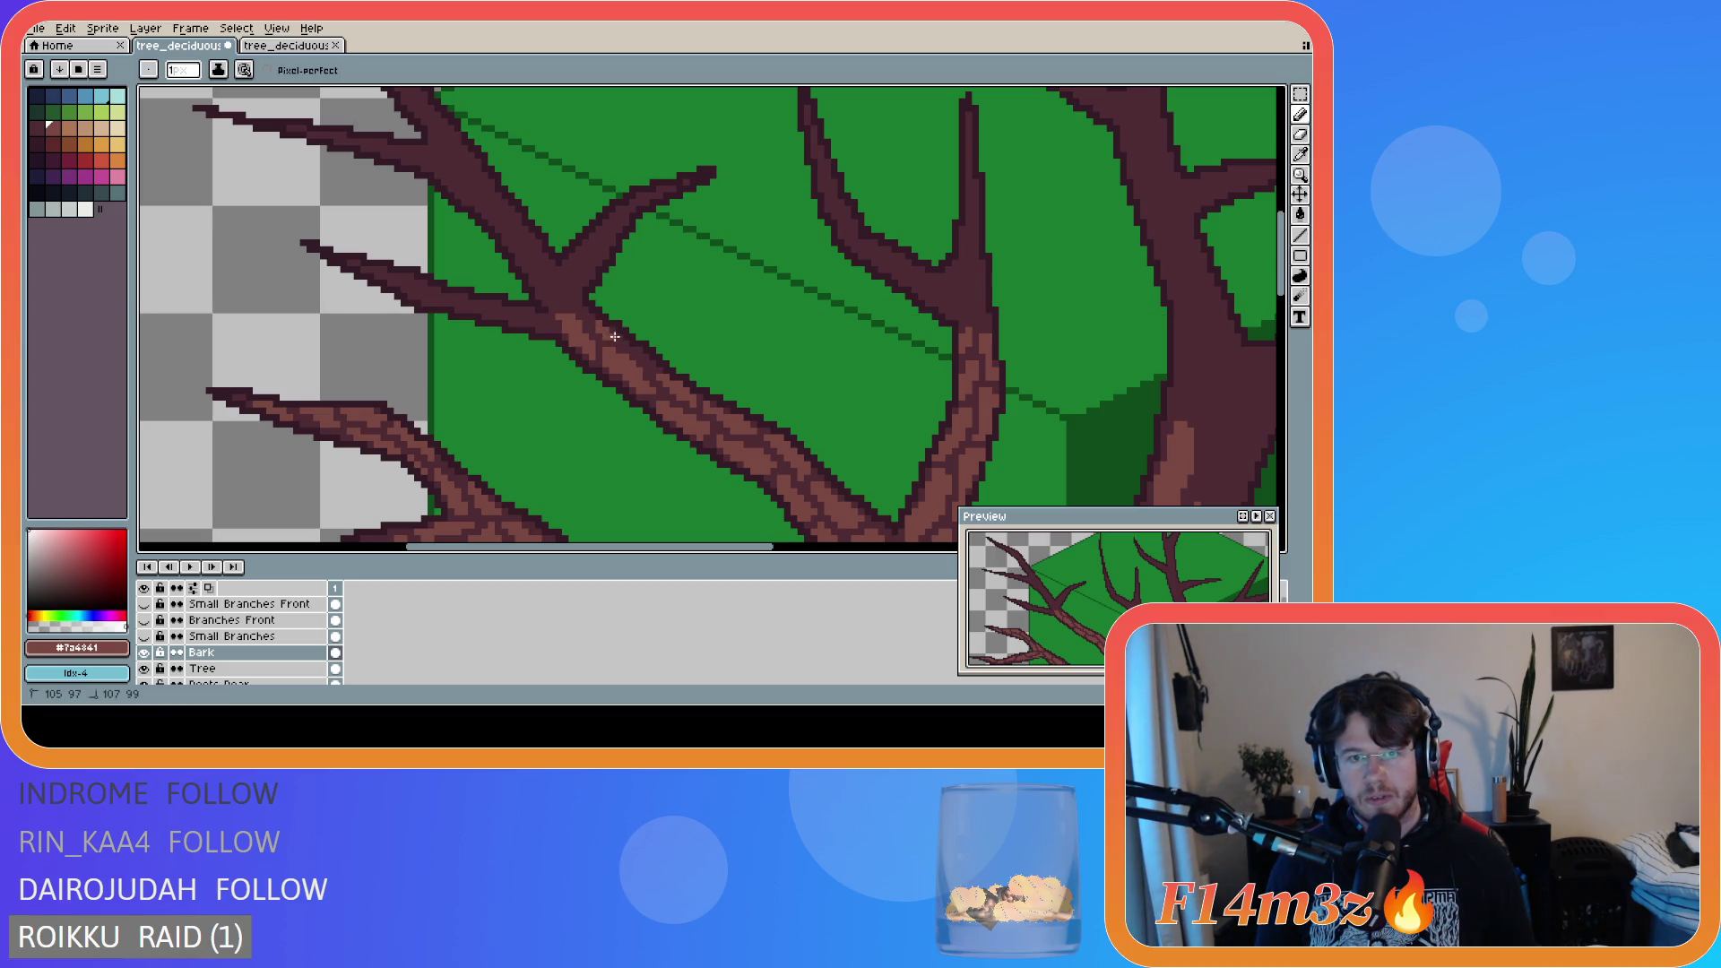
key(e)
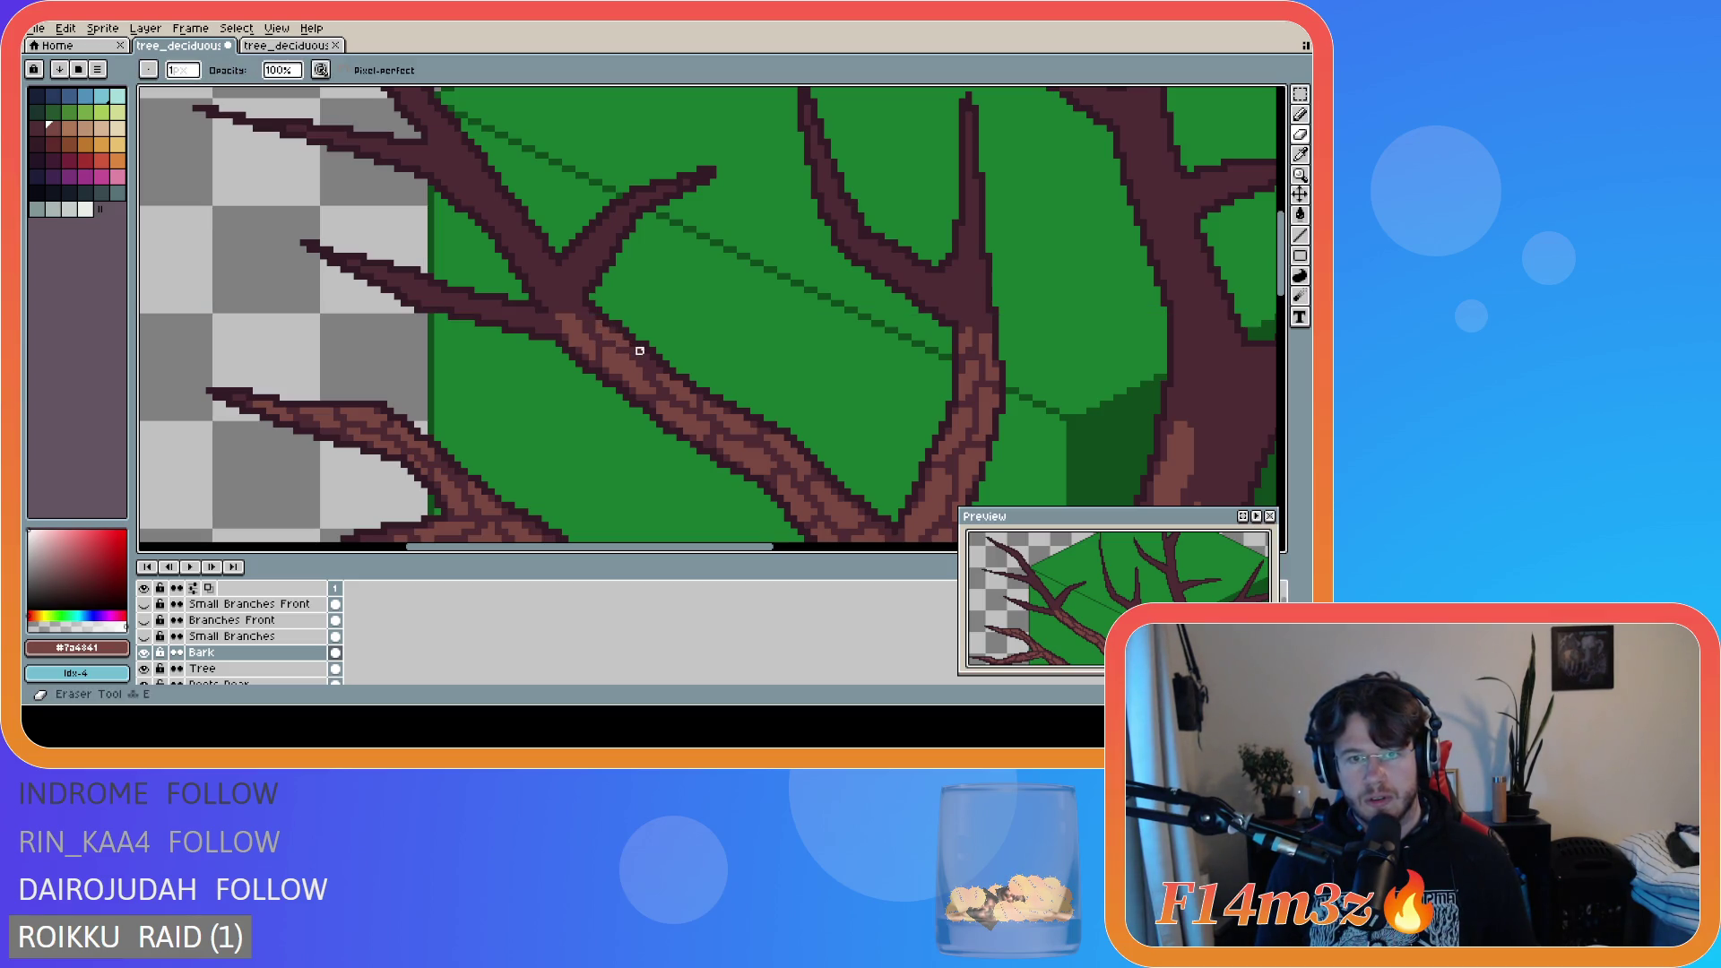
key(b)
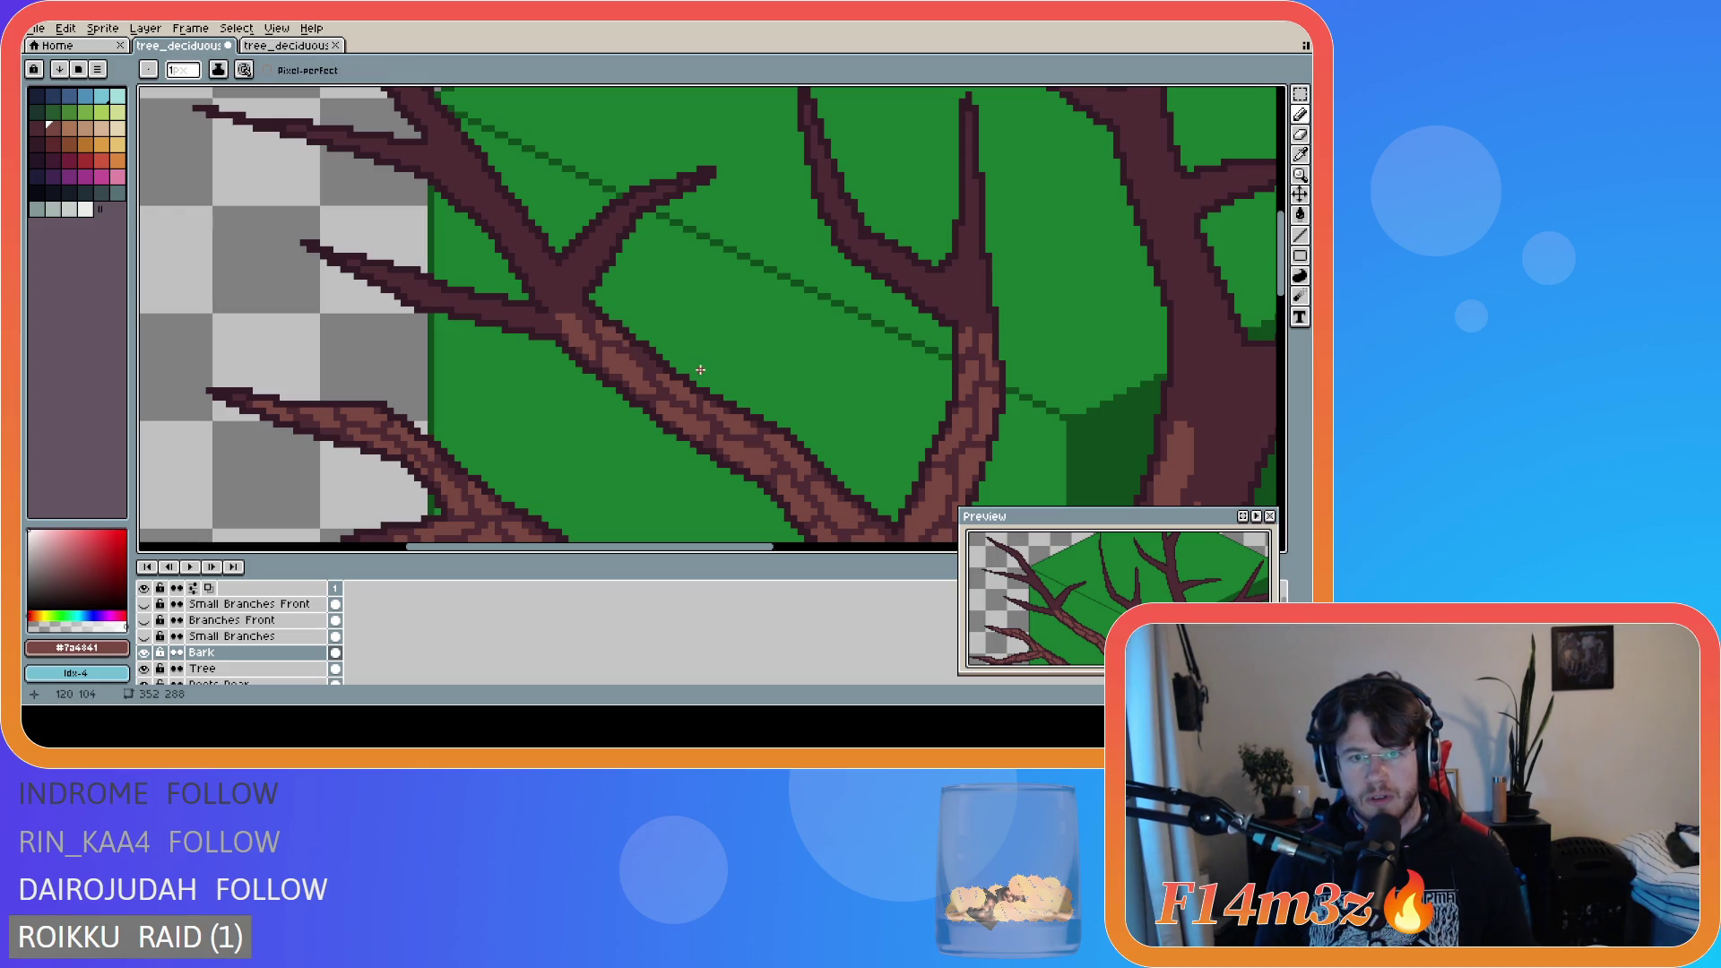
scroll(877, 452, down, 2)
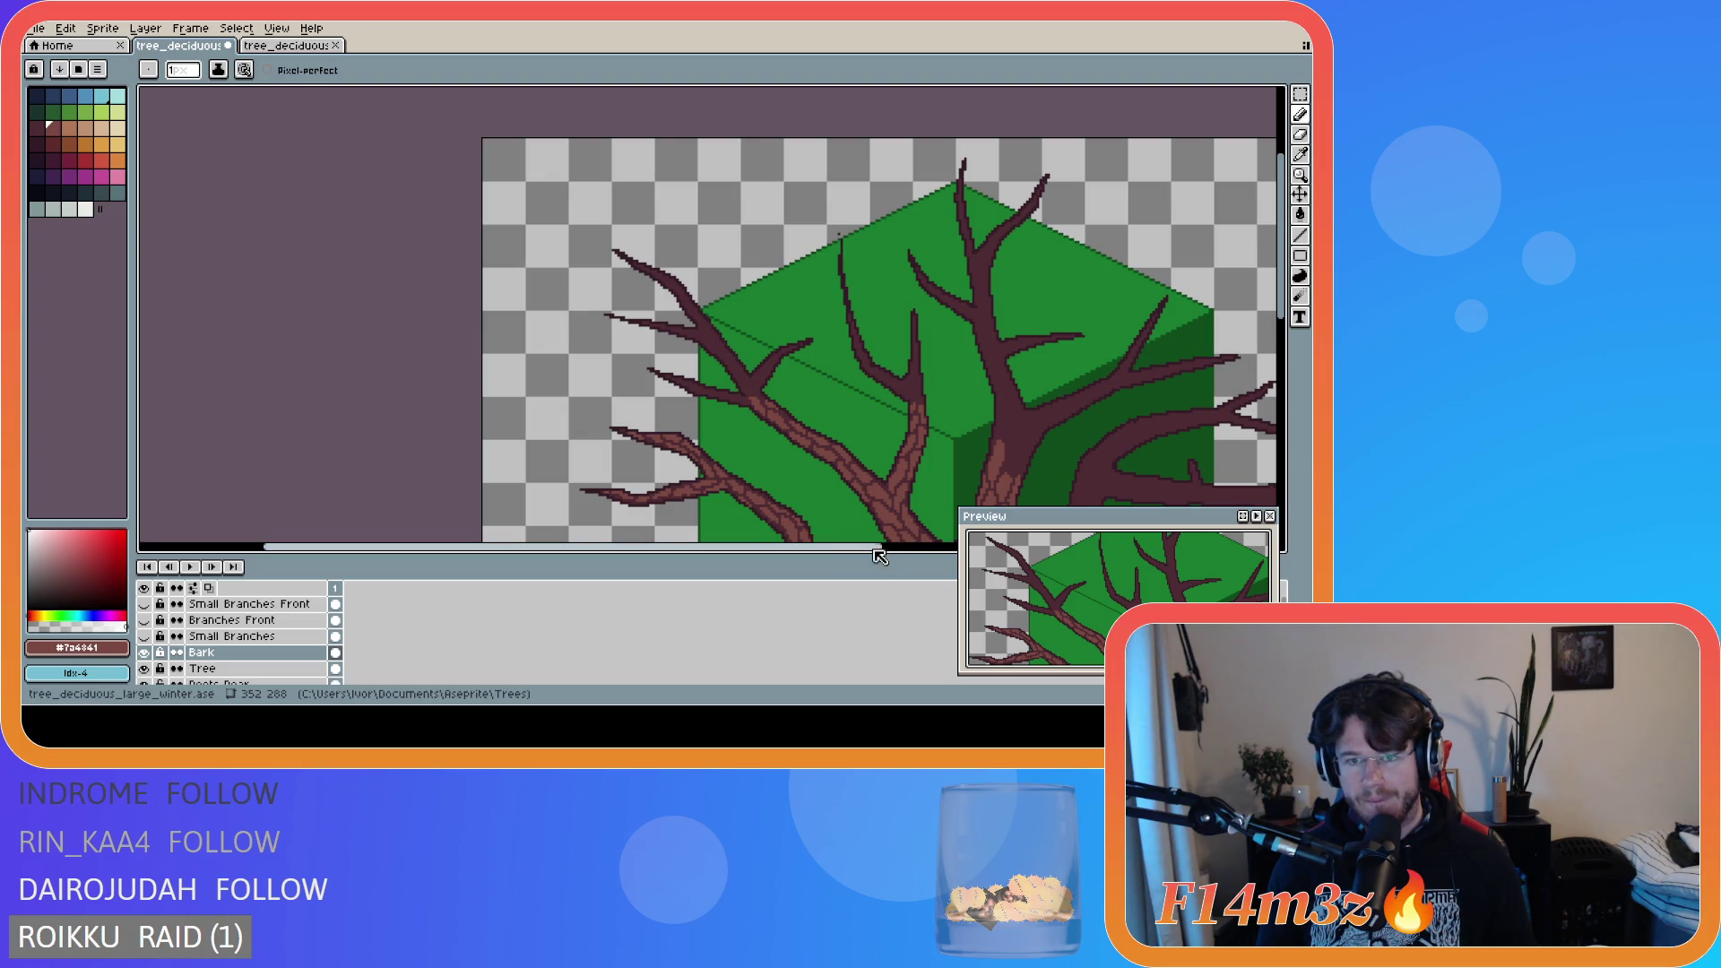
scroll(821, 519, up, 2)
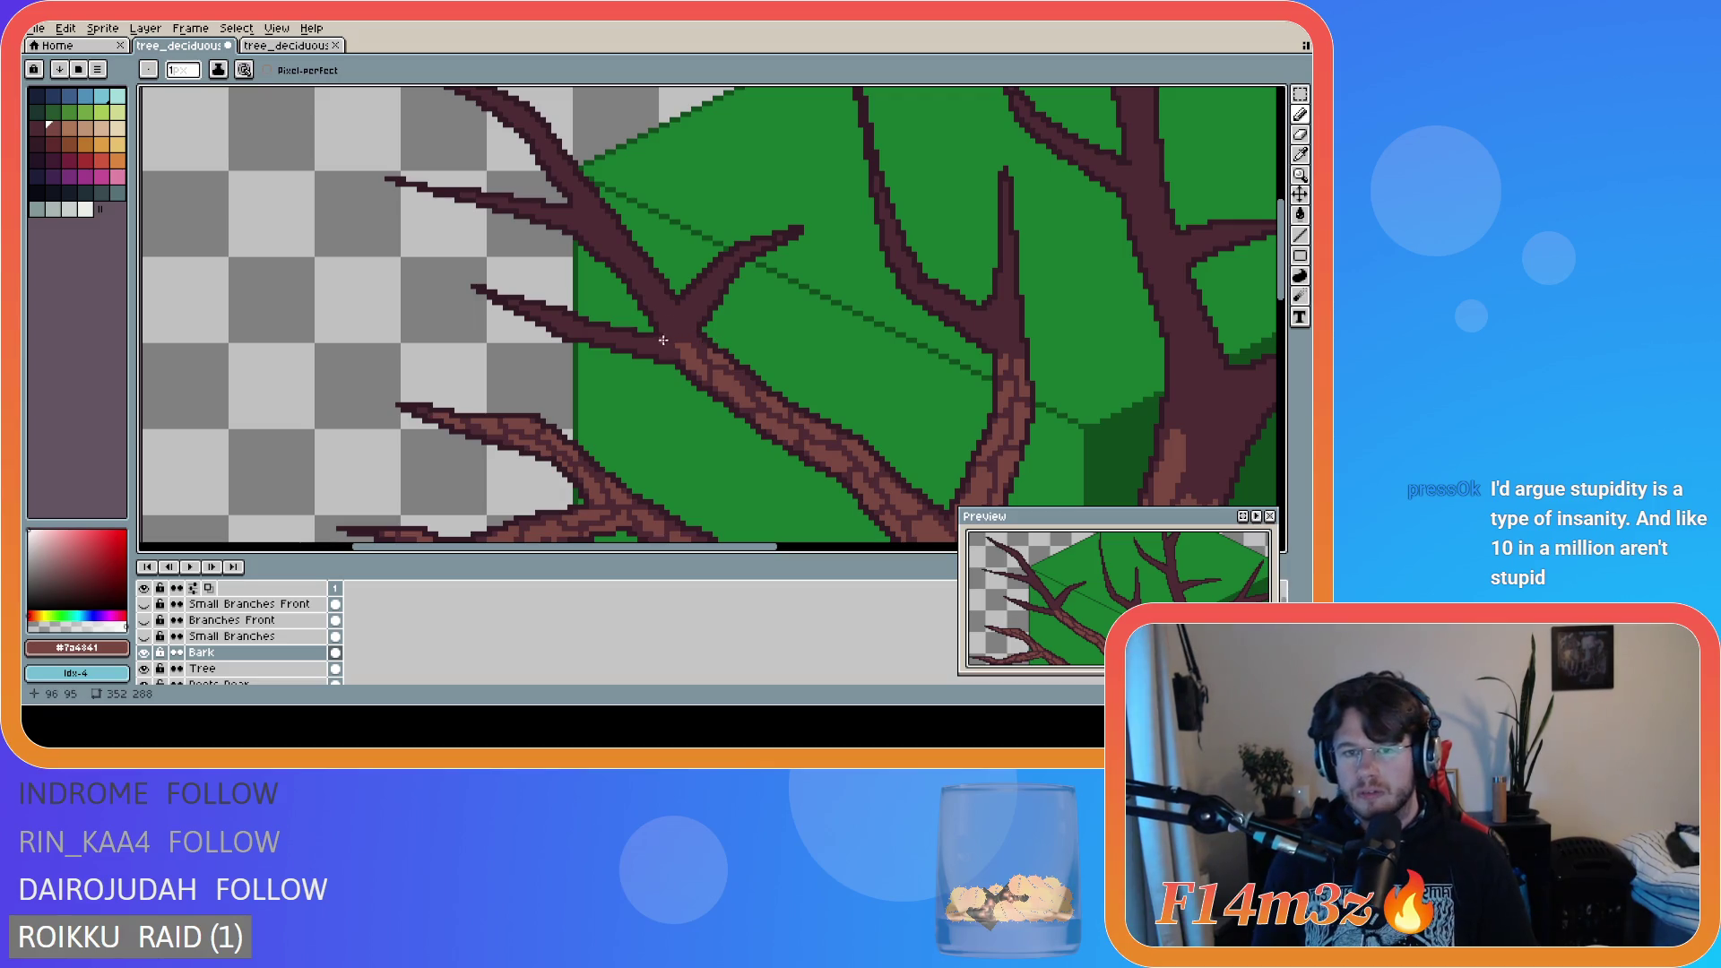
scroll(1287, 286, up, 1)
- Try a lighter bark stroke along the fork branch, undoing it twice
scroll(1287, 287, up, 1)
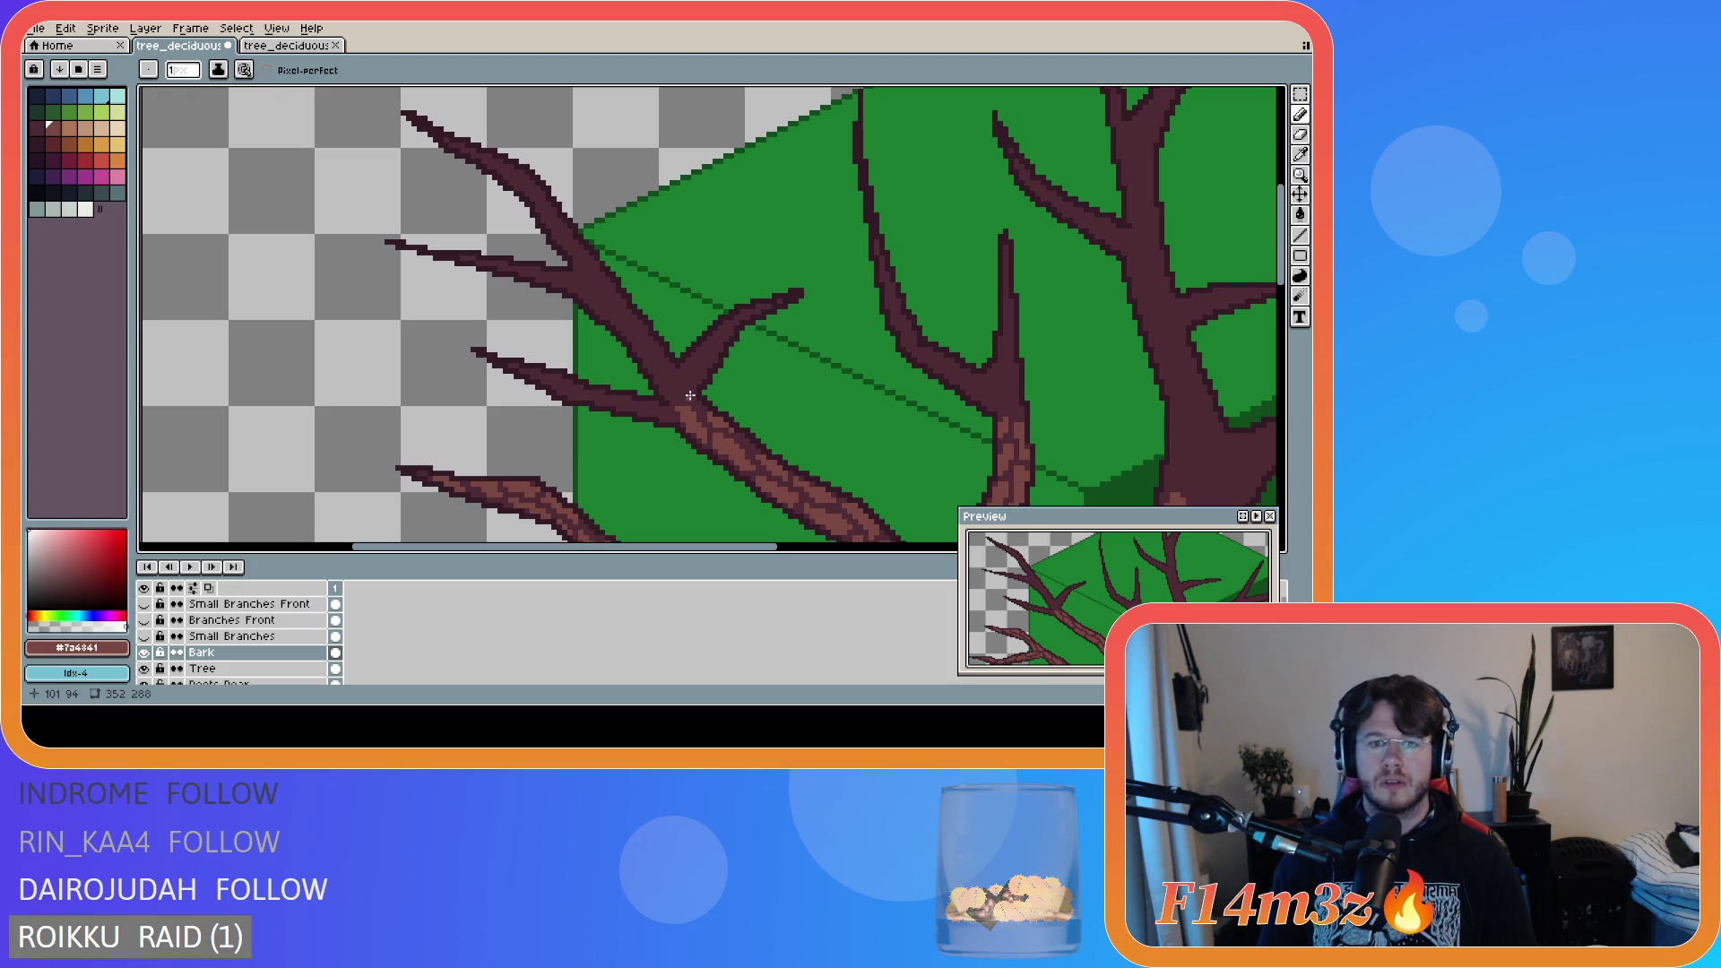
drag(690, 395, 710, 361)
key(ctrl+z)
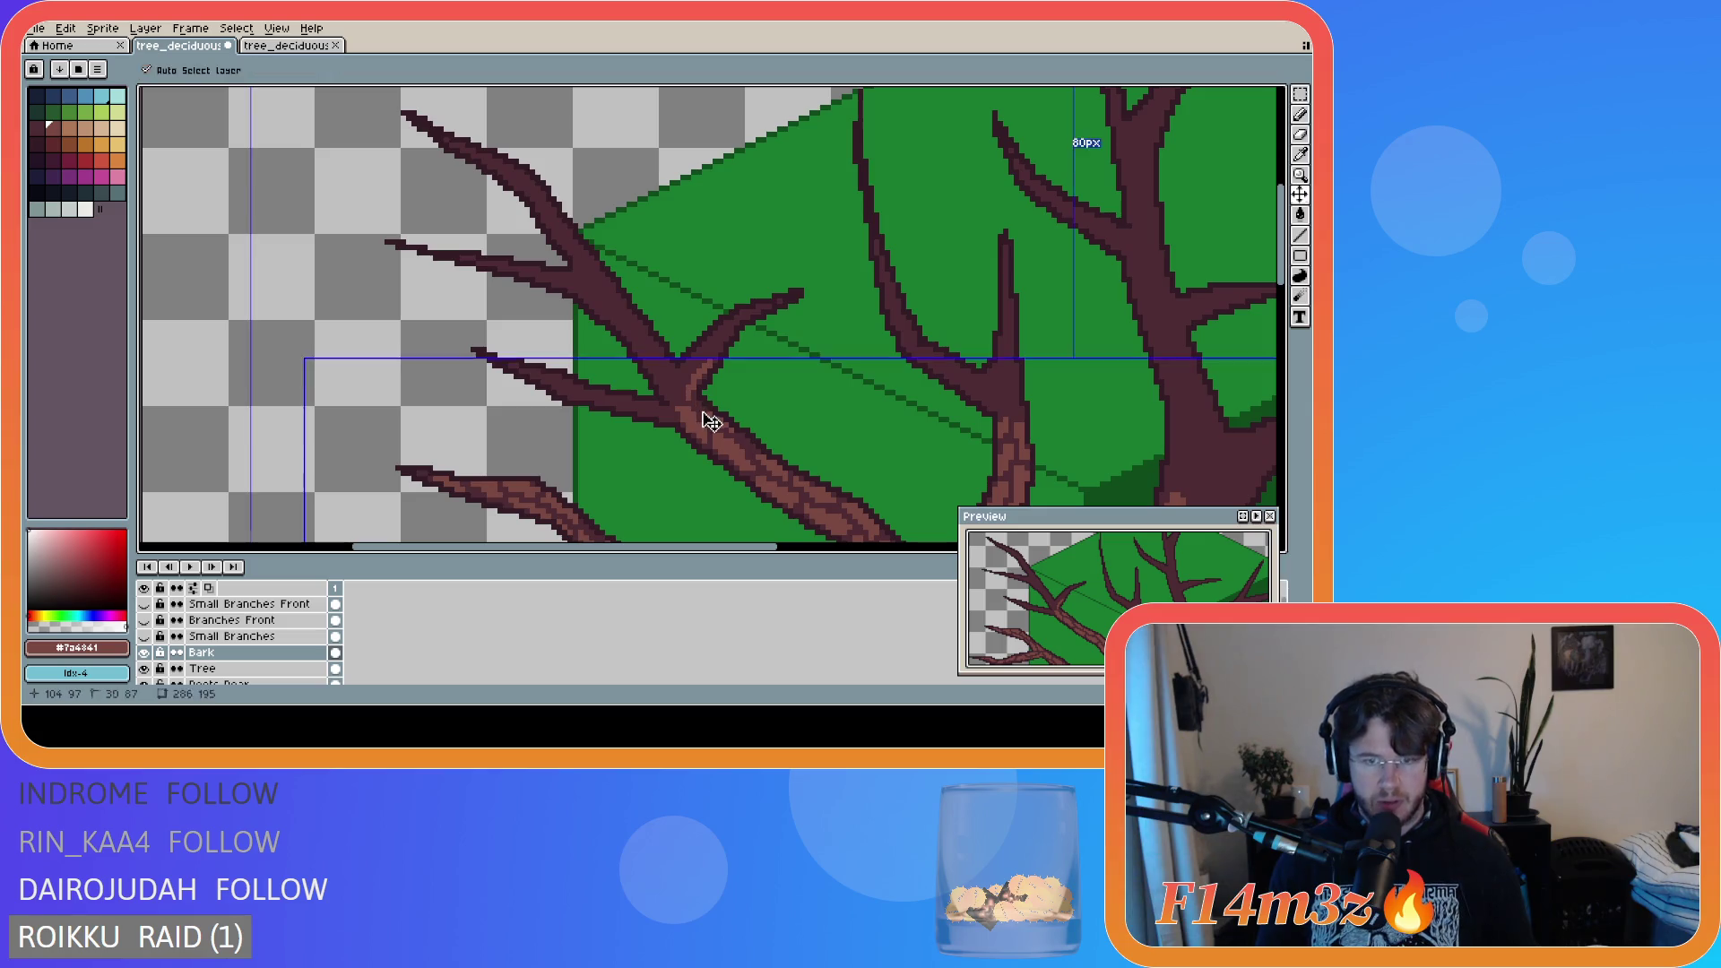
drag(690, 395, 708, 363)
key(ctrl+z)
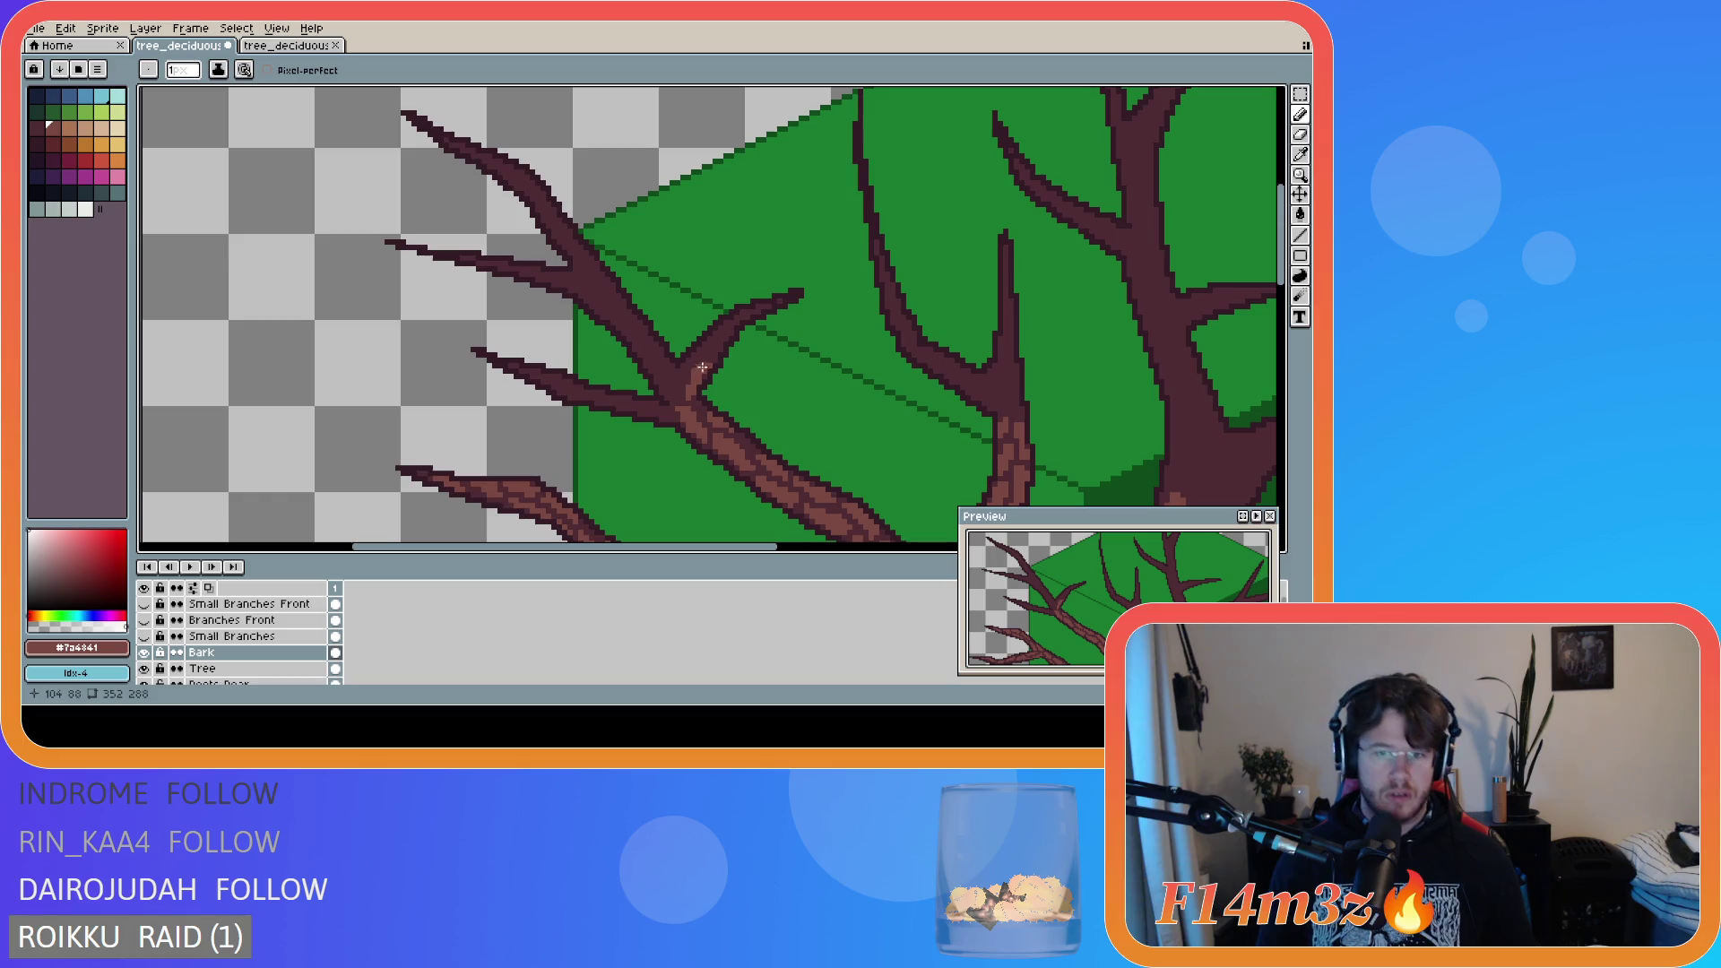
- Dab and stroke lighter bark pixels up the lower part of the fork branch
drag(710, 356, 711, 350)
click(713, 352)
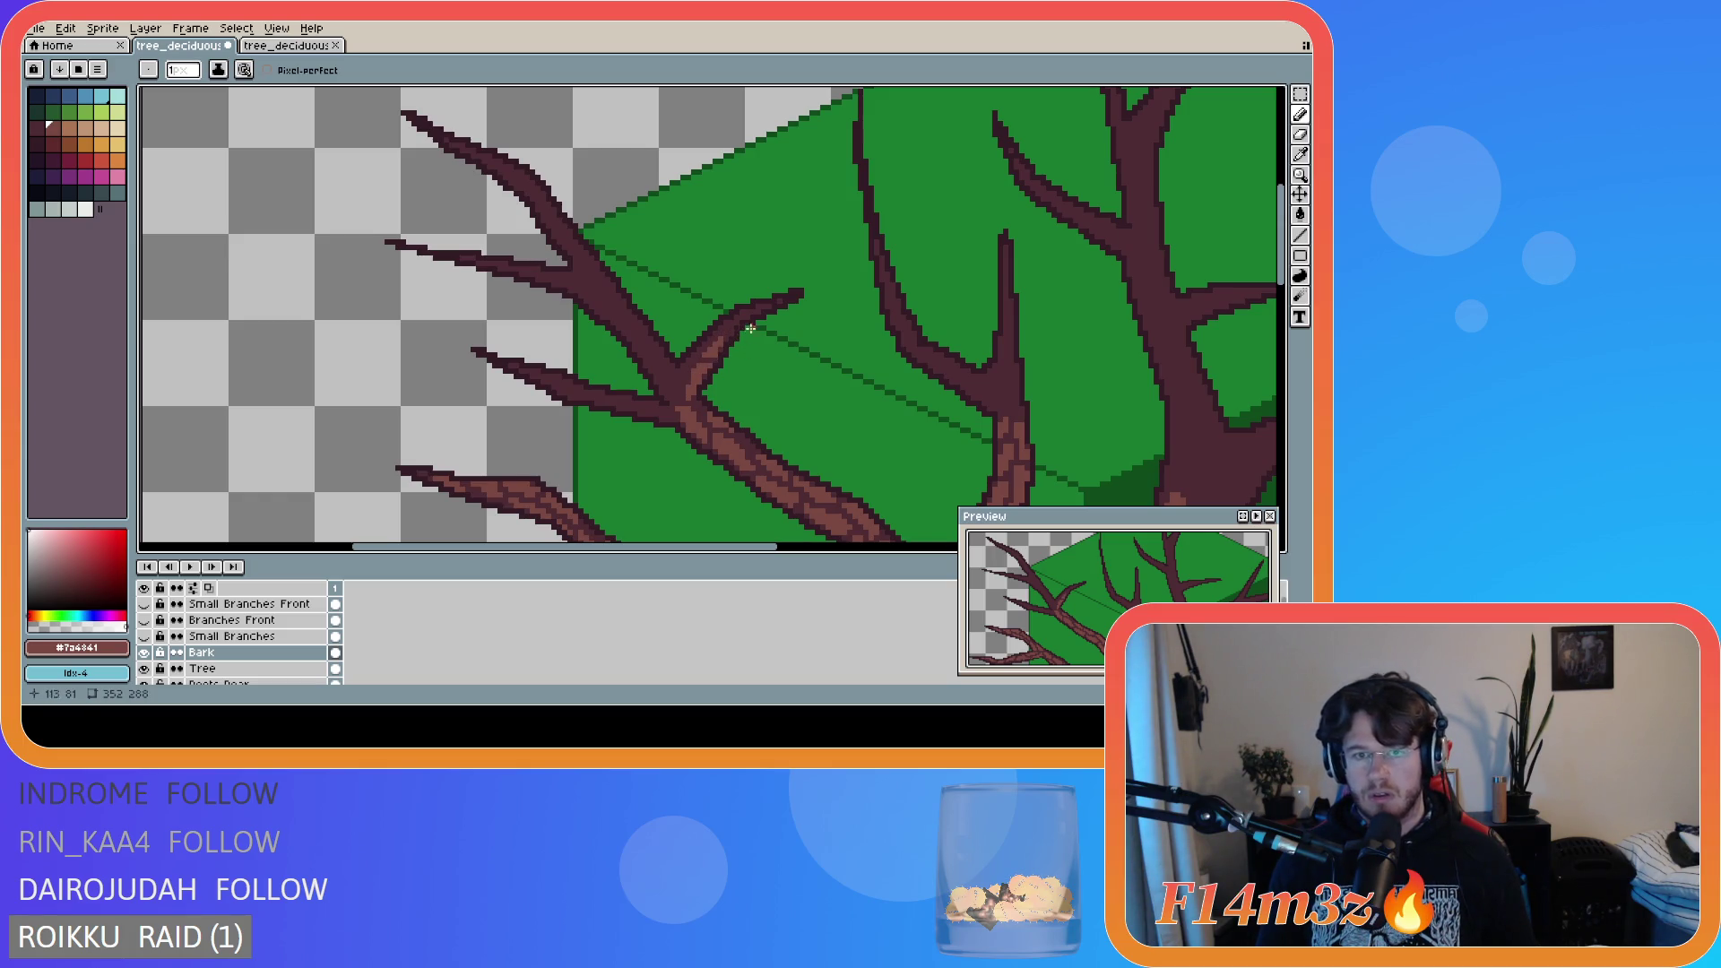
key(ctrl)
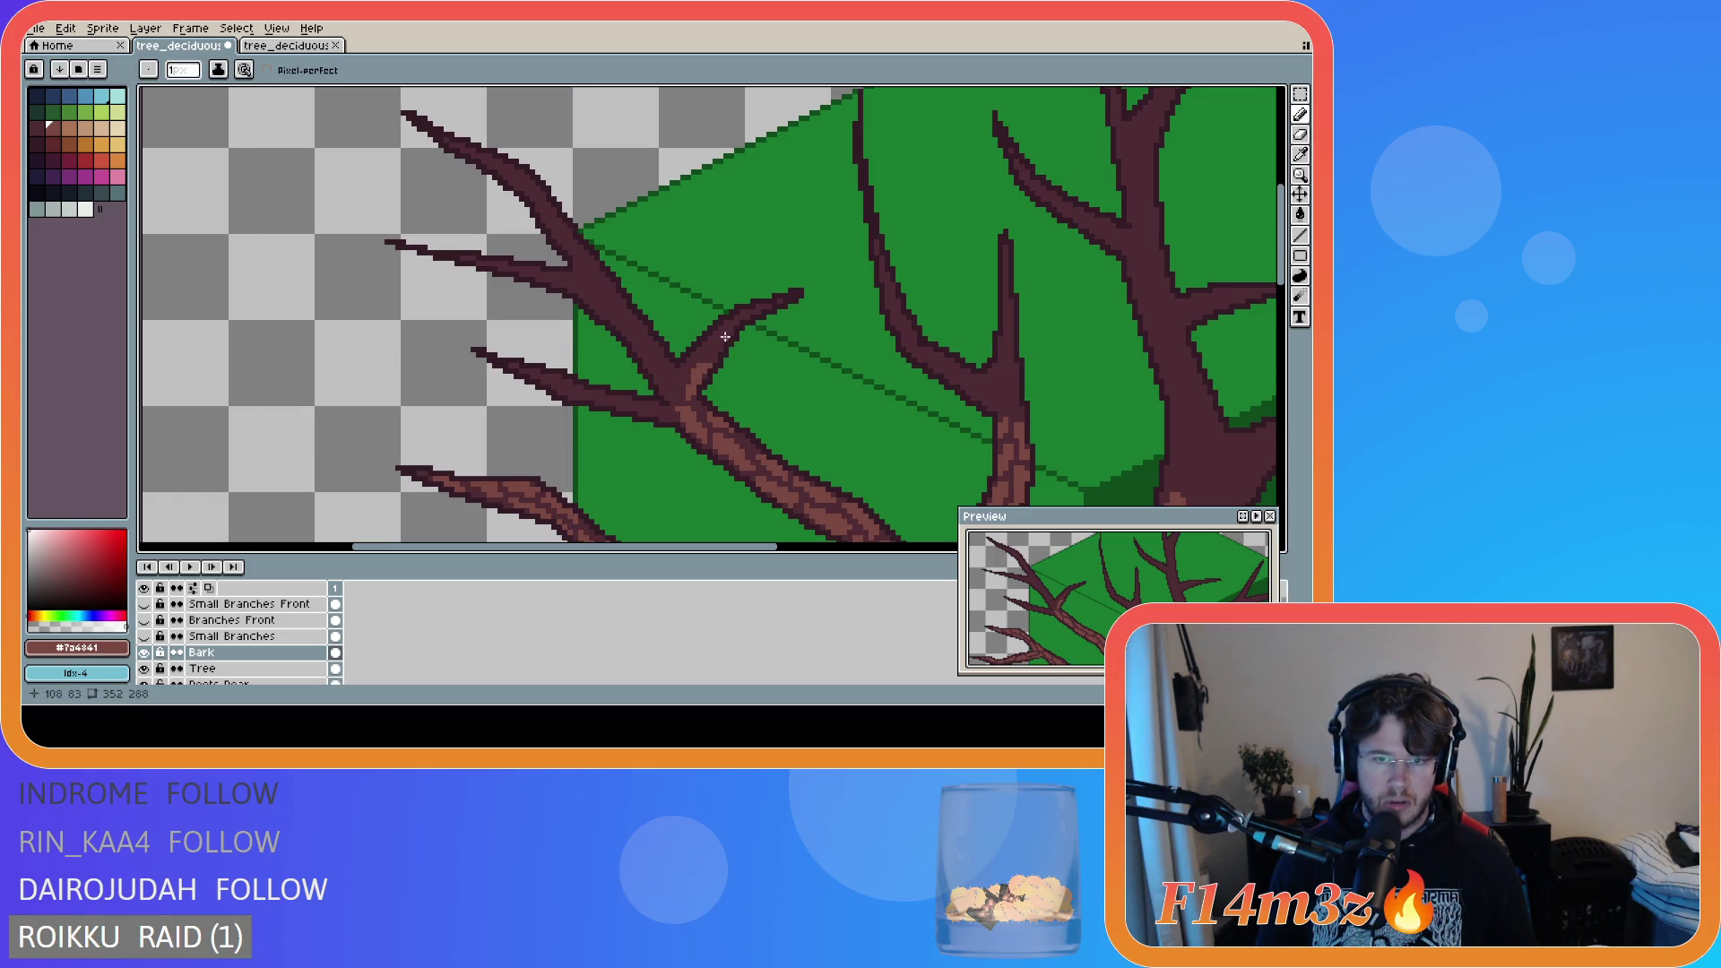
mouse_move(729, 334)
mouse_down()
mouse_move(716, 348)
mouse_move(730, 330)
mouse_up()
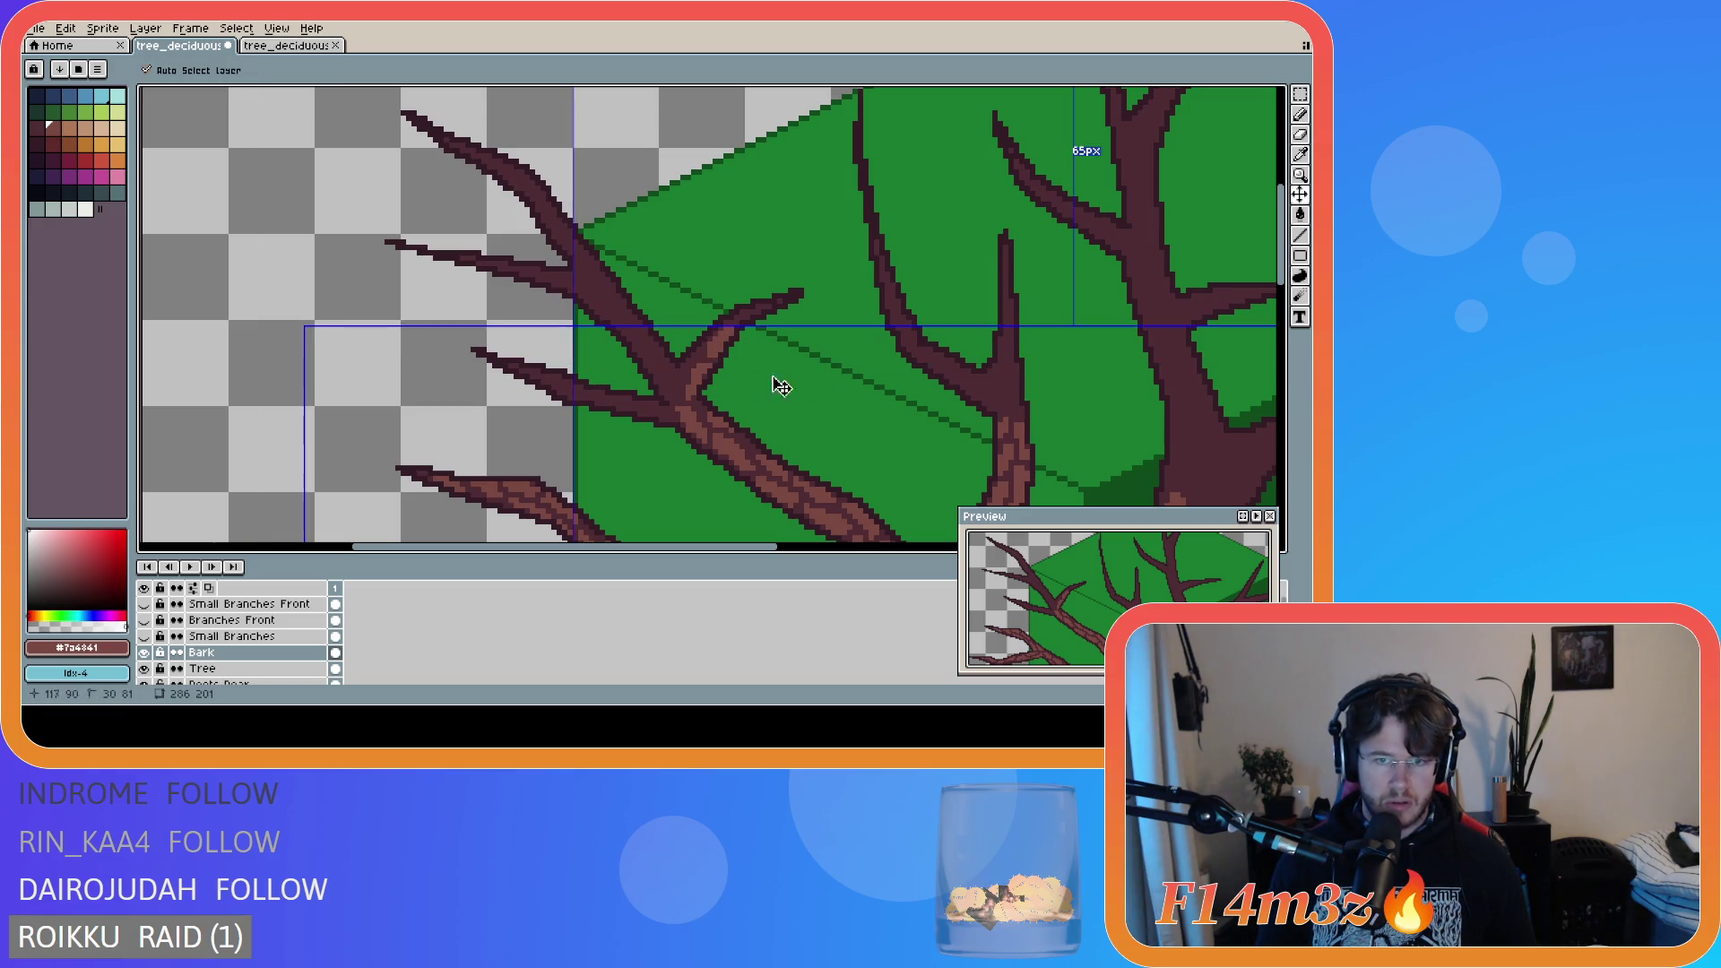
key(ctrl)
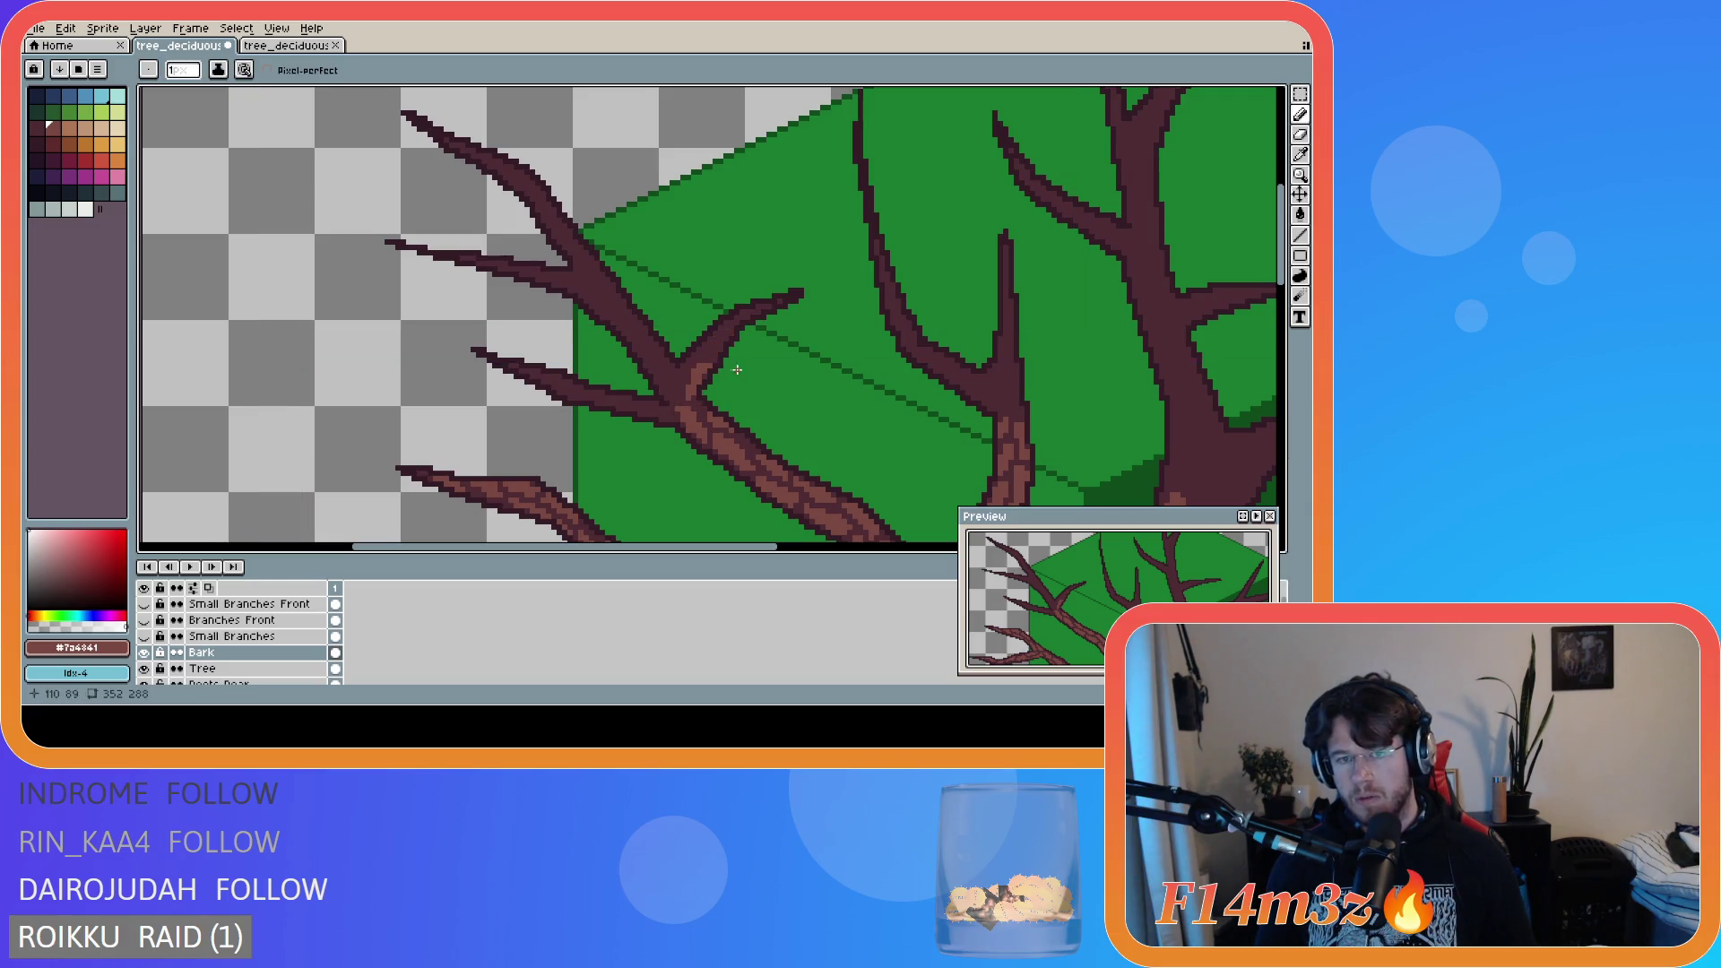
drag(709, 357, 719, 341)
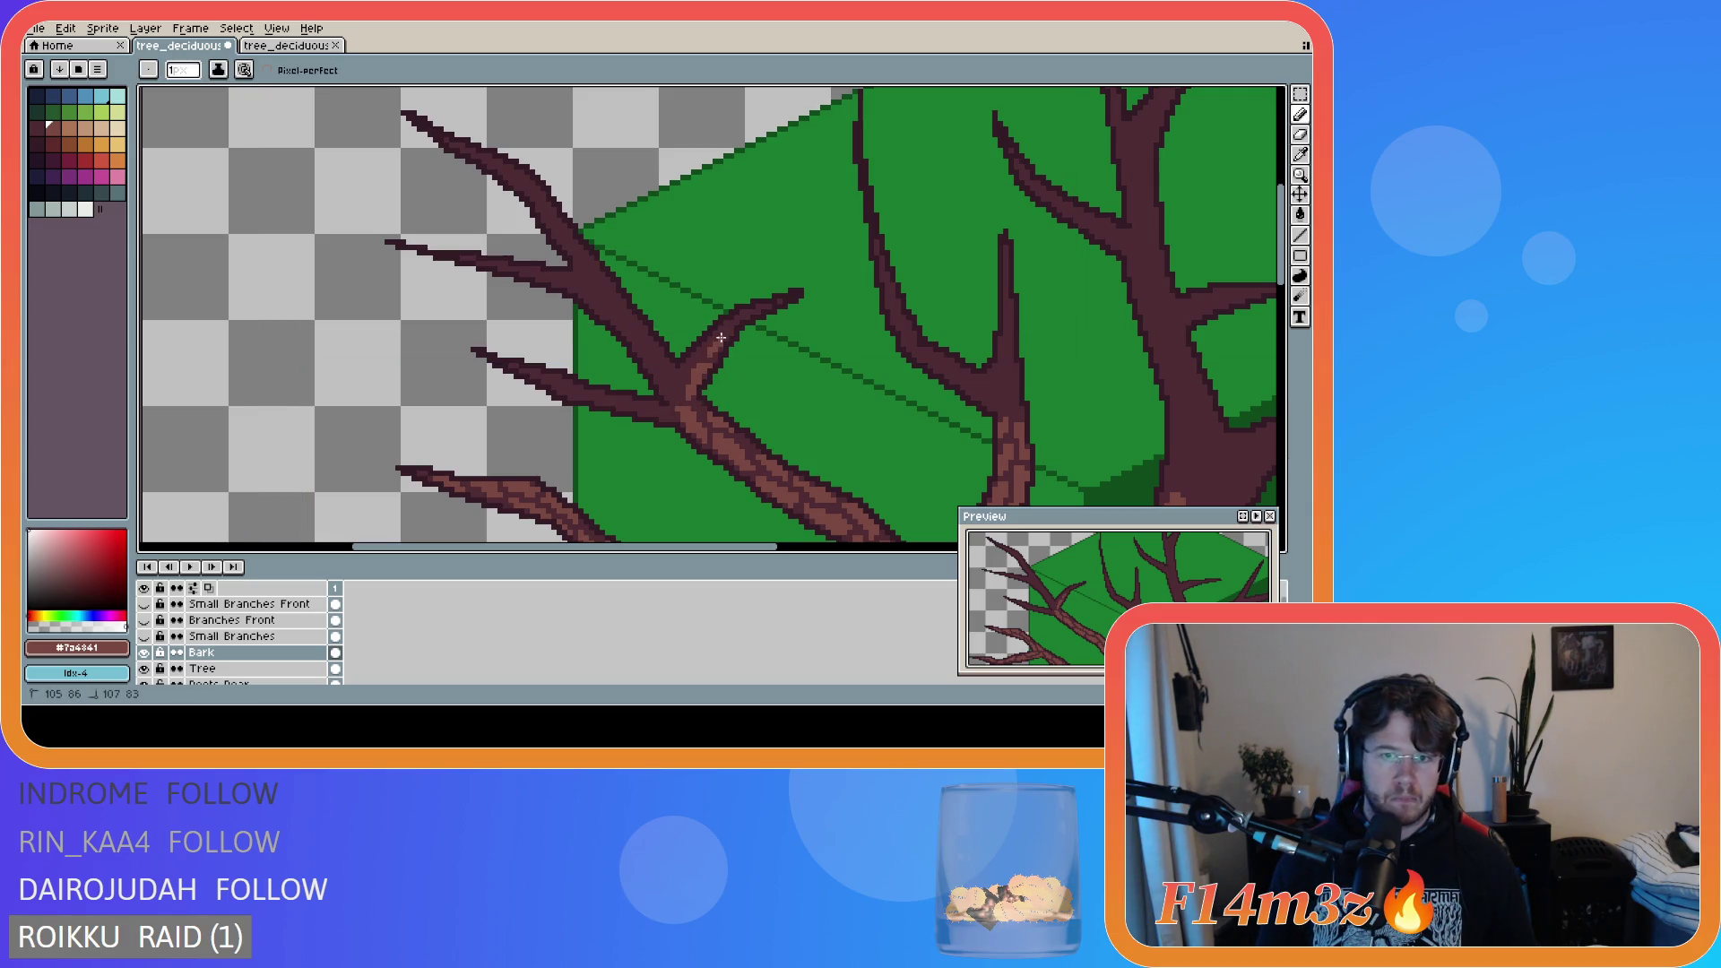
click(725, 337)
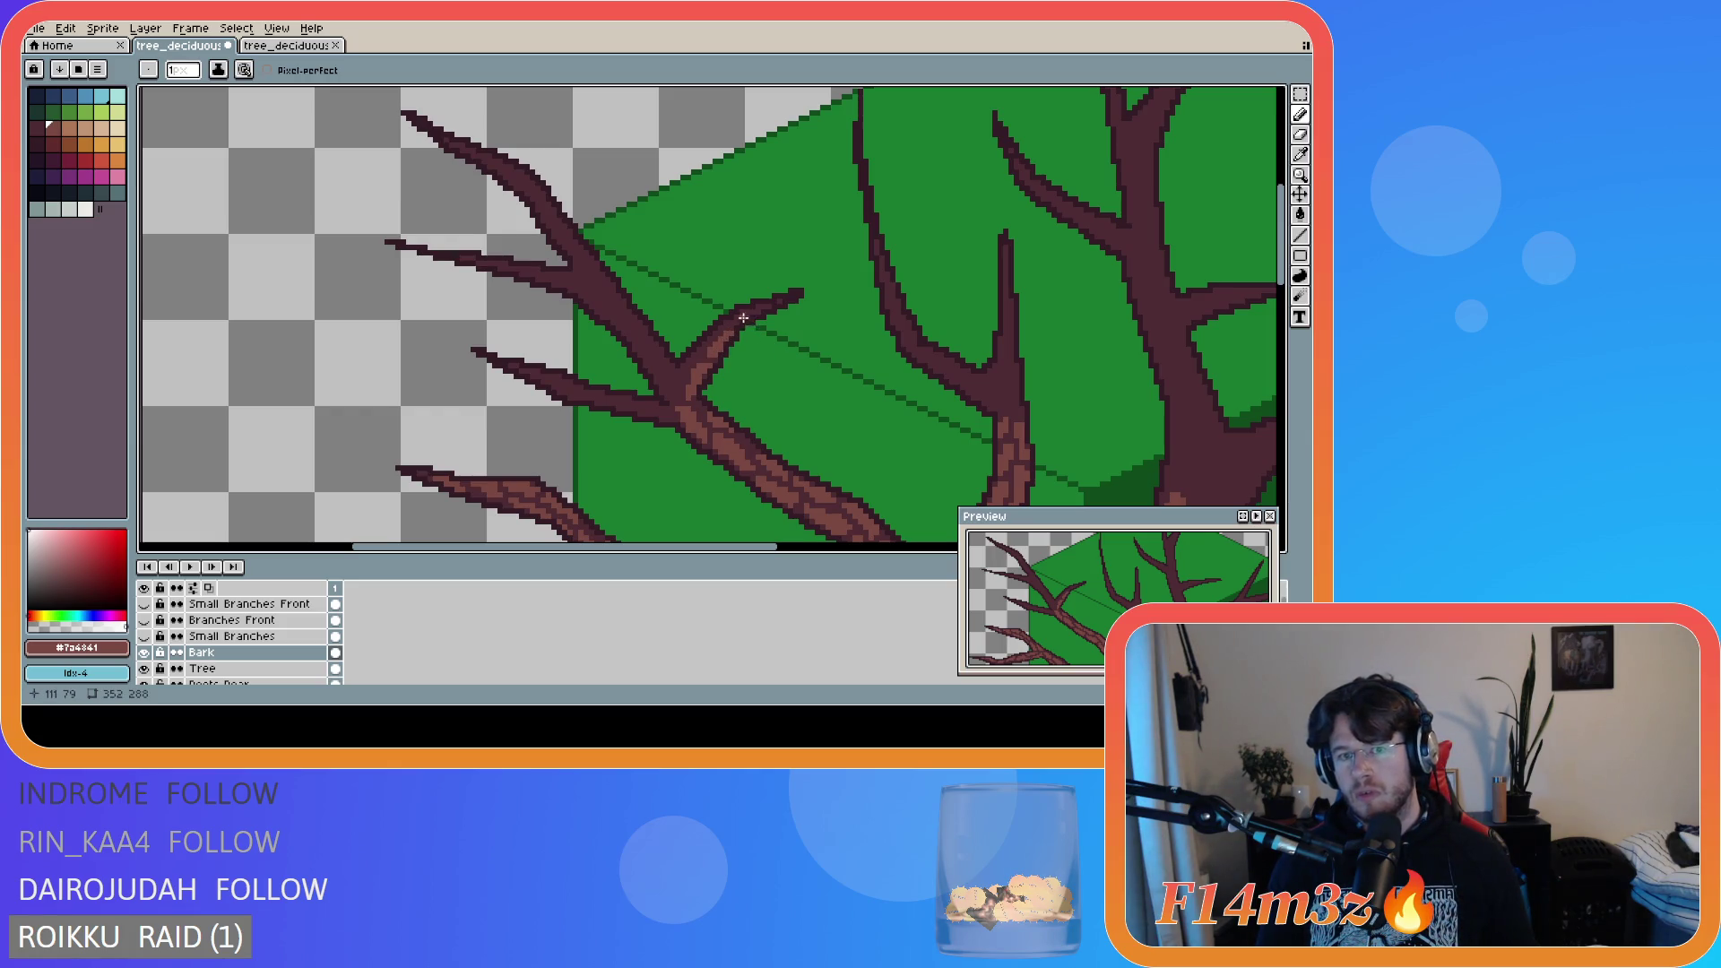
key(ctrl)
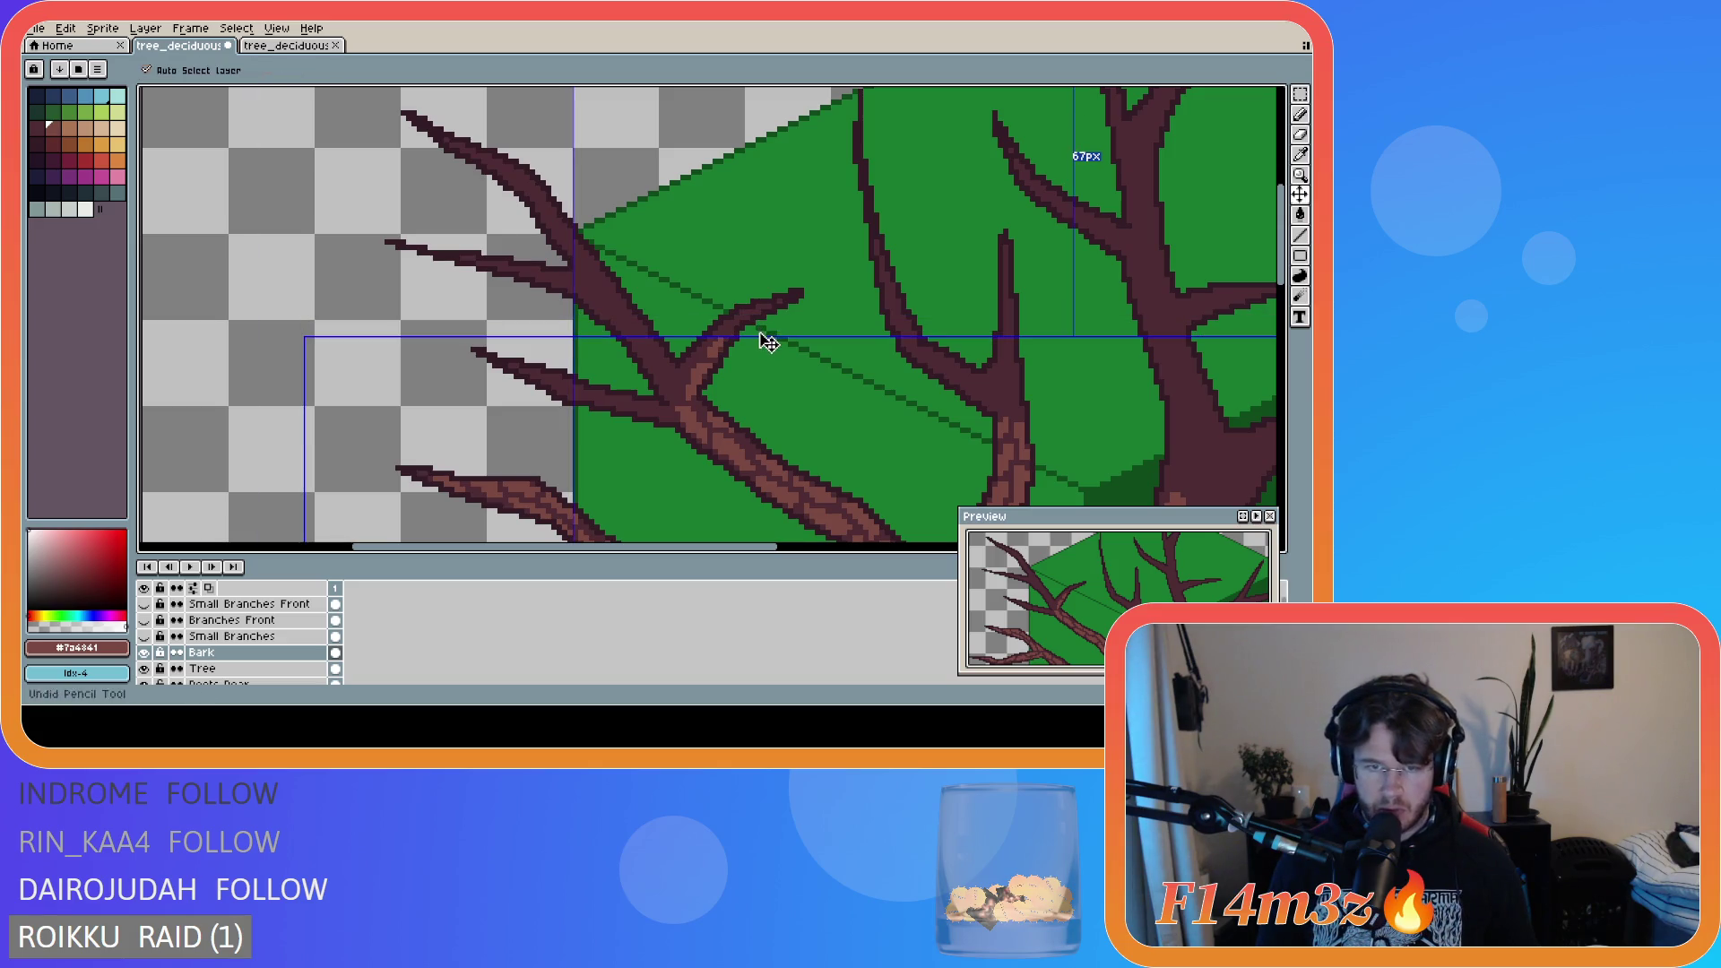
drag(700, 356, 706, 346)
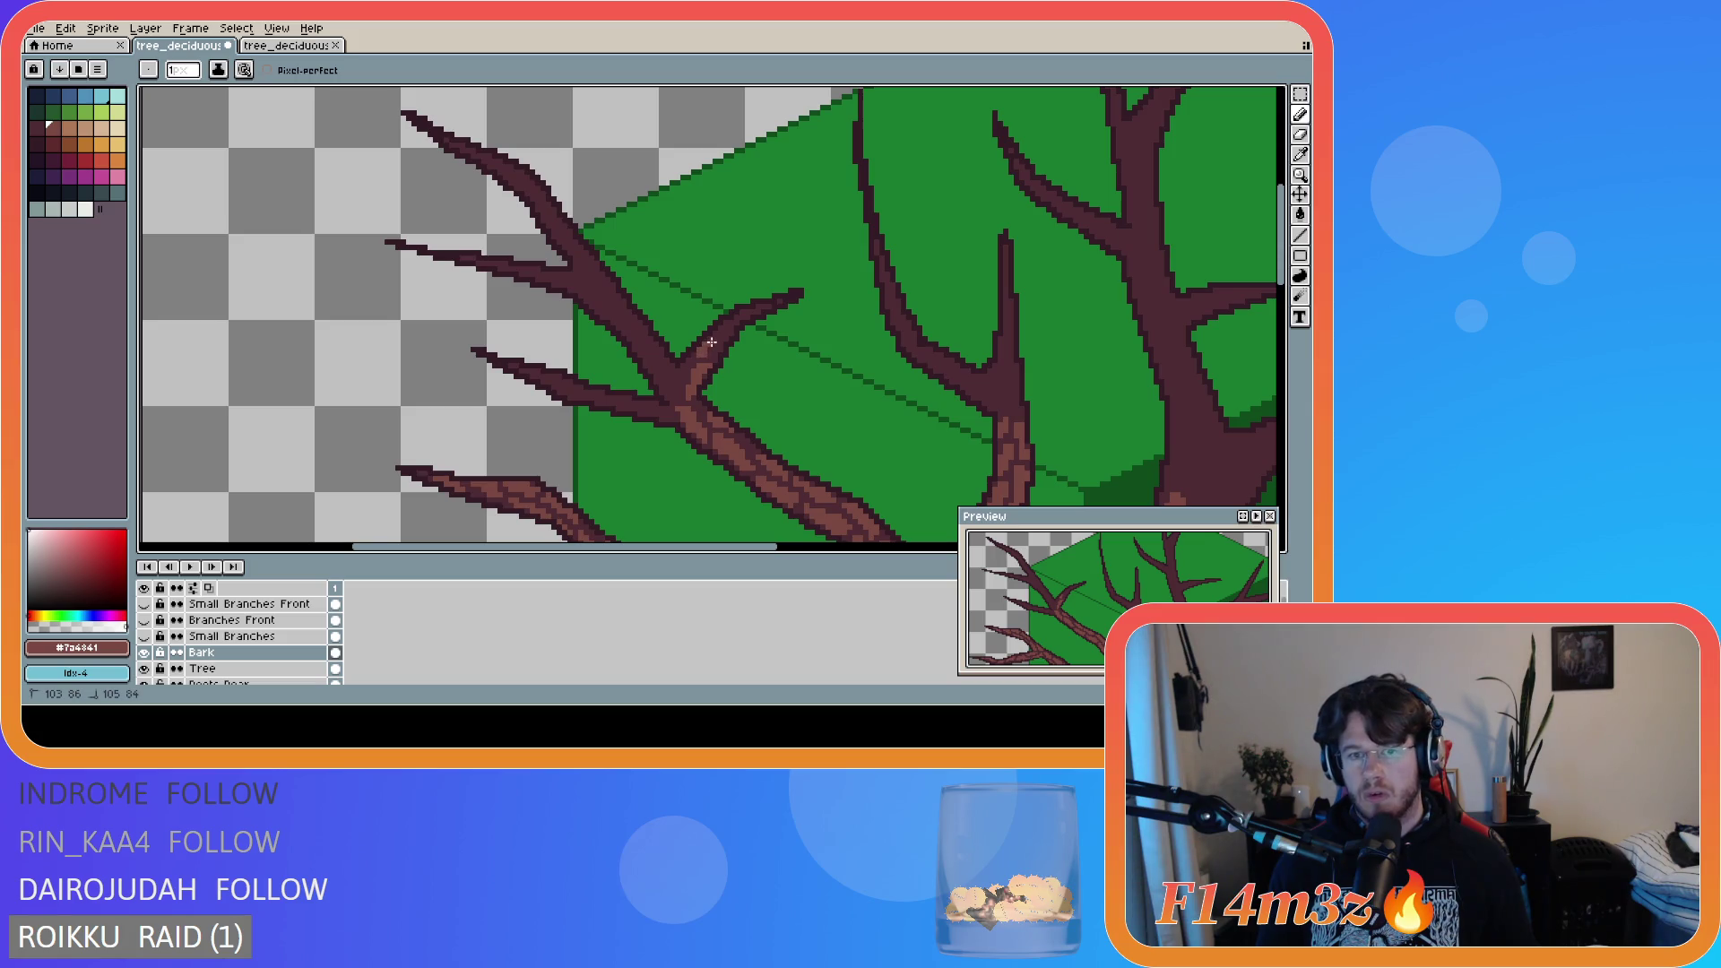
click(713, 338)
drag(717, 334, 718, 334)
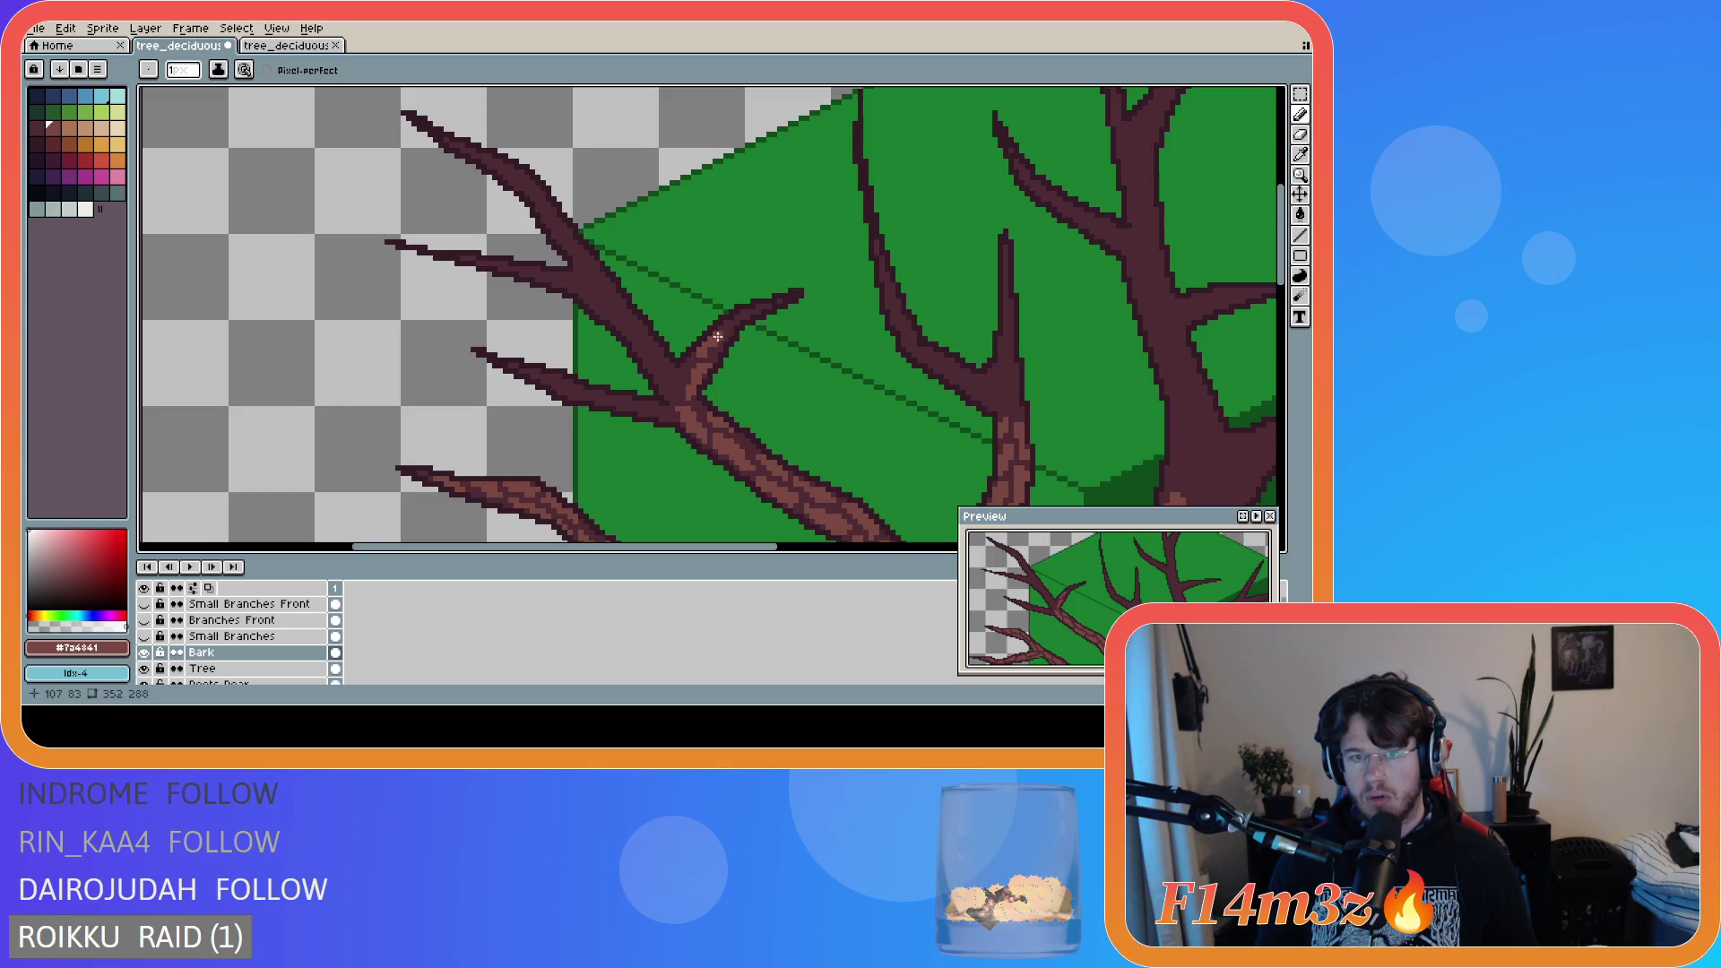
- Extend the bark texture along the upper fork branch to its tip
key(e)
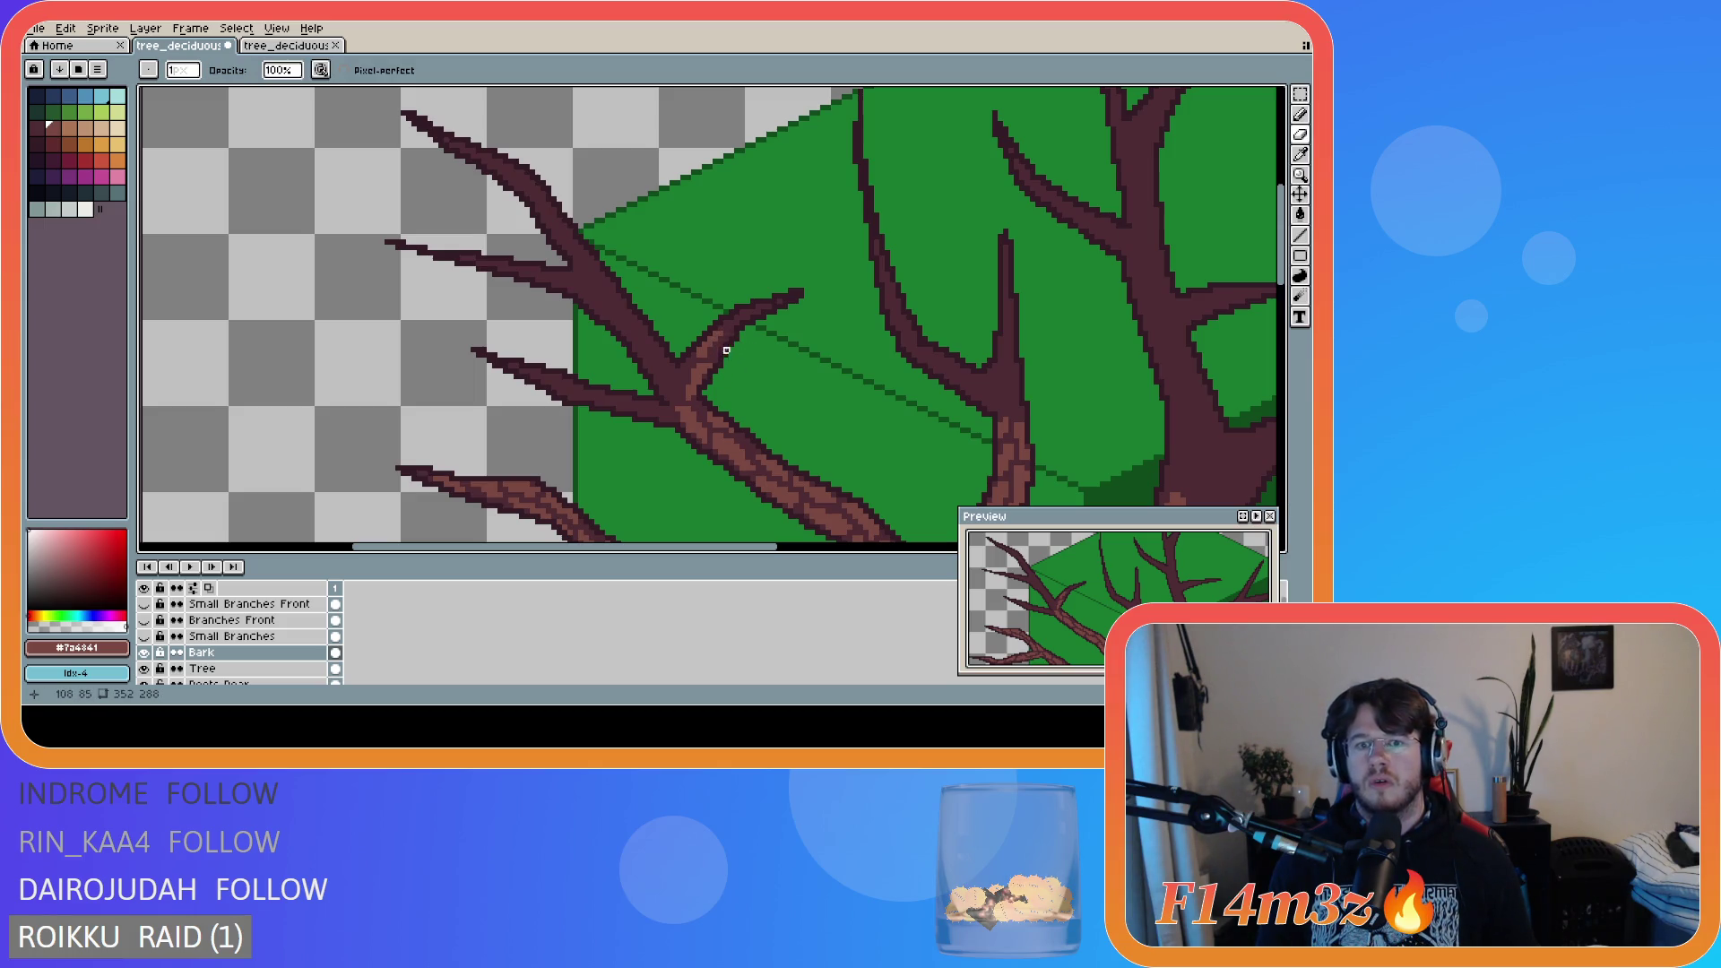
key(b)
click(735, 318)
drag(735, 318, 748, 316)
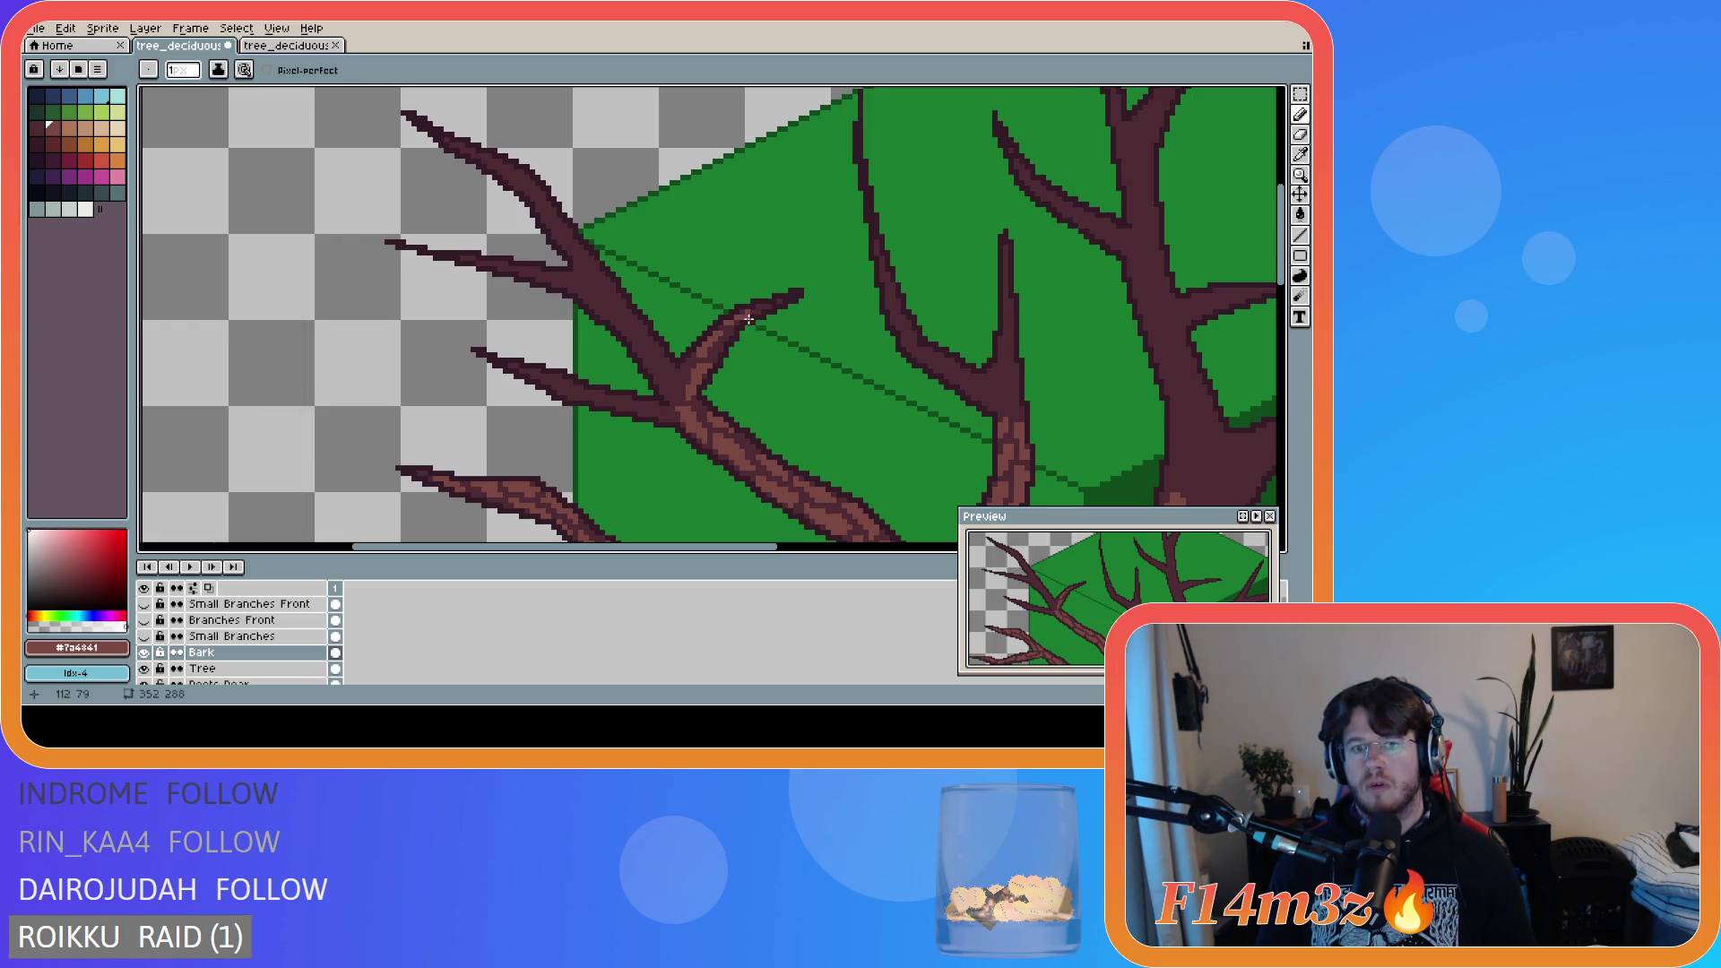
click(760, 309)
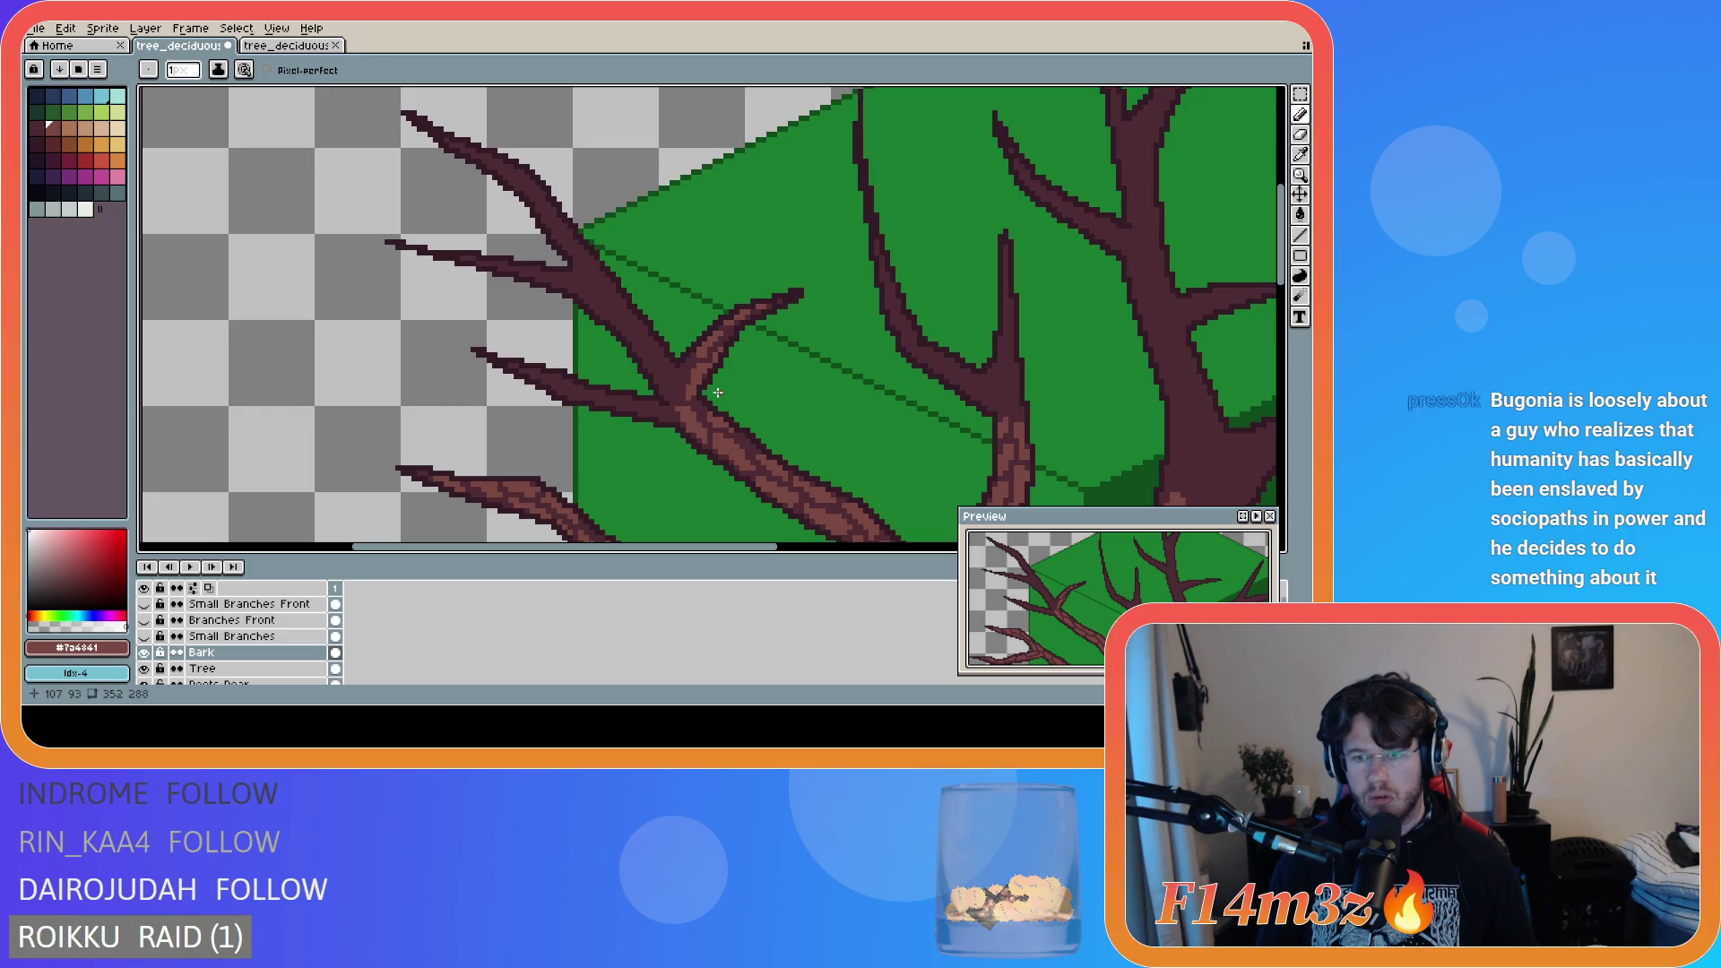
- Redo an erase, add a bark pixel at the fork and a short stroke on the left branch
key(b)
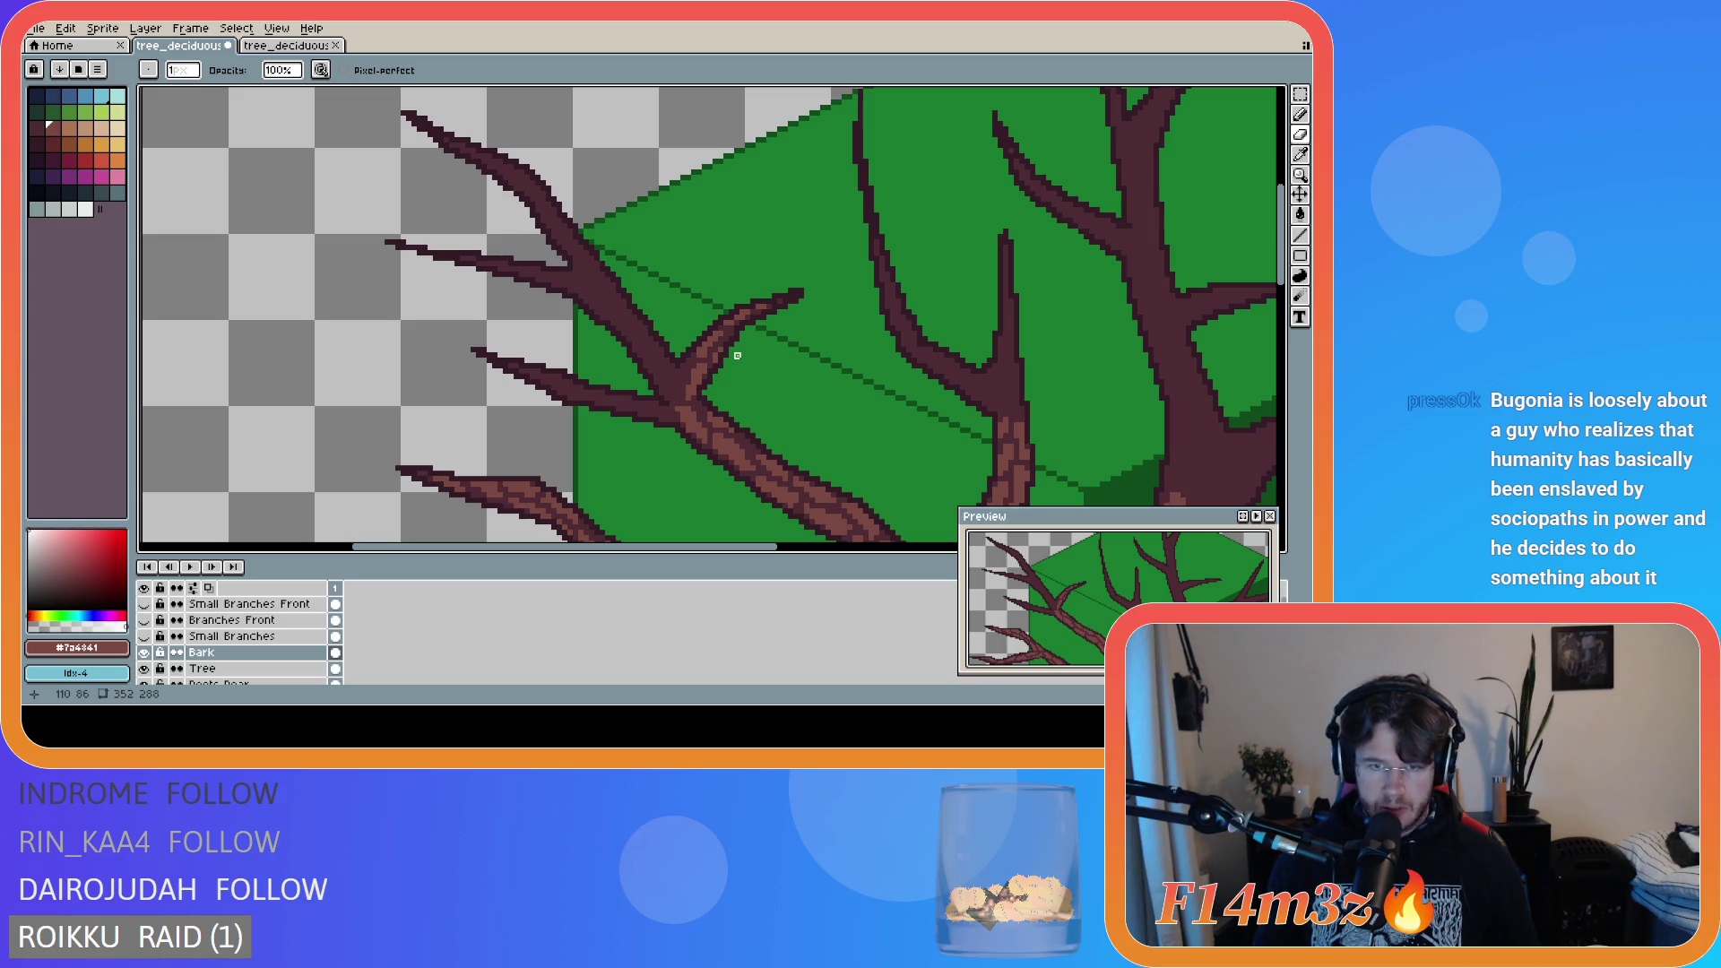
key(e)
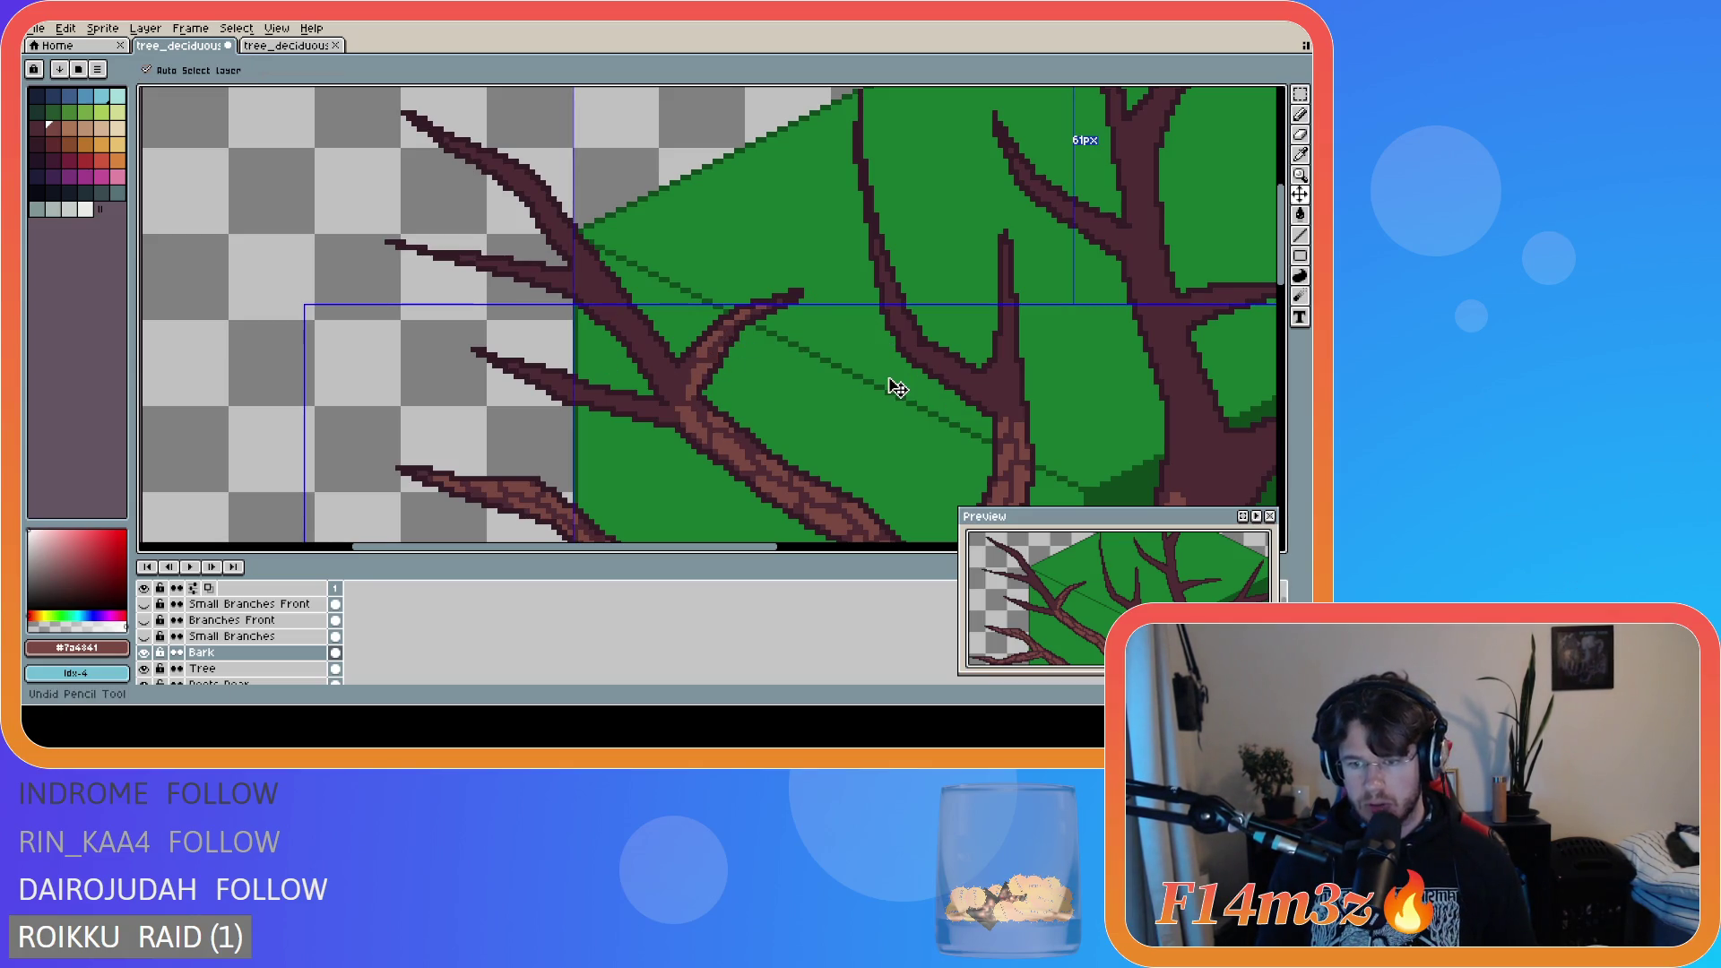
key(ctrl+y)
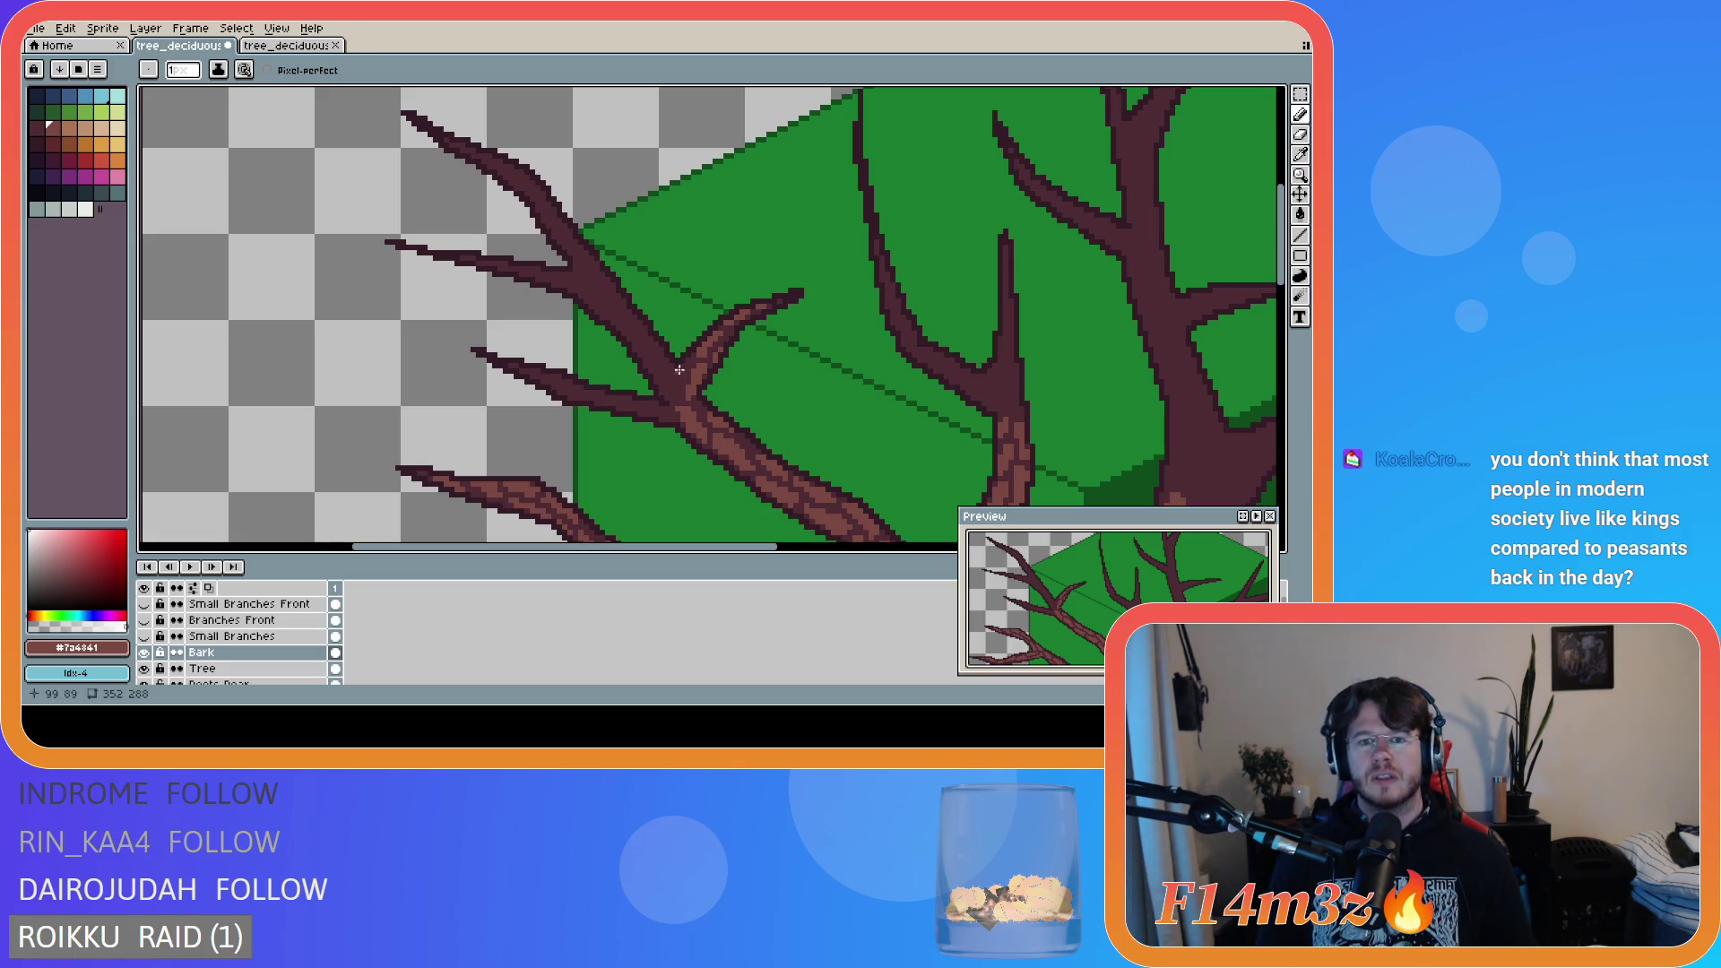
click(683, 367)
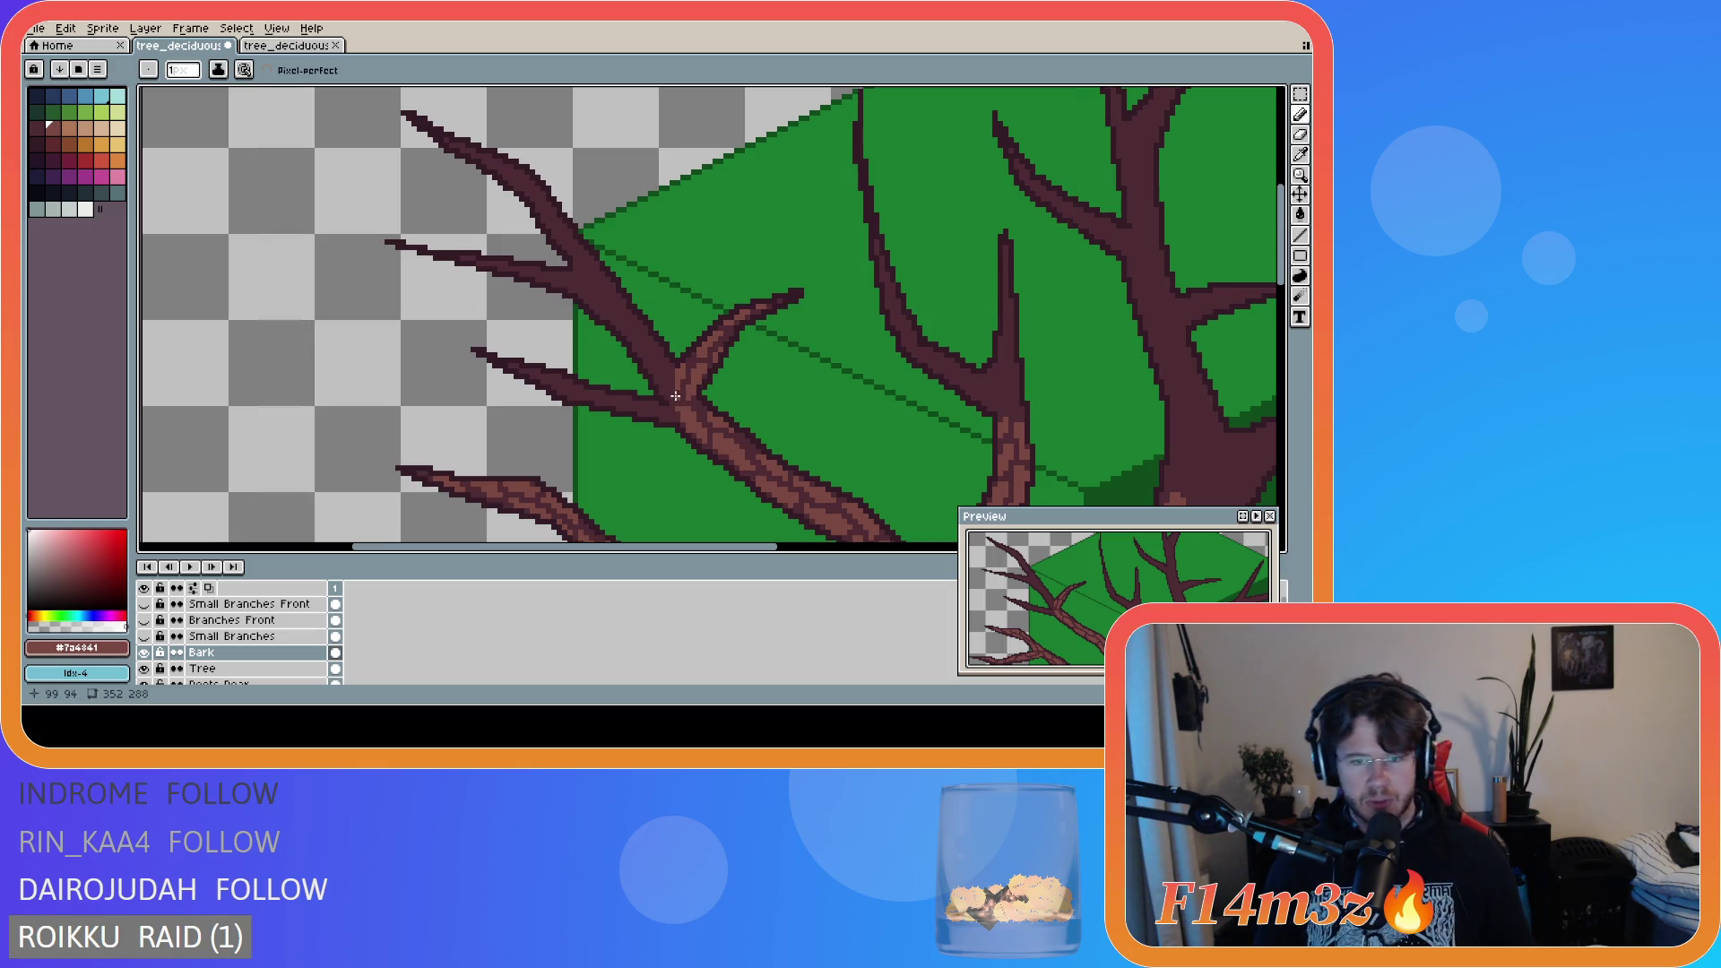
key(ctrl)
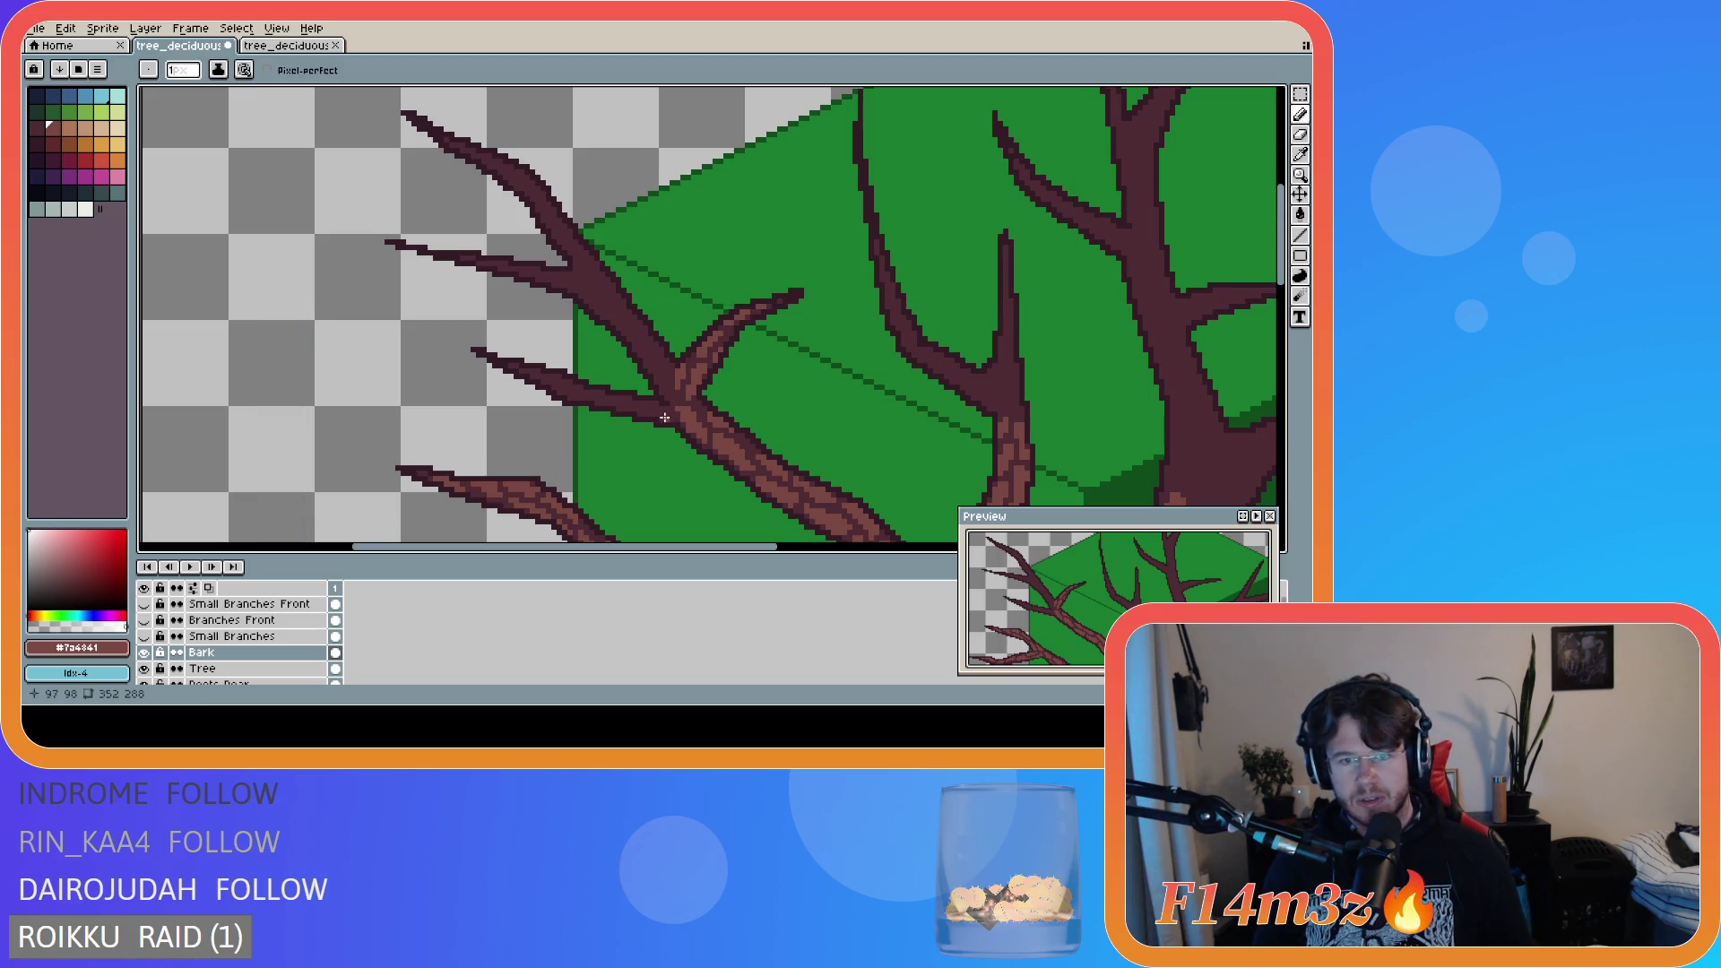
key(ctrl)
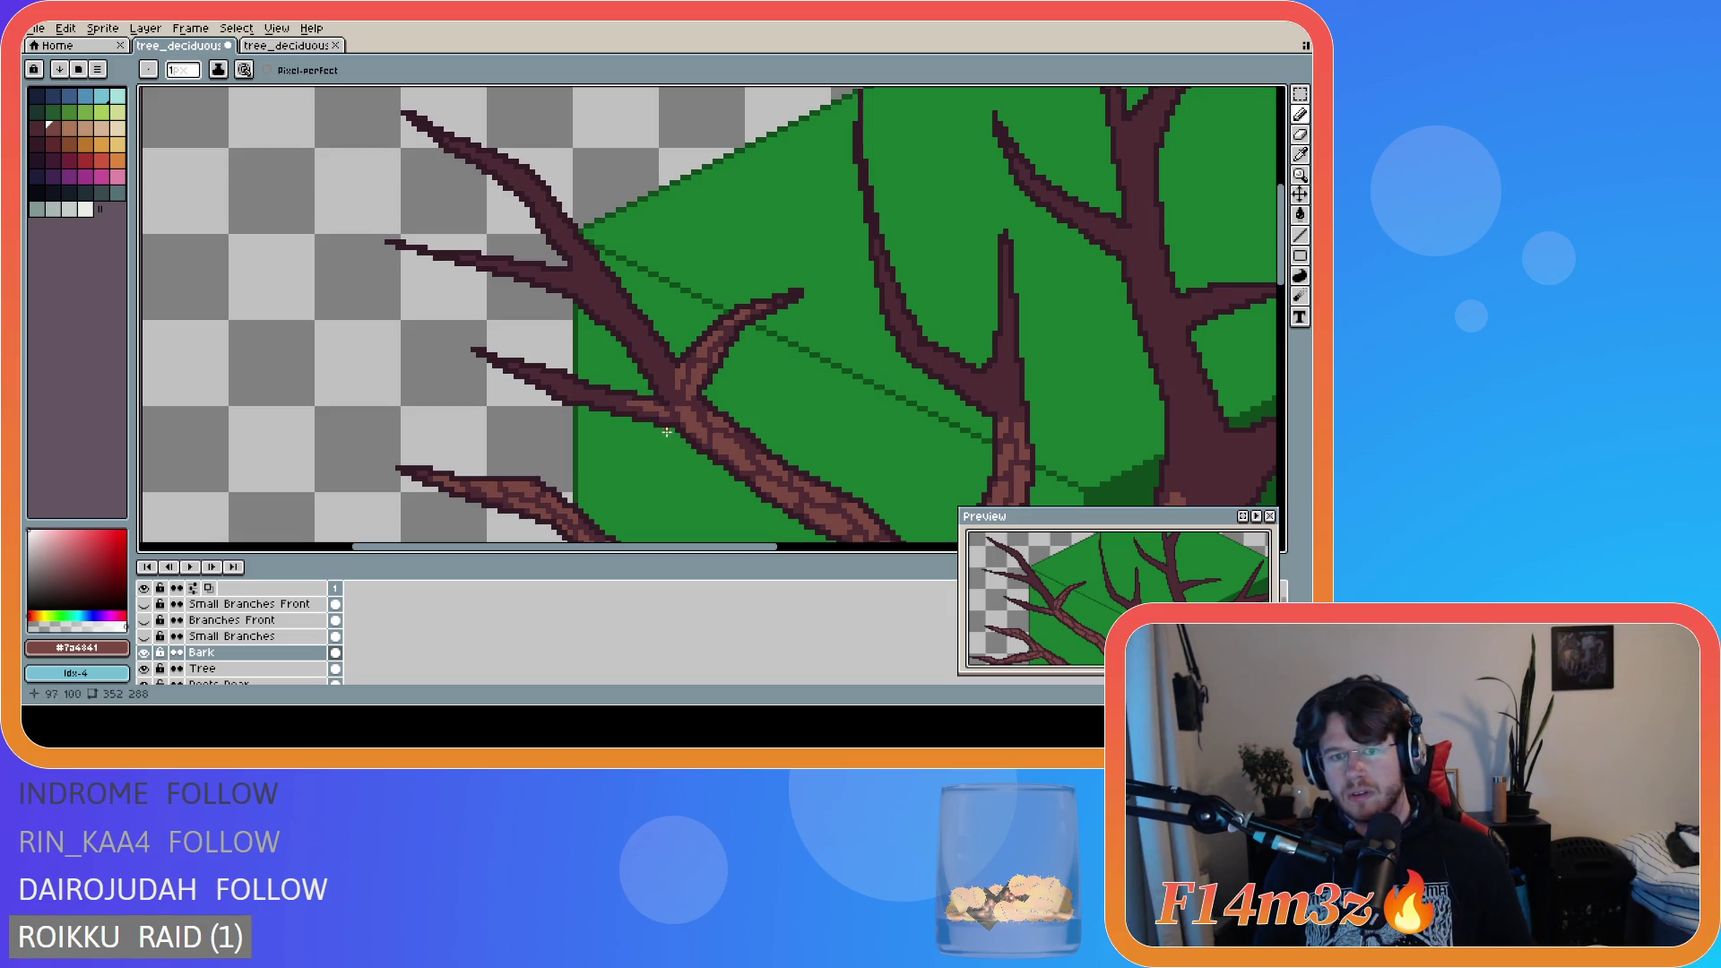
drag(611, 397, 600, 395)
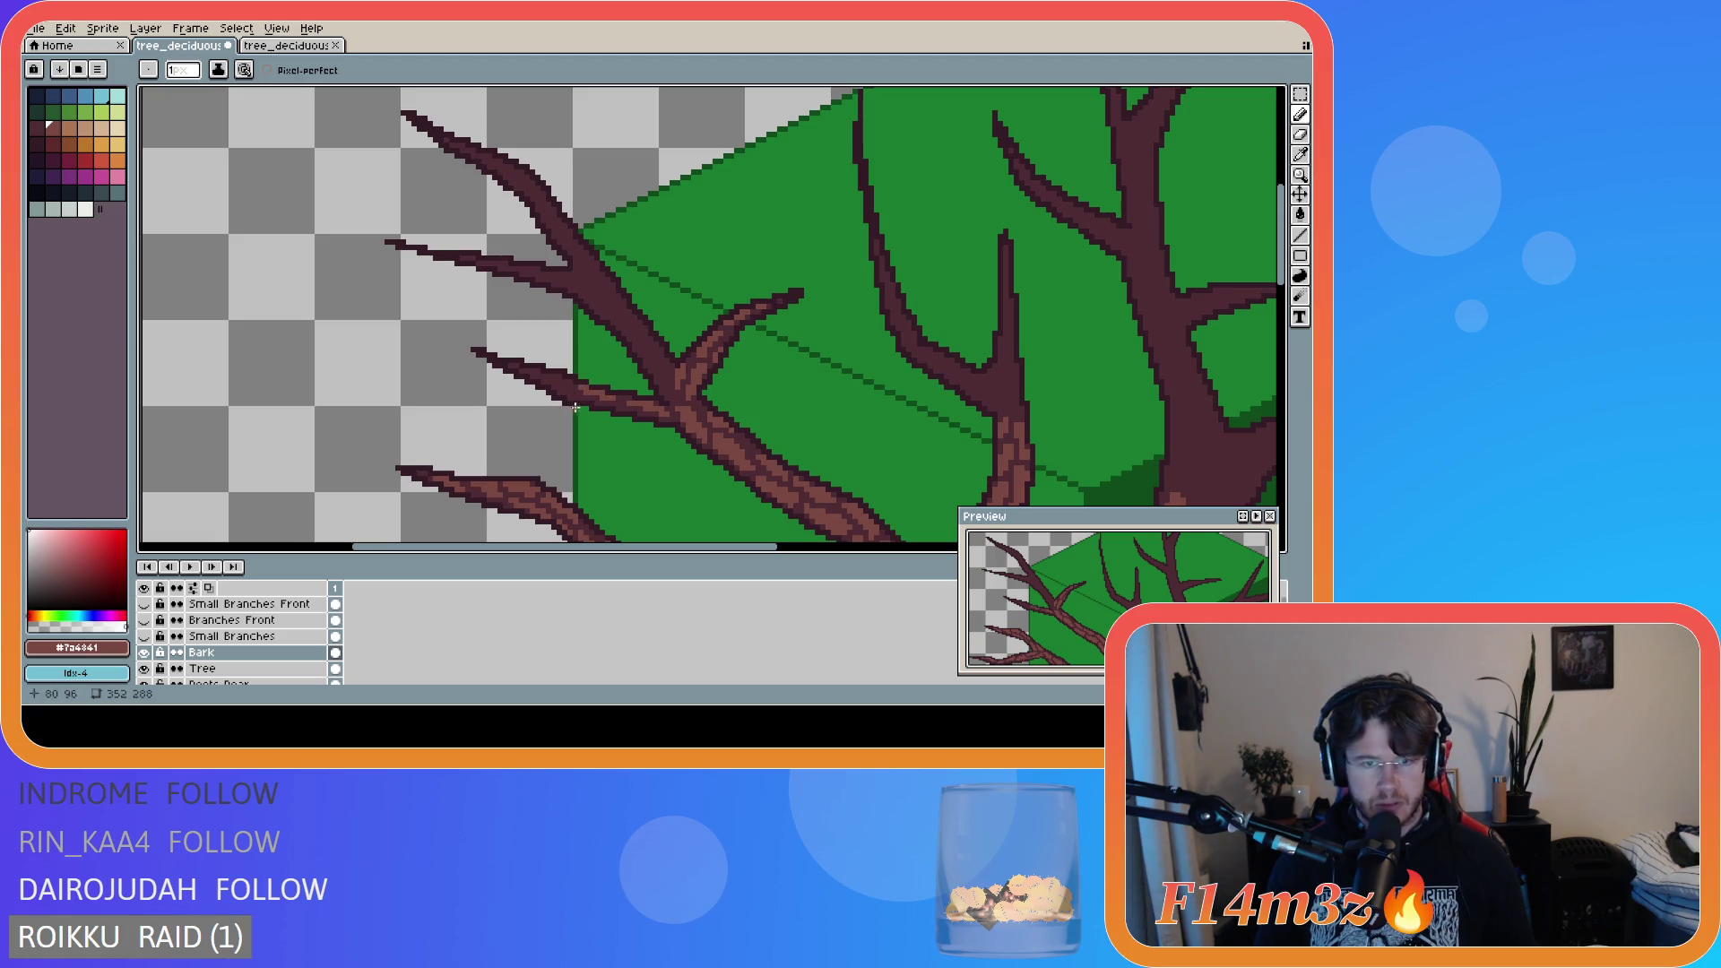
key(b)
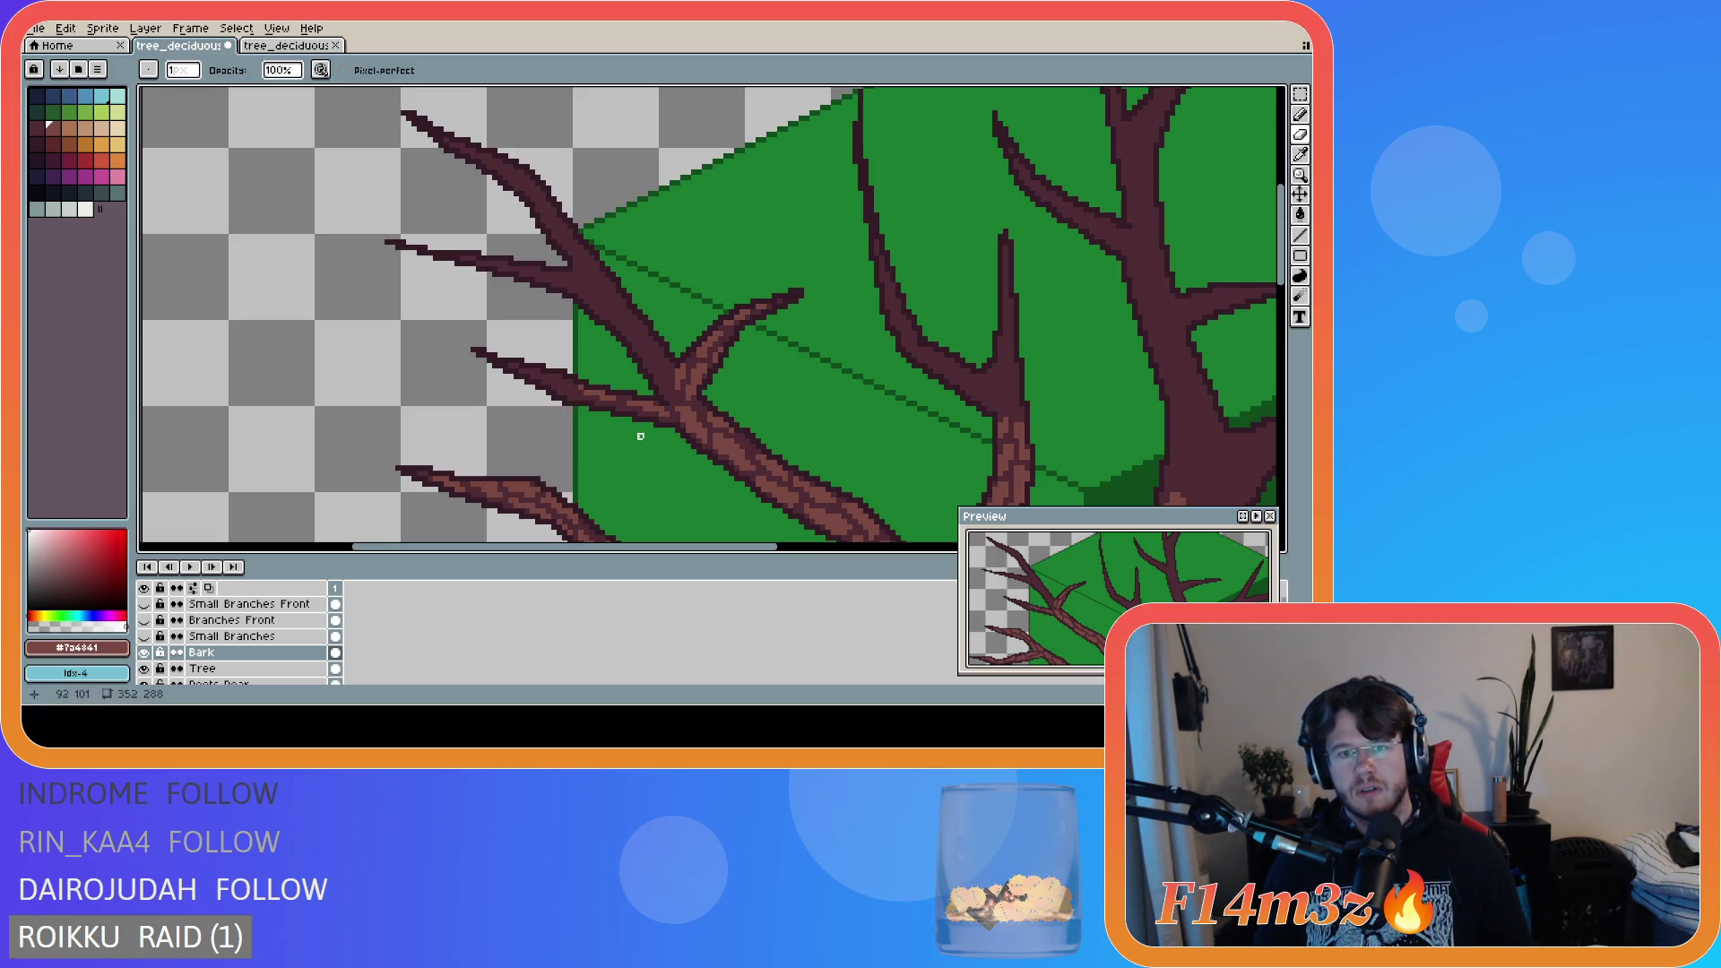
key(e)
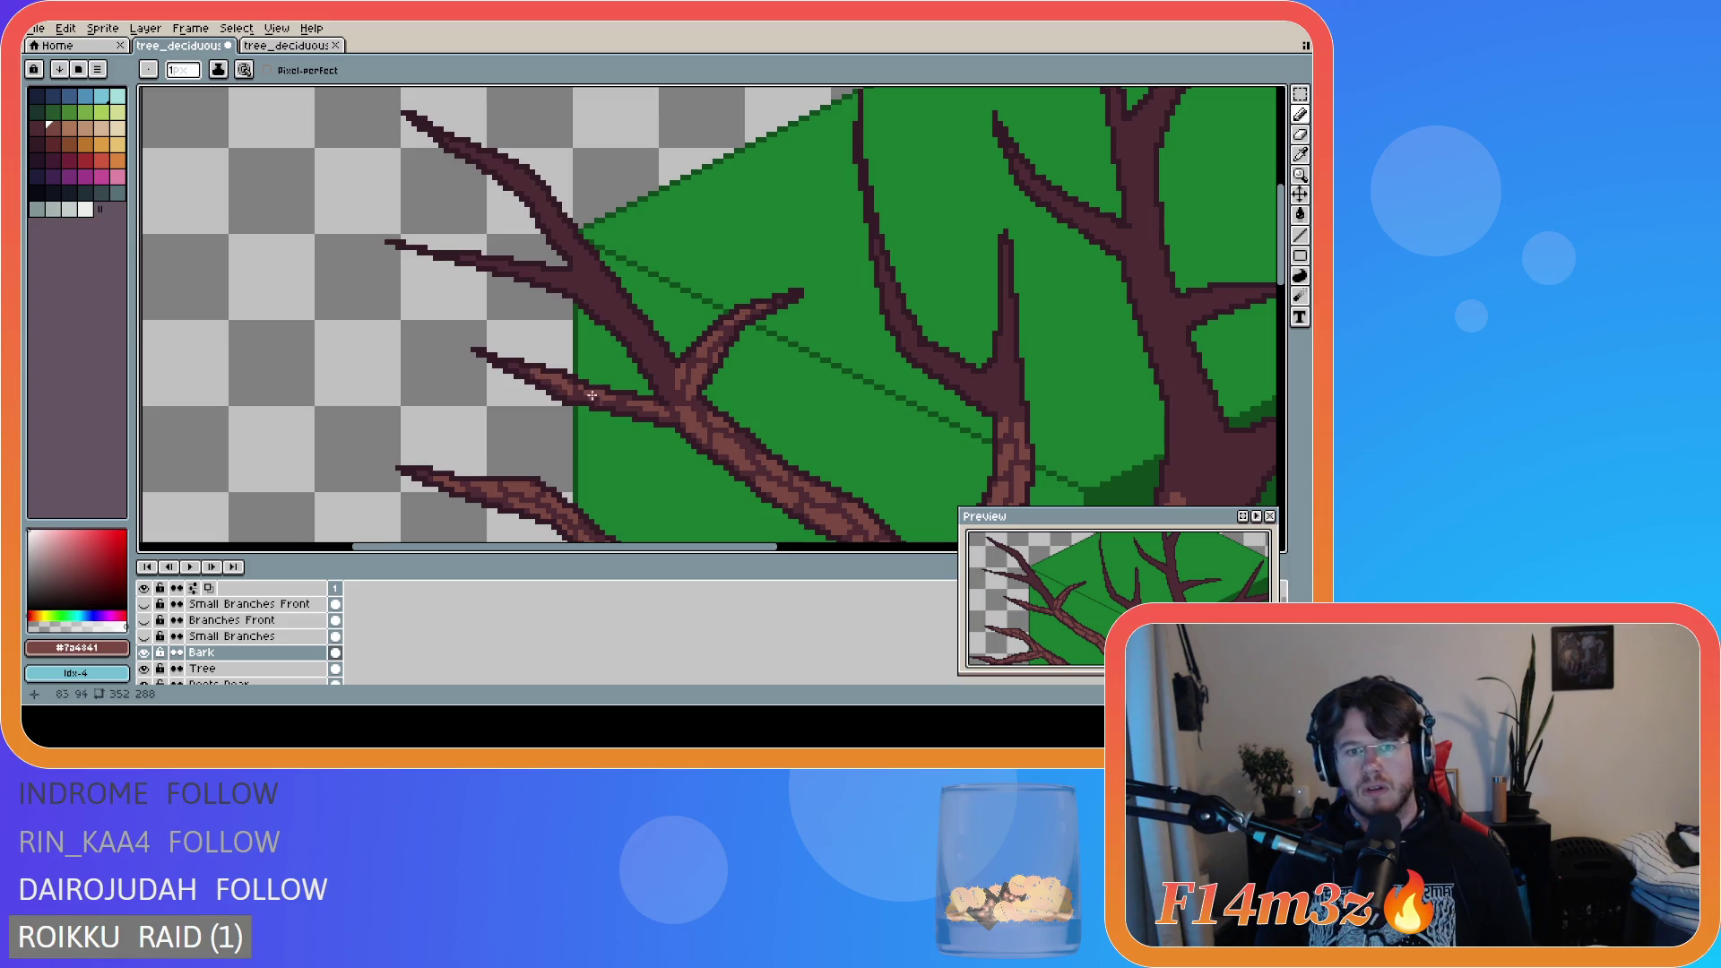
scroll(674, 428, up, 1)
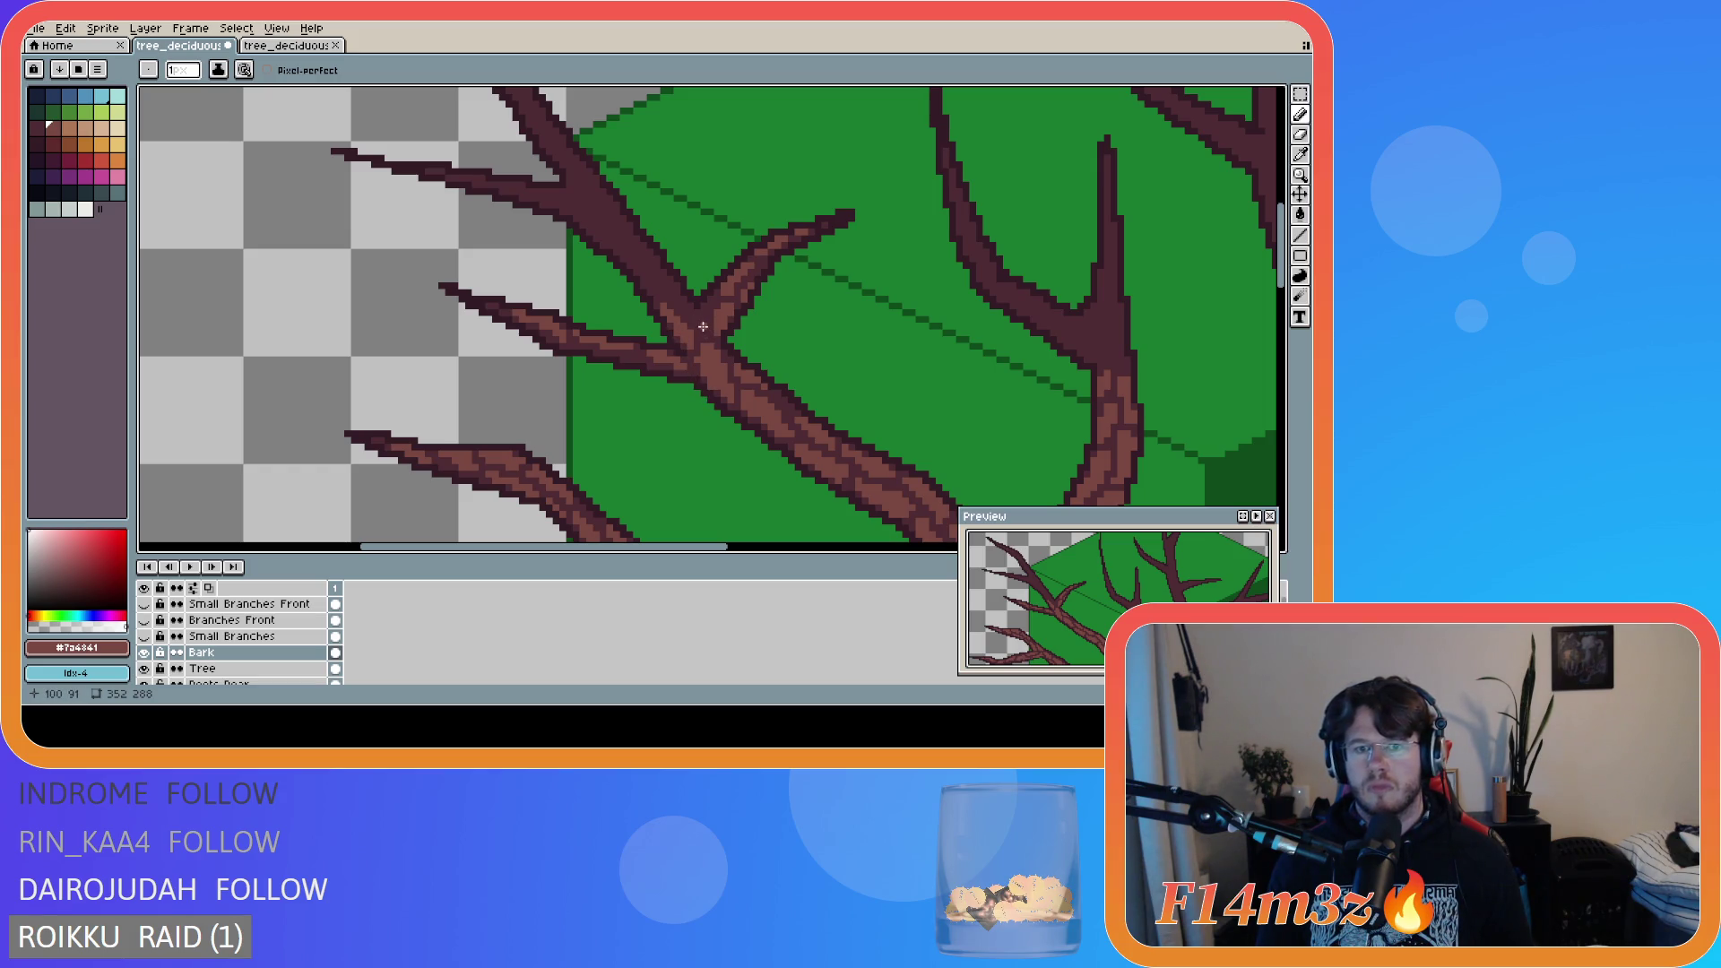
- Paint bark strokes near the fork and up the rising branch, undoing the last stroke
drag(703, 321, 686, 309)
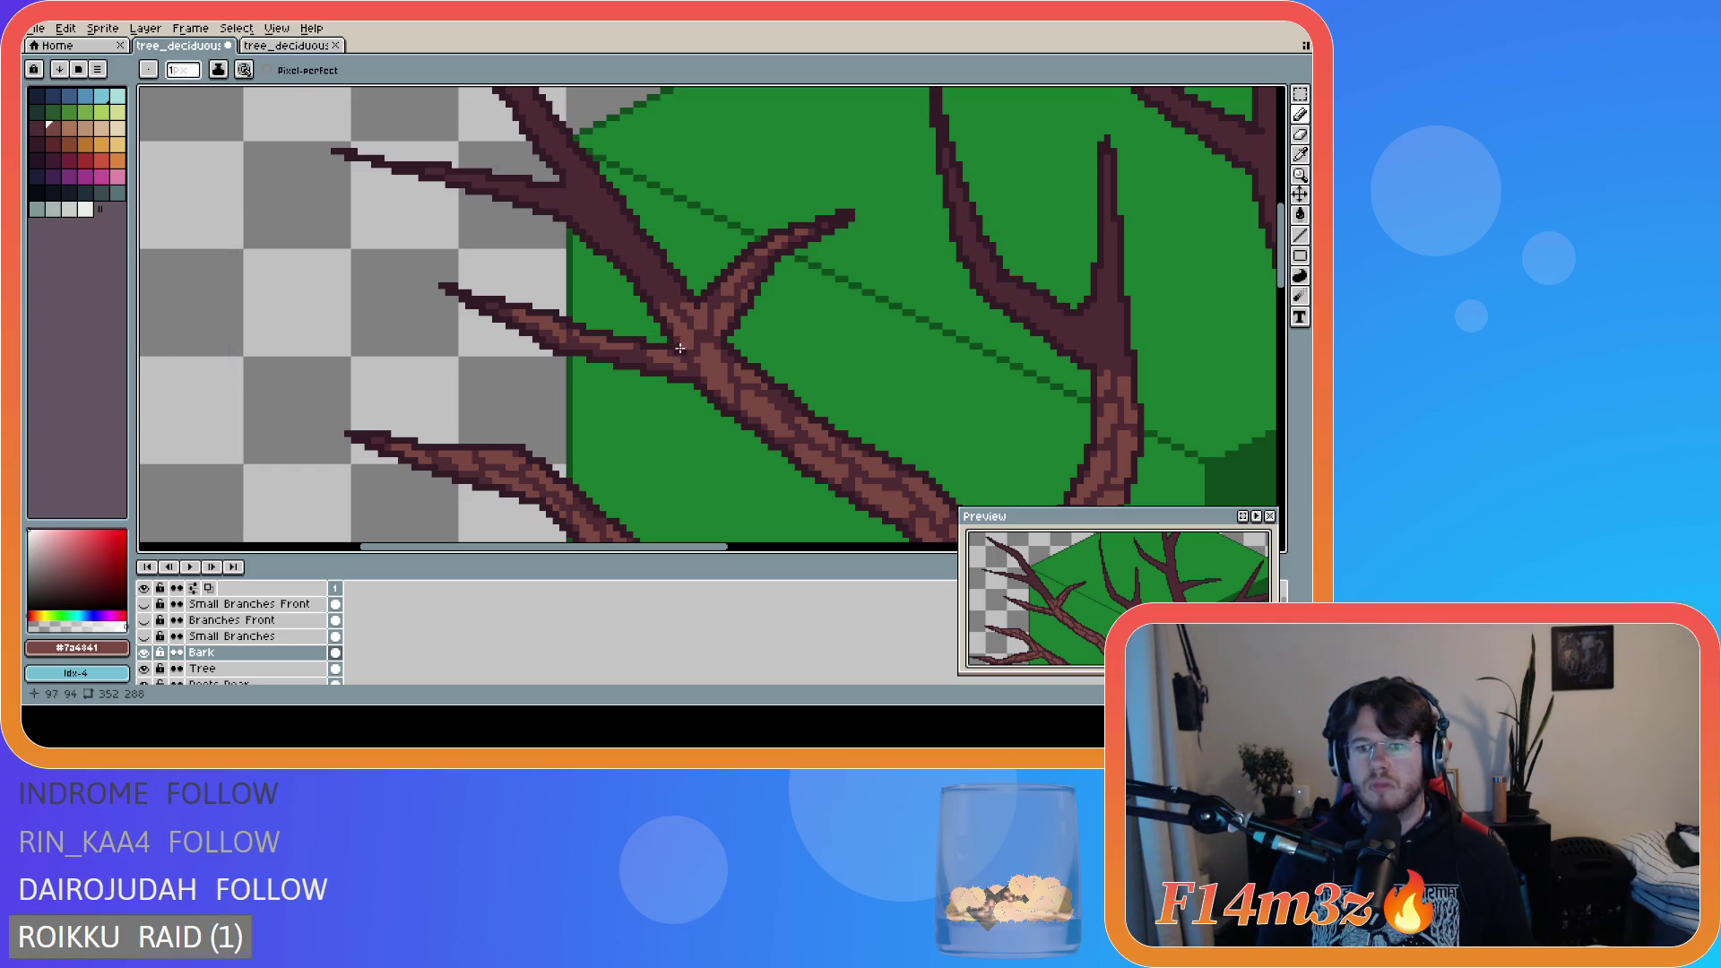
key(e)
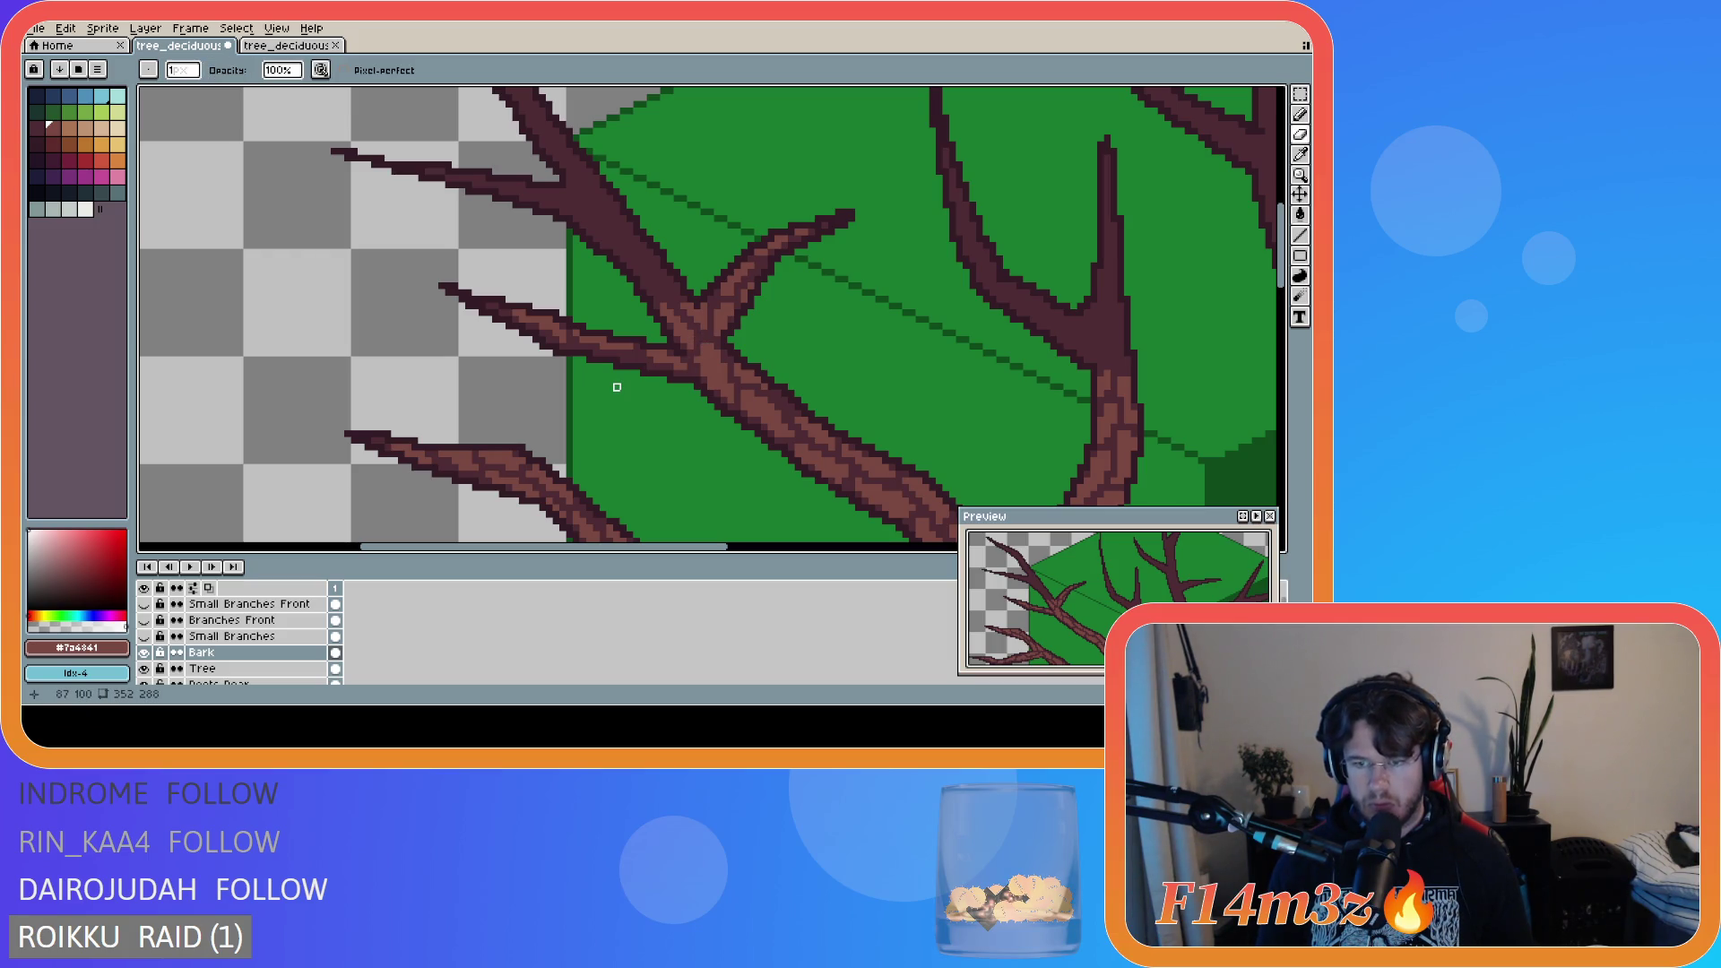
key(b)
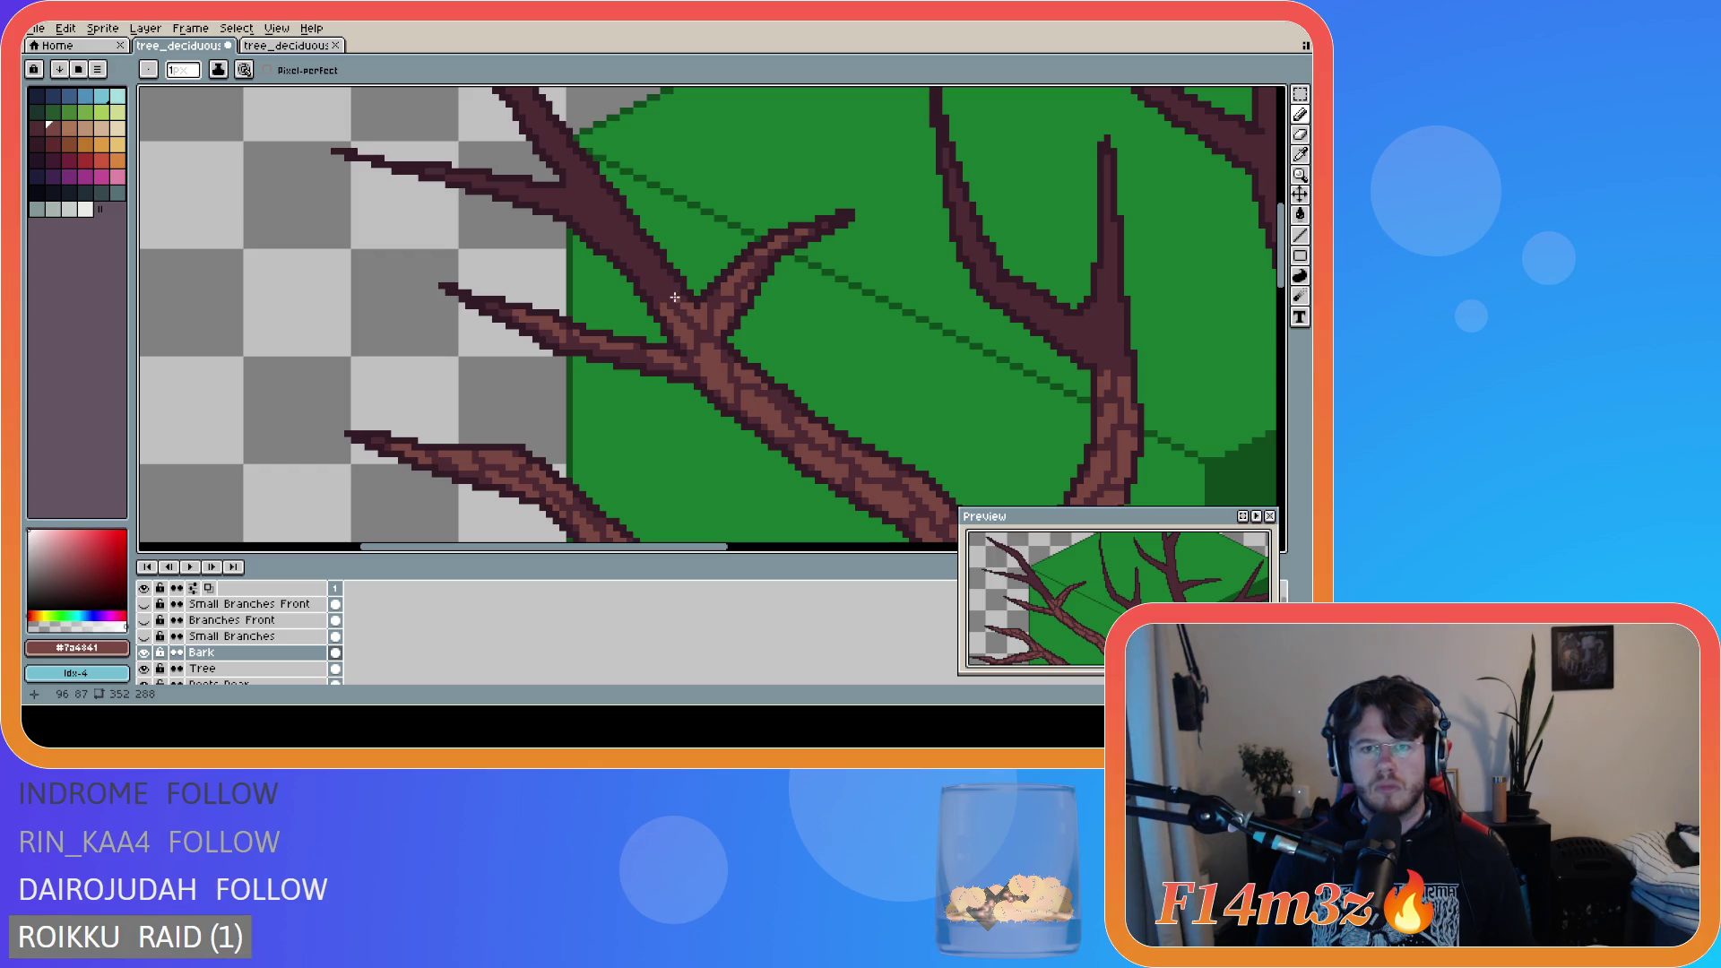
mouse_move(678, 294)
mouse_down()
mouse_move(647, 256)
mouse_move(668, 291)
mouse_move(660, 273)
mouse_up()
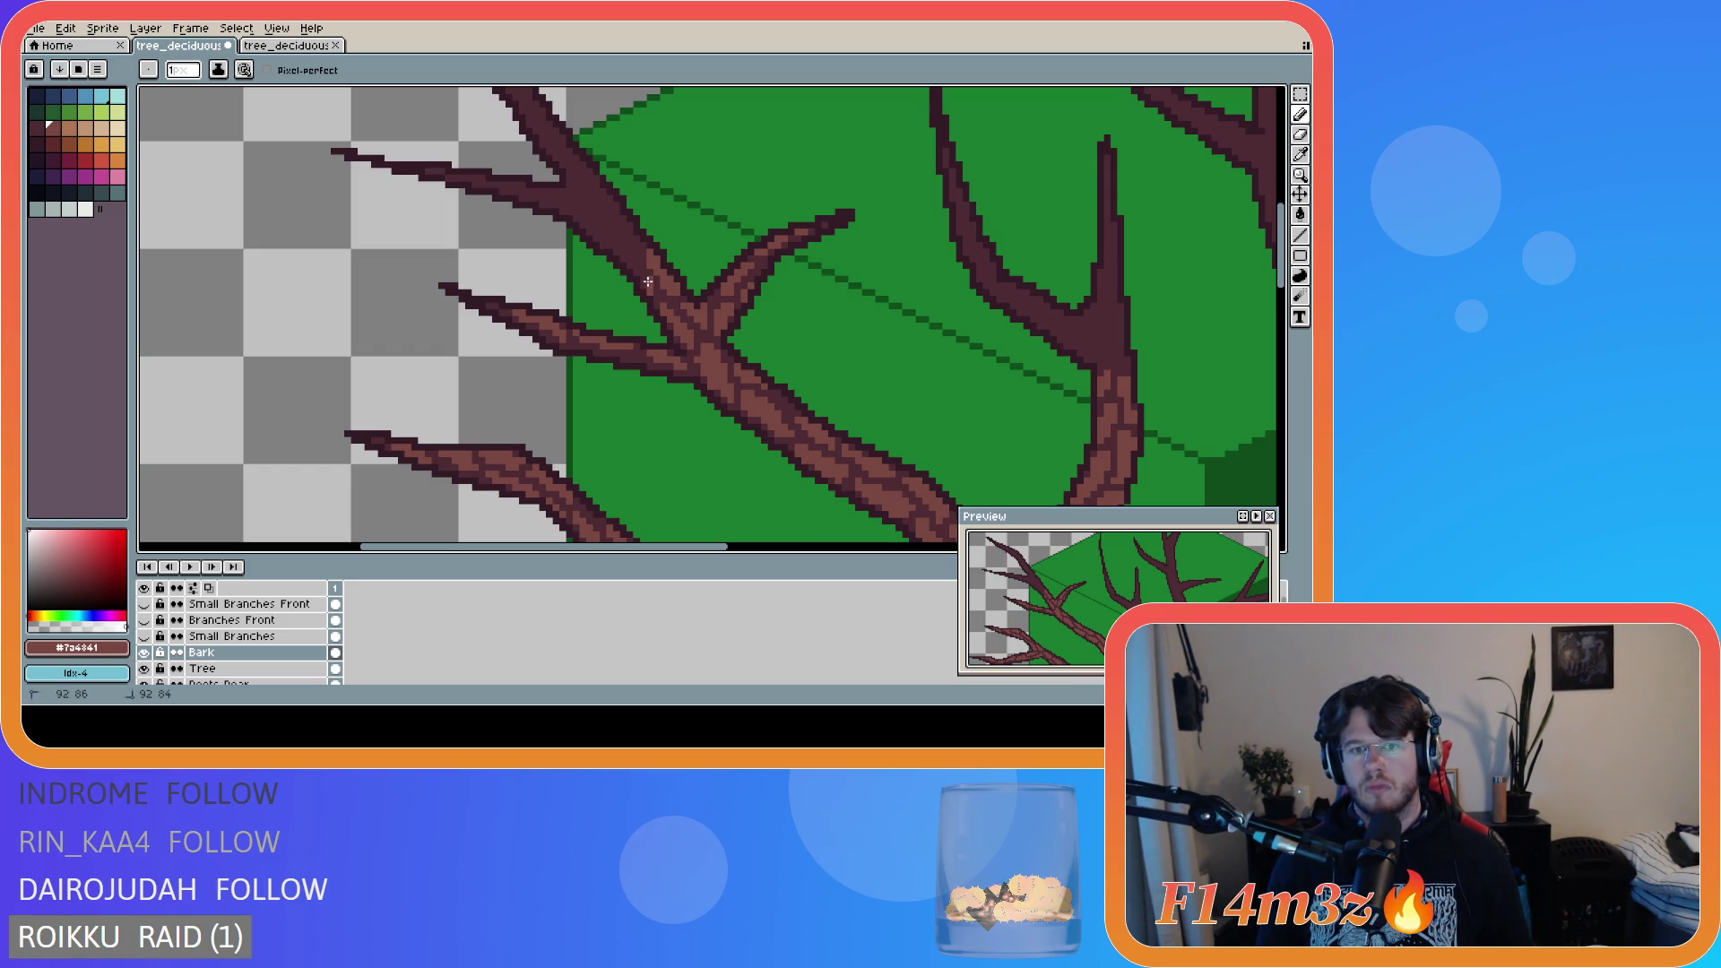
drag(650, 290, 640, 276)
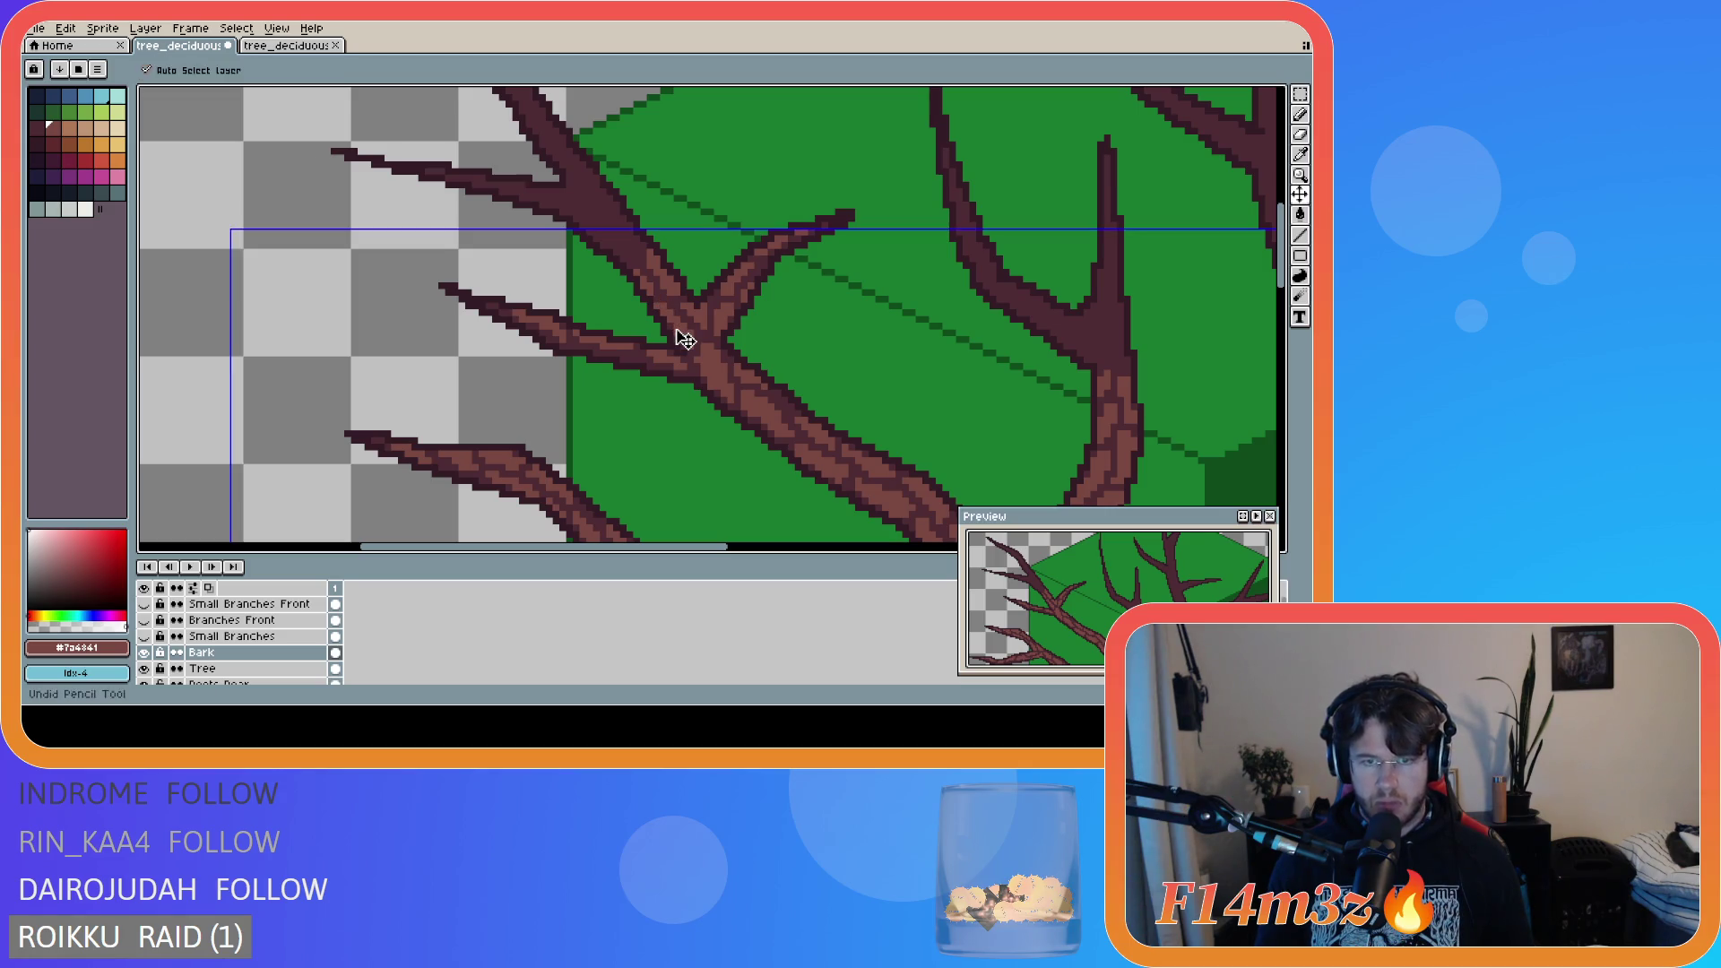
key(ctrl+z)
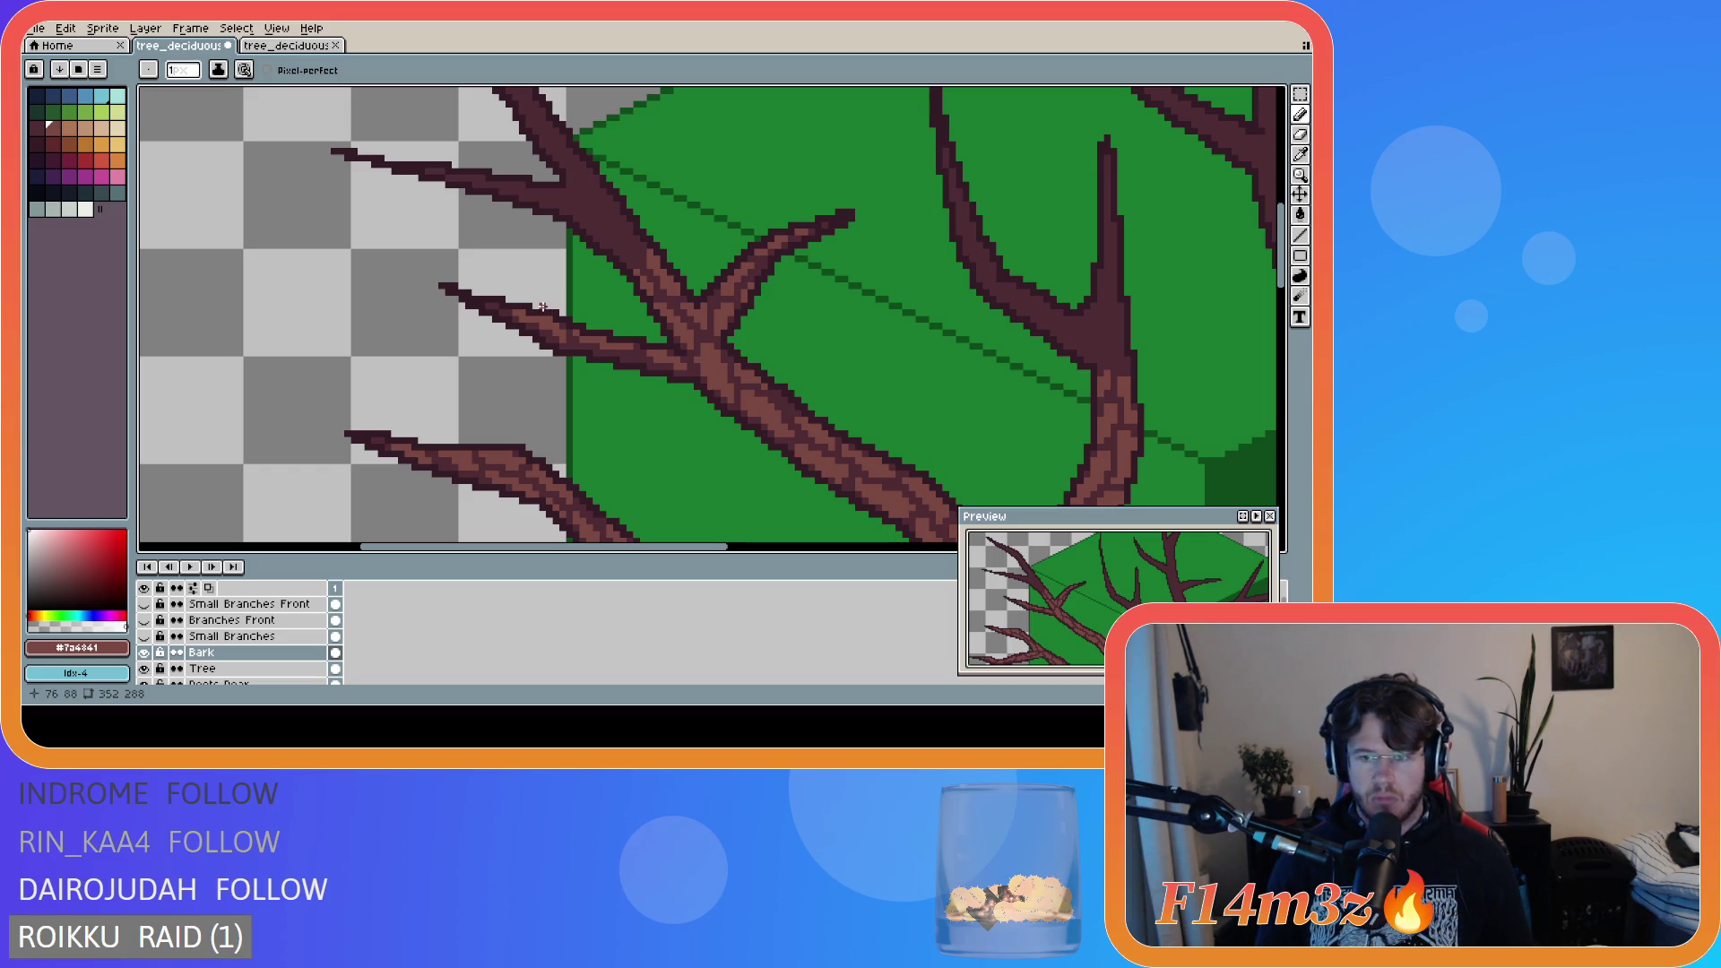
key(ctrl)
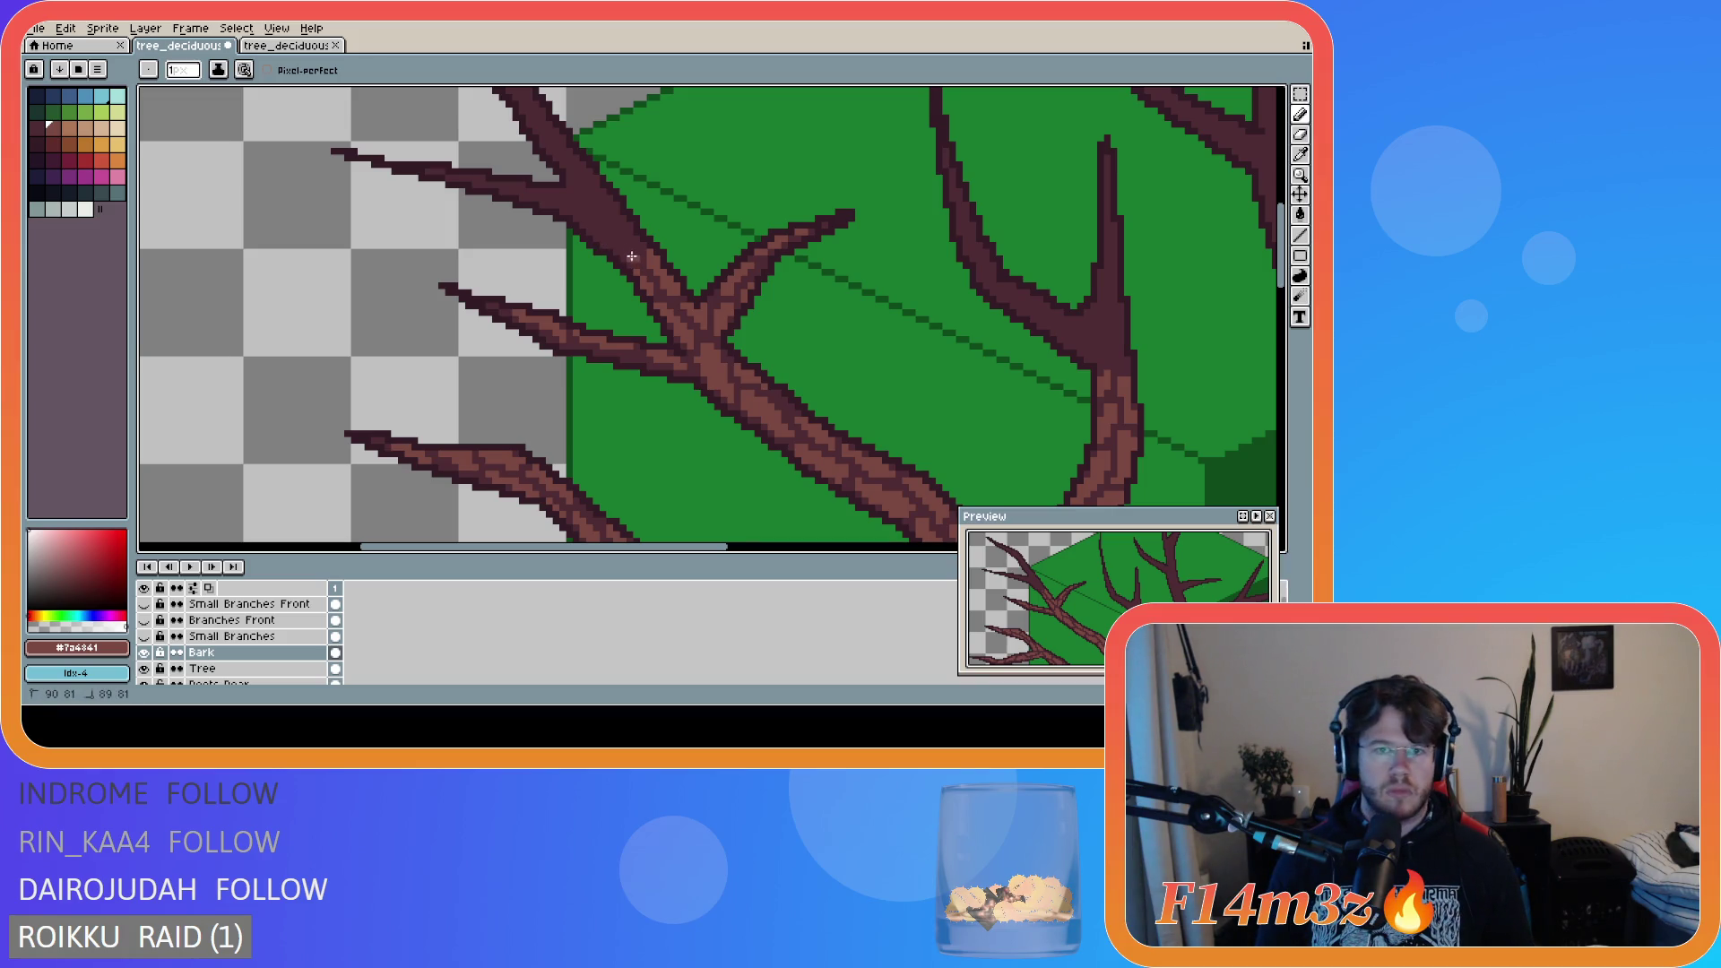
- Paint lighter bark highlights on the rising branch, redoing the up-left stroke
click(637, 257)
mouse_move(637, 257)
mouse_down()
mouse_move(610, 219)
mouse_move(660, 280)
mouse_up()
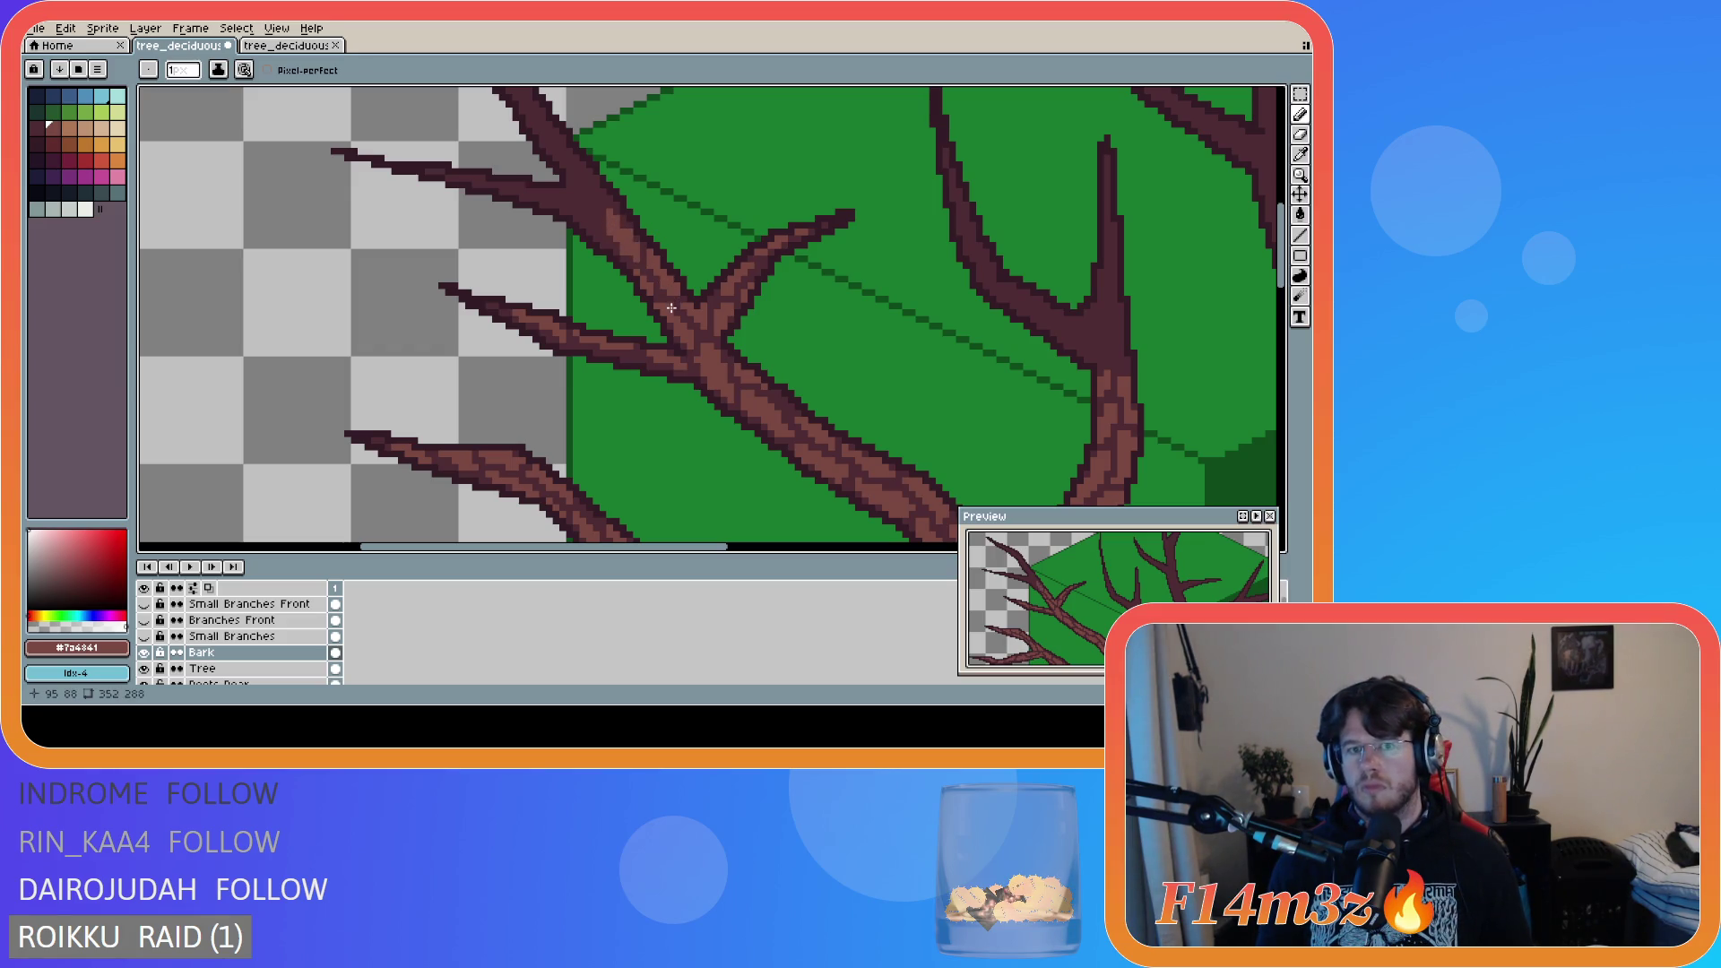
key(ctrl+z)
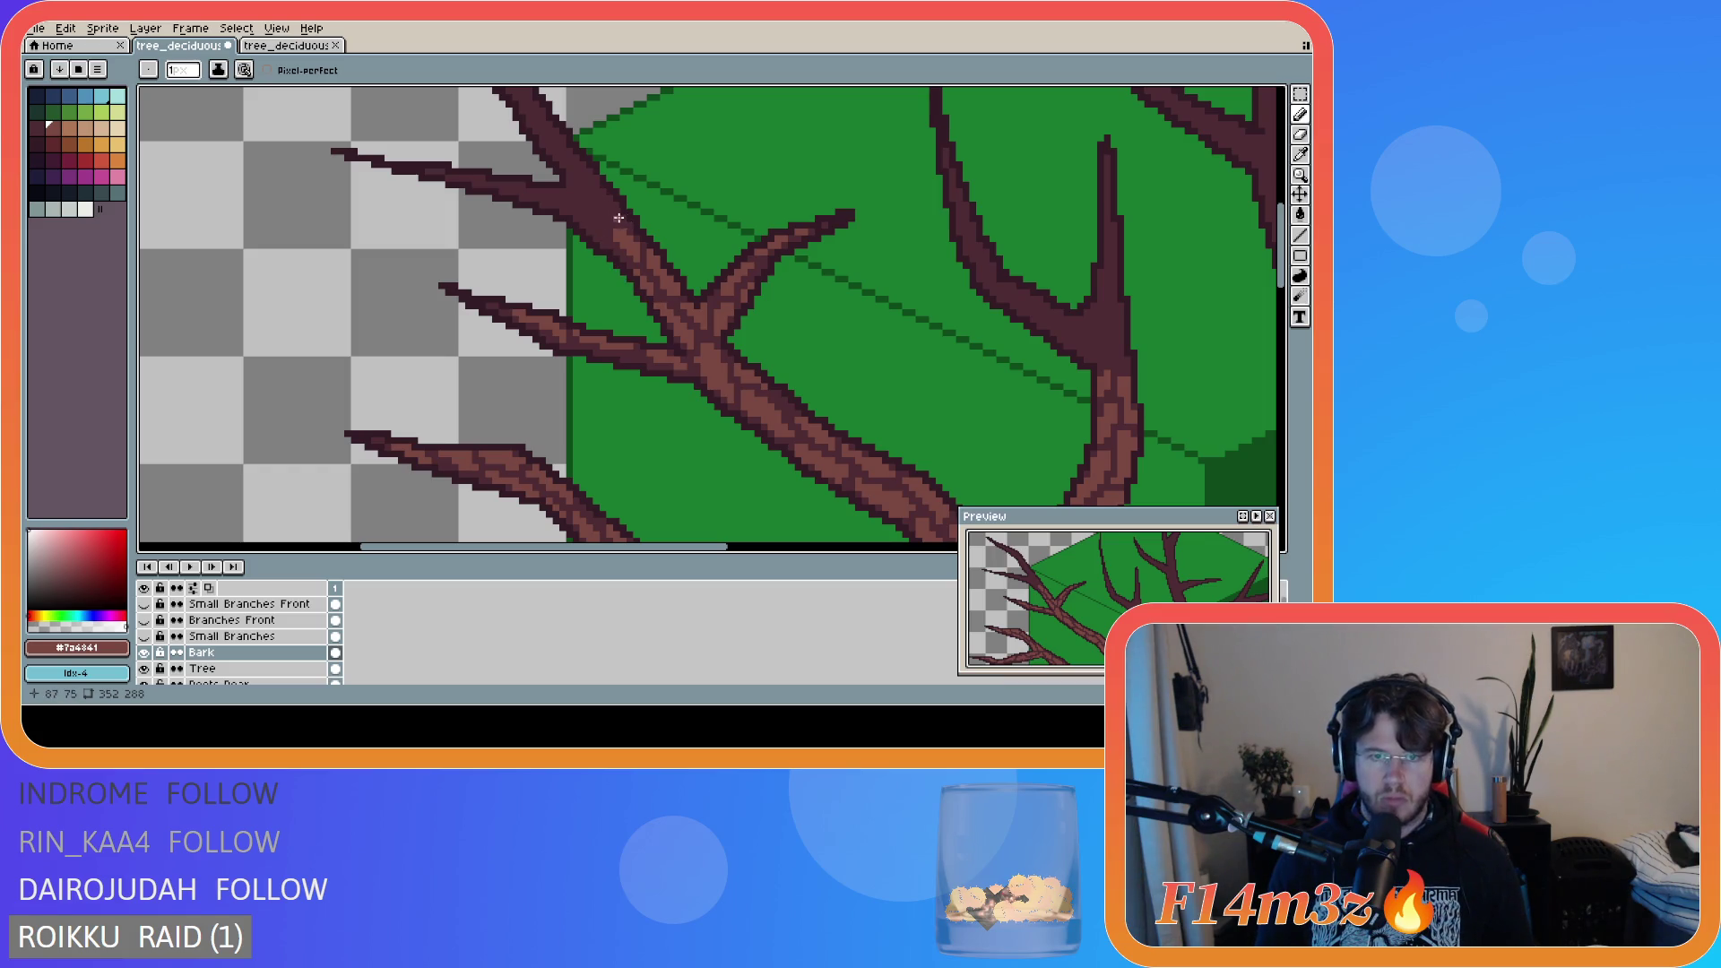
drag(614, 218, 602, 196)
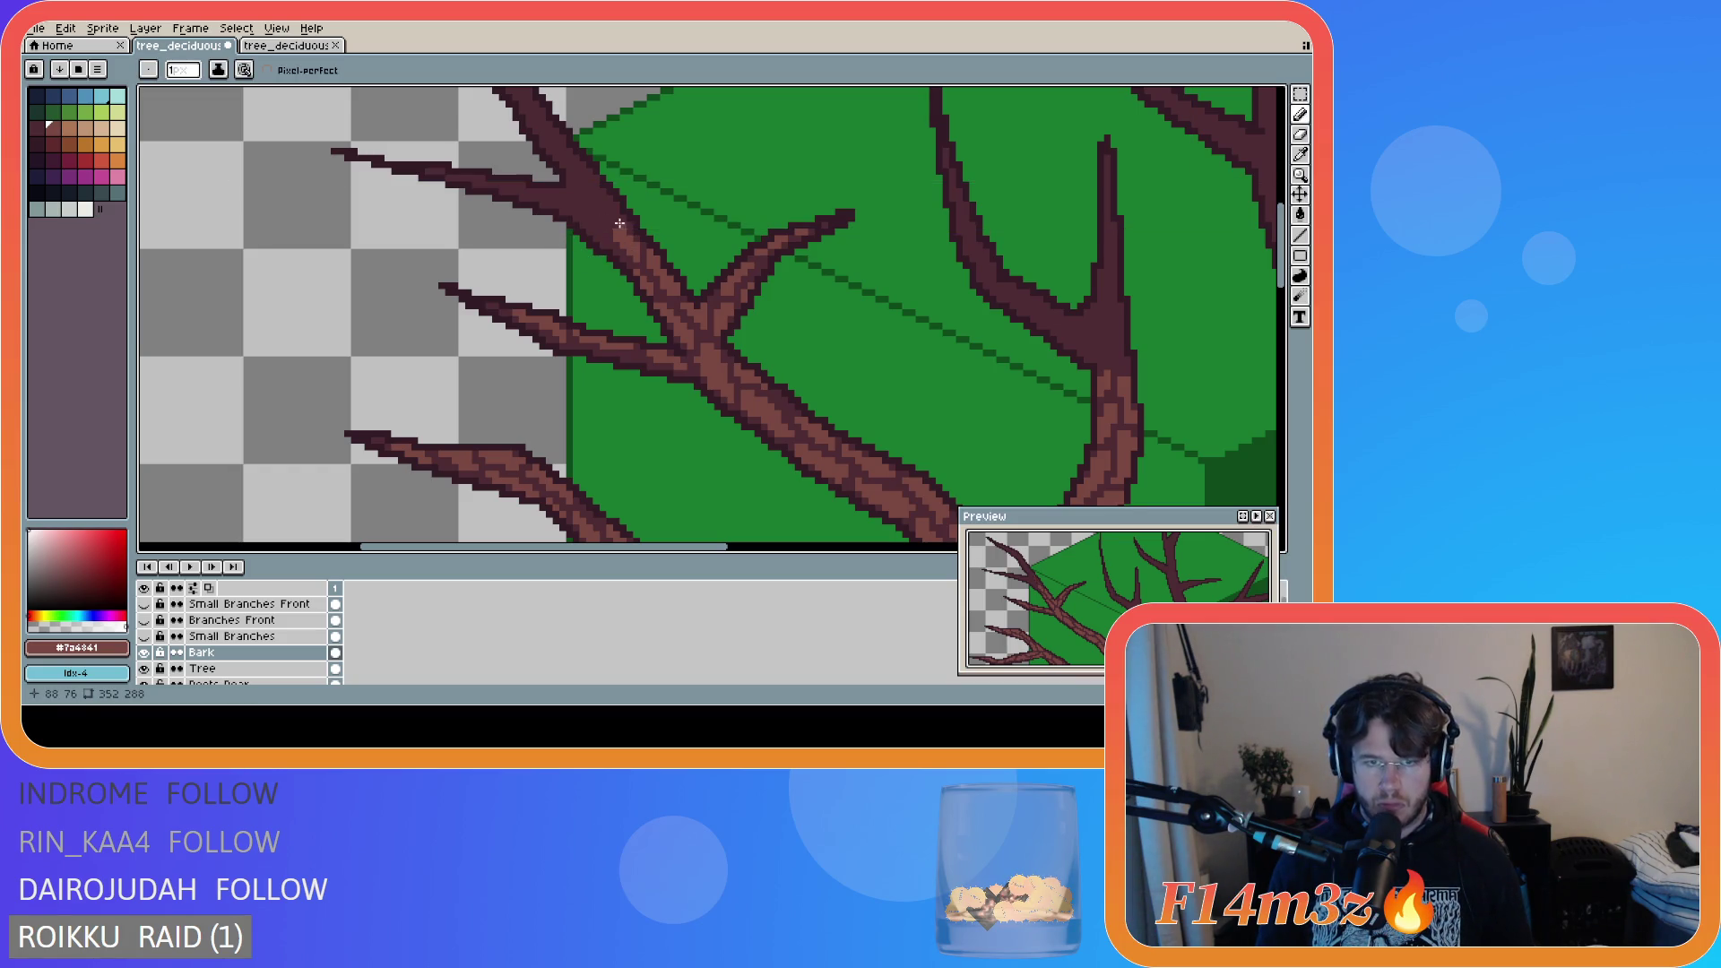
drag(614, 218, 598, 201)
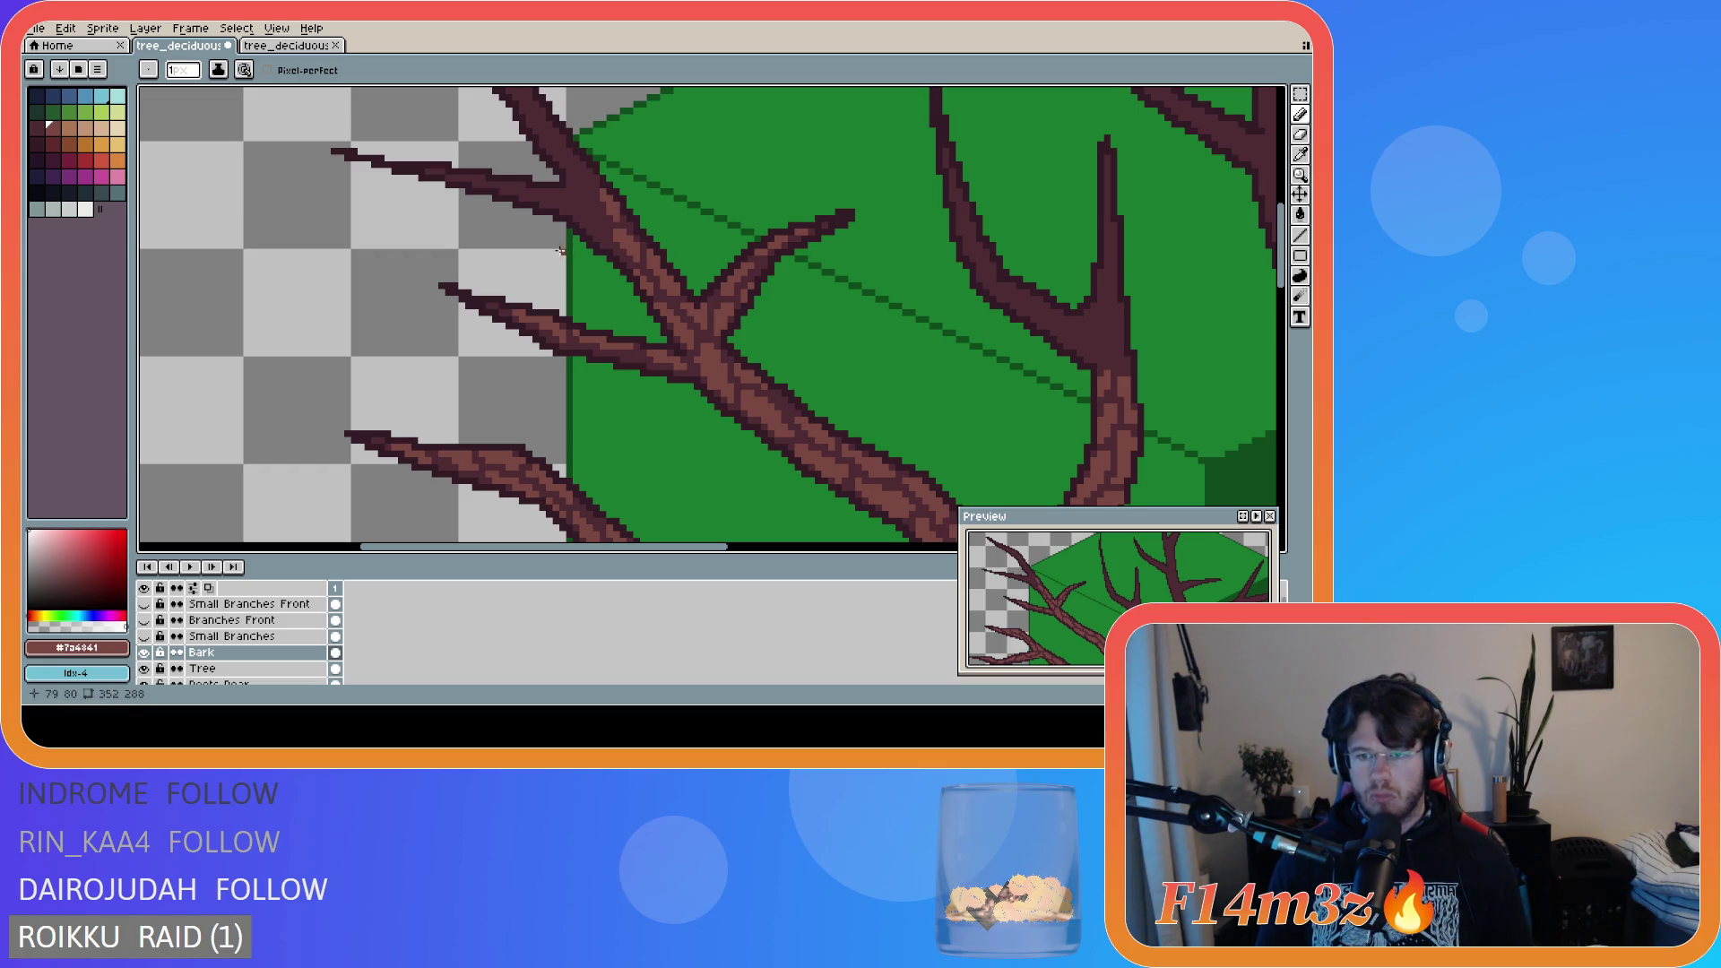
click(623, 230)
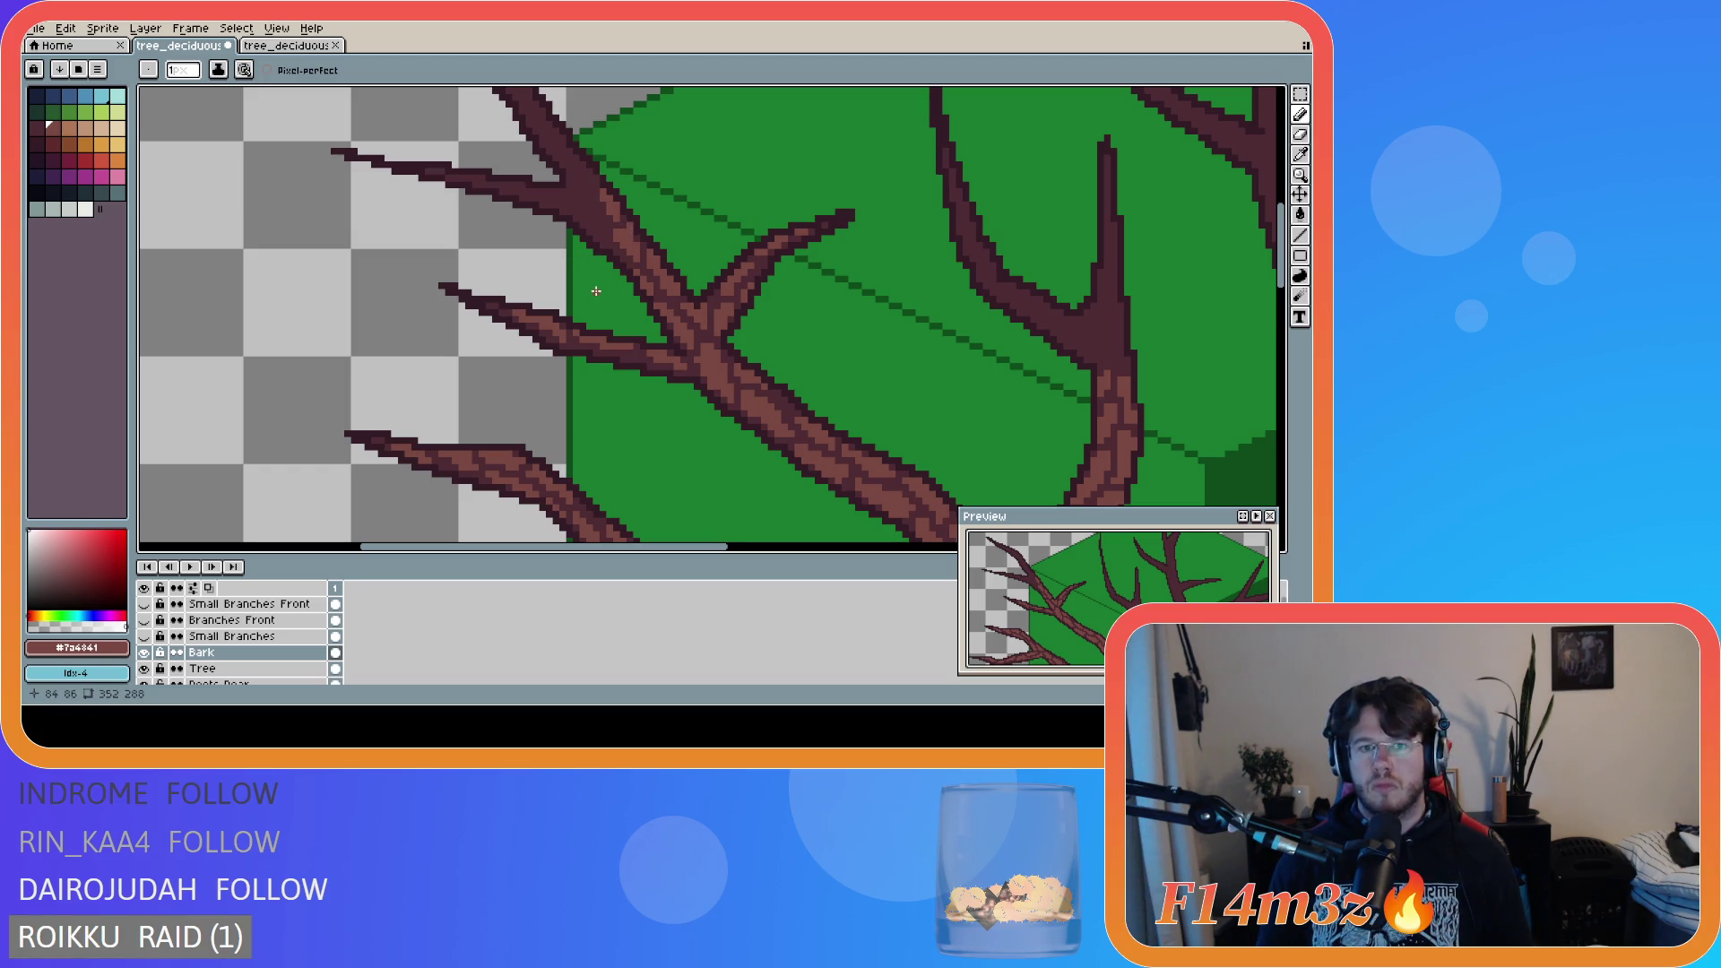
key(v)
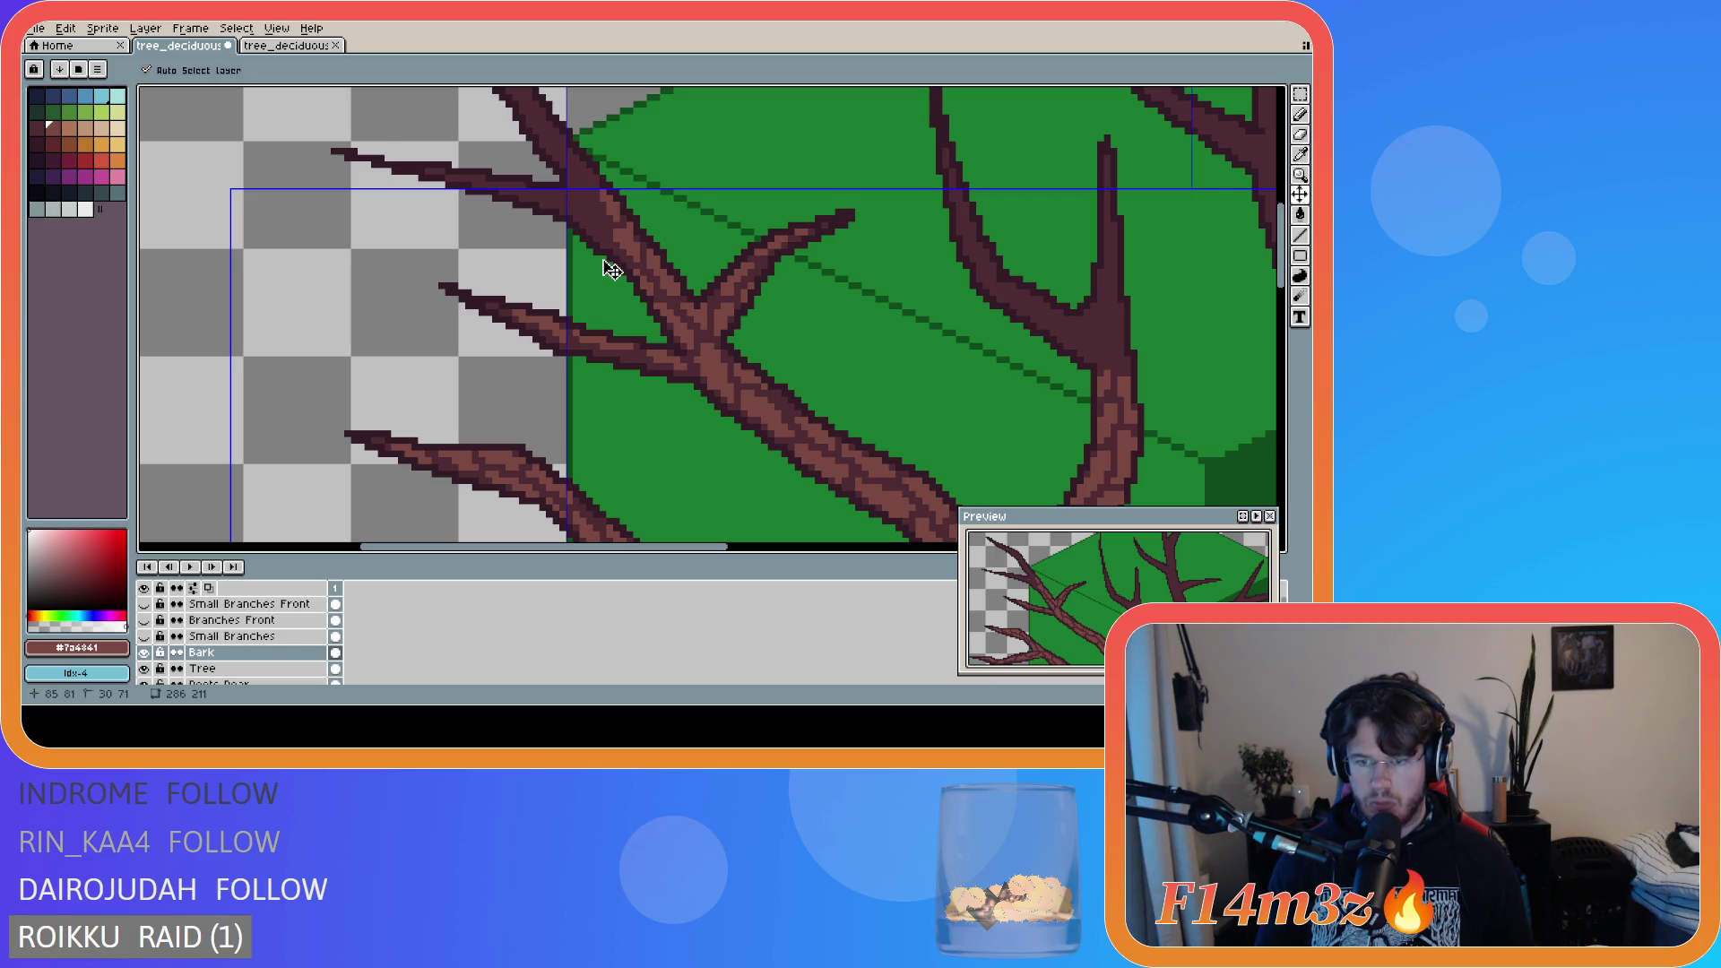
key(b)
- Extend bark texture up-left to the fork and along the upper-left branch edge
drag(600, 228, 566, 203)
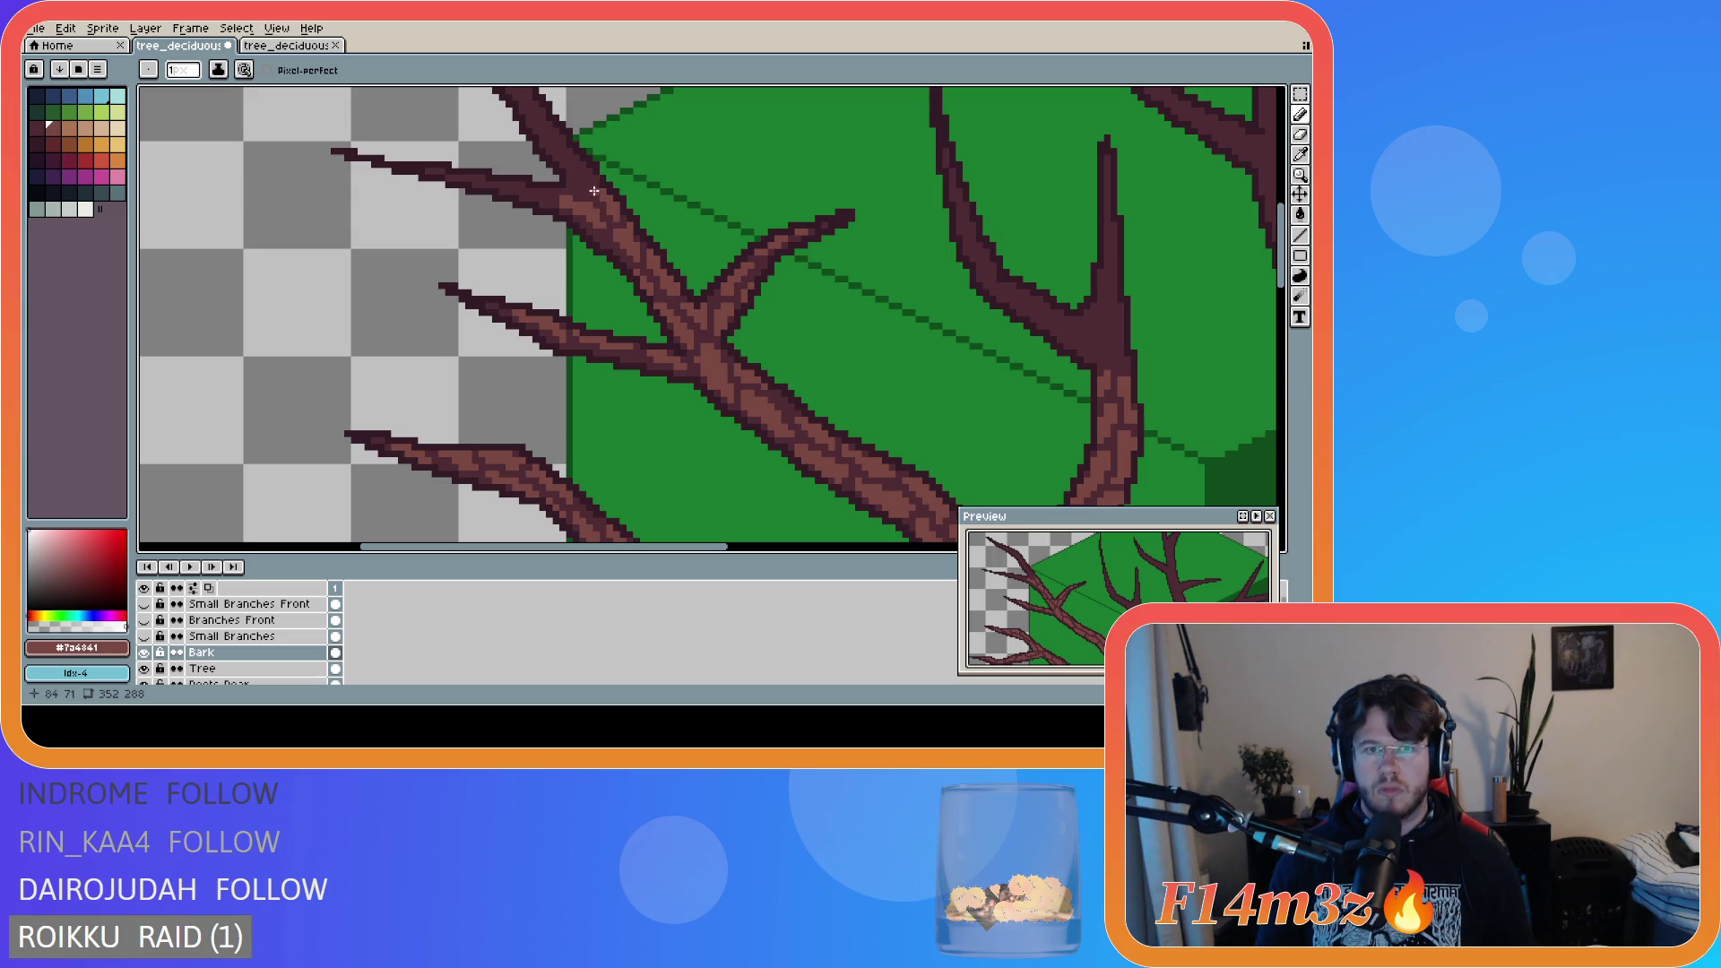
mouse_move(591, 191)
mouse_down()
mouse_move(572, 159)
mouse_move(587, 184)
mouse_up()
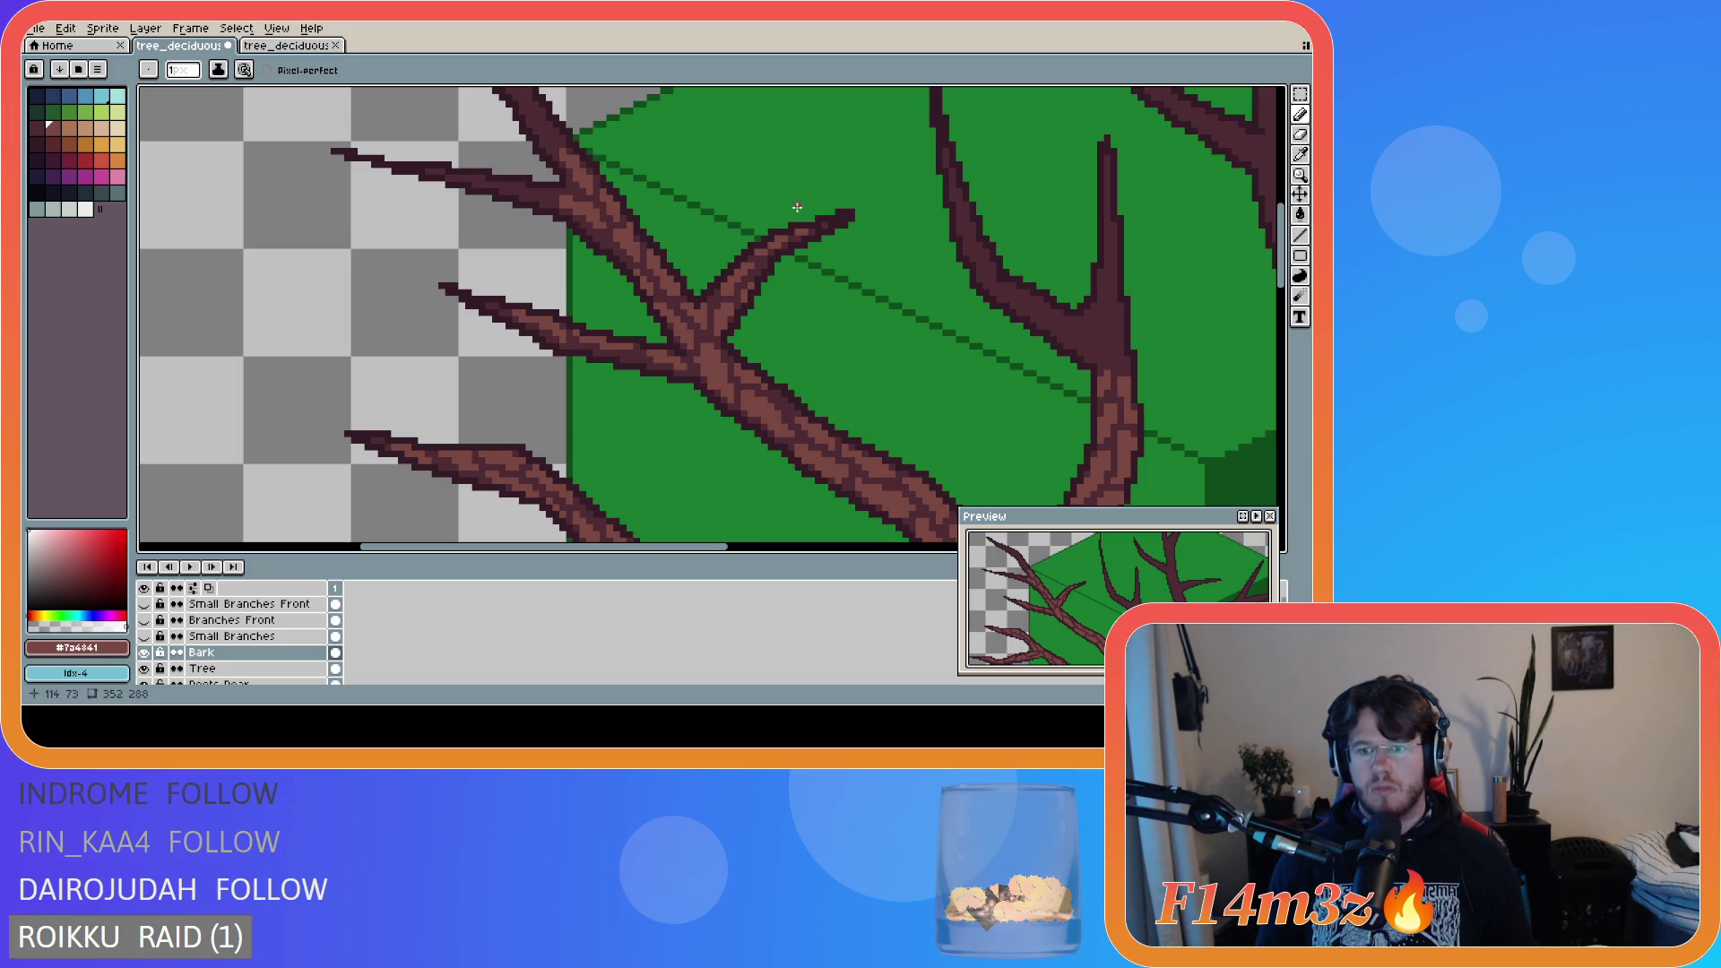
key(e)
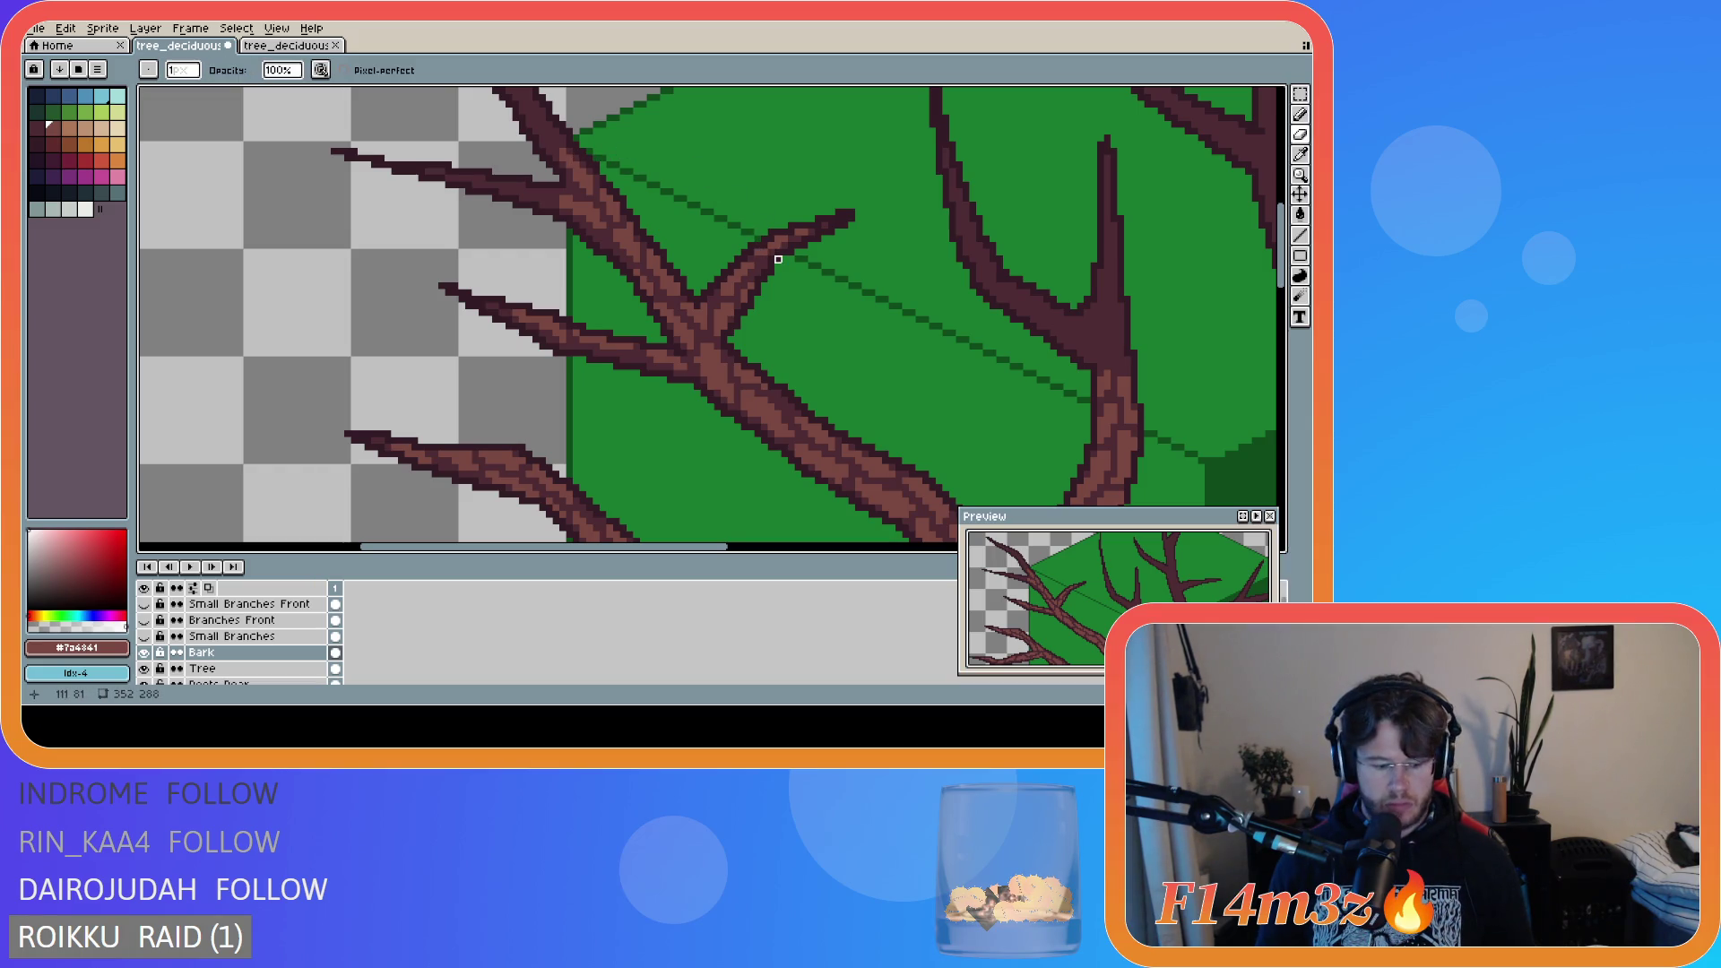
key(e)
drag(1282, 262, 1284, 224)
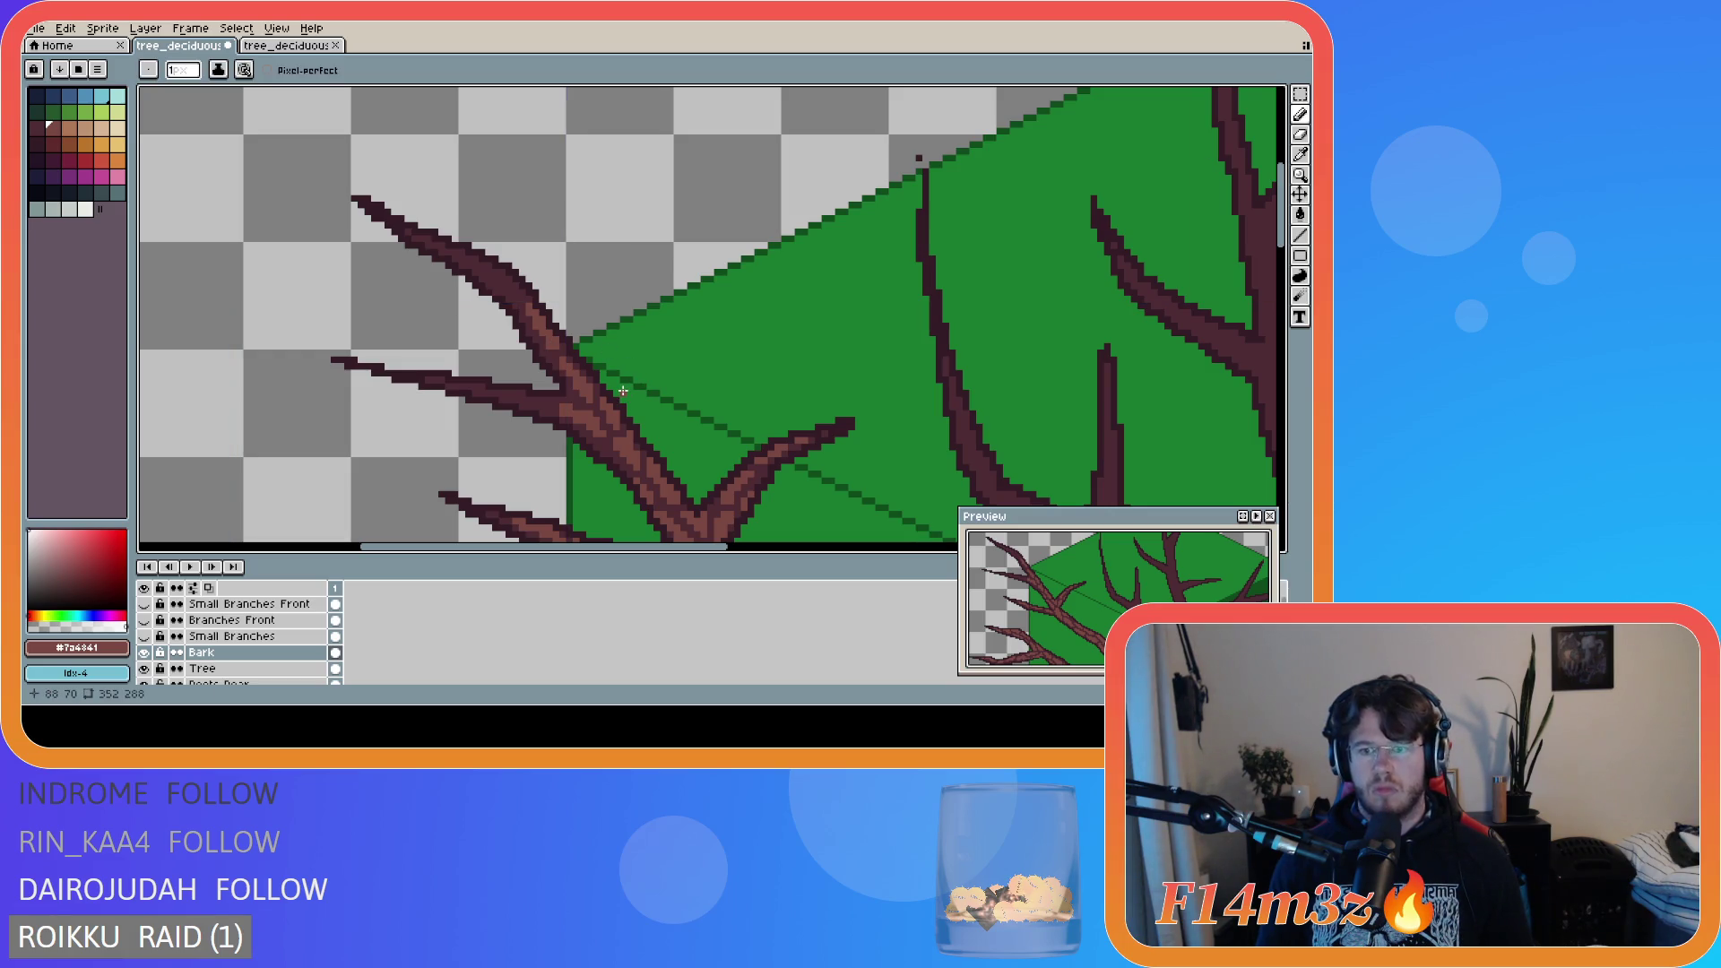
drag(521, 296, 485, 267)
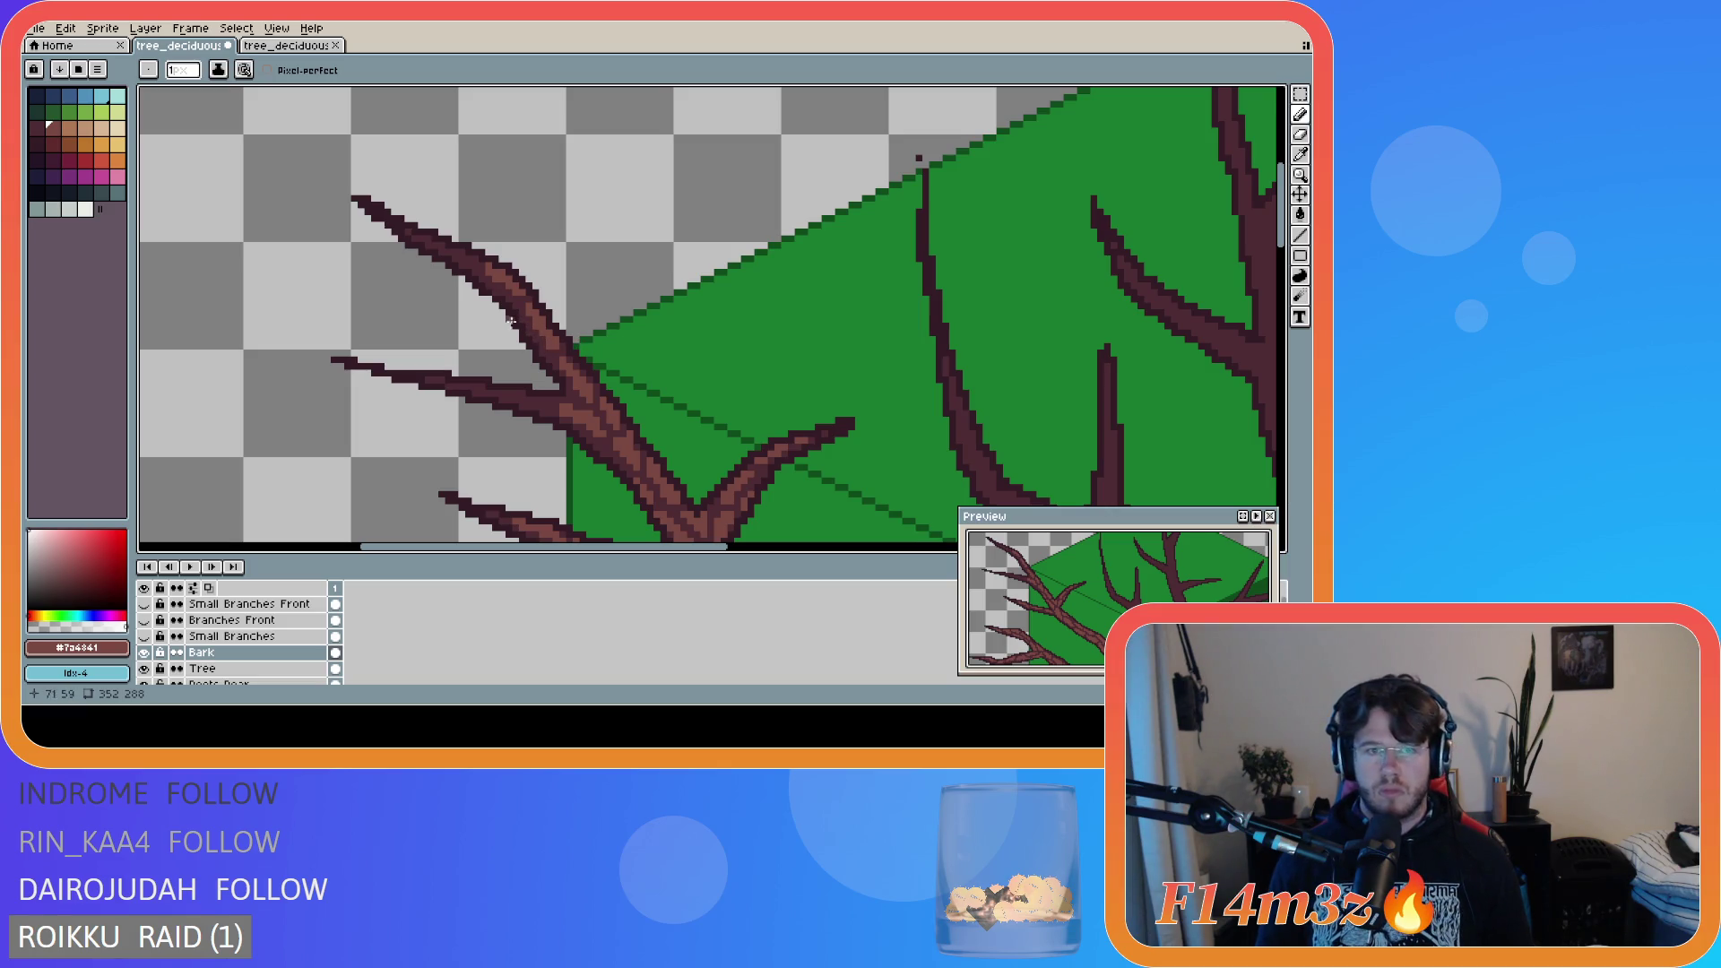
drag(453, 256, 474, 256)
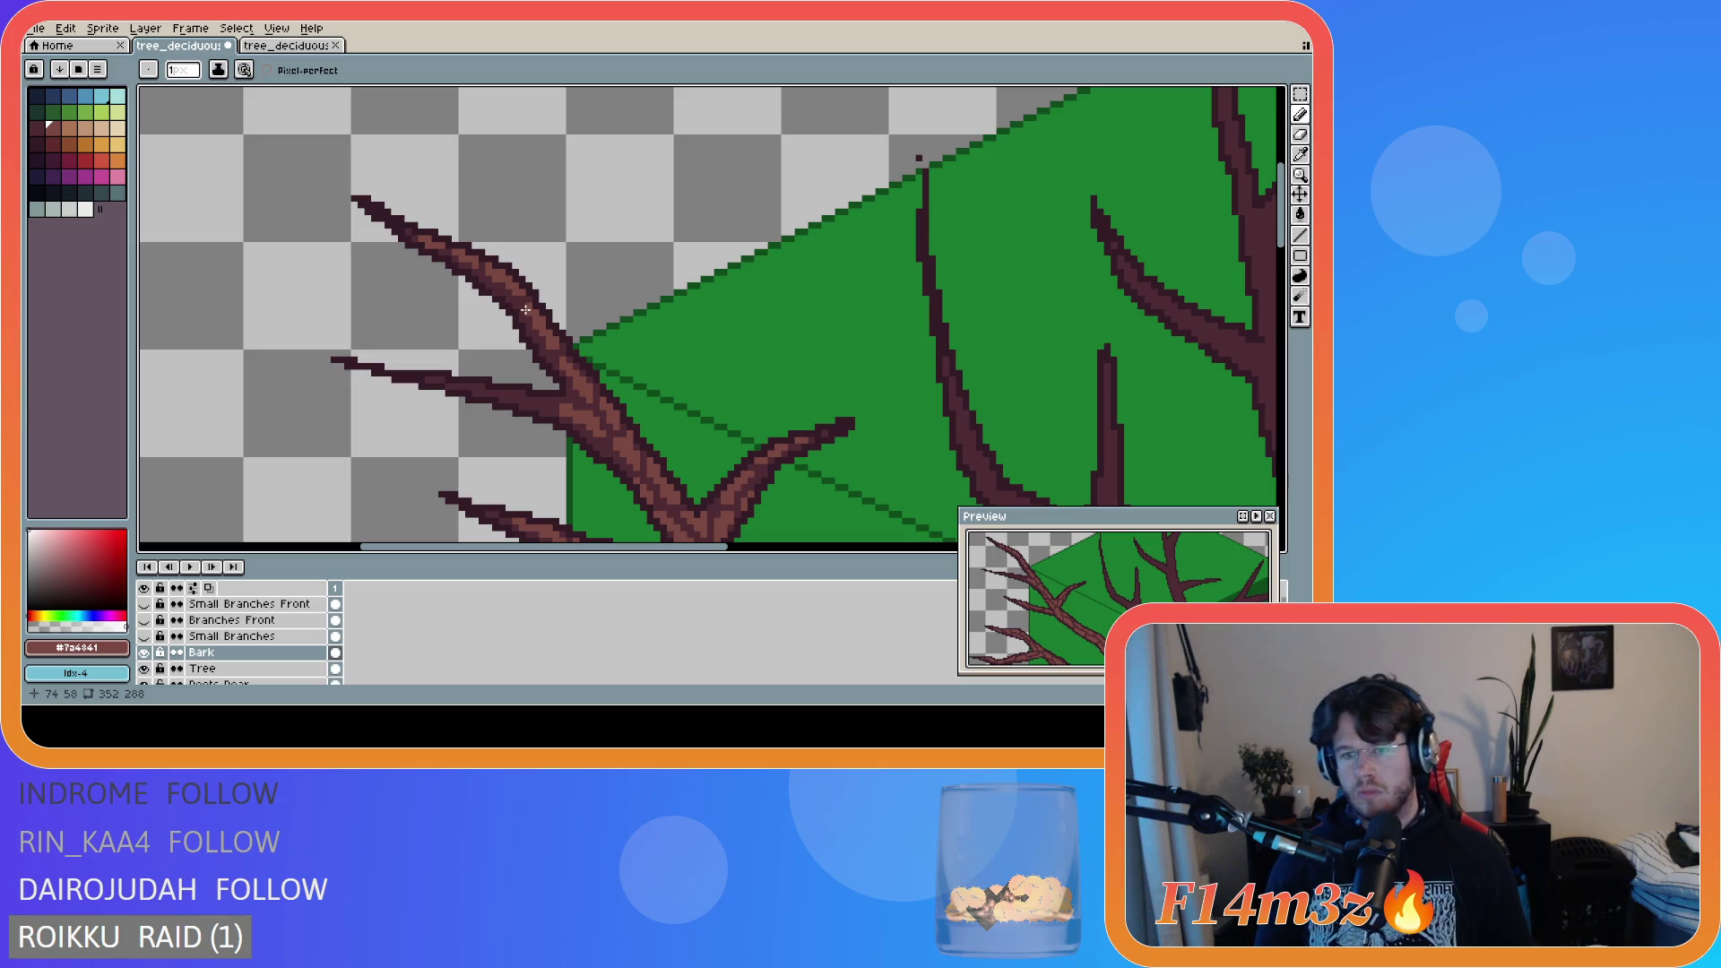
- Add bark strokes on the left branch, undo a stray pixel, and save tree_deciduous_large_winter.ase
scroll(621, 350, down, 1)
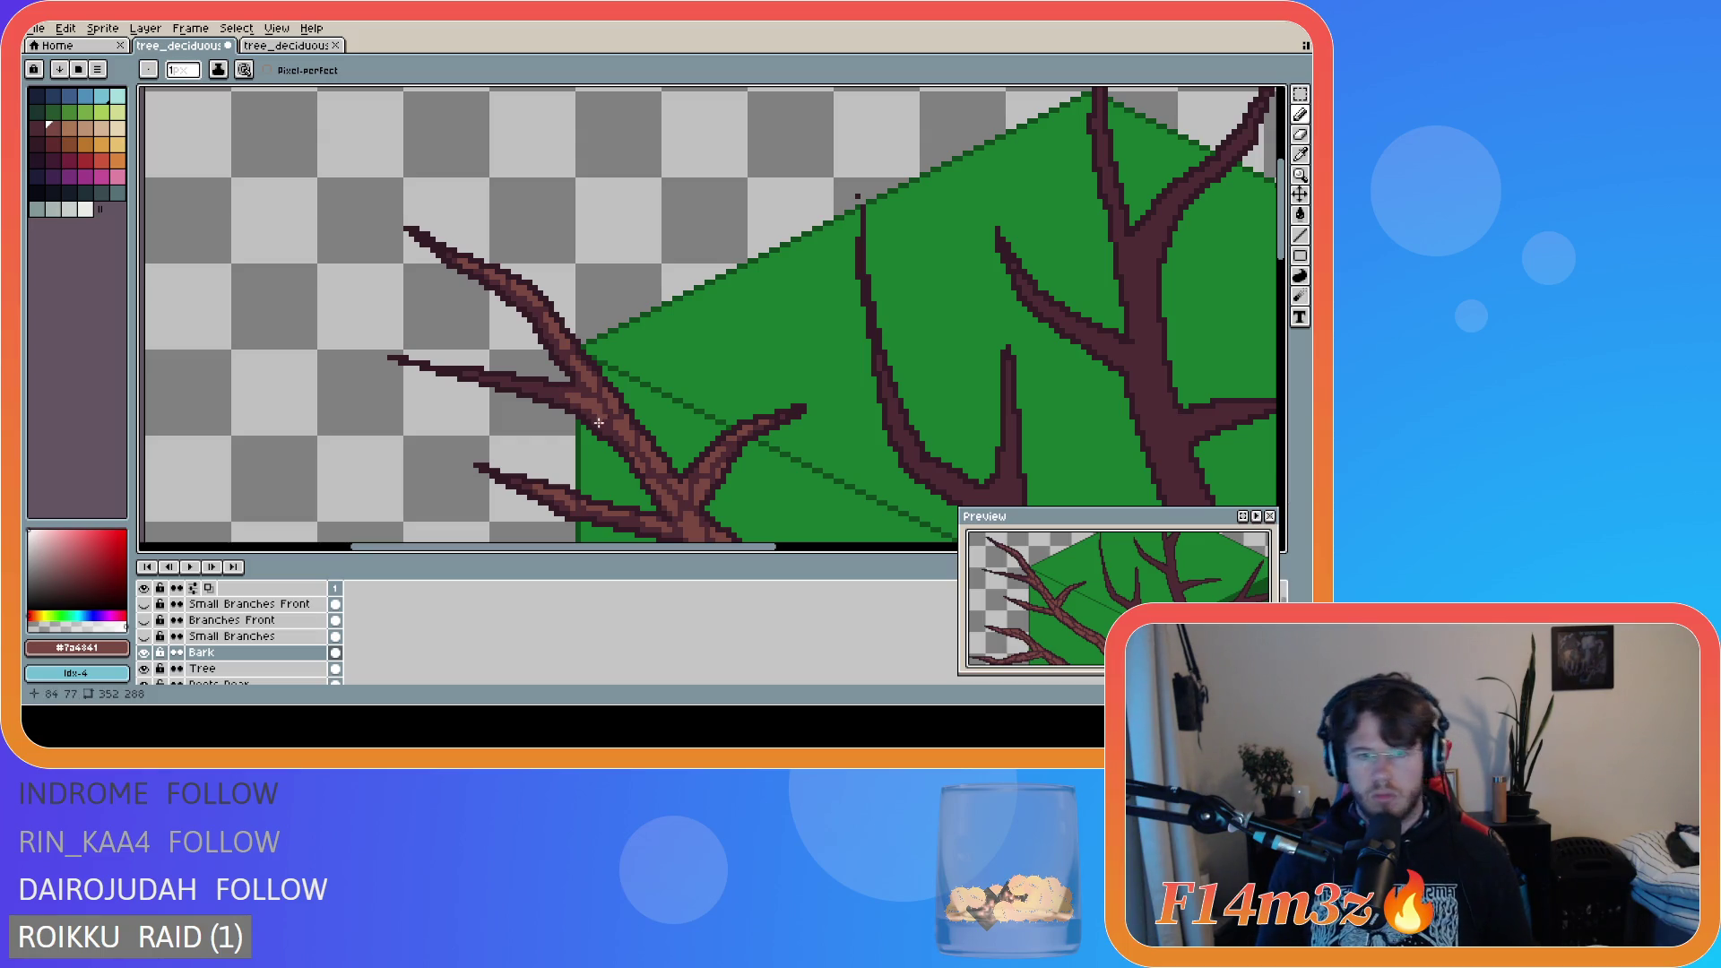
scroll(520, 381, up, 1)
drag(573, 394, 541, 393)
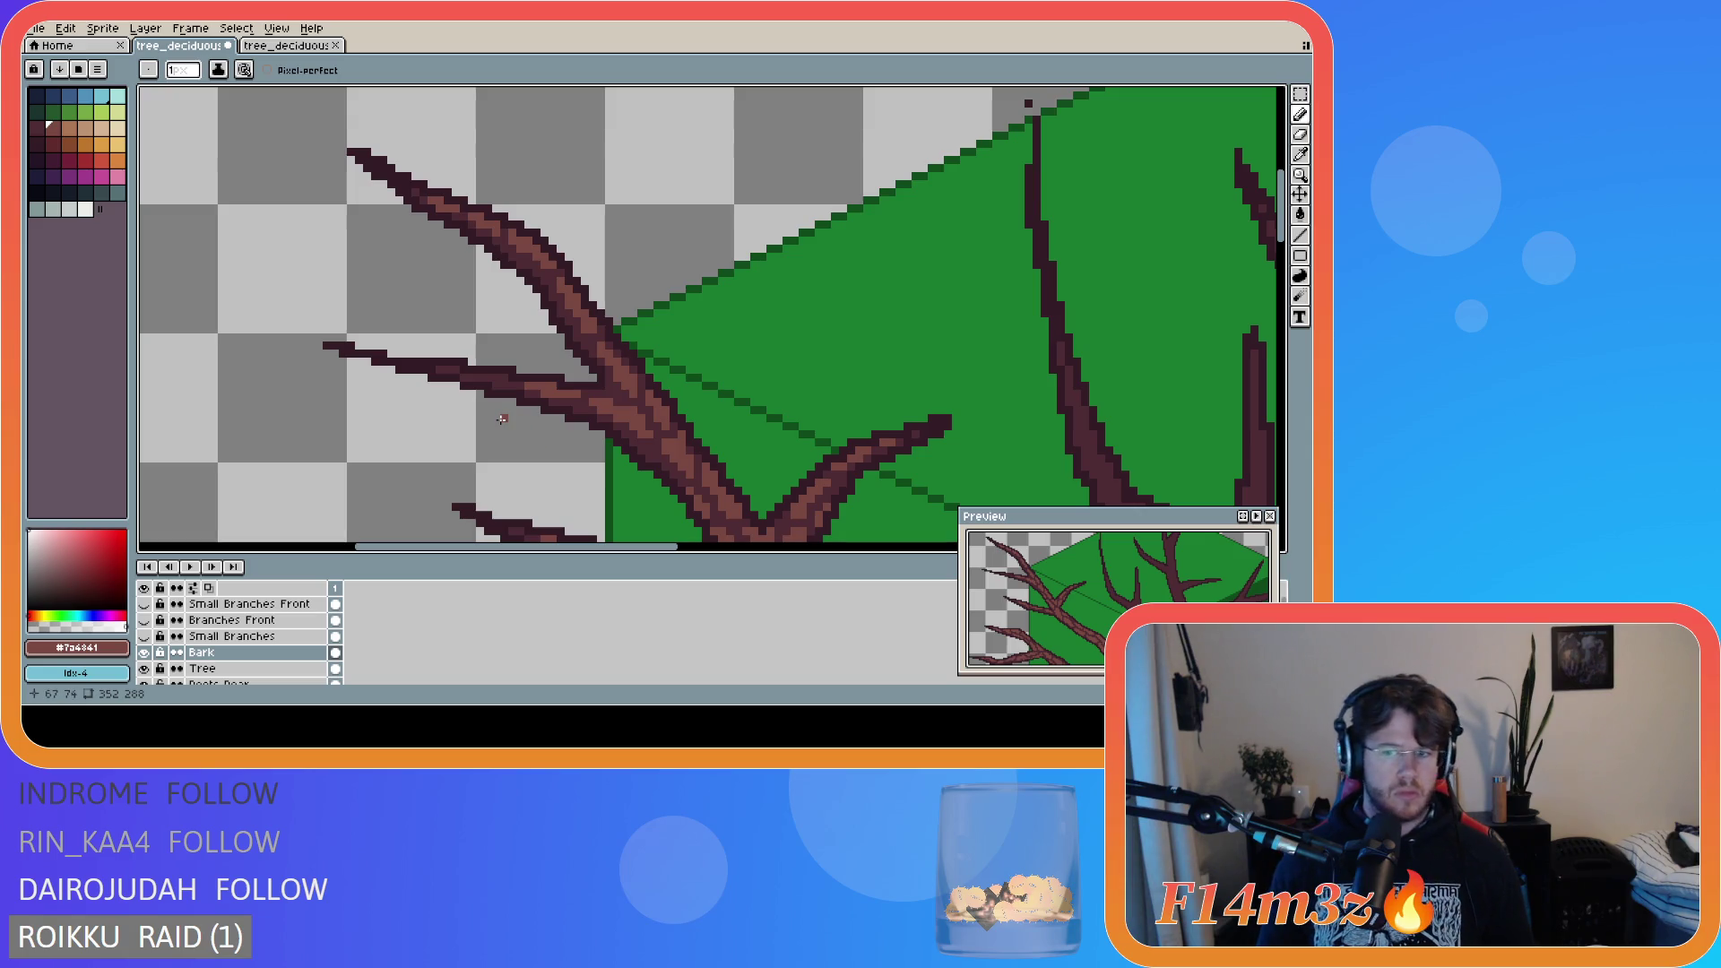
drag(485, 379, 499, 384)
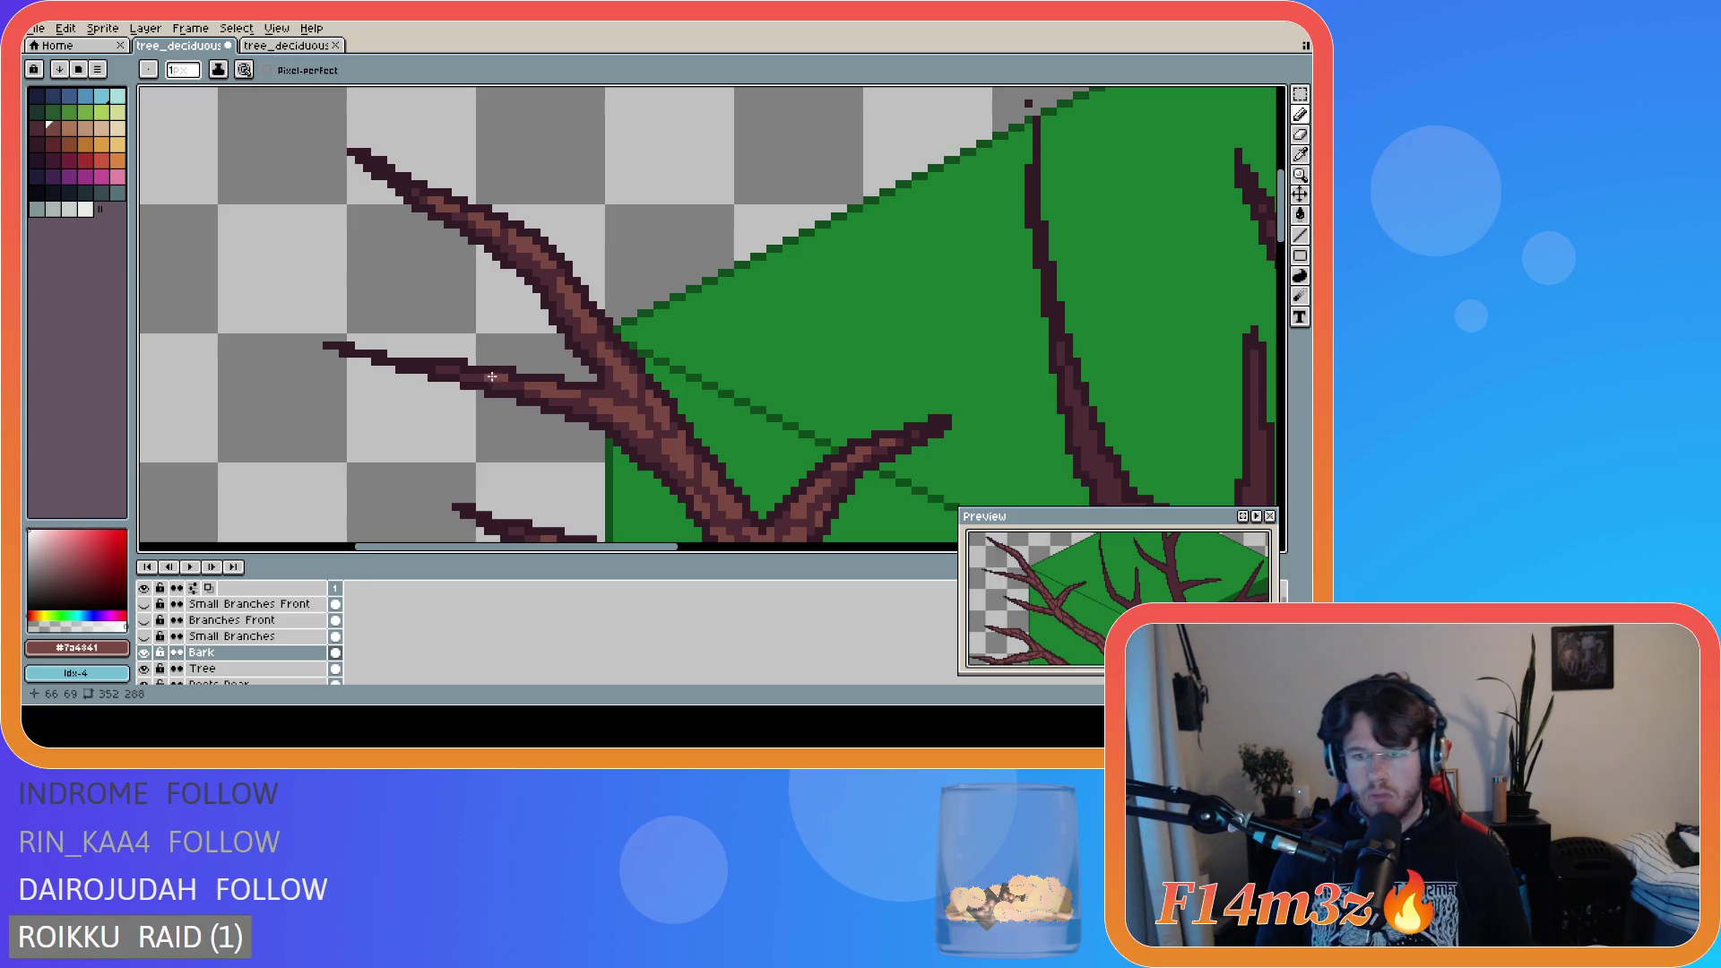
key(ctrl+s)
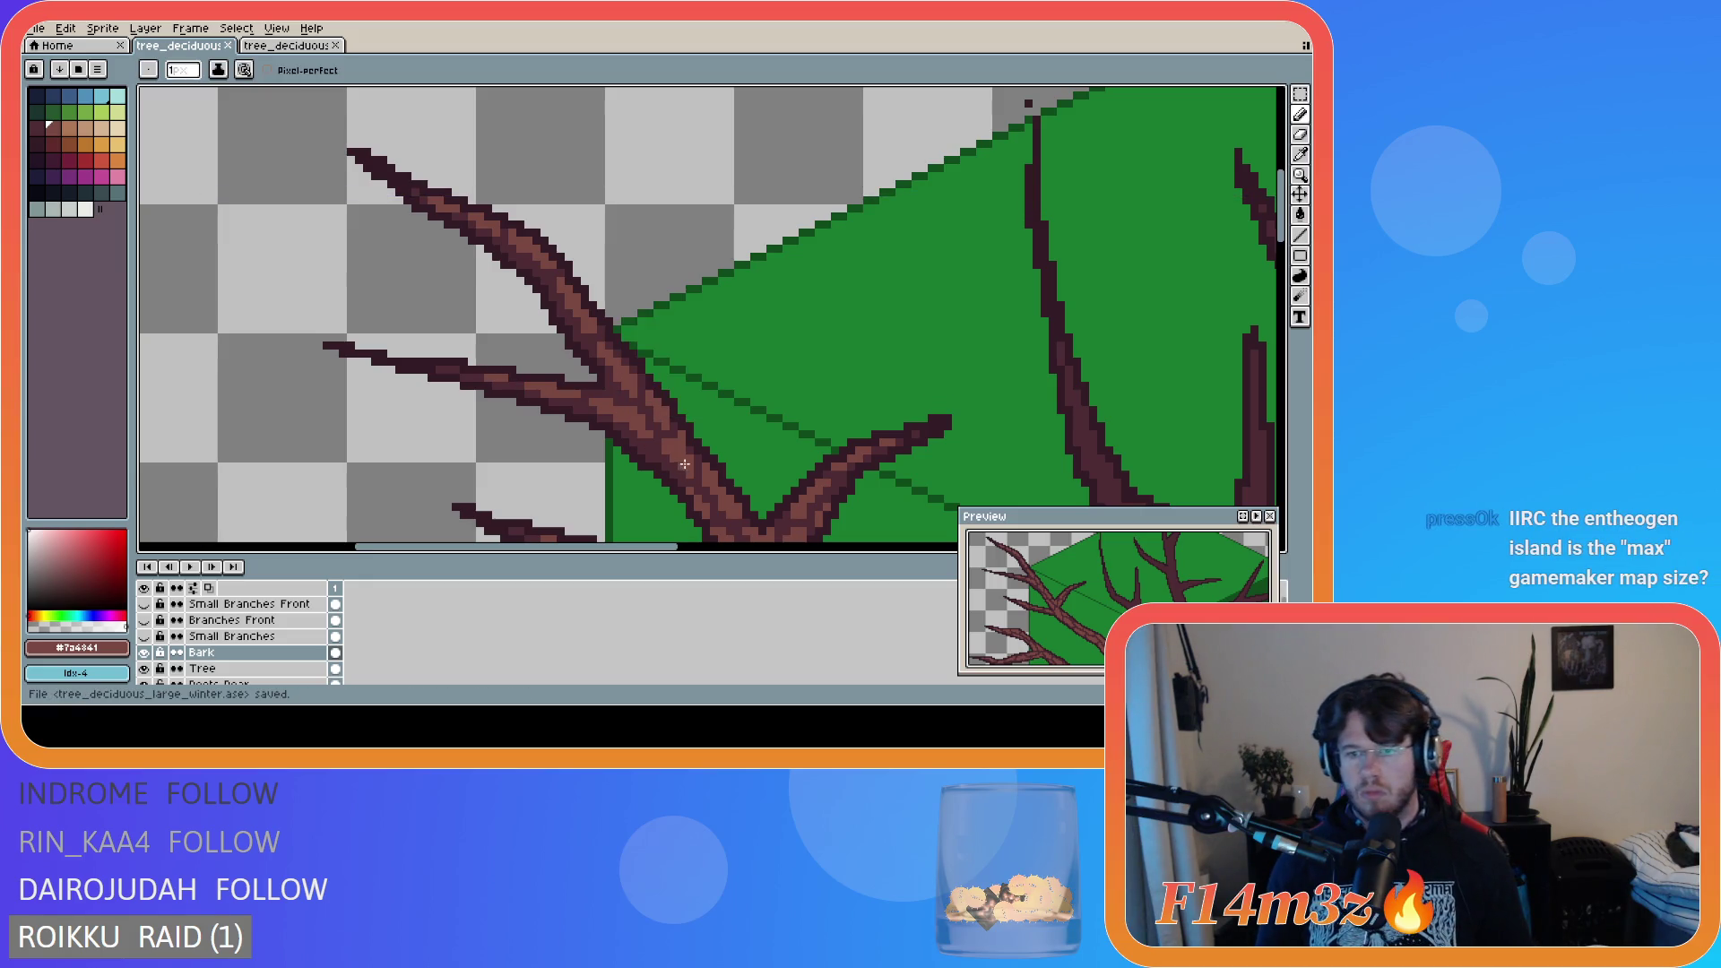
click(451, 370)
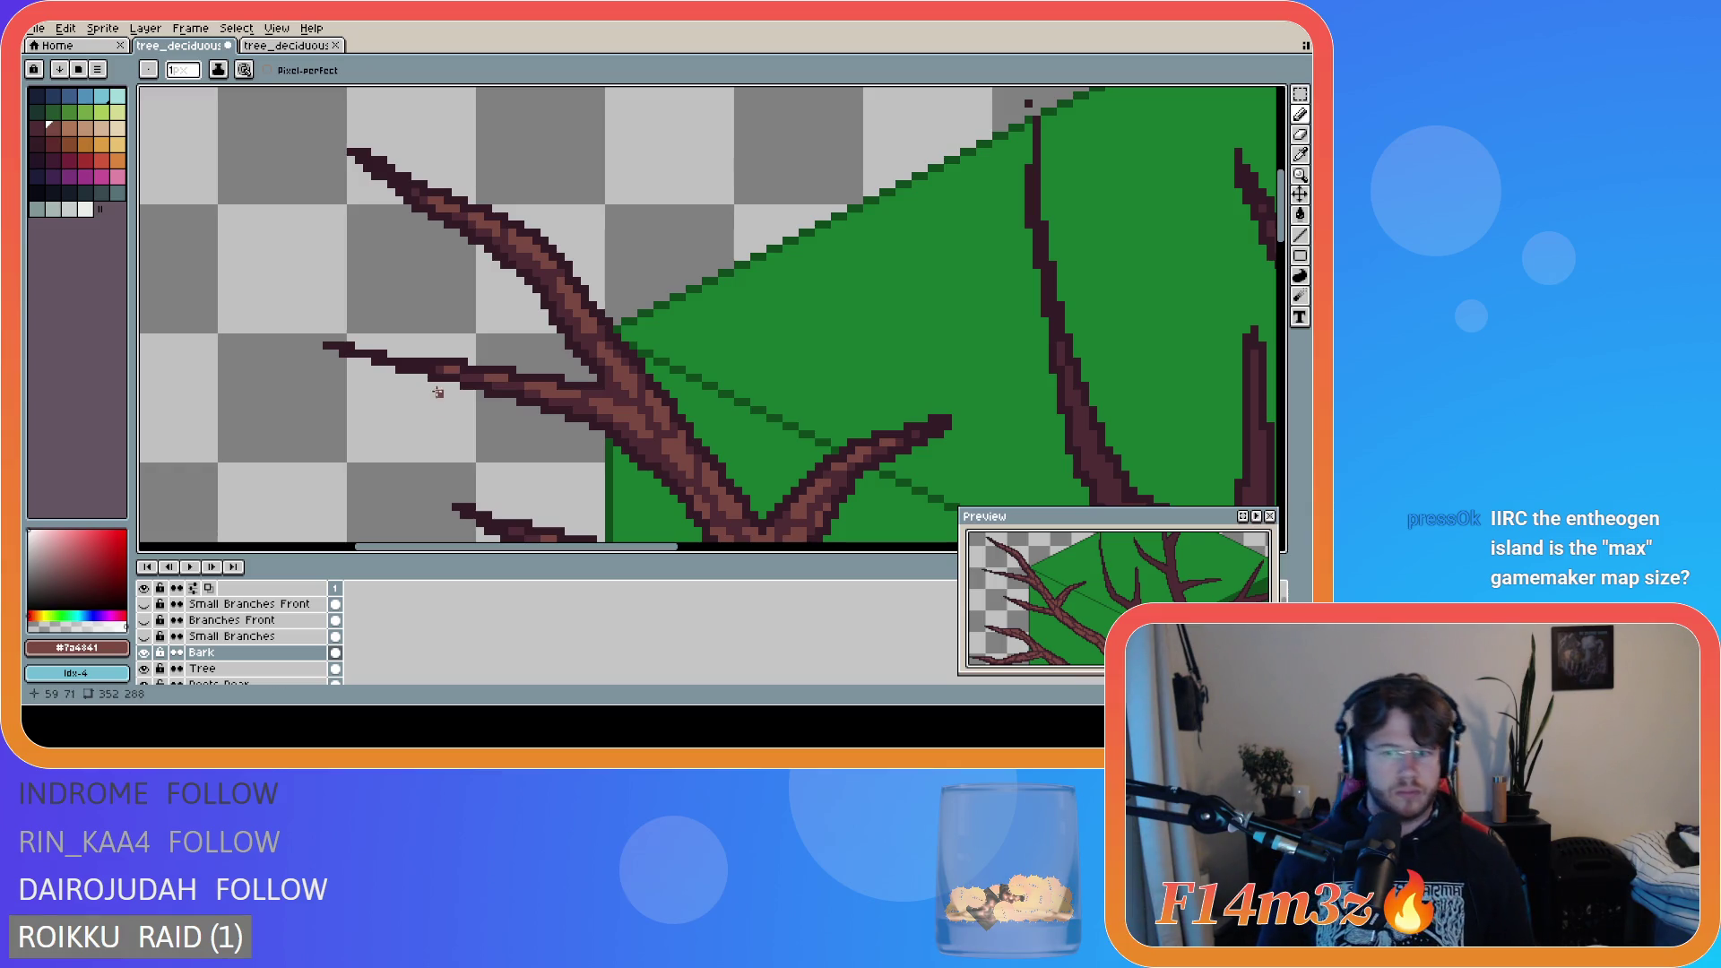
key(ctrl+z)
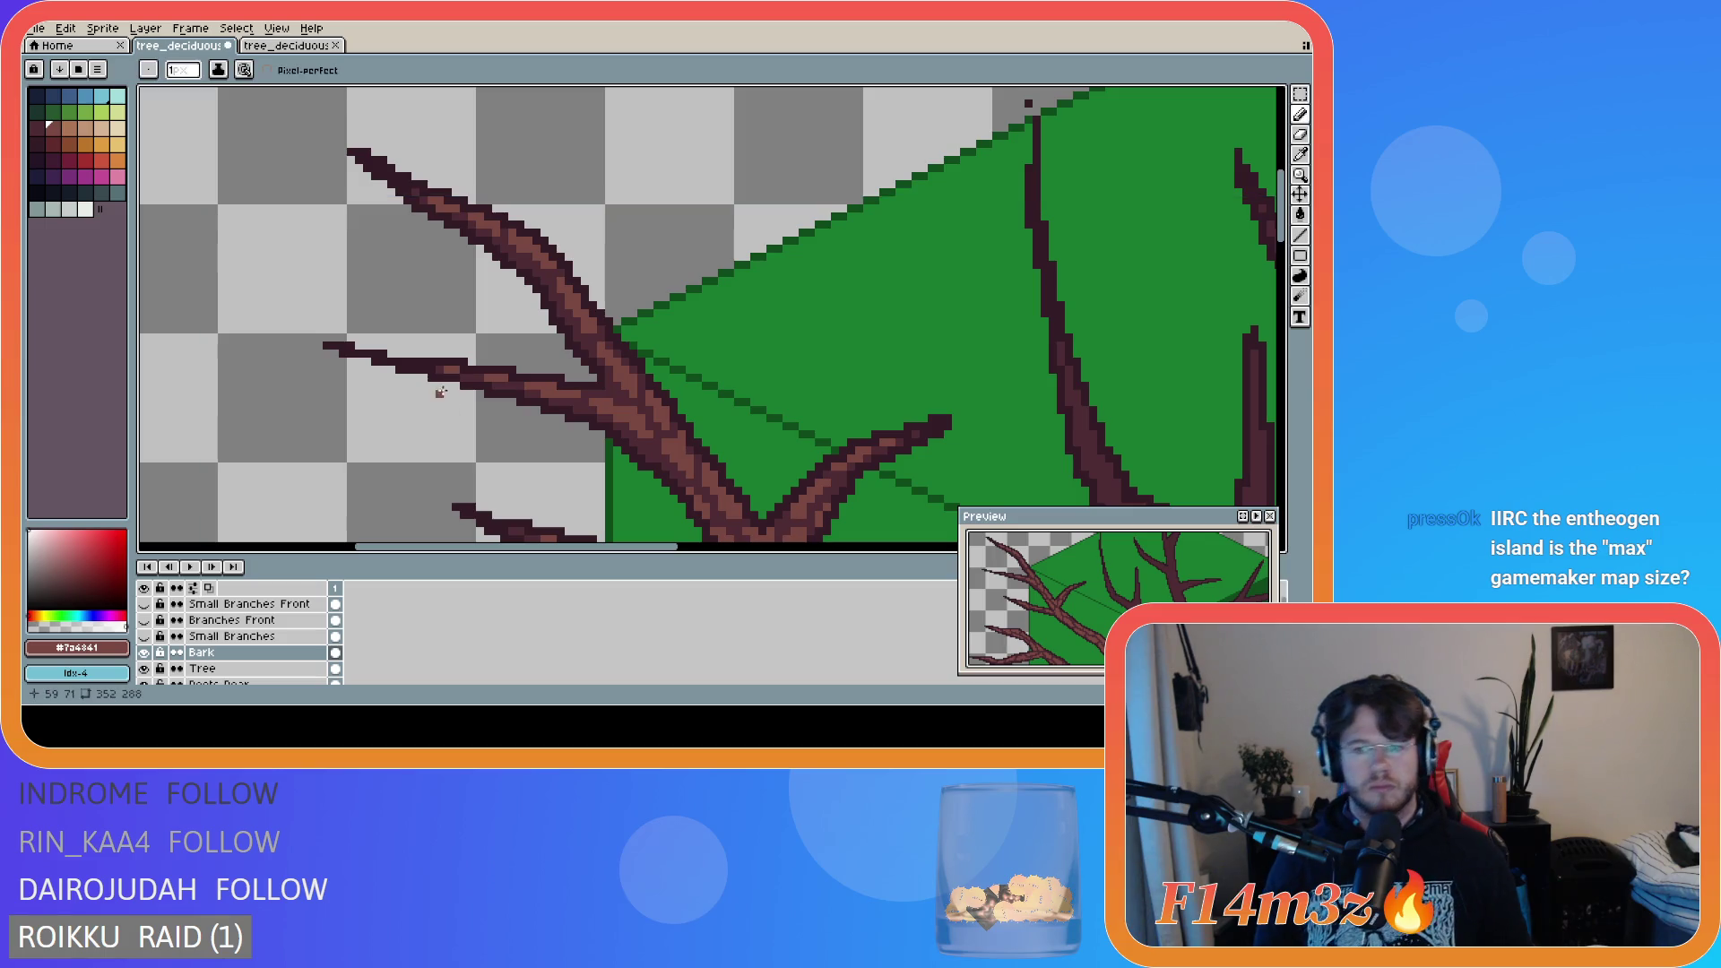
key(ctrl+s)
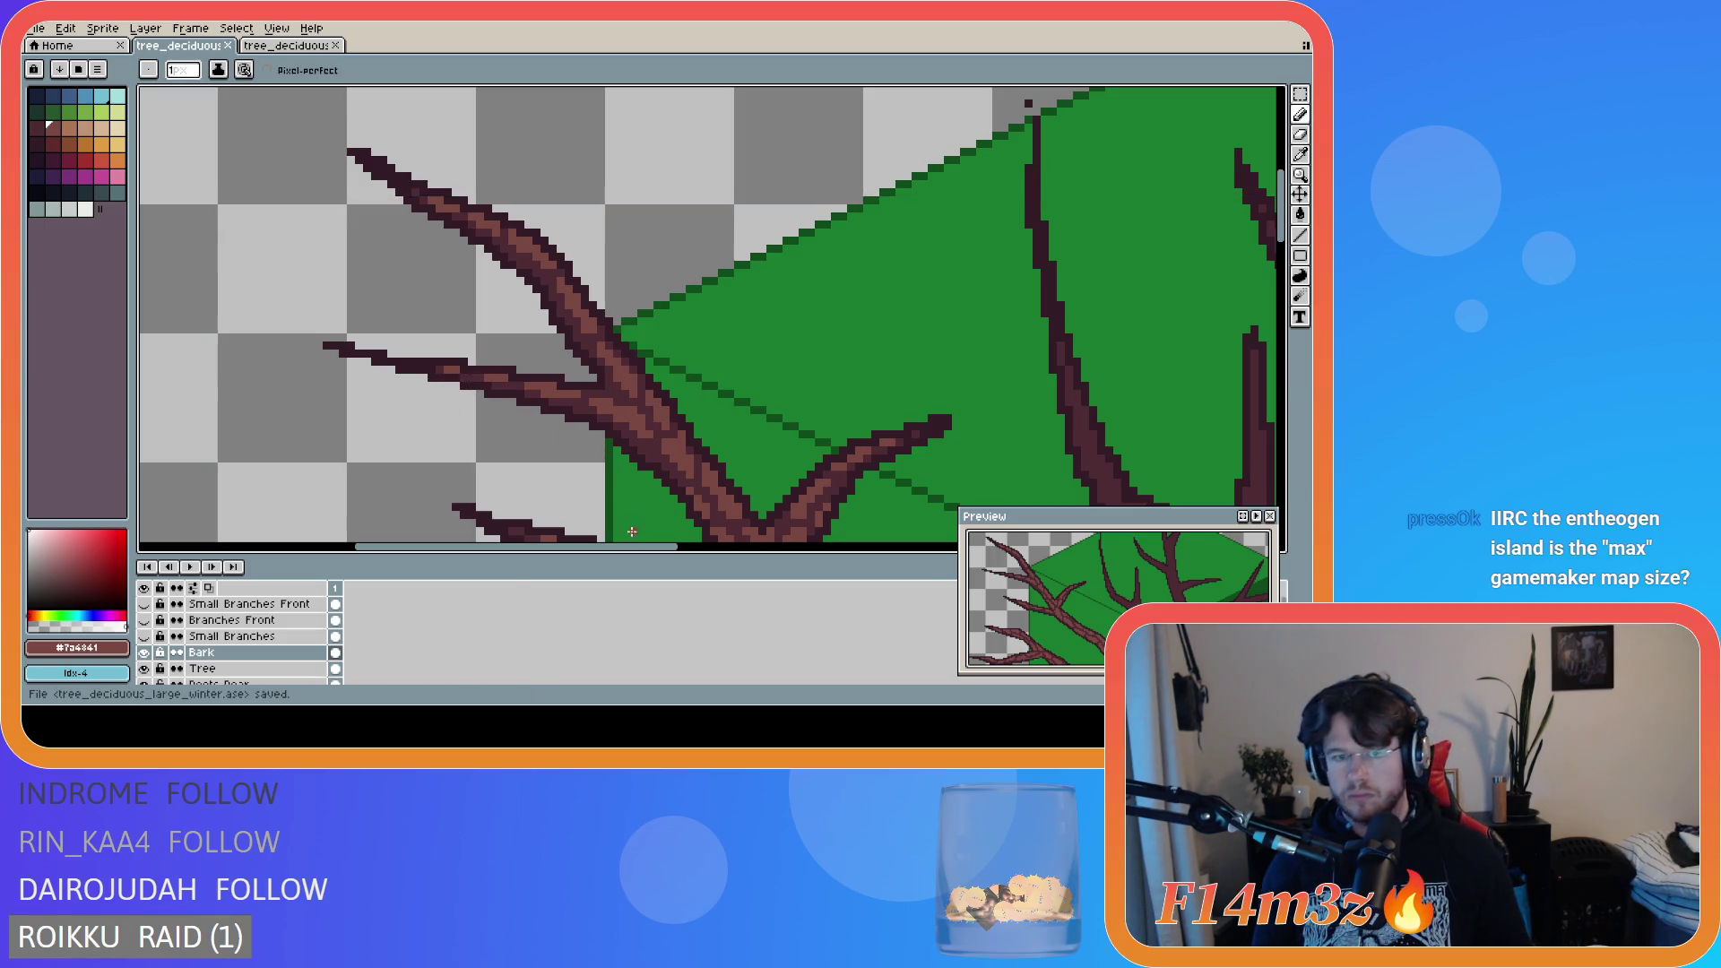
drag(636, 546, 696, 546)
scroll(707, 401, down, 1)
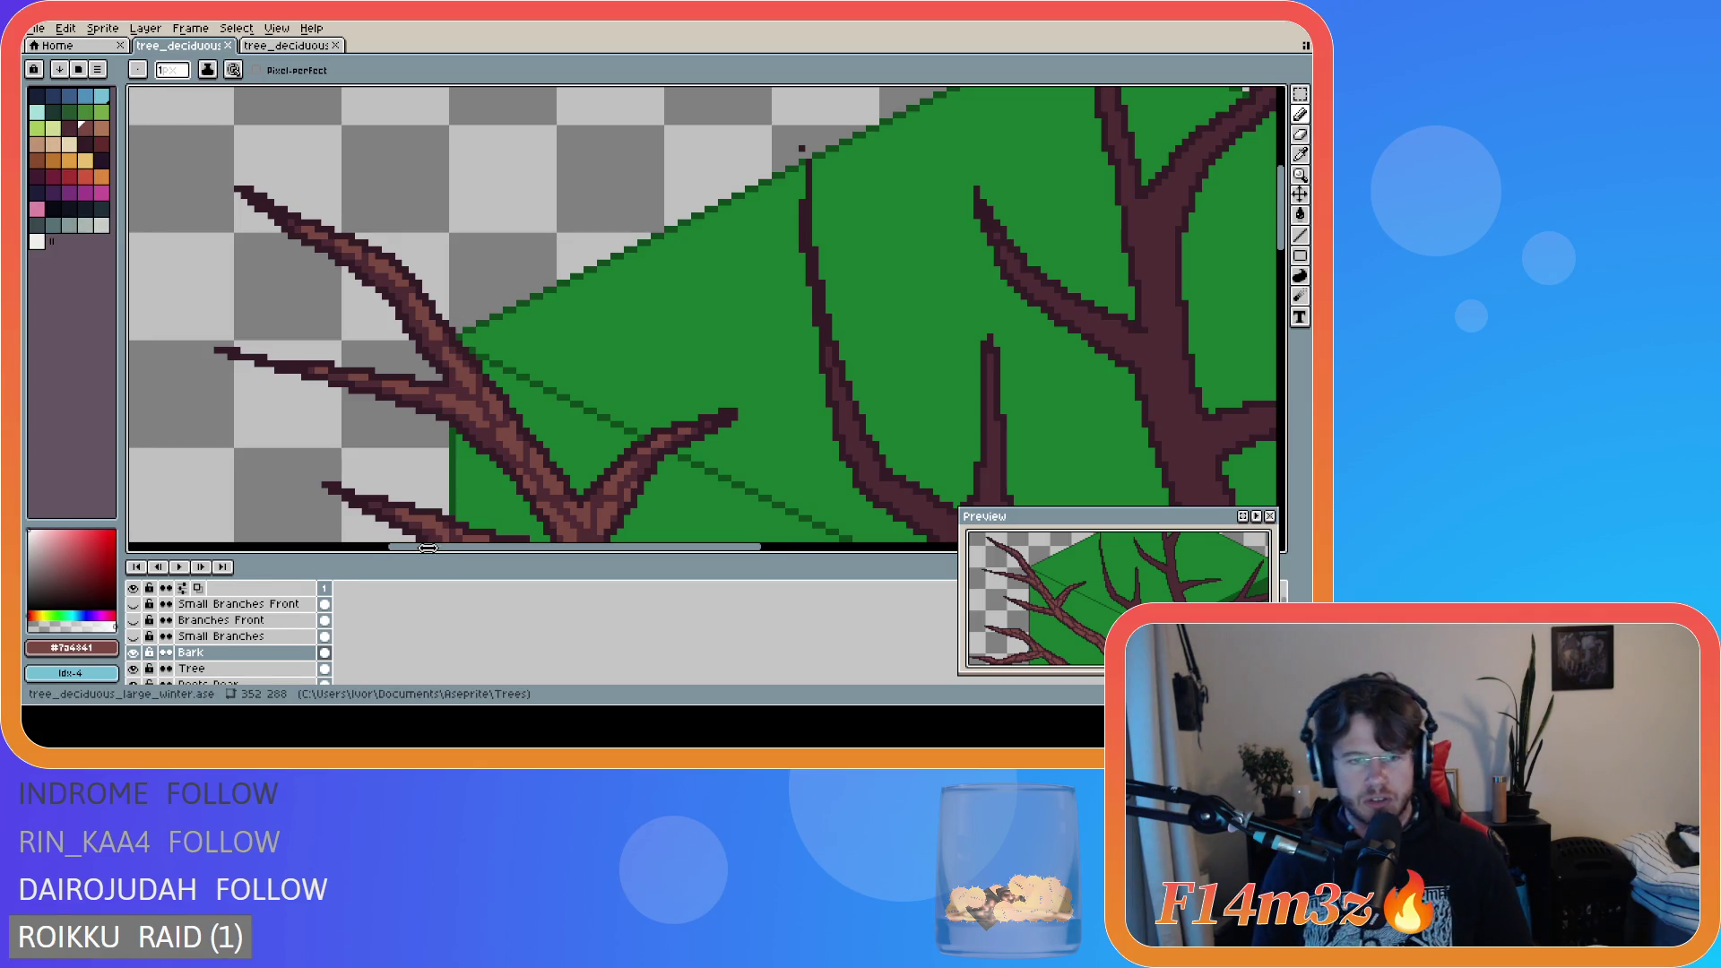
- Widen the palette panel and scroll down so the full tree and cube are visible
drag(429, 548, 627, 547)
drag(1273, 230, 1259, 408)
scroll(1258, 408, down, 4)
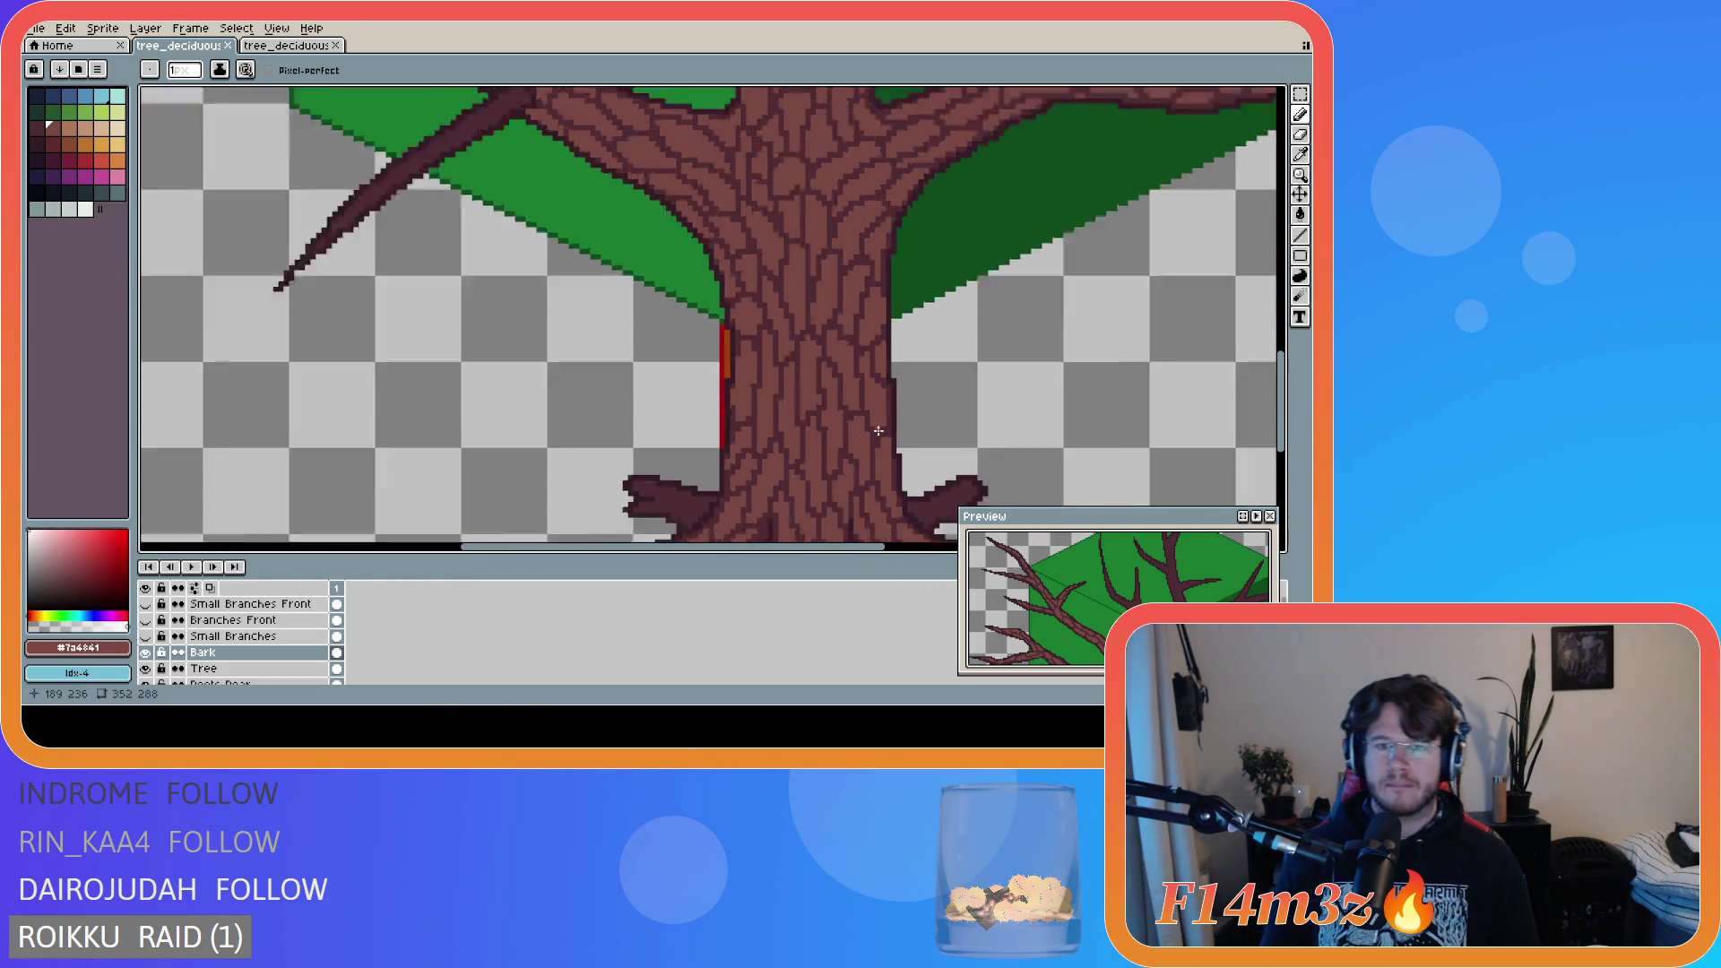
drag(826, 546, 952, 544)
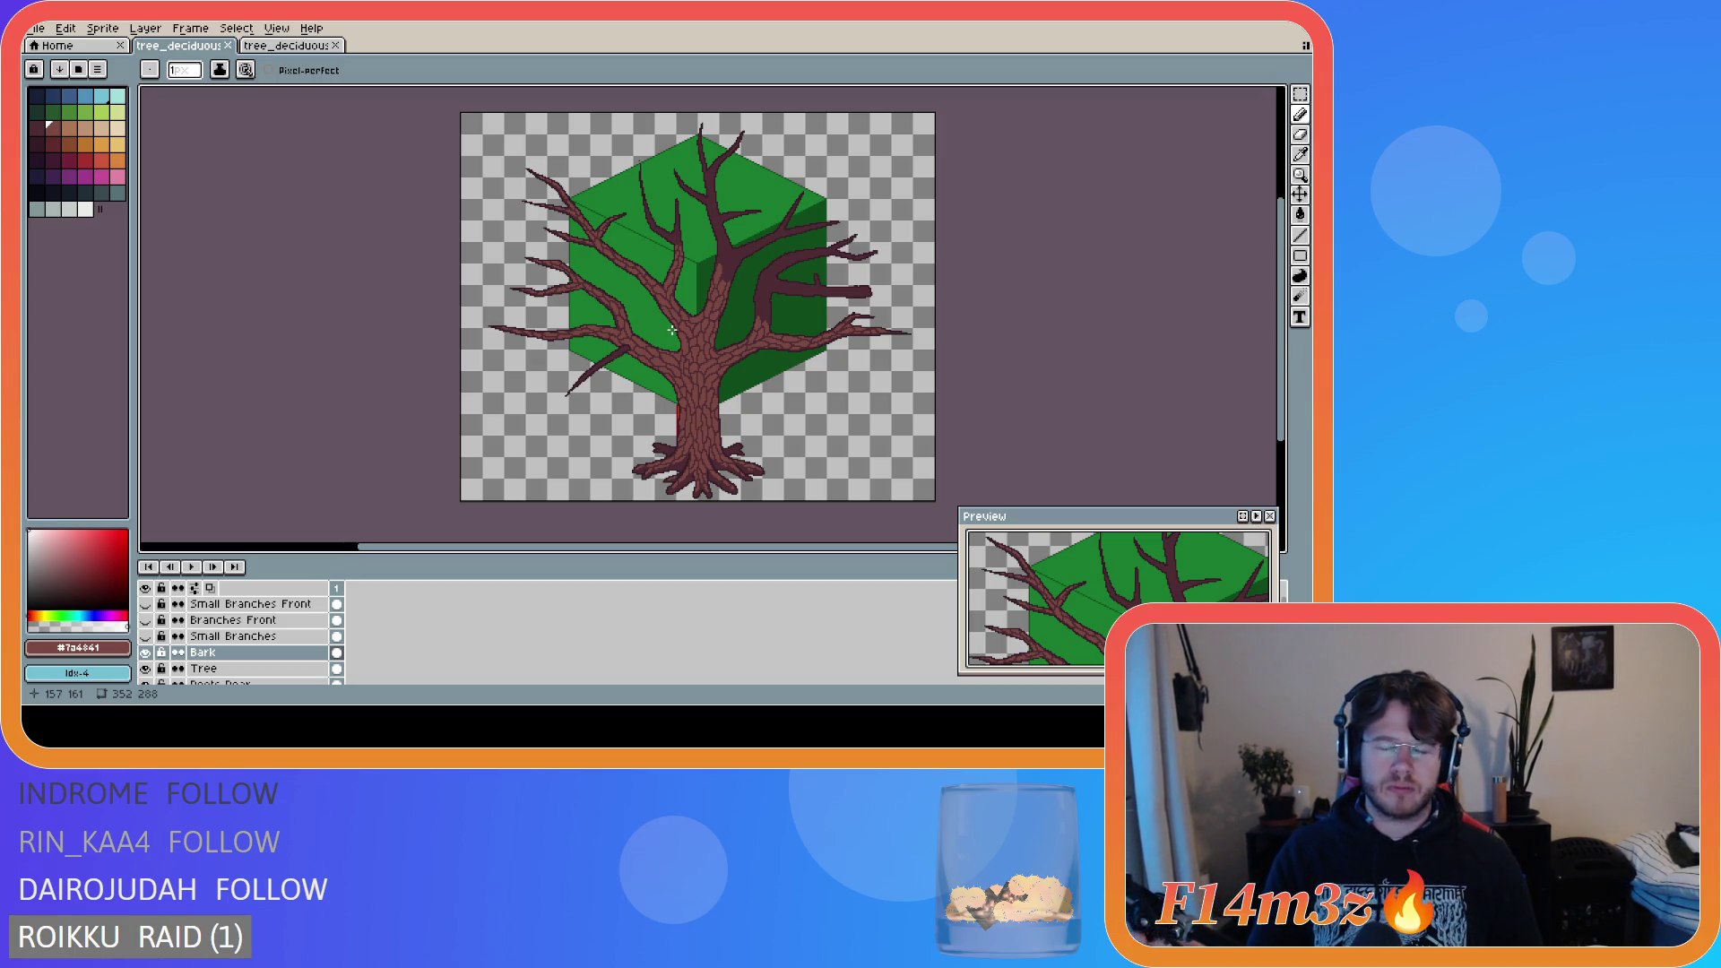
- Zoom in and out to check the tree, then save the file
scroll(737, 283, up, 2)
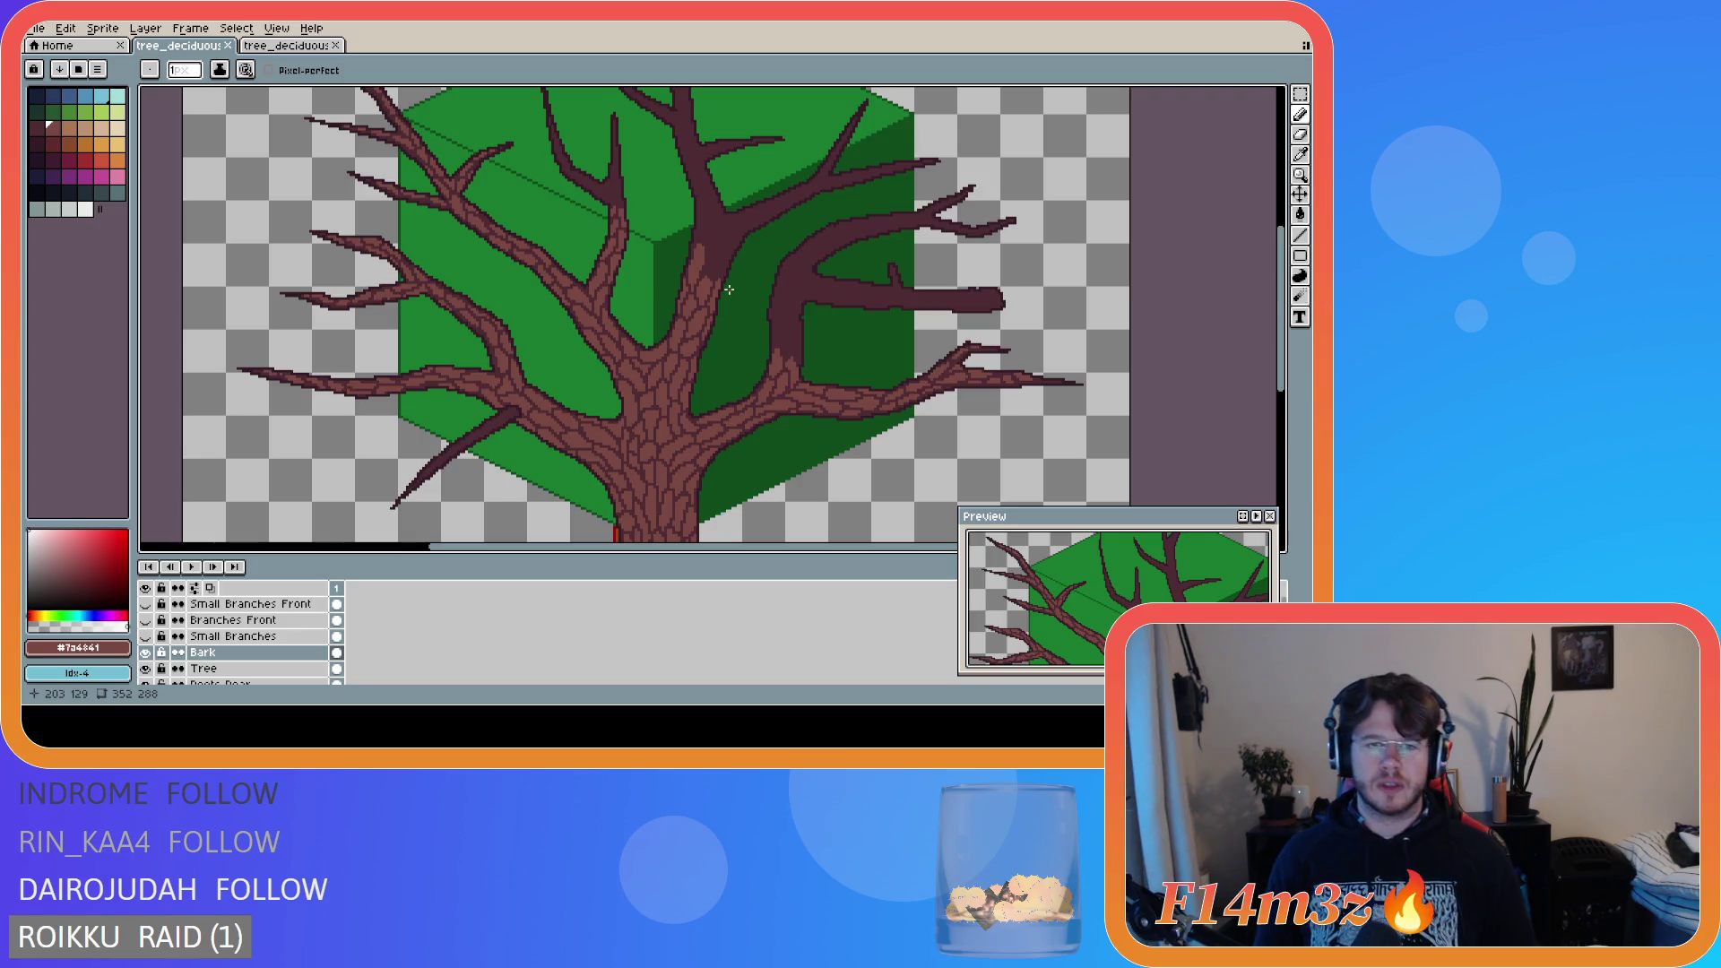
scroll(737, 282, down, 2)
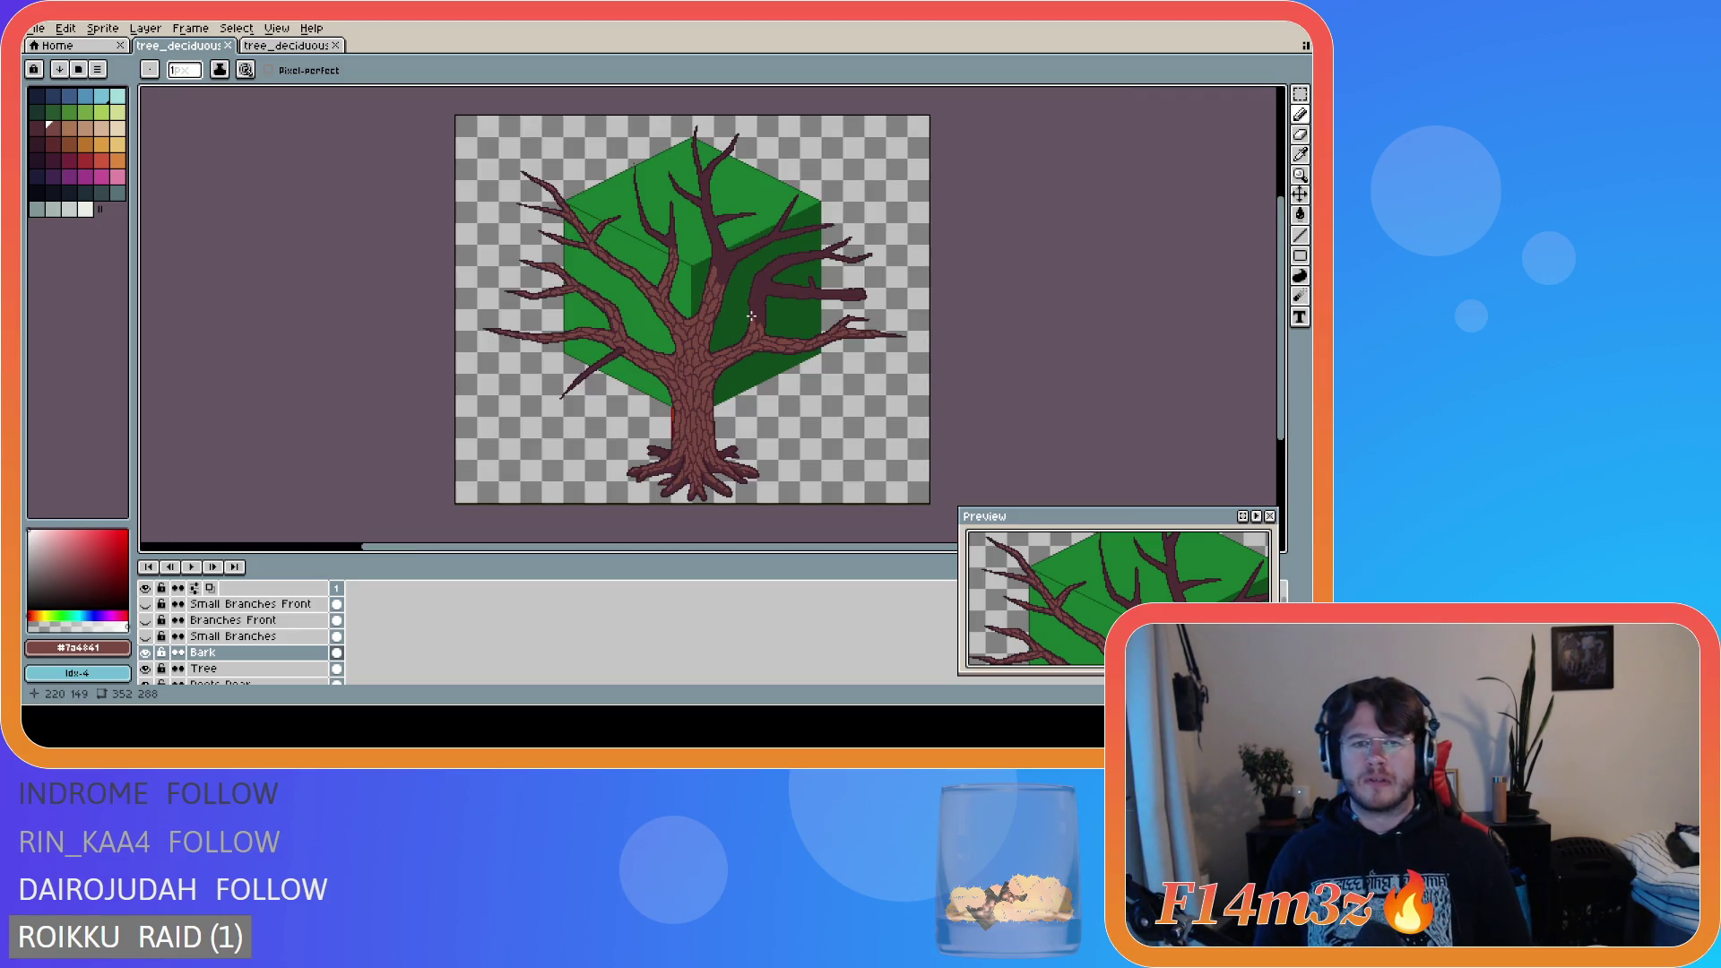
scroll(678, 320, up, 2)
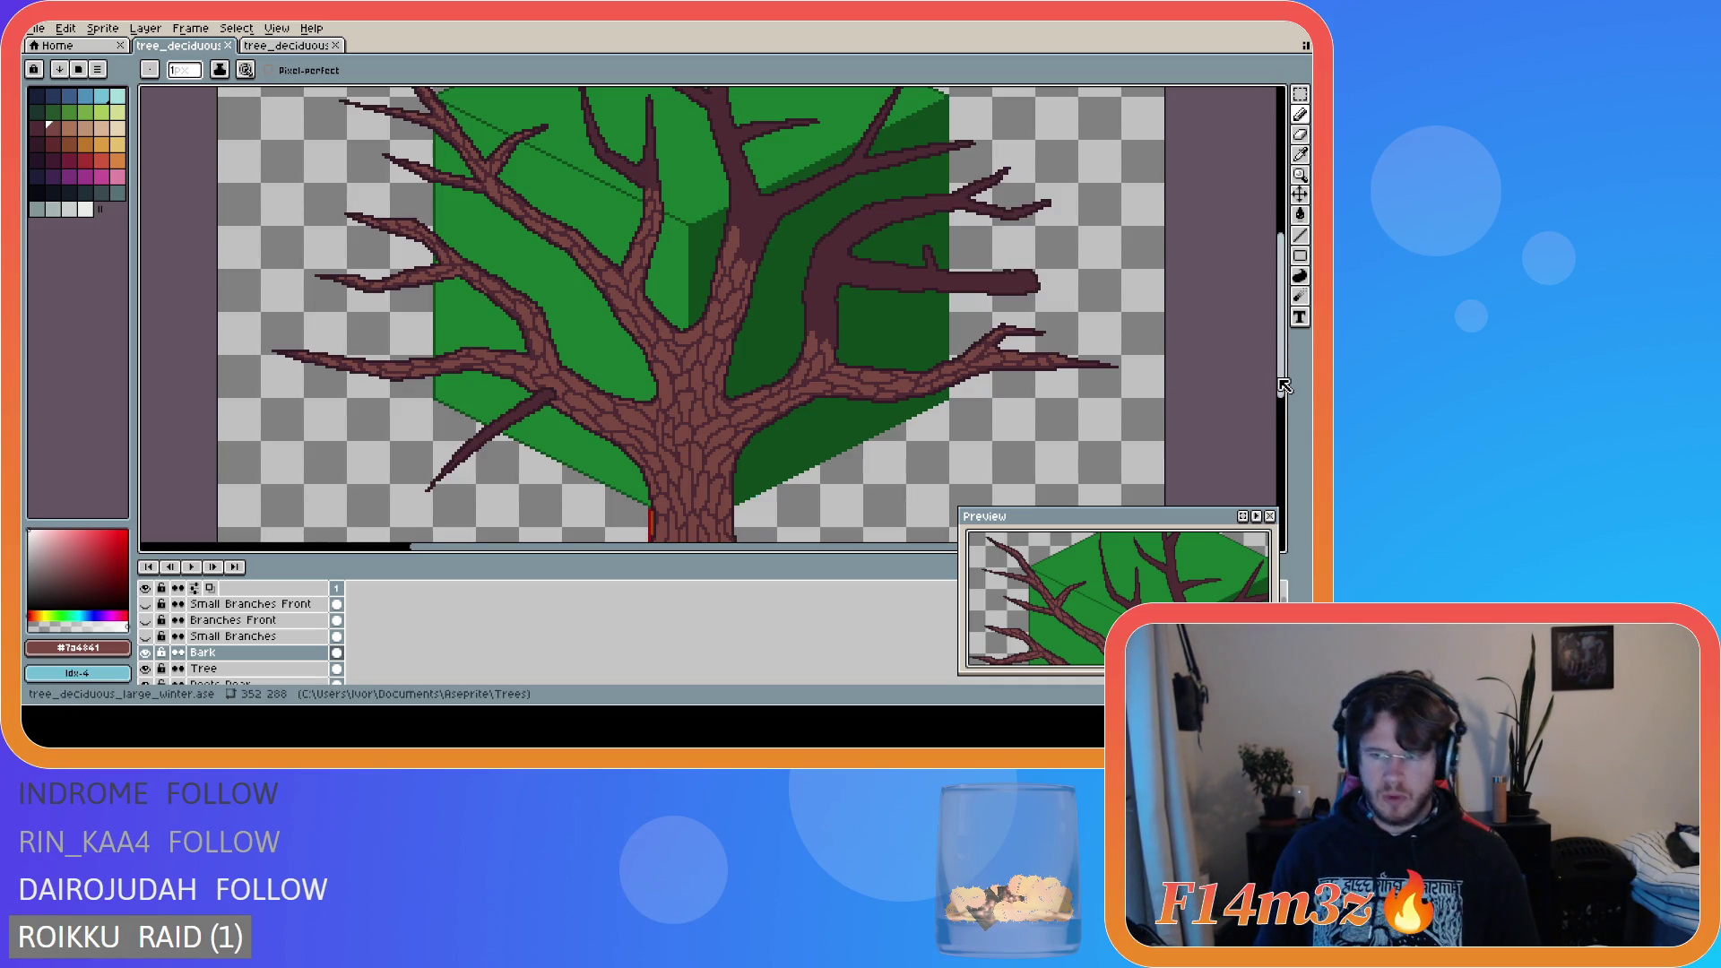
drag(1287, 387, 1290, 373)
key(ctrl+s)
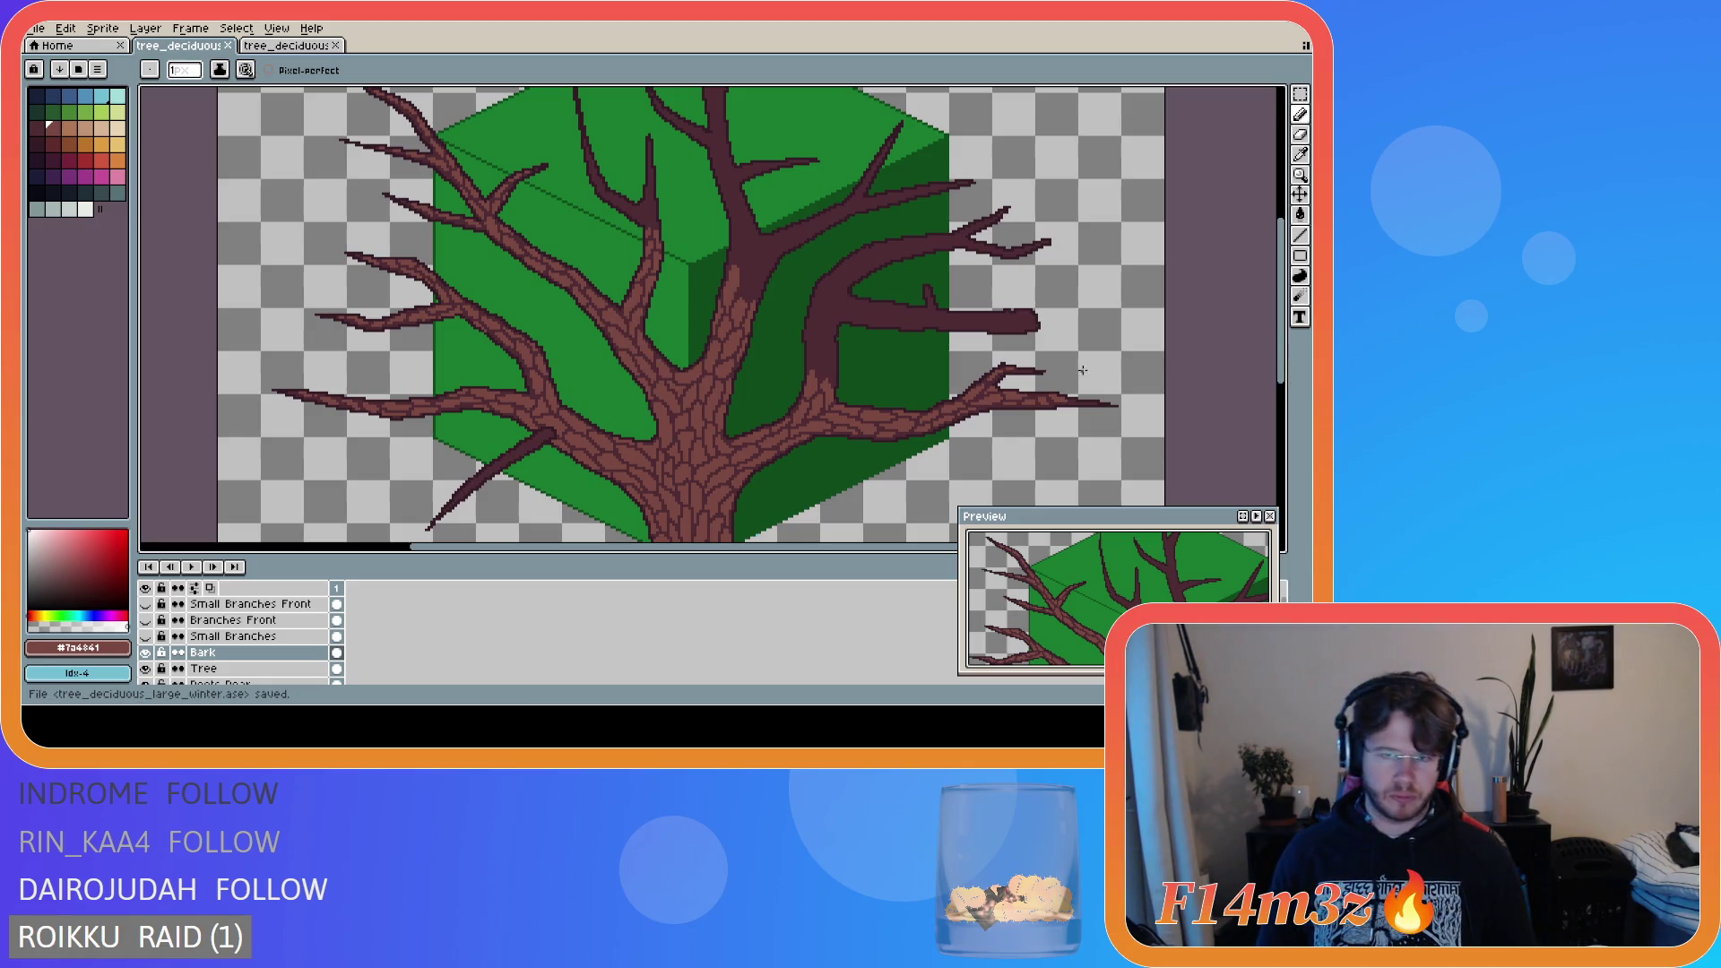
- Zoom in on the upper branches and place bark pixels on the upper branch
scroll(1067, 370, down, 2)
scroll(986, 448, right, 3)
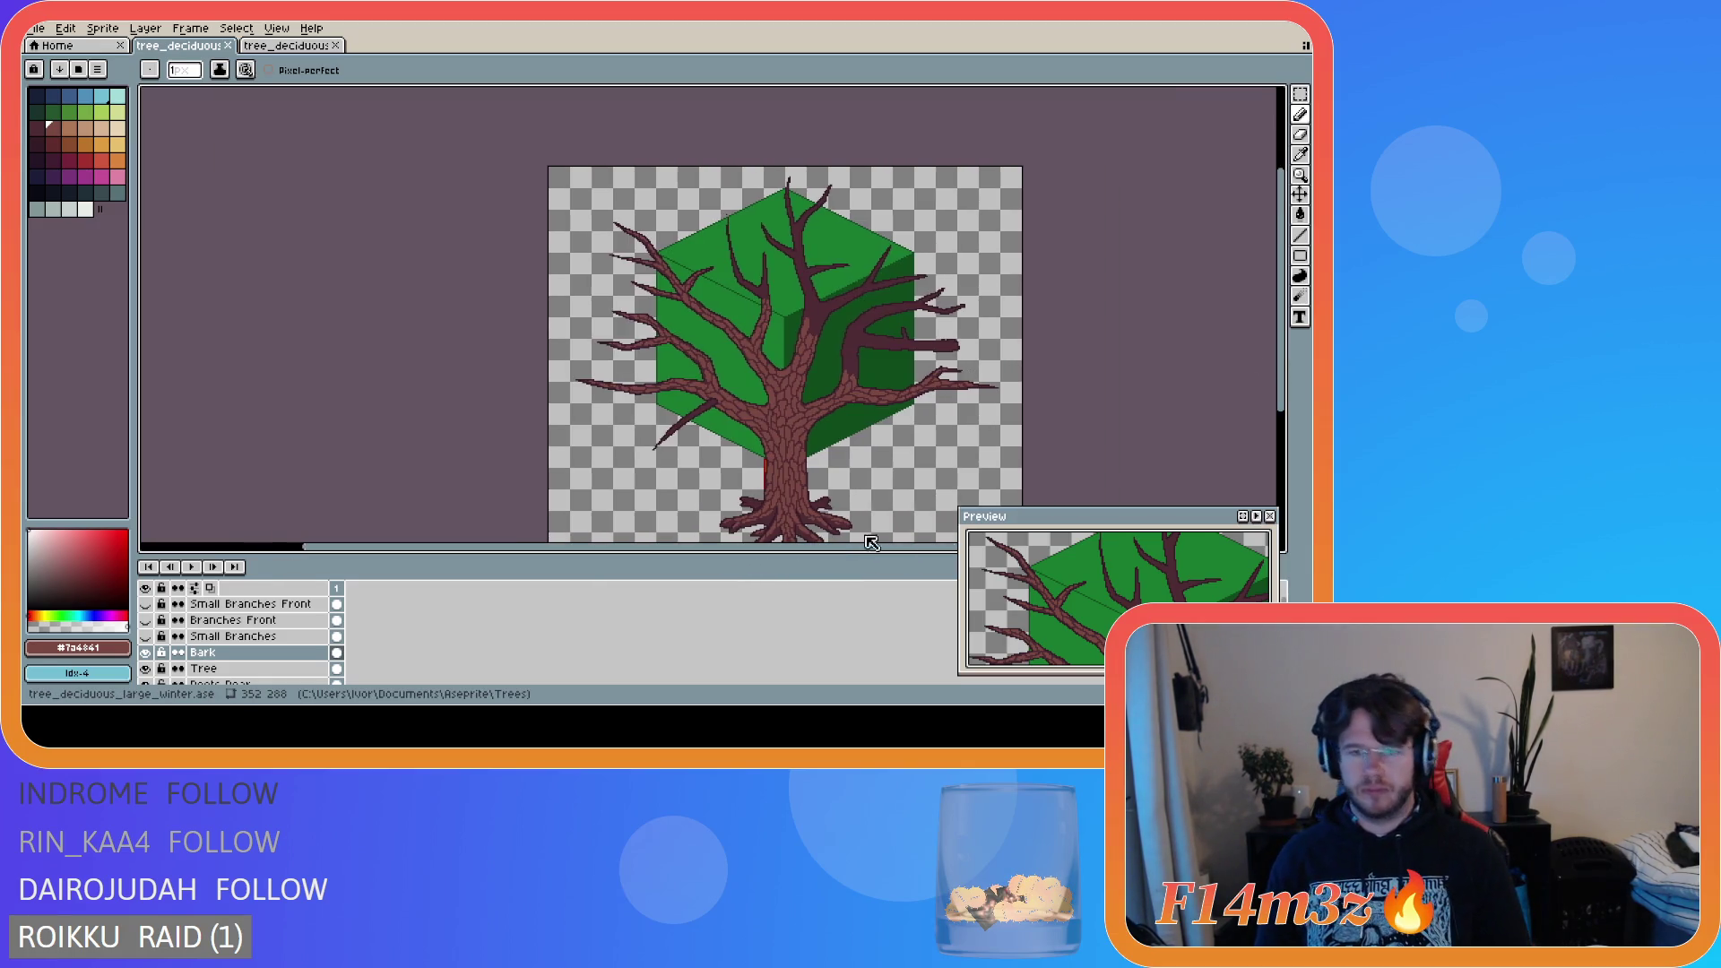
drag(1280, 359, 1295, 395)
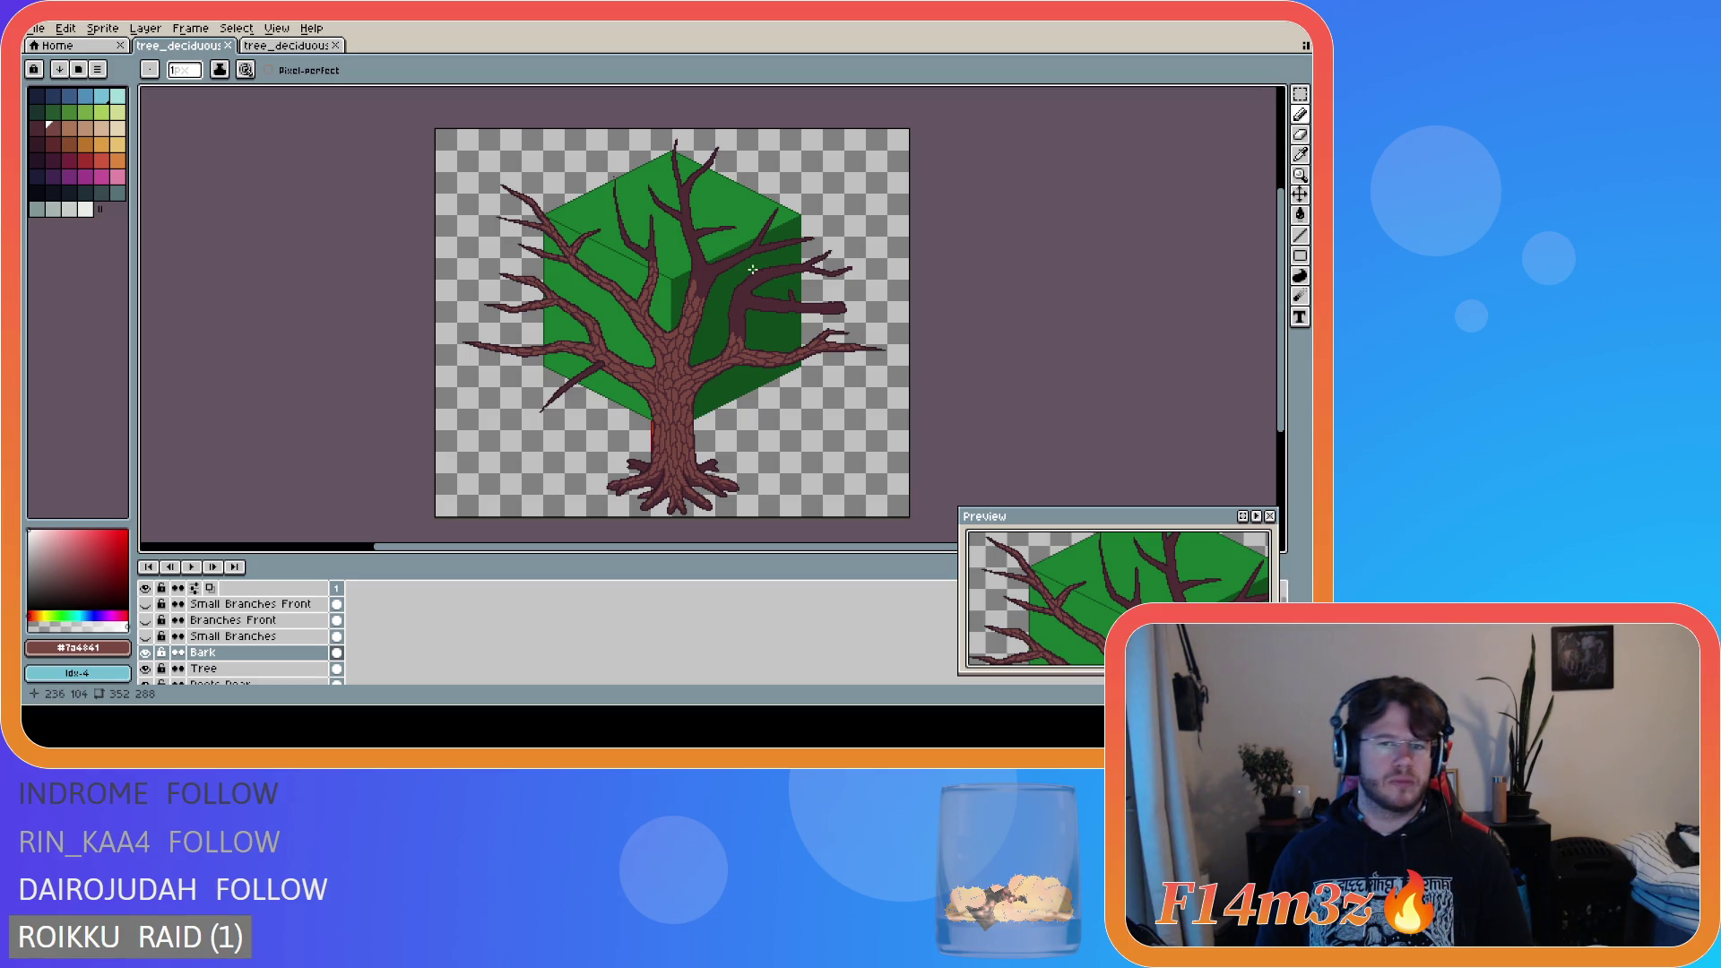
scroll(656, 259, up, 3)
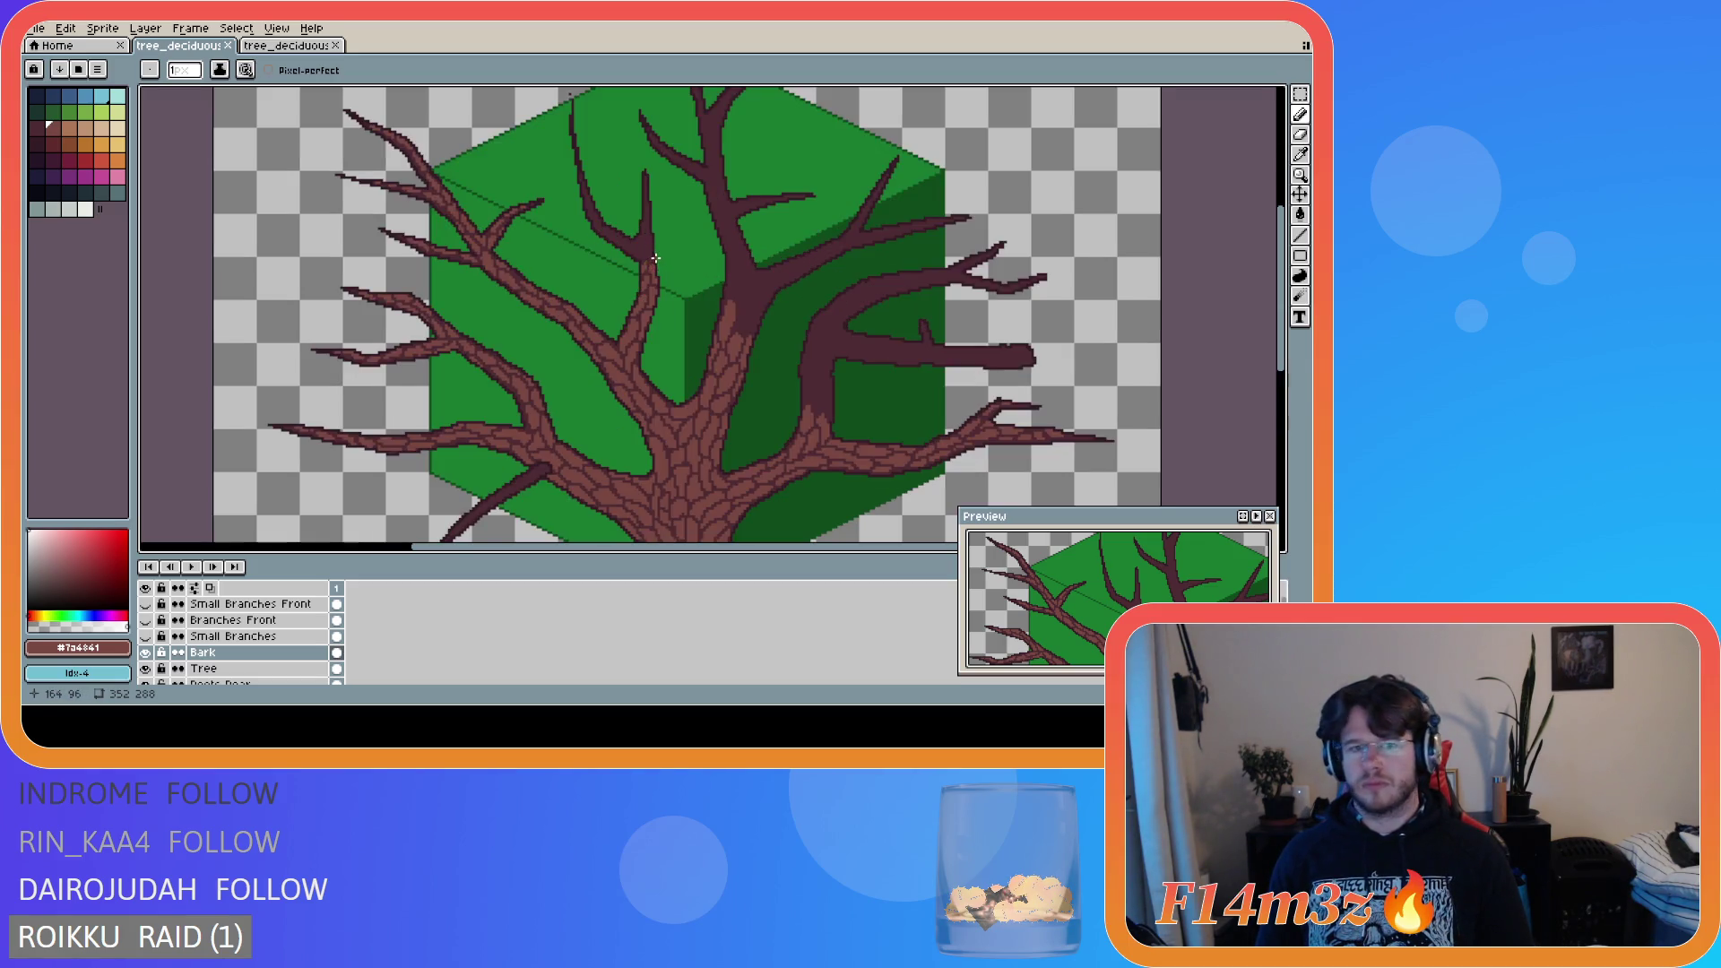
click(648, 272)
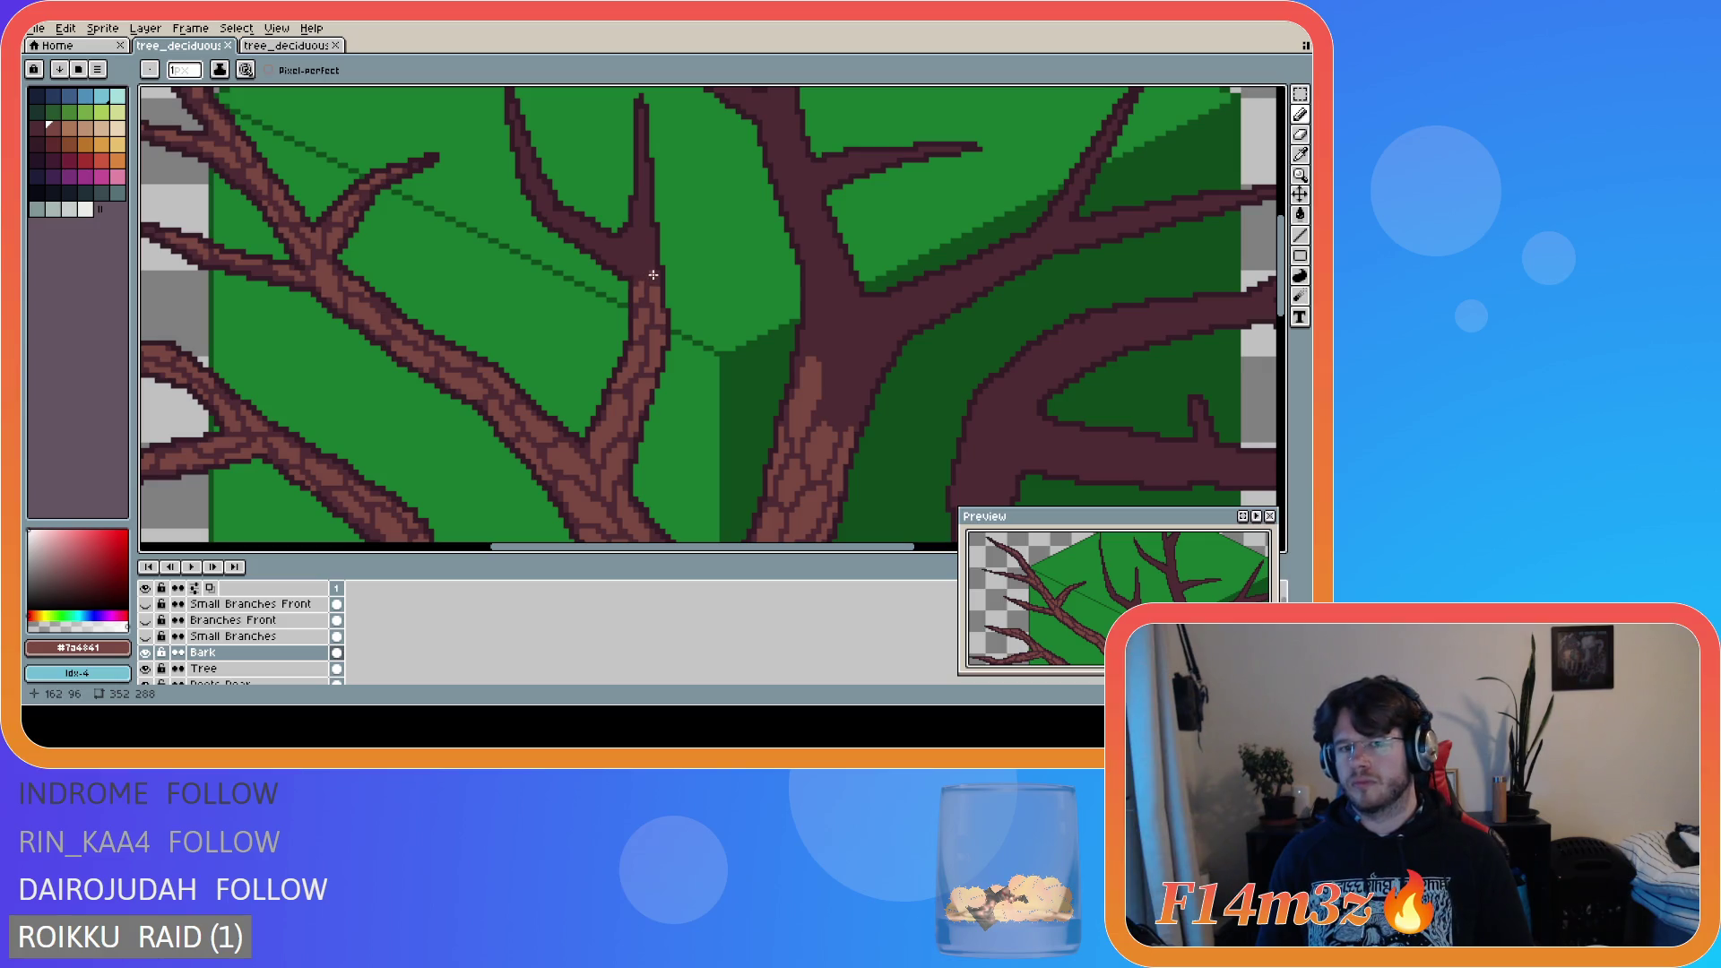
- Undo the placed pixels and draw a lighter bark streak up the middle branch
key(ctrl+z)
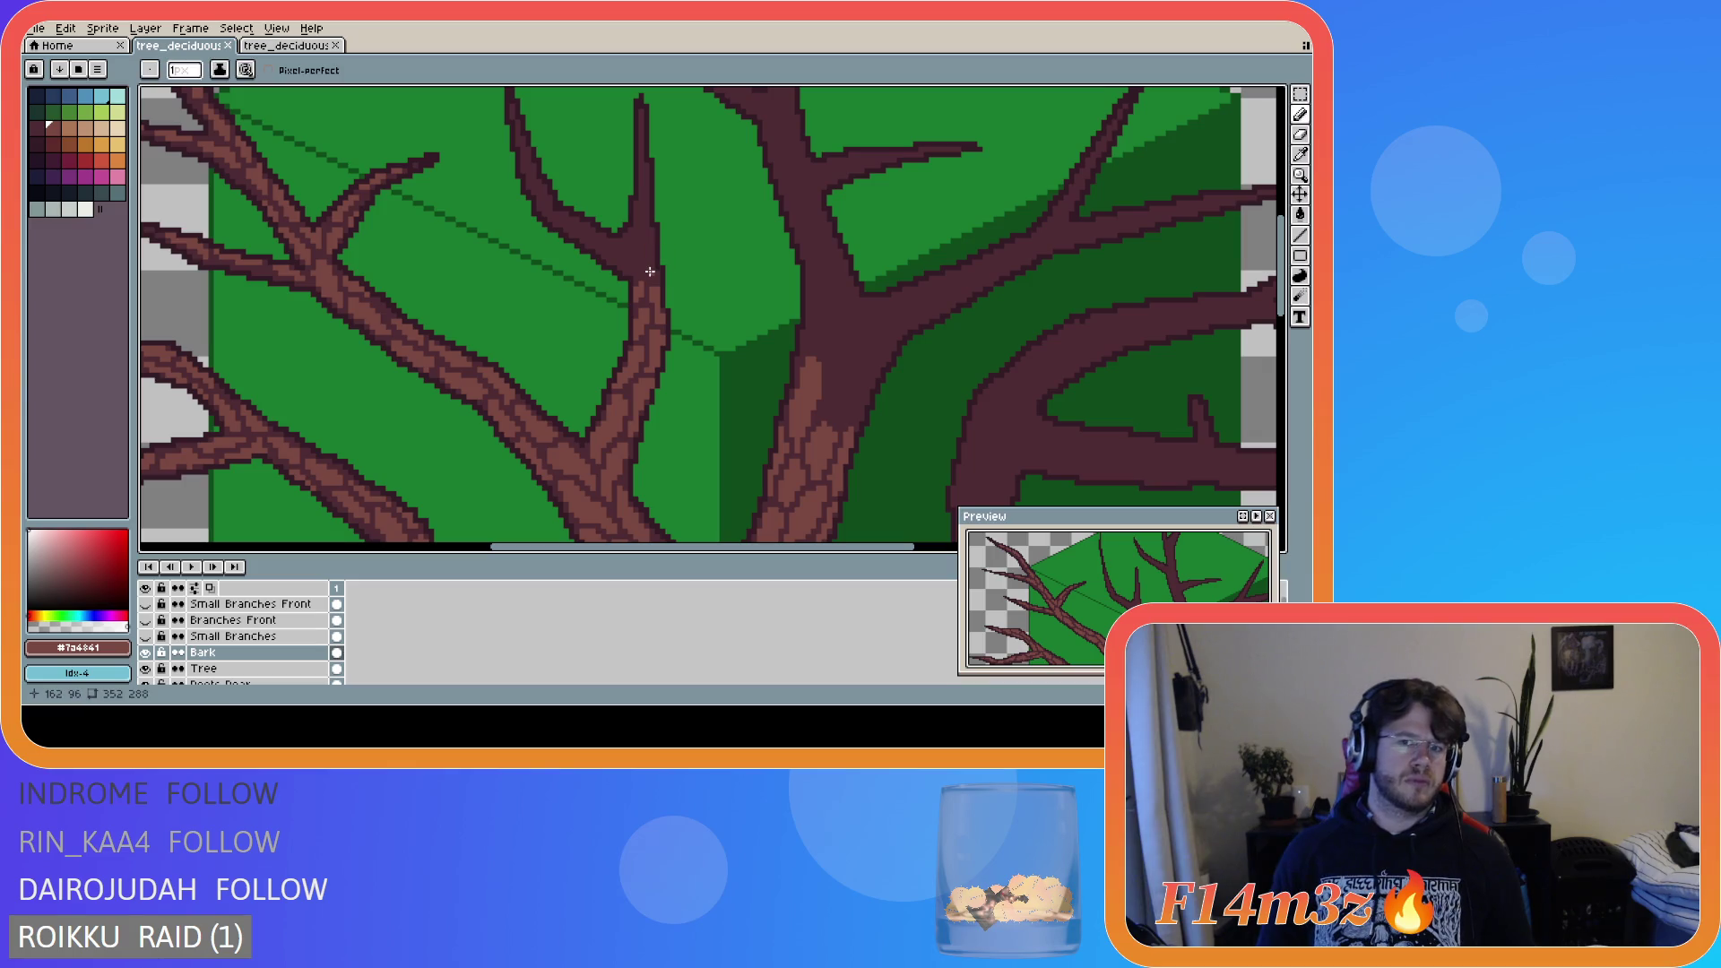
mouse_move(651, 278)
mouse_down()
mouse_move(648, 236)
mouse_move(635, 267)
mouse_move(600, 243)
mouse_move(627, 268)
mouse_up()
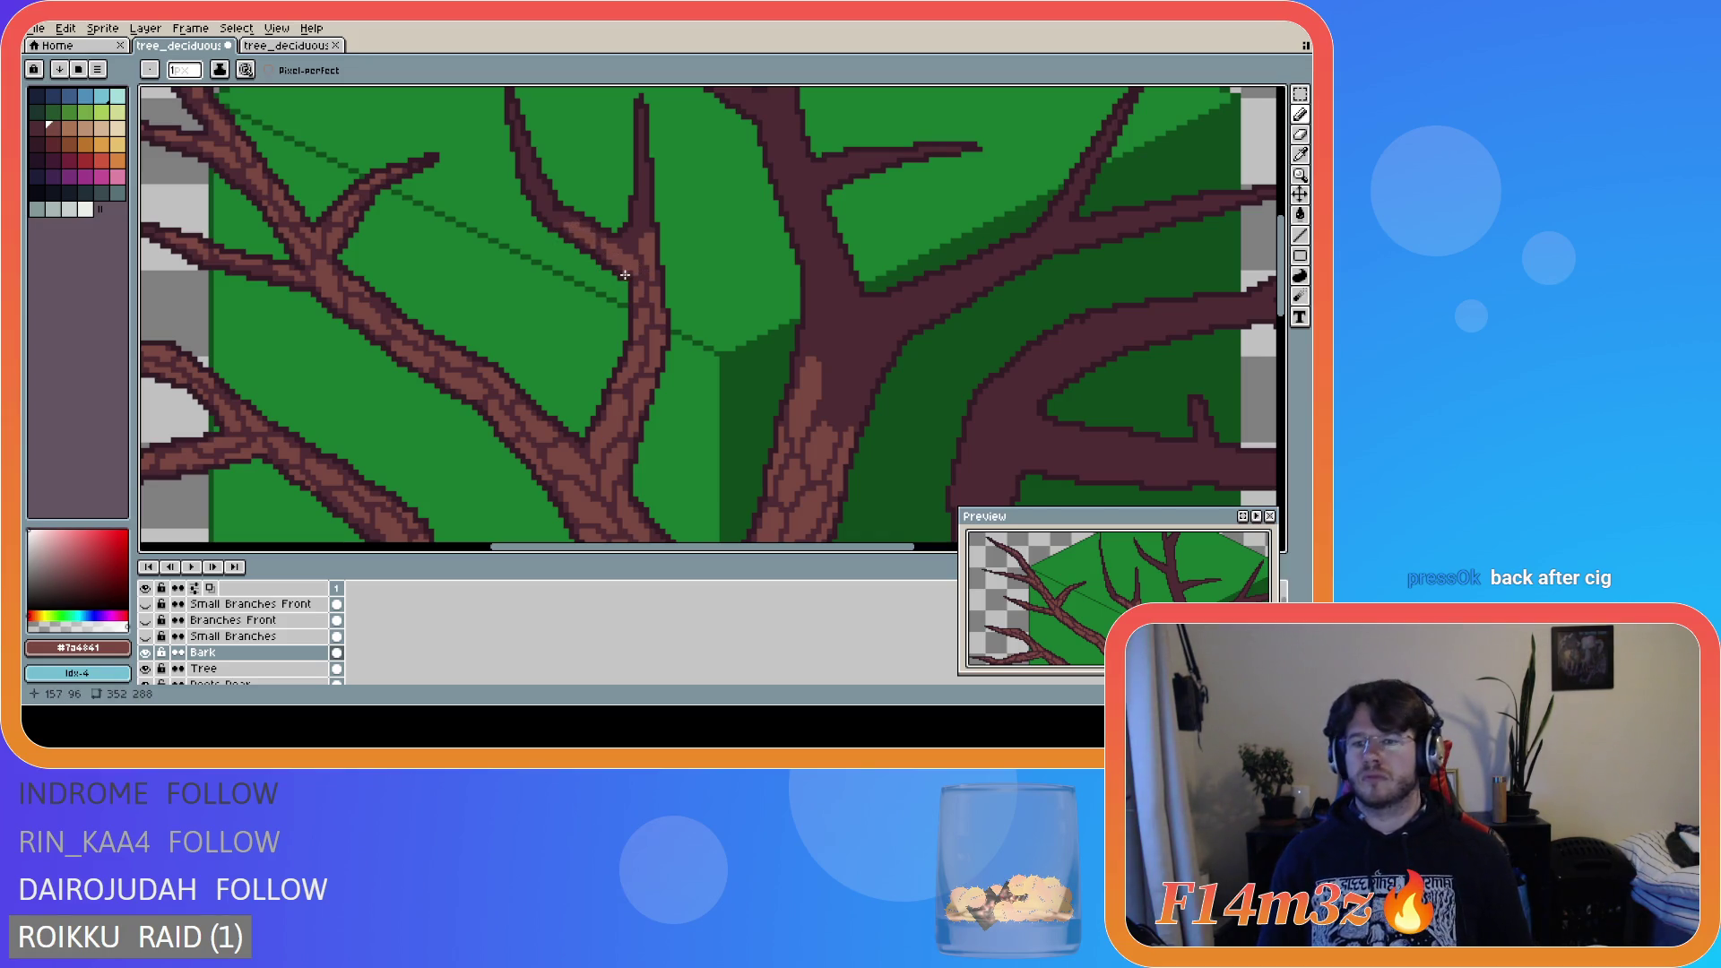
mouse_move(1121, 582)
mouse_down()
mouse_move(1157, 627)
mouse_move(1183, 590)
mouse_move(1152, 610)
mouse_move(1118, 566)
mouse_up()
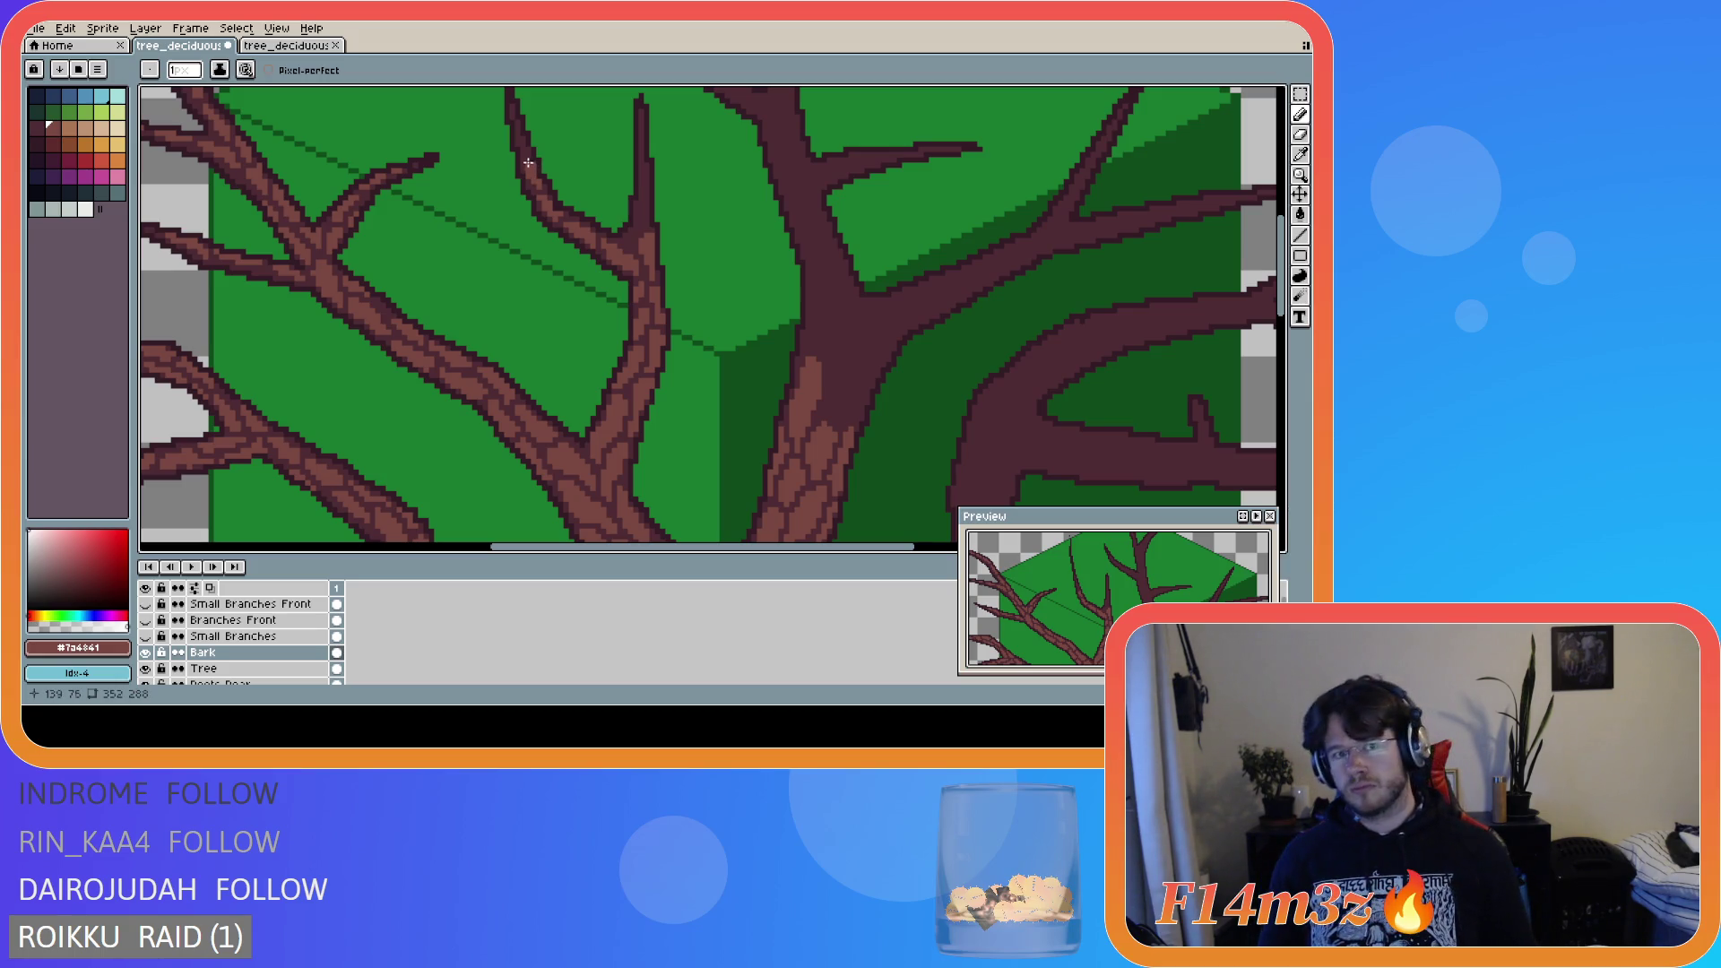
click(528, 155)
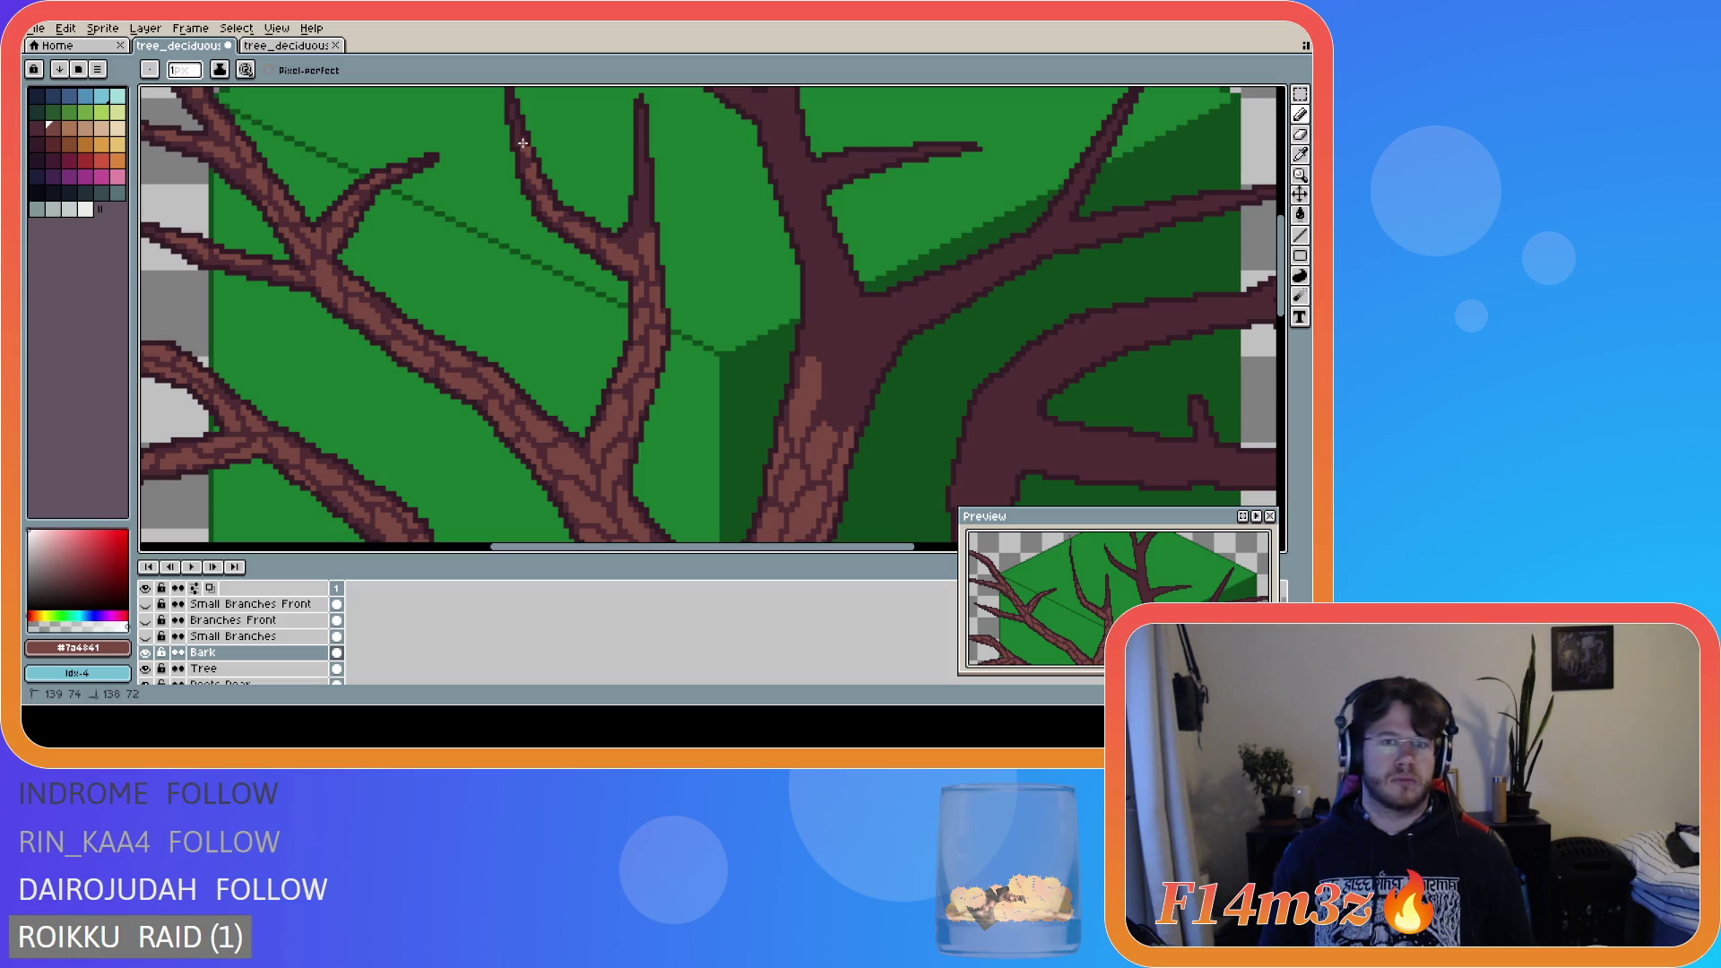
- Save the tree file, then undo the last erased pixels
key(b)
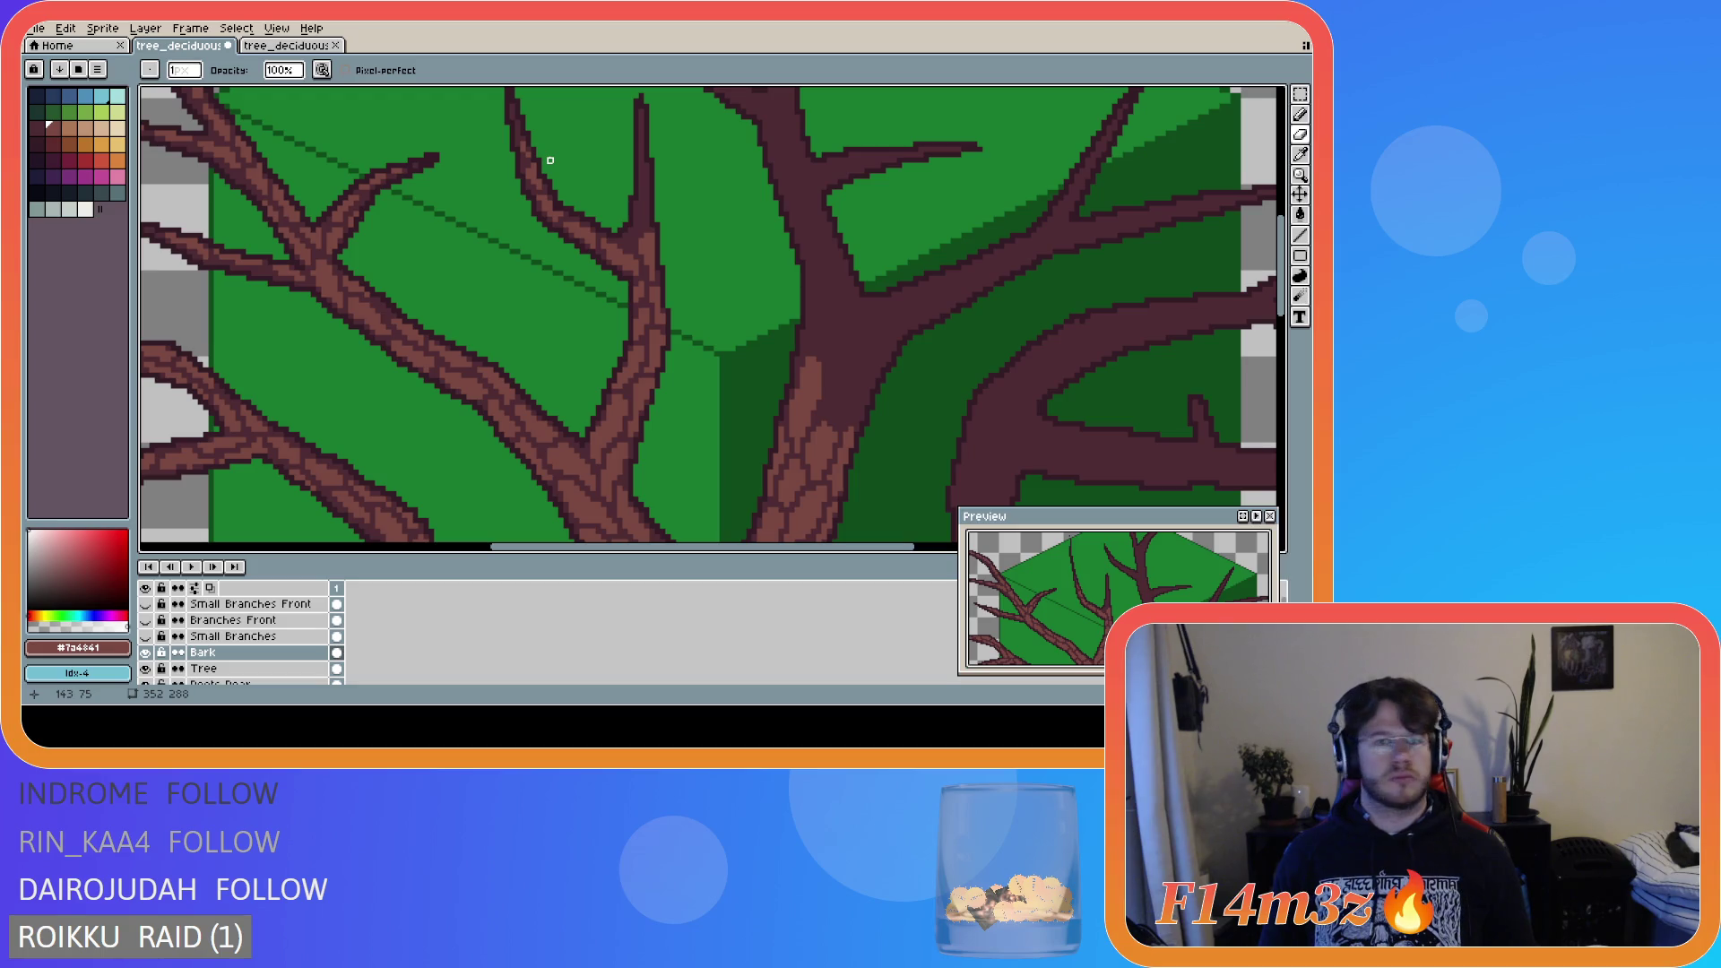
key(l)
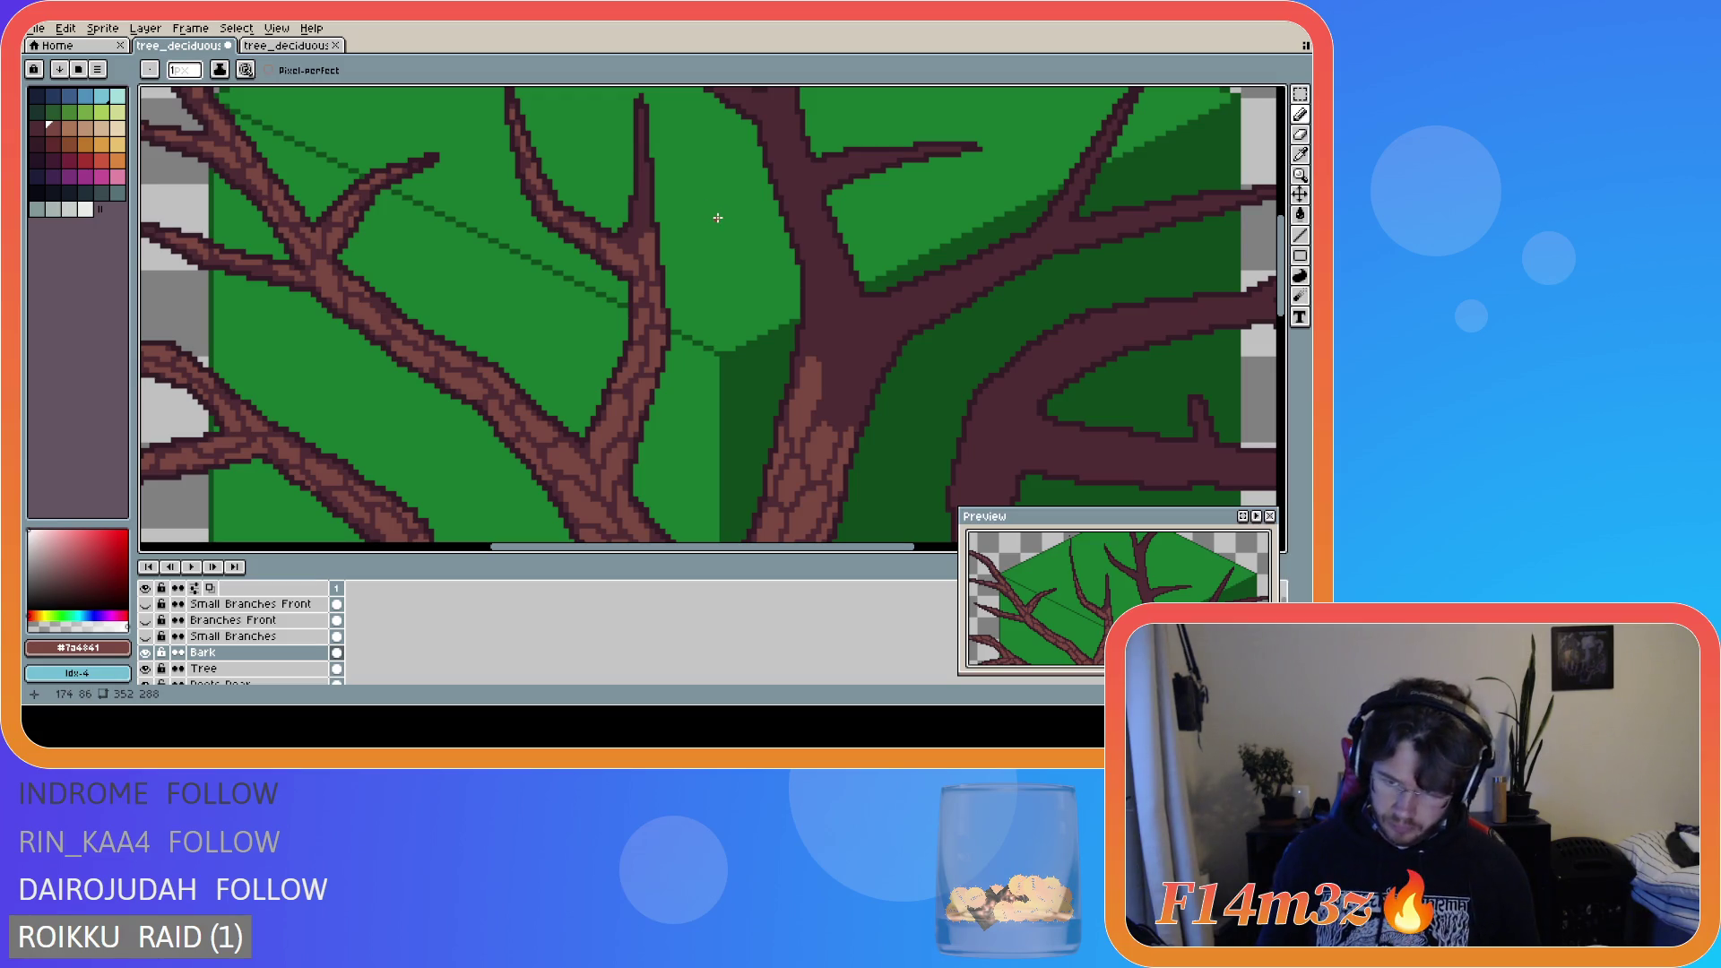
key(ctrl+s)
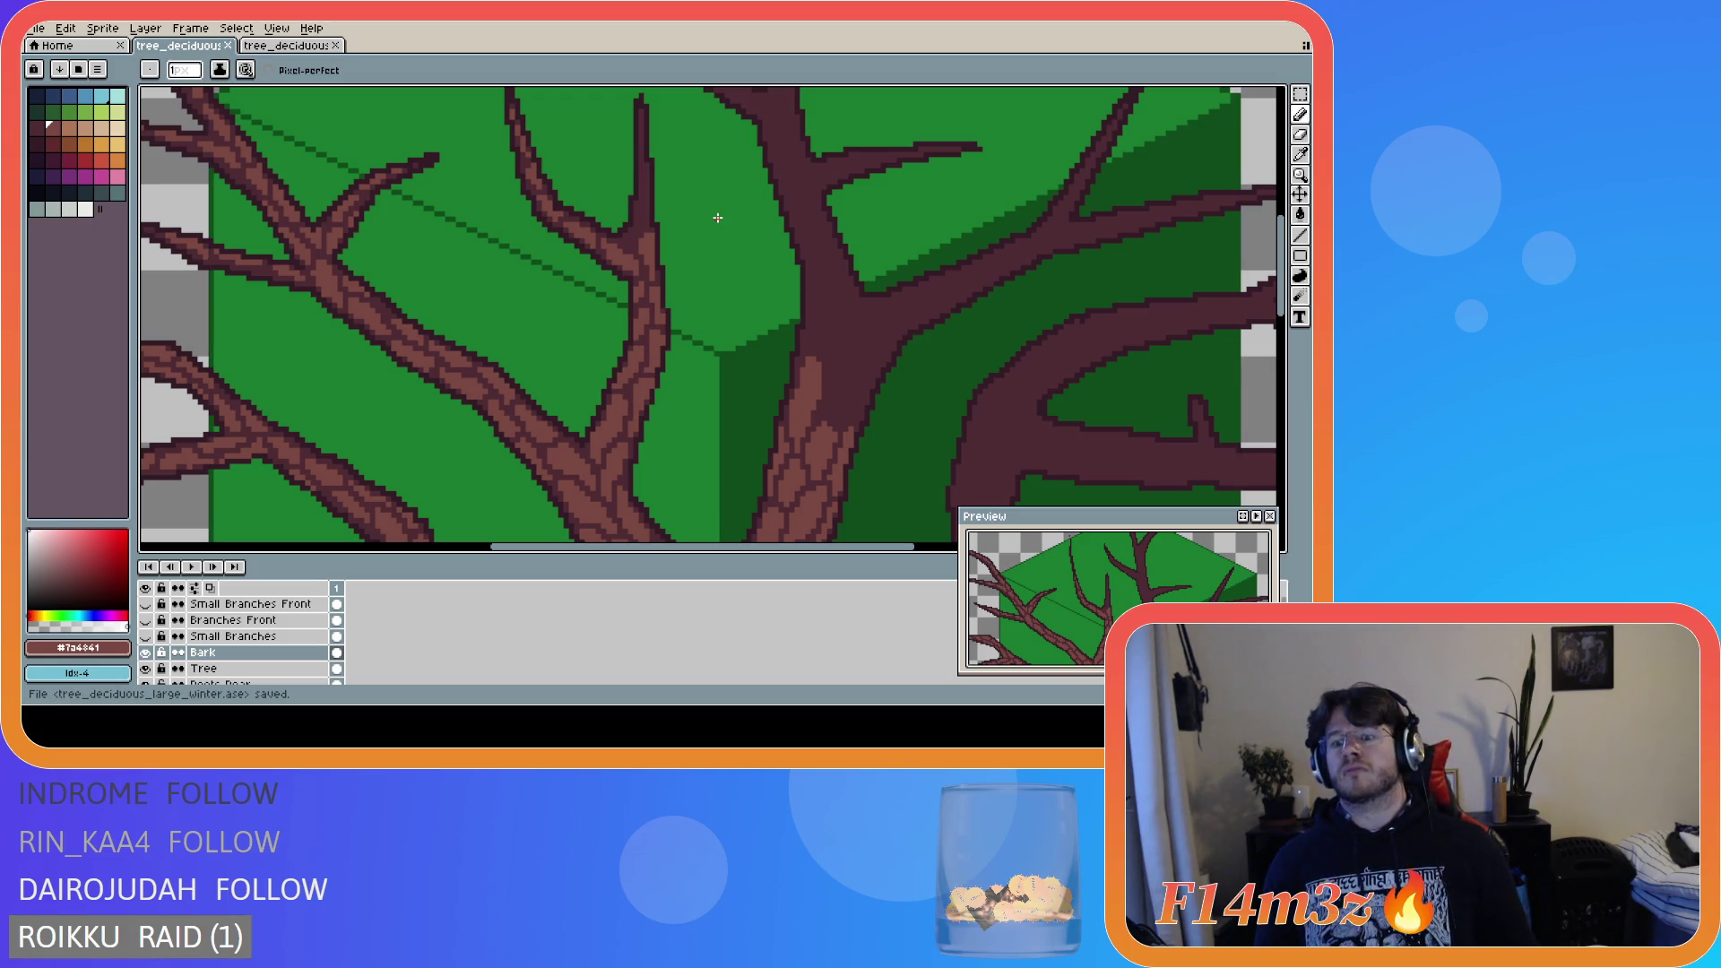
key(v)
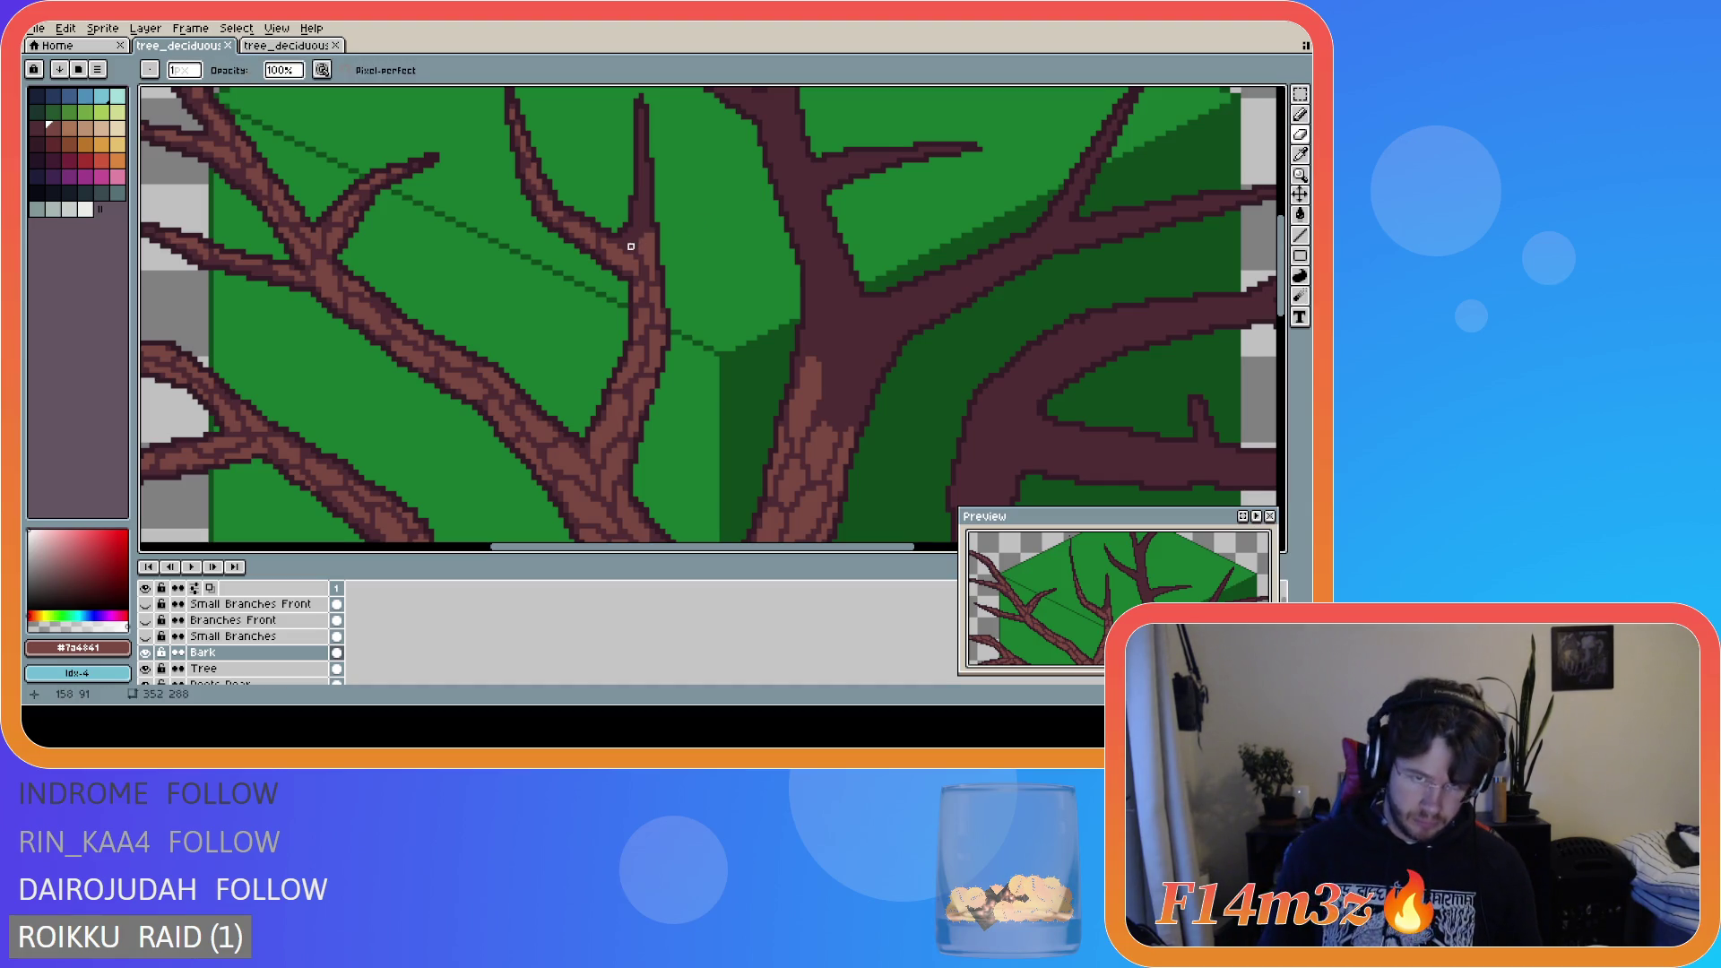
key(b)
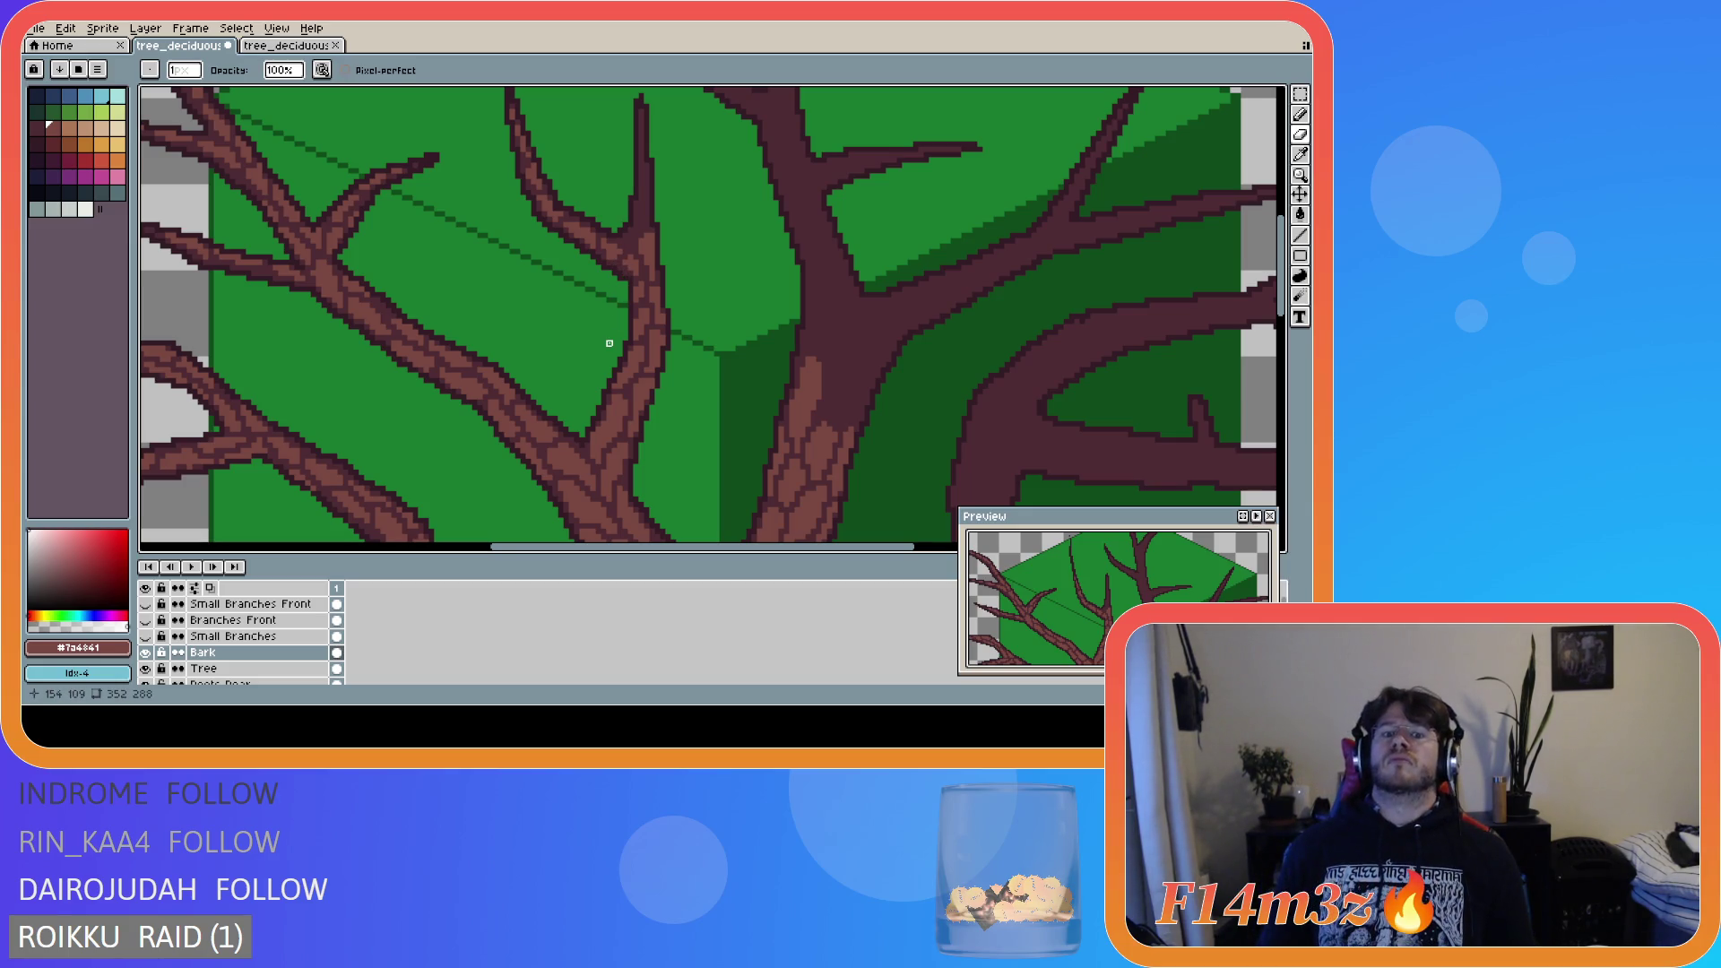
key(ctrl+z)
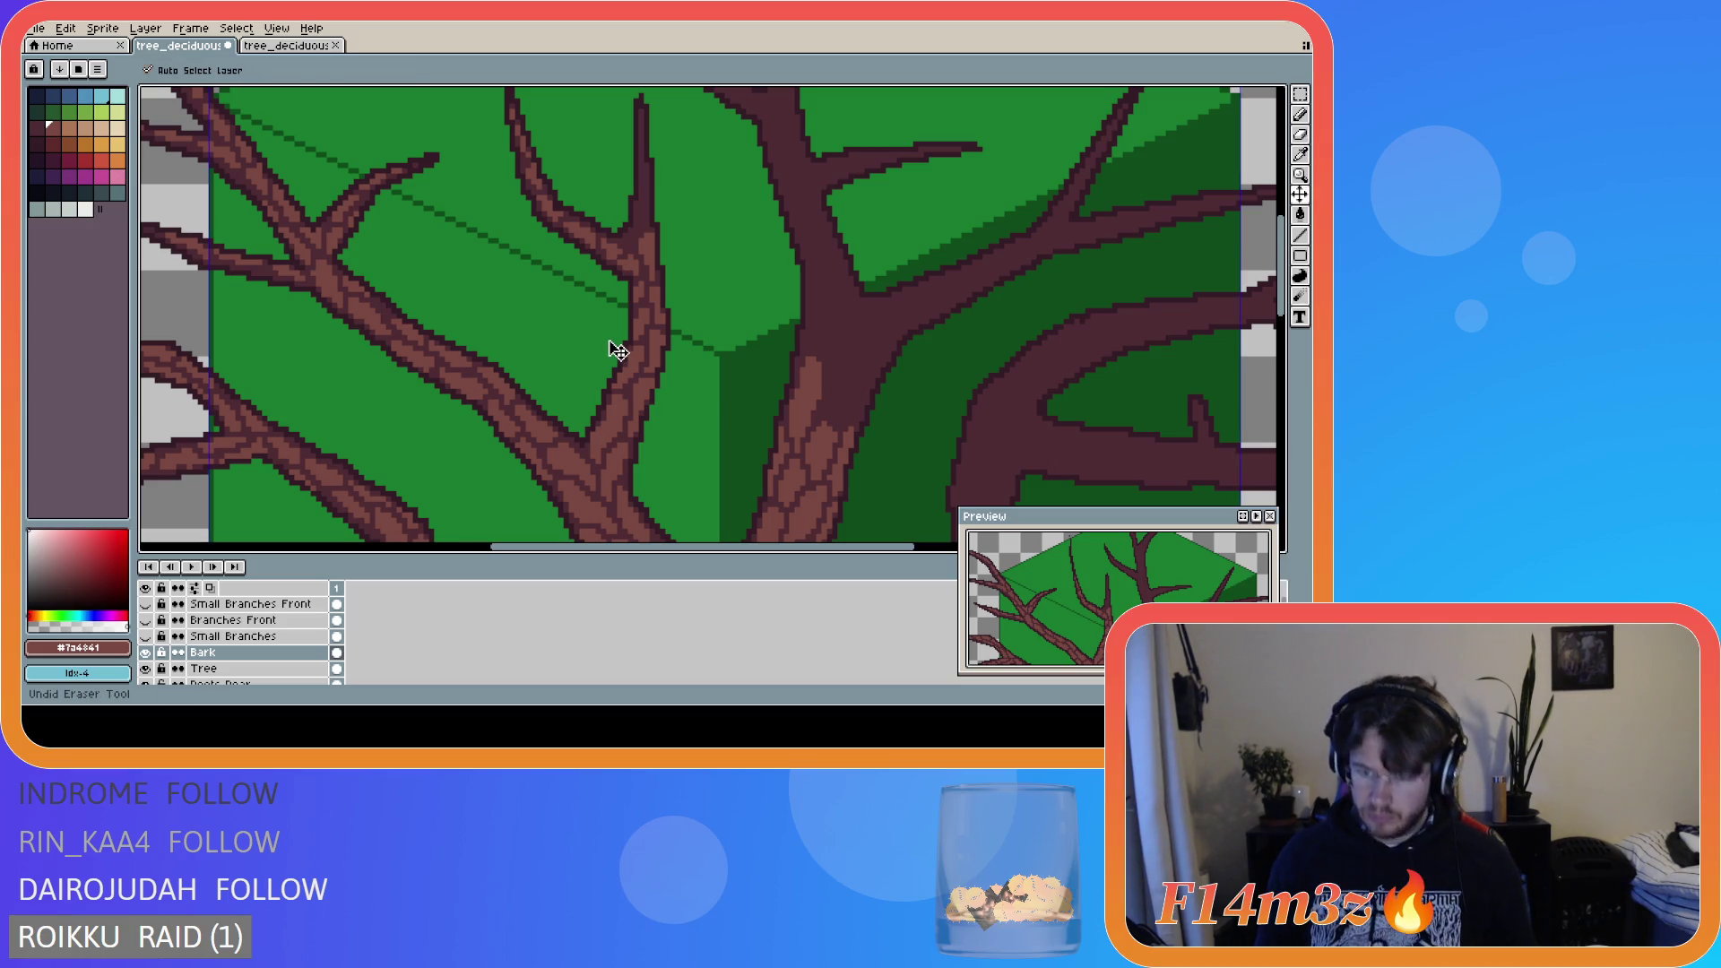
- Draw the light bark line up the thin middle branch to its tip, then touch it up with the Eraser
key(ctrl)
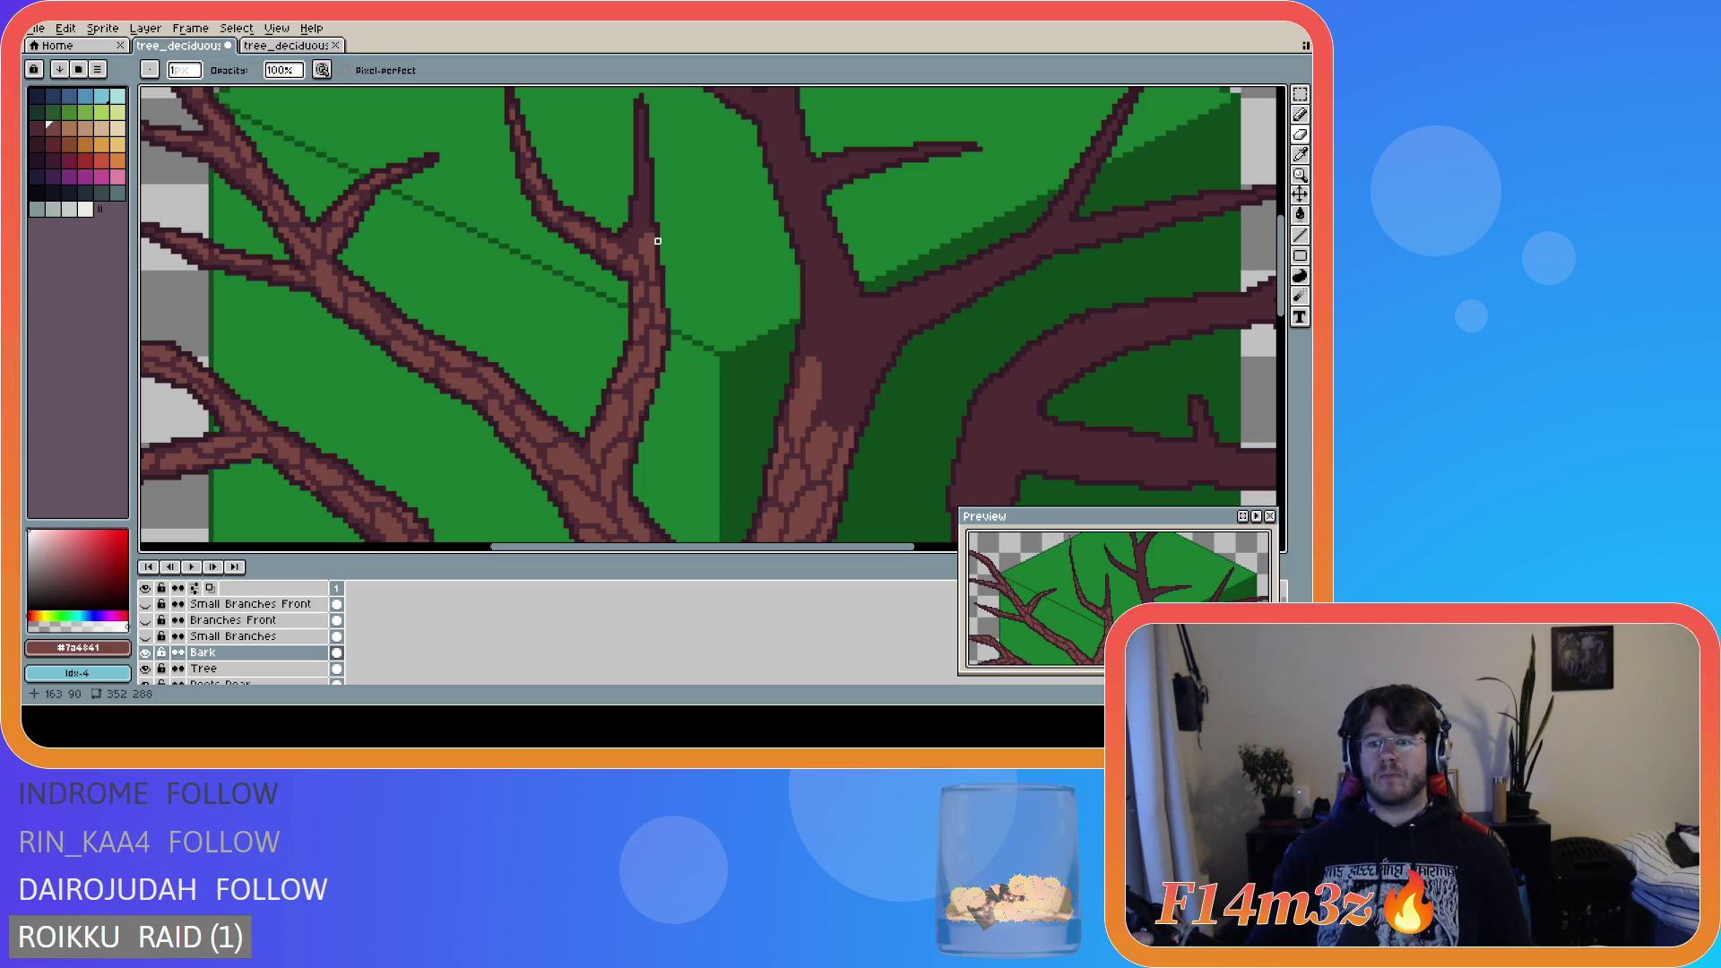
key(e)
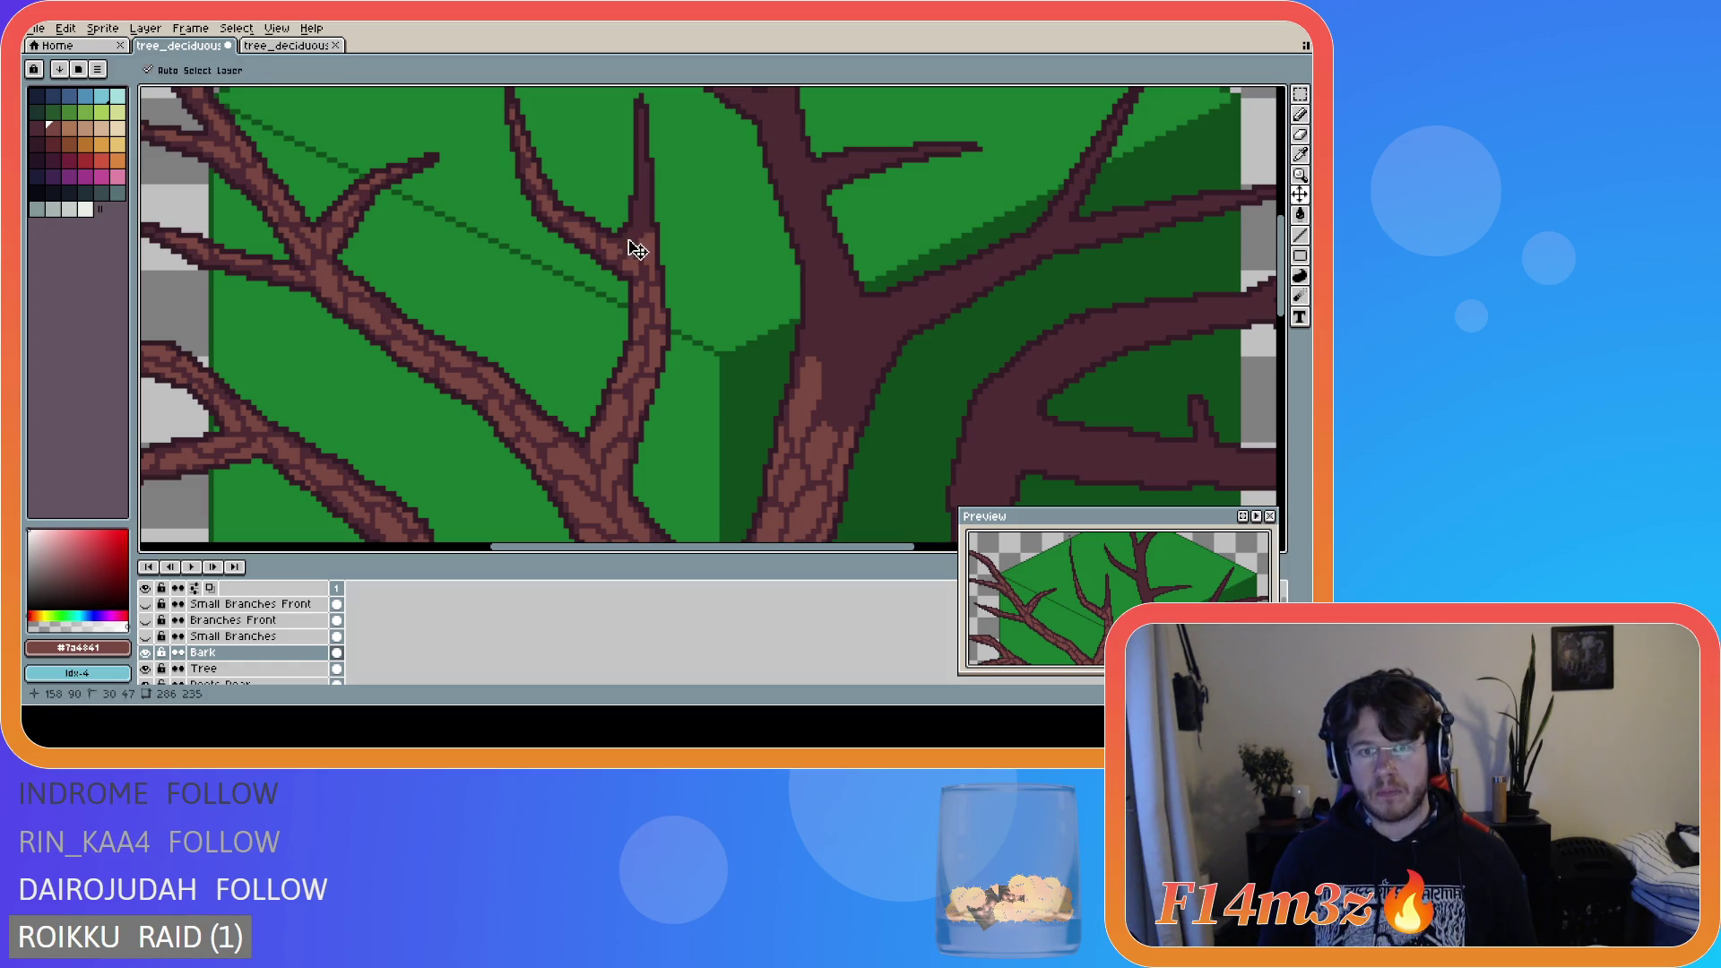
click(630, 242)
drag(629, 242, 642, 201)
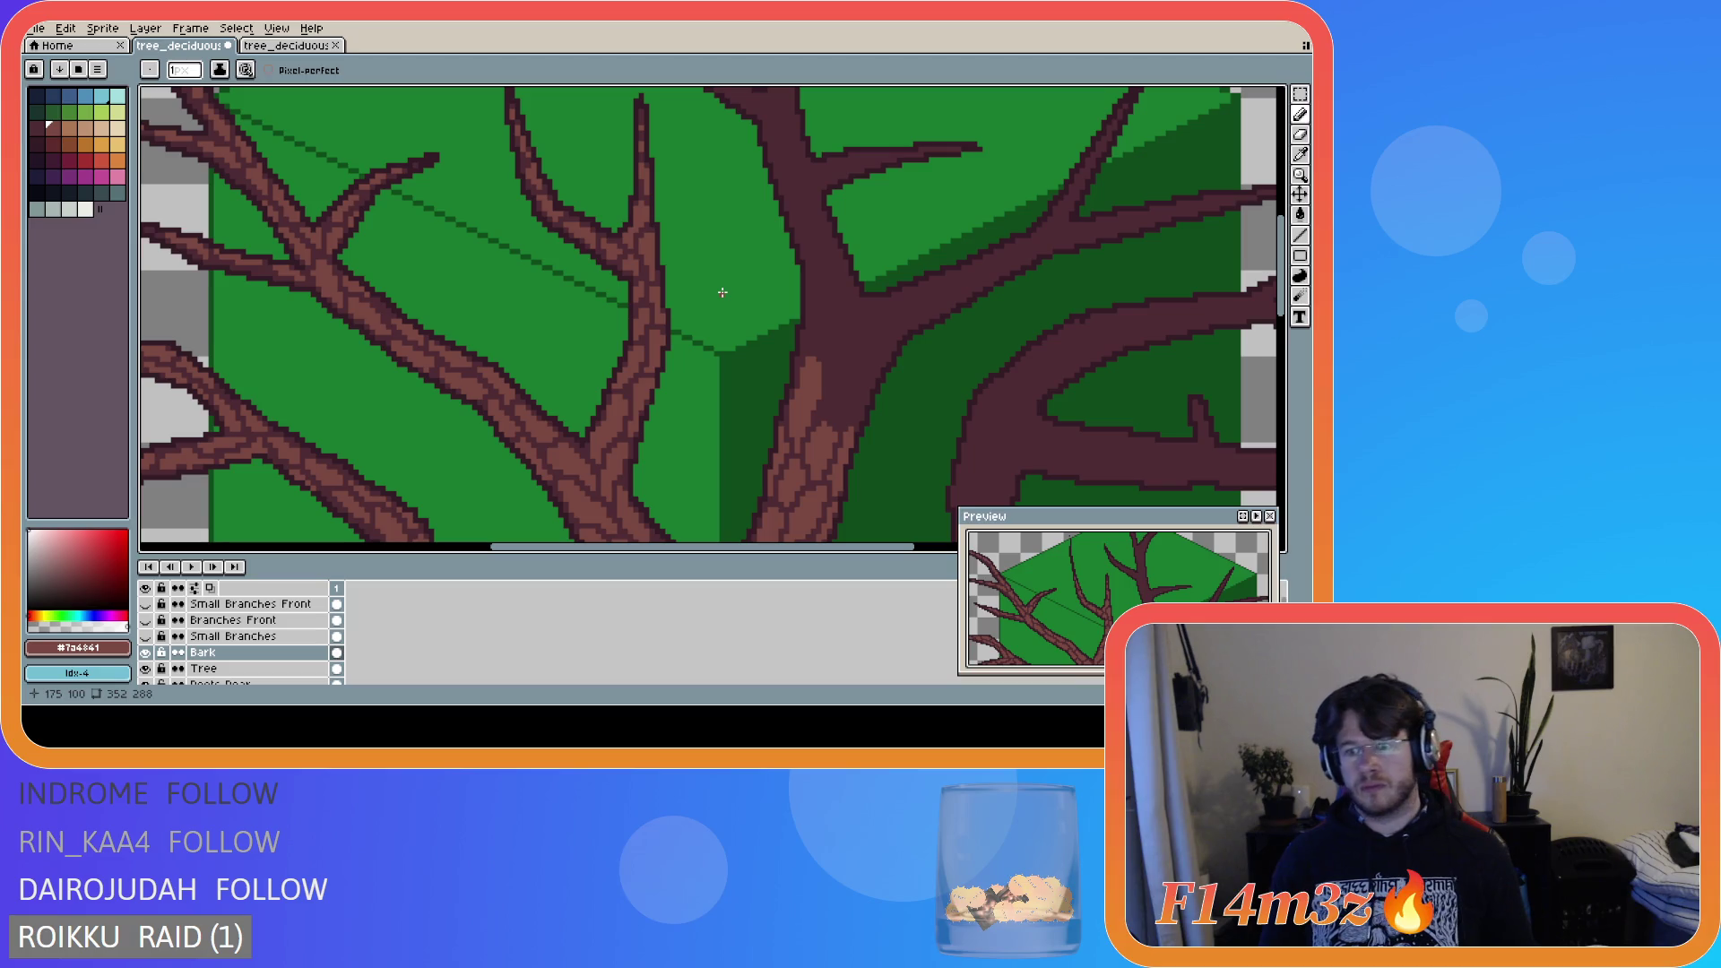
key(v)
key(b)
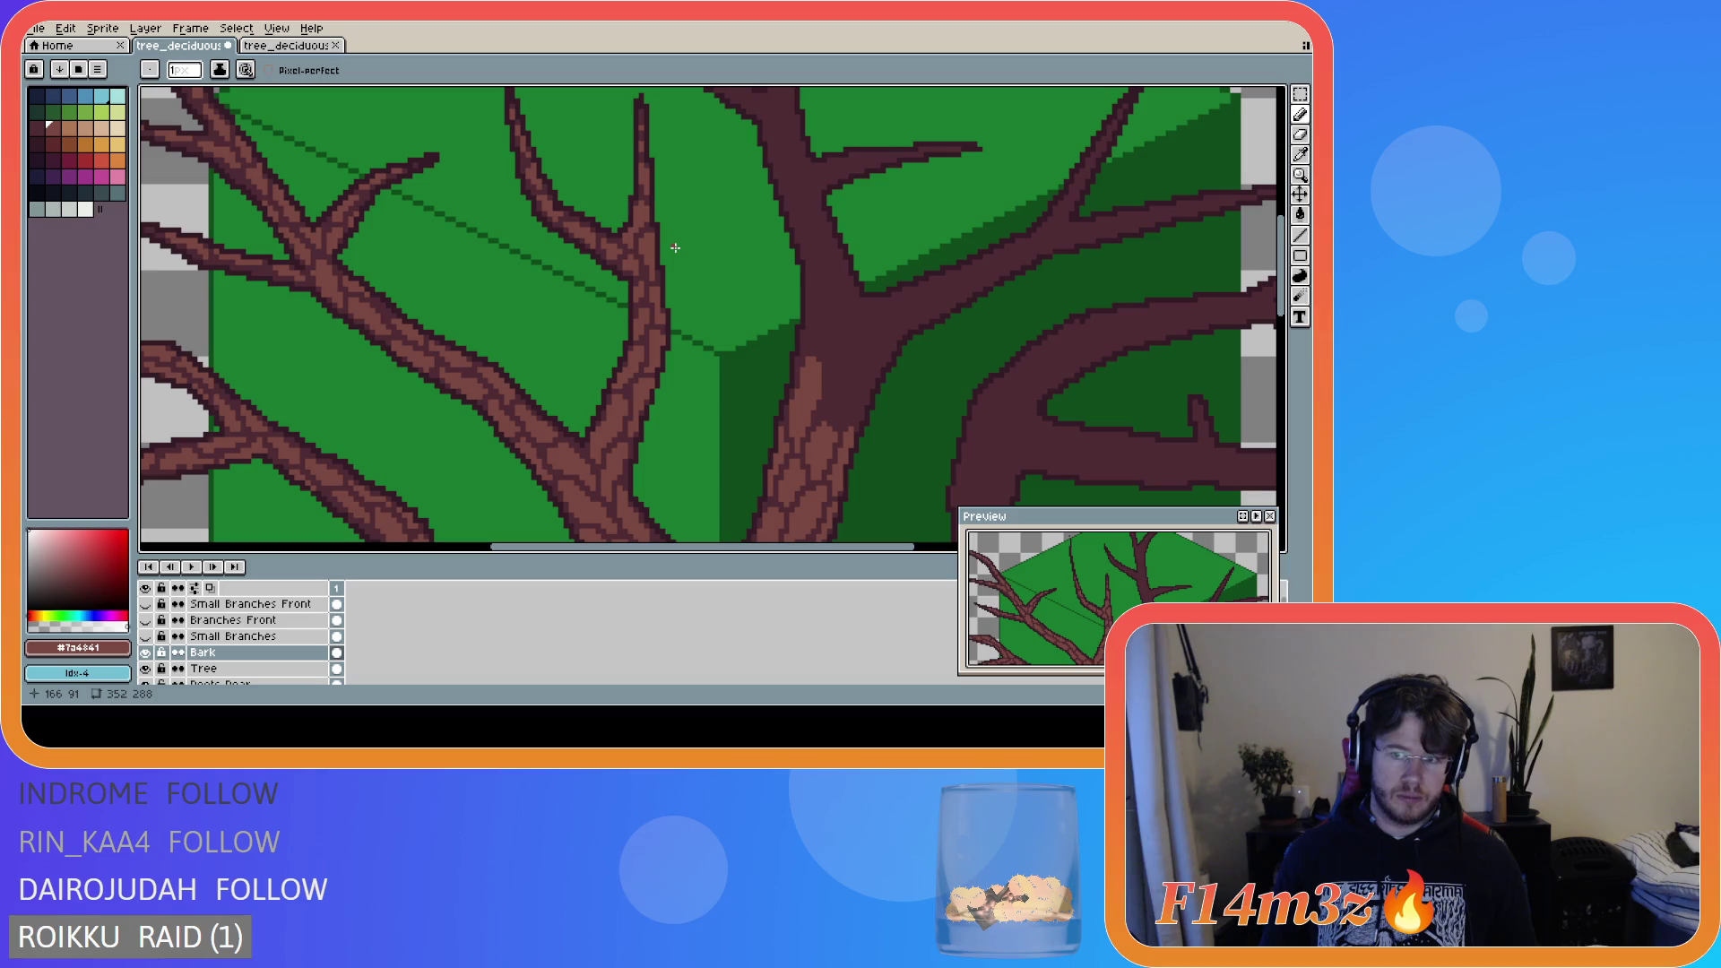
key(e)
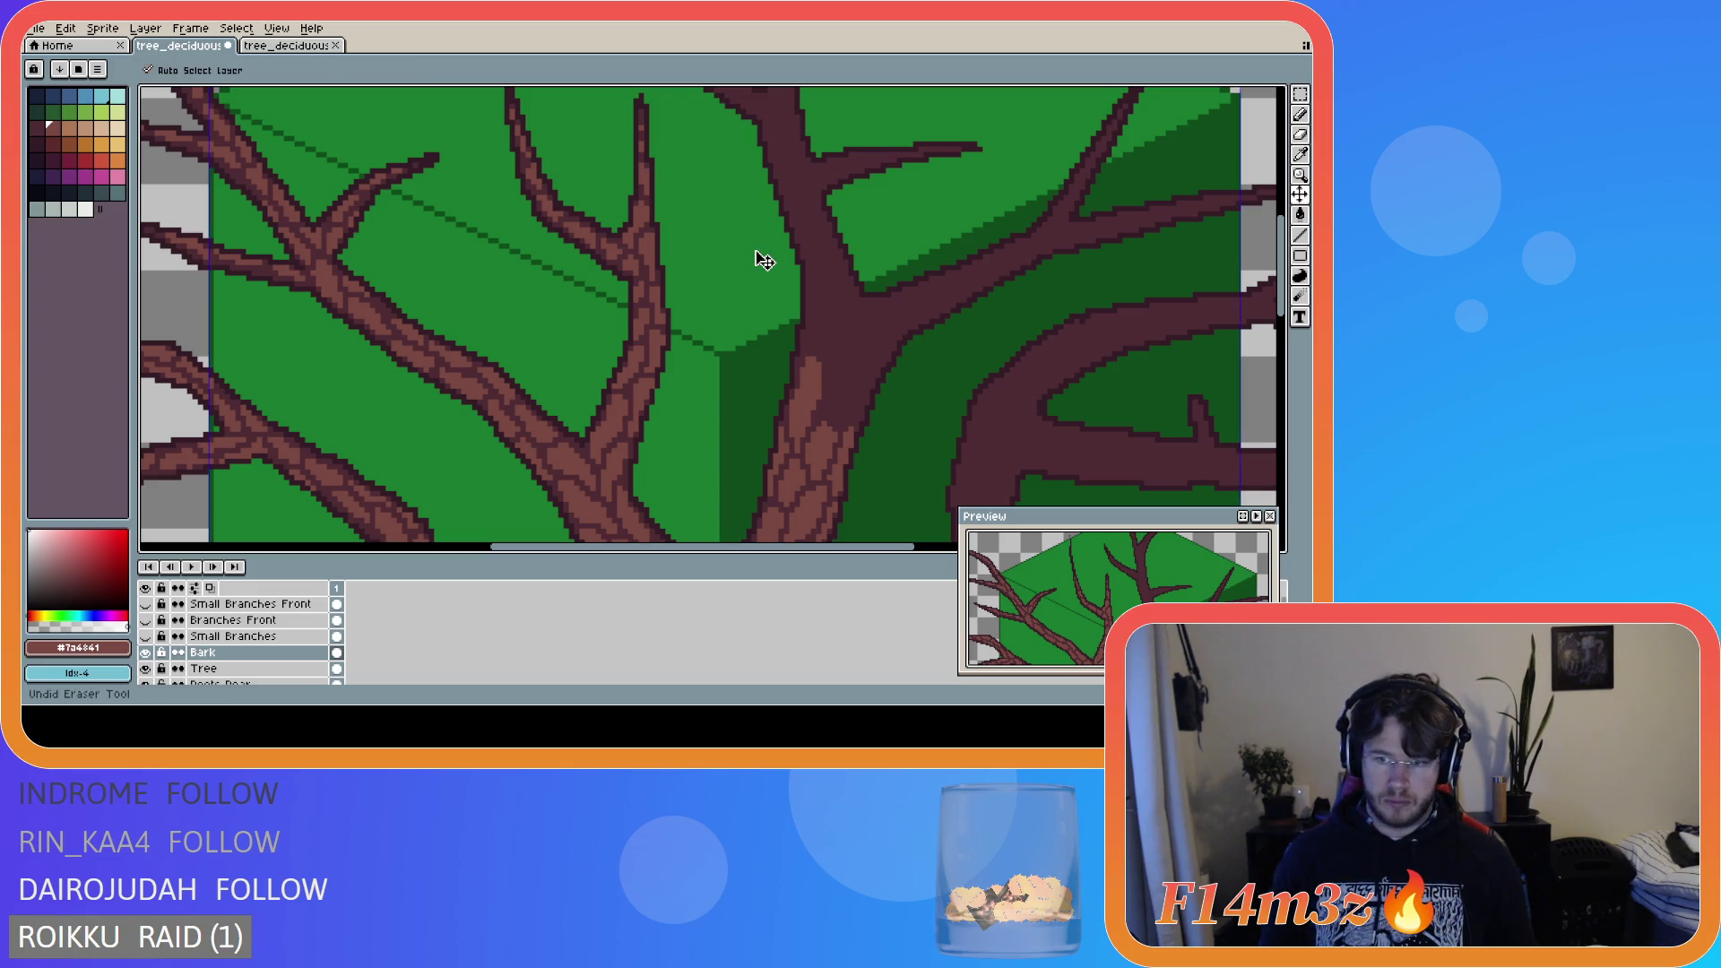
- Save the tree, add one more bark pixel on the branch, and save again
key(ctrl+s)
key(b)
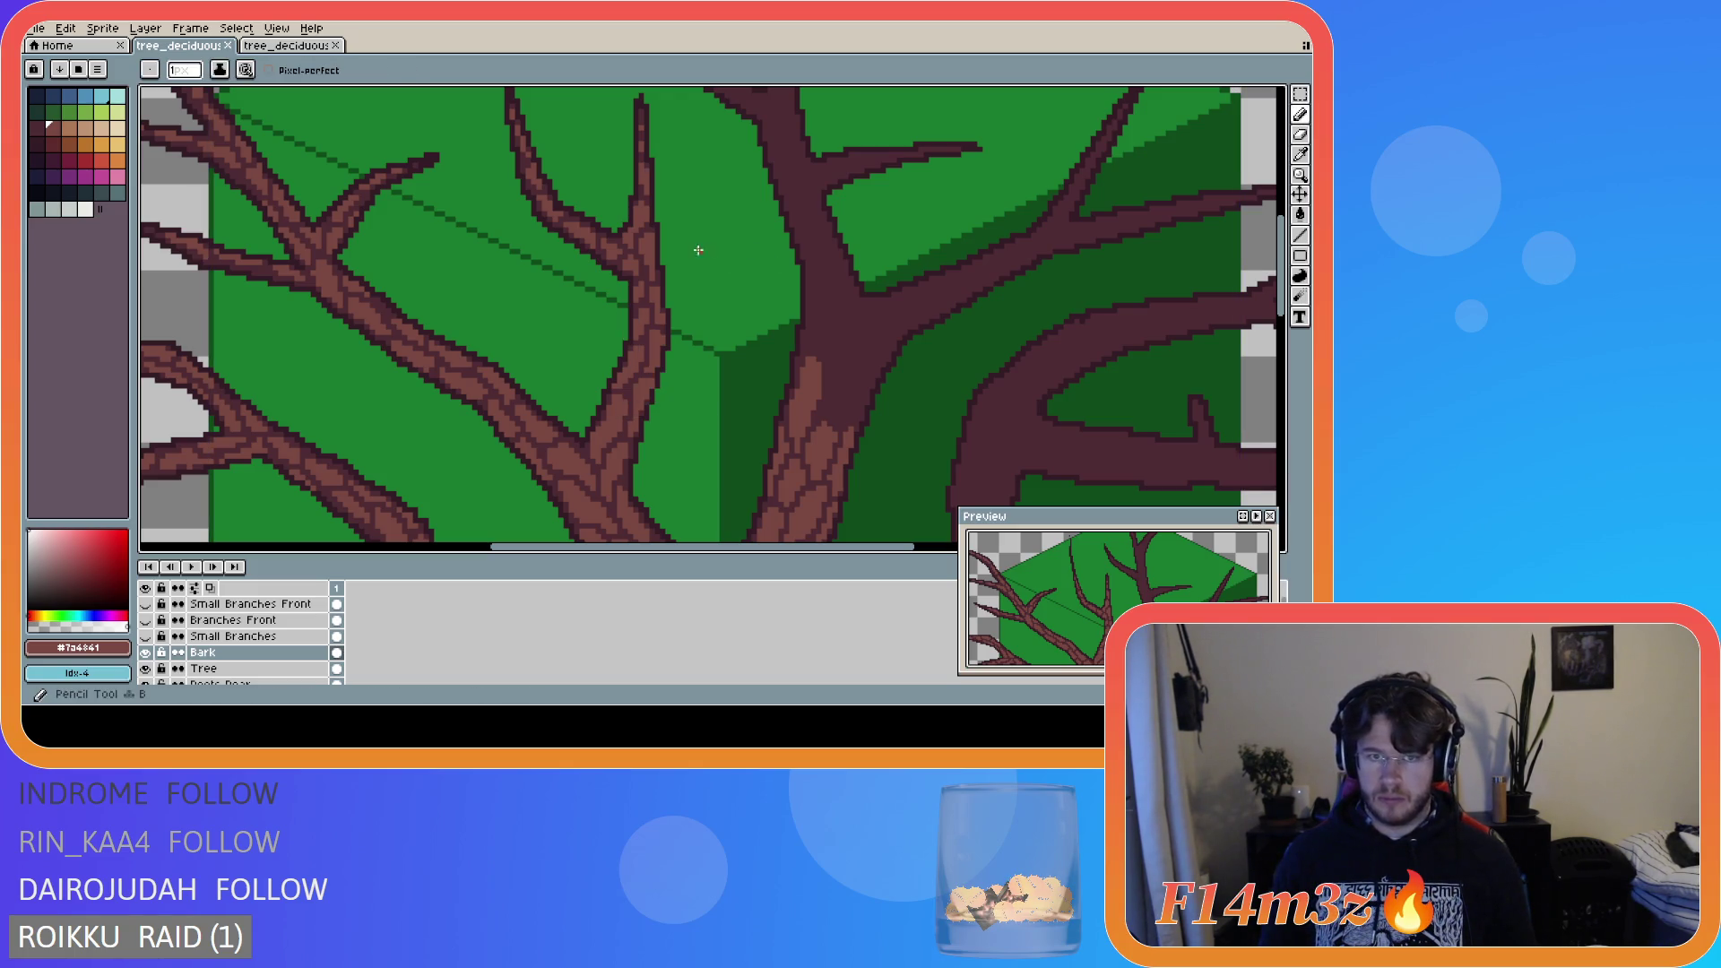
click(641, 191)
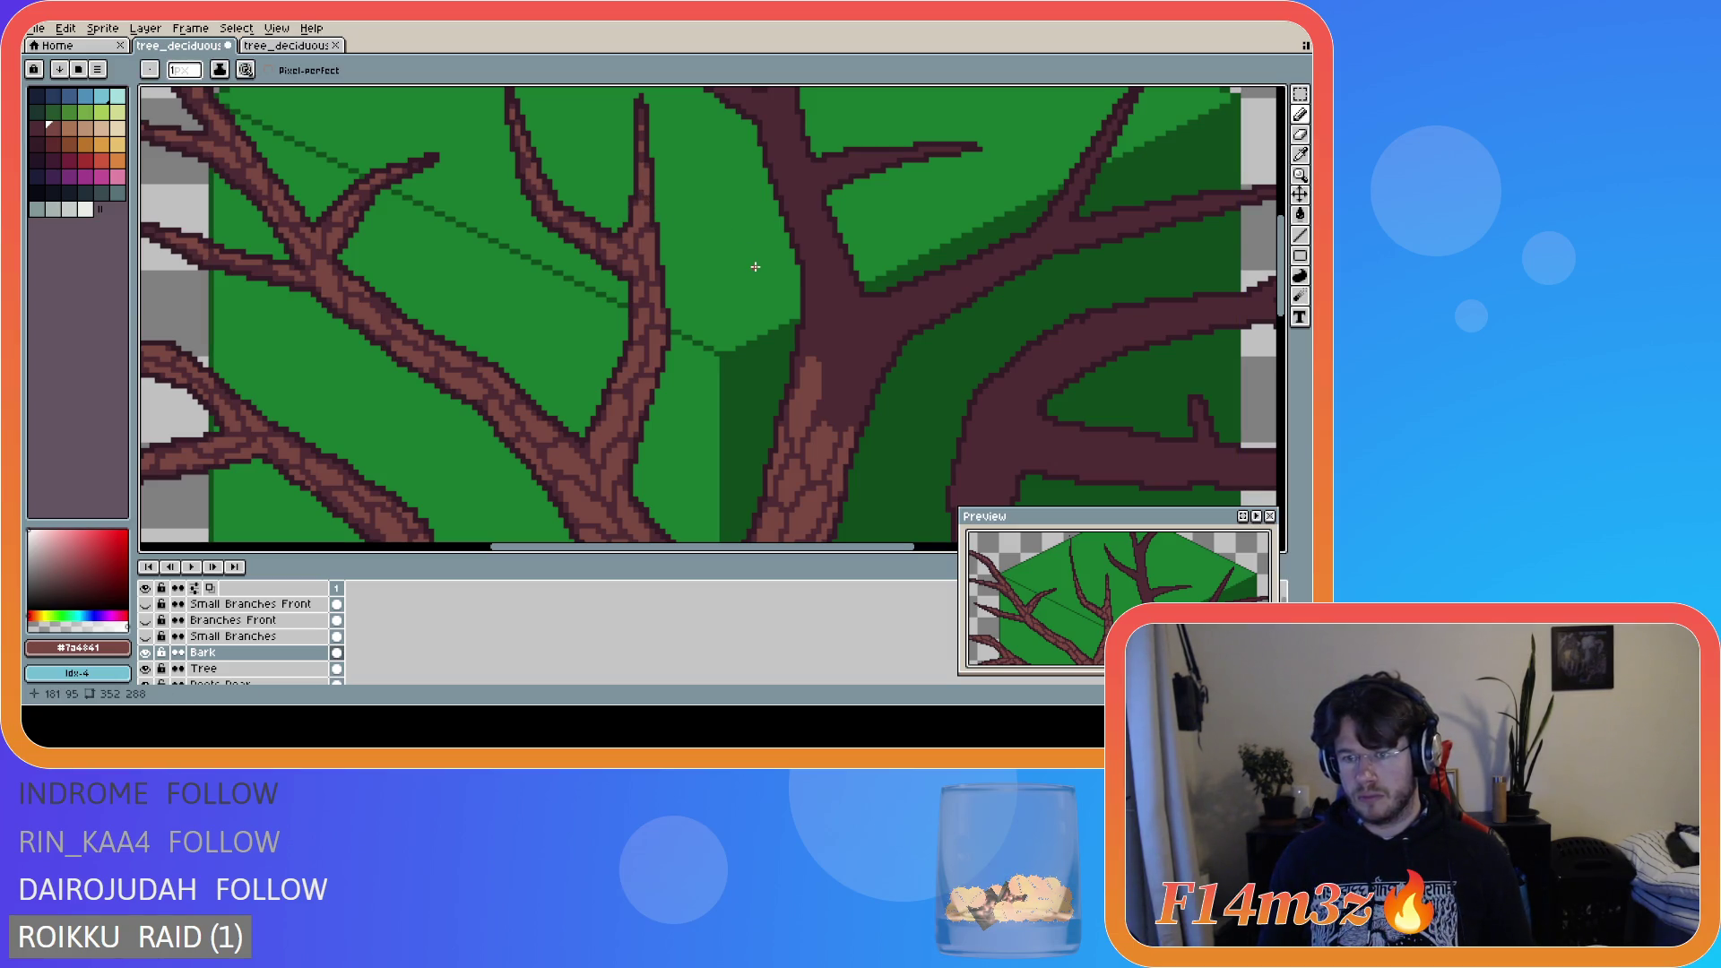
key(ctrl+s)
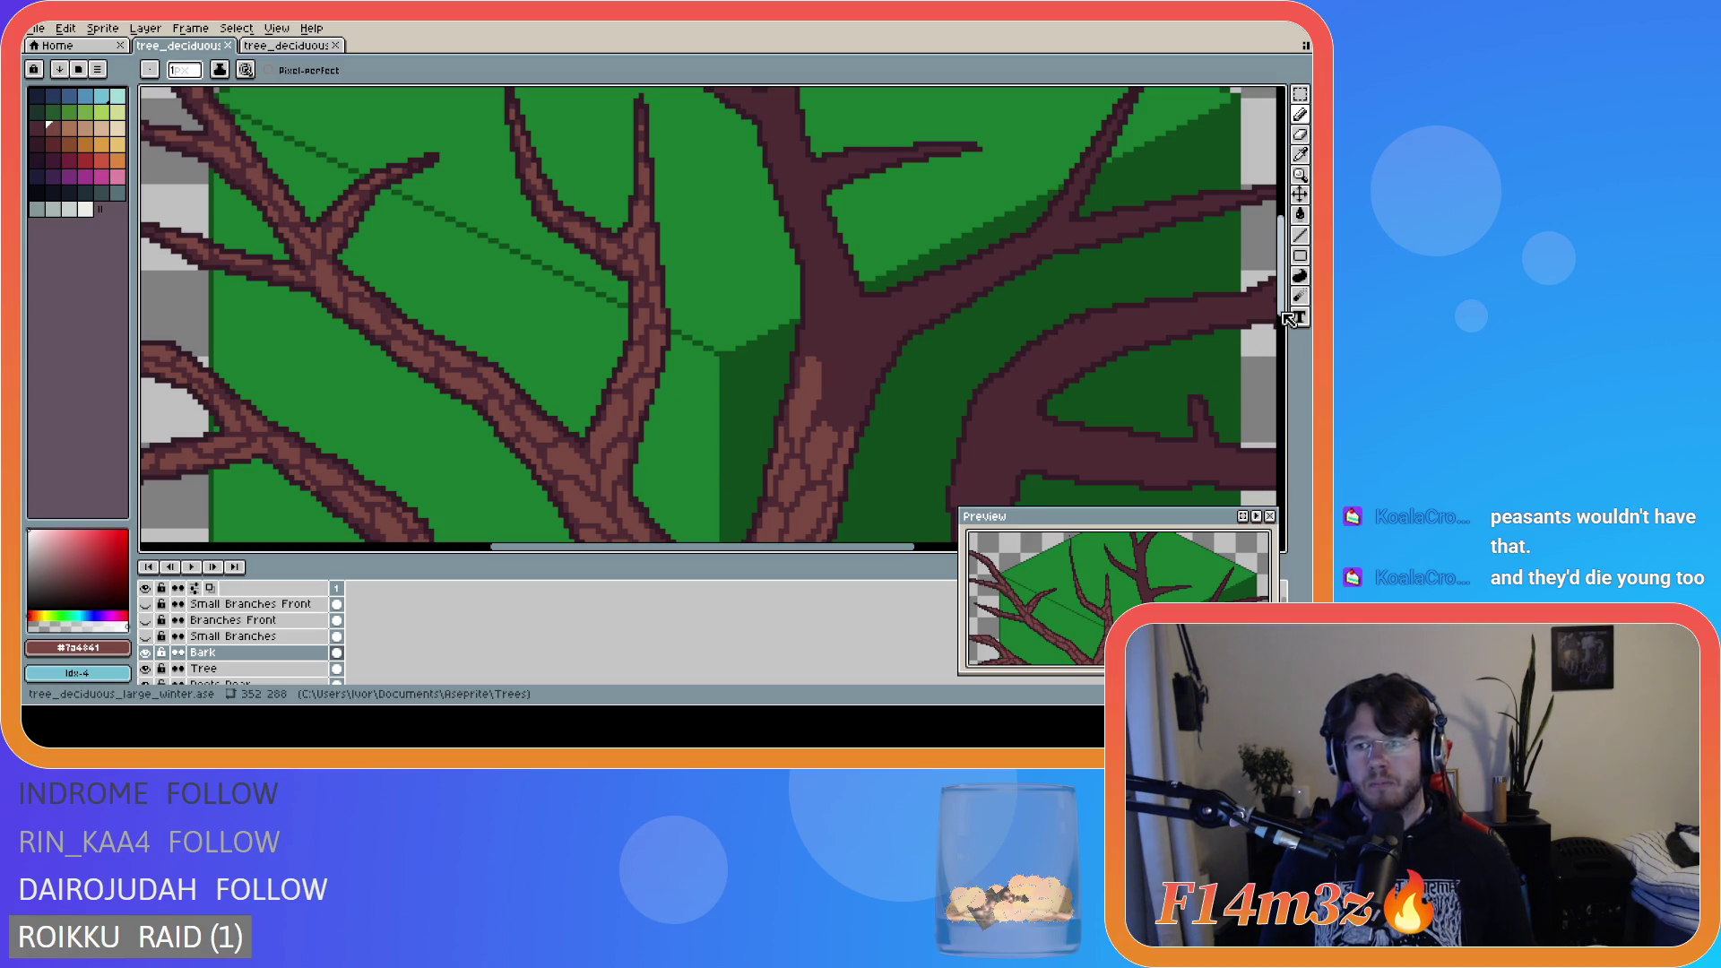
- Place light bark pixels and draw a lighter brown line up the upper trunk, erasing stray pixels
scroll(1237, 358, down, 5)
drag(836, 549, 905, 545)
scroll(896, 323, up, 5)
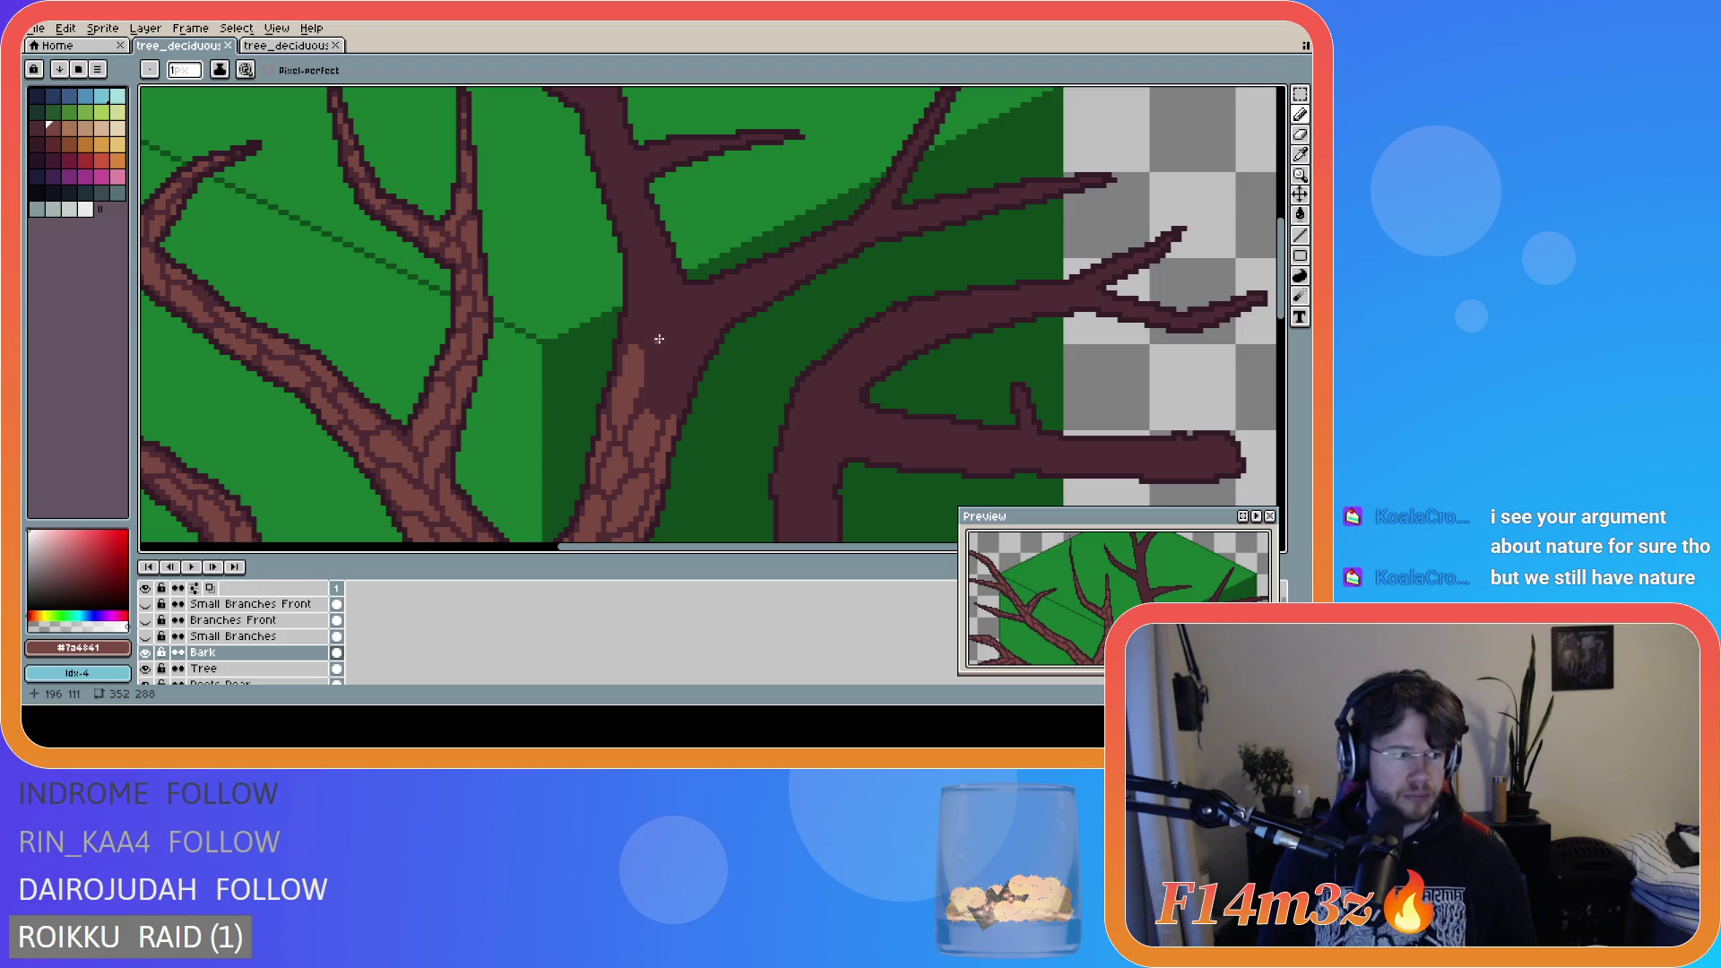
click(660, 412)
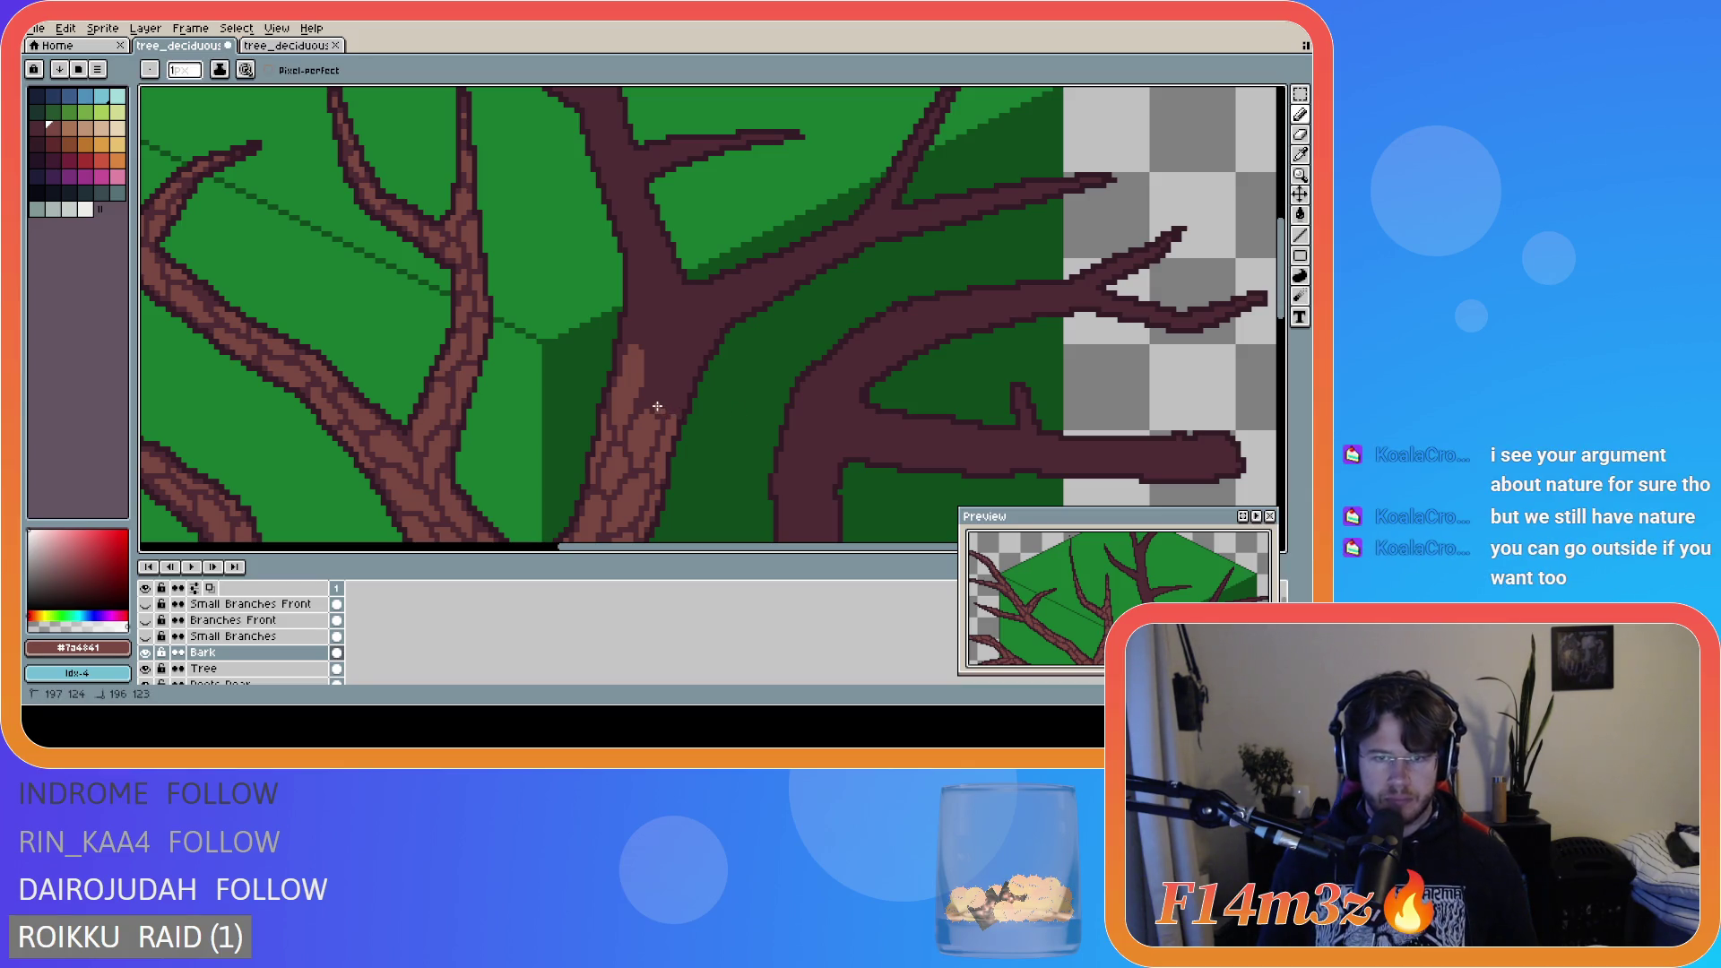
click(660, 407)
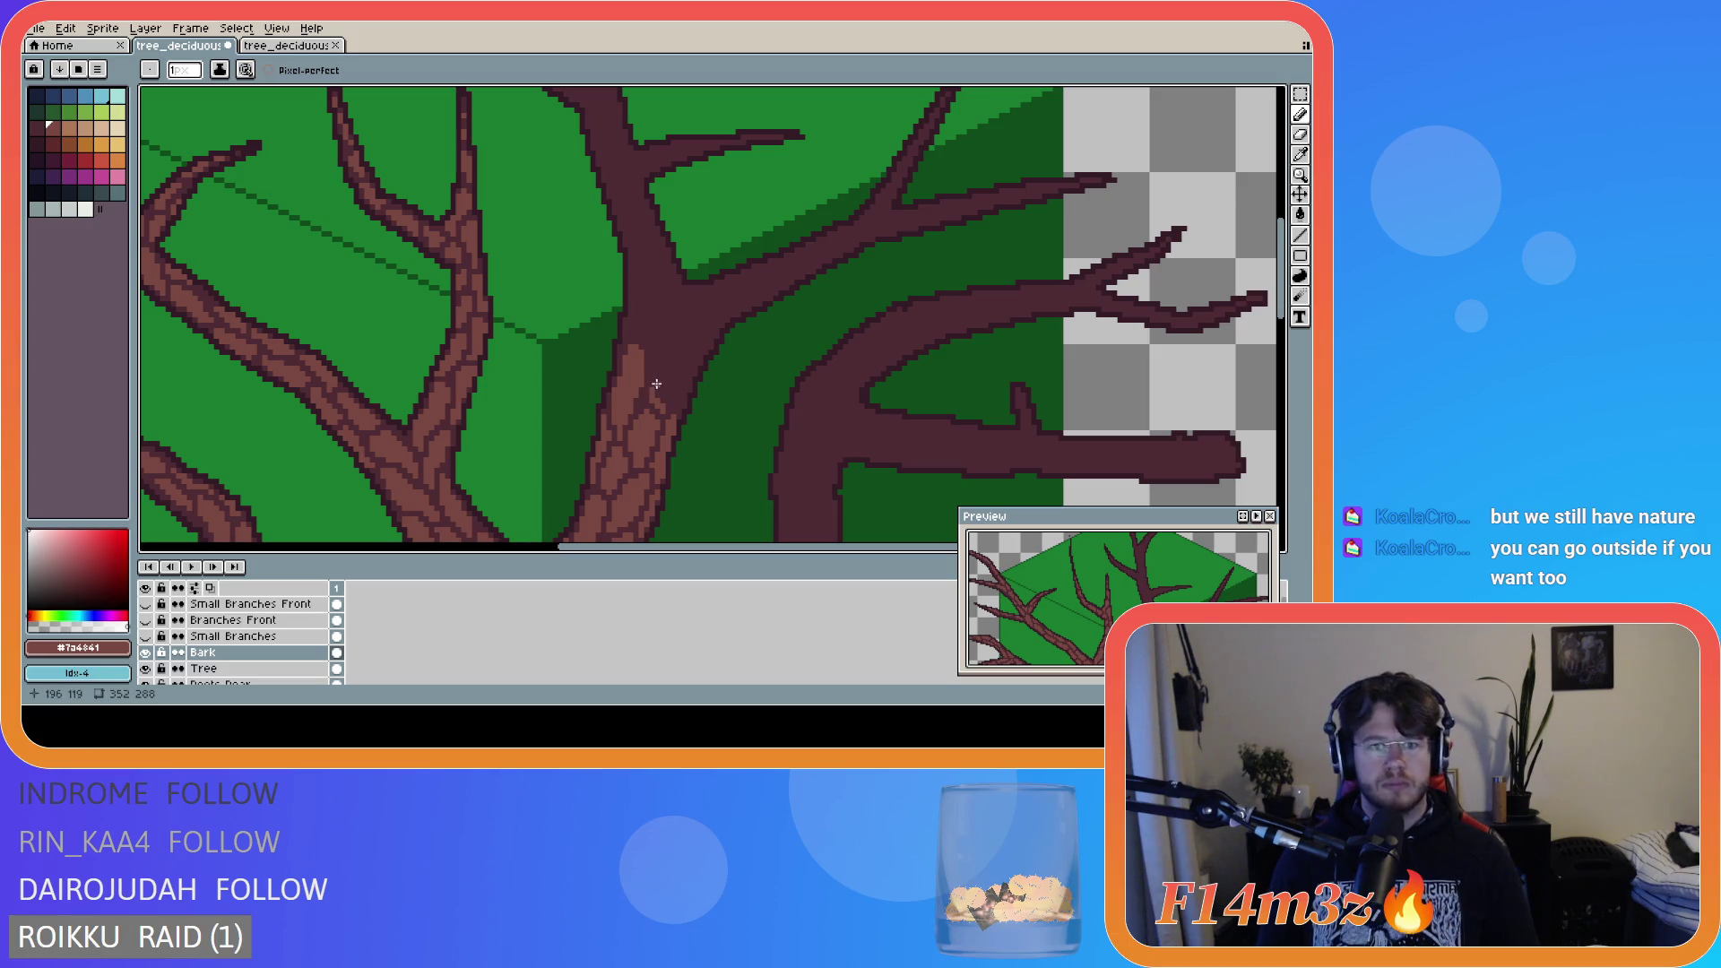
mouse_move(665, 405)
mouse_down()
mouse_move(689, 338)
mouse_move(654, 369)
mouse_up()
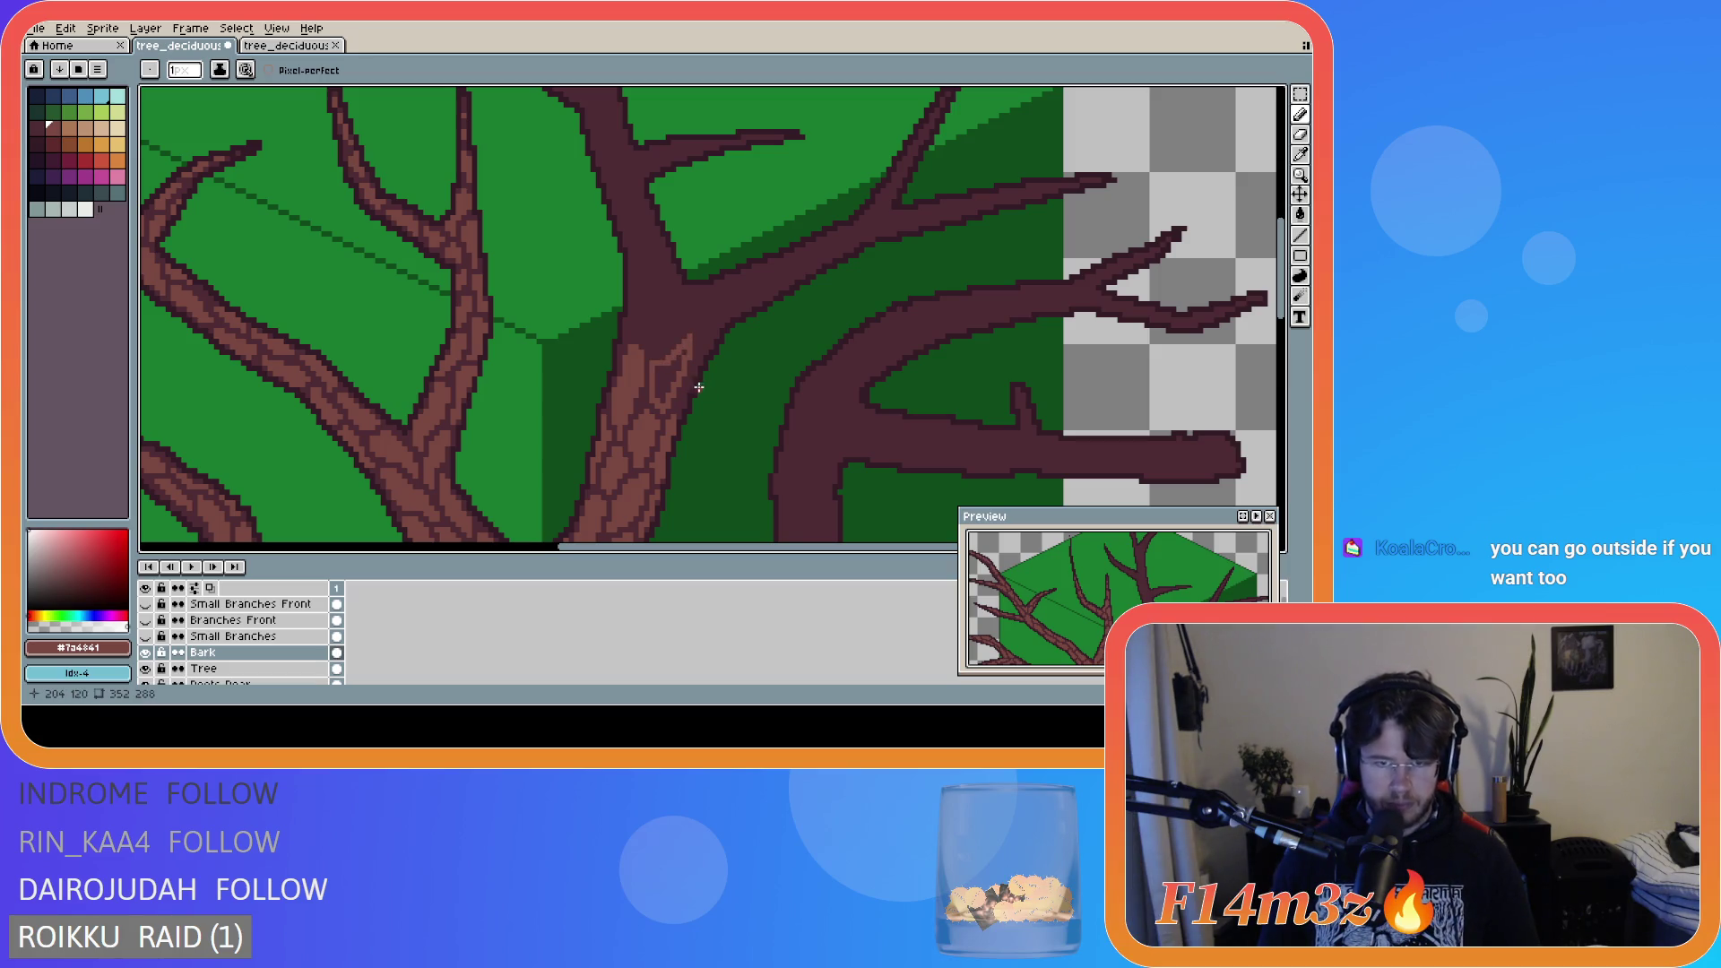
key(e)
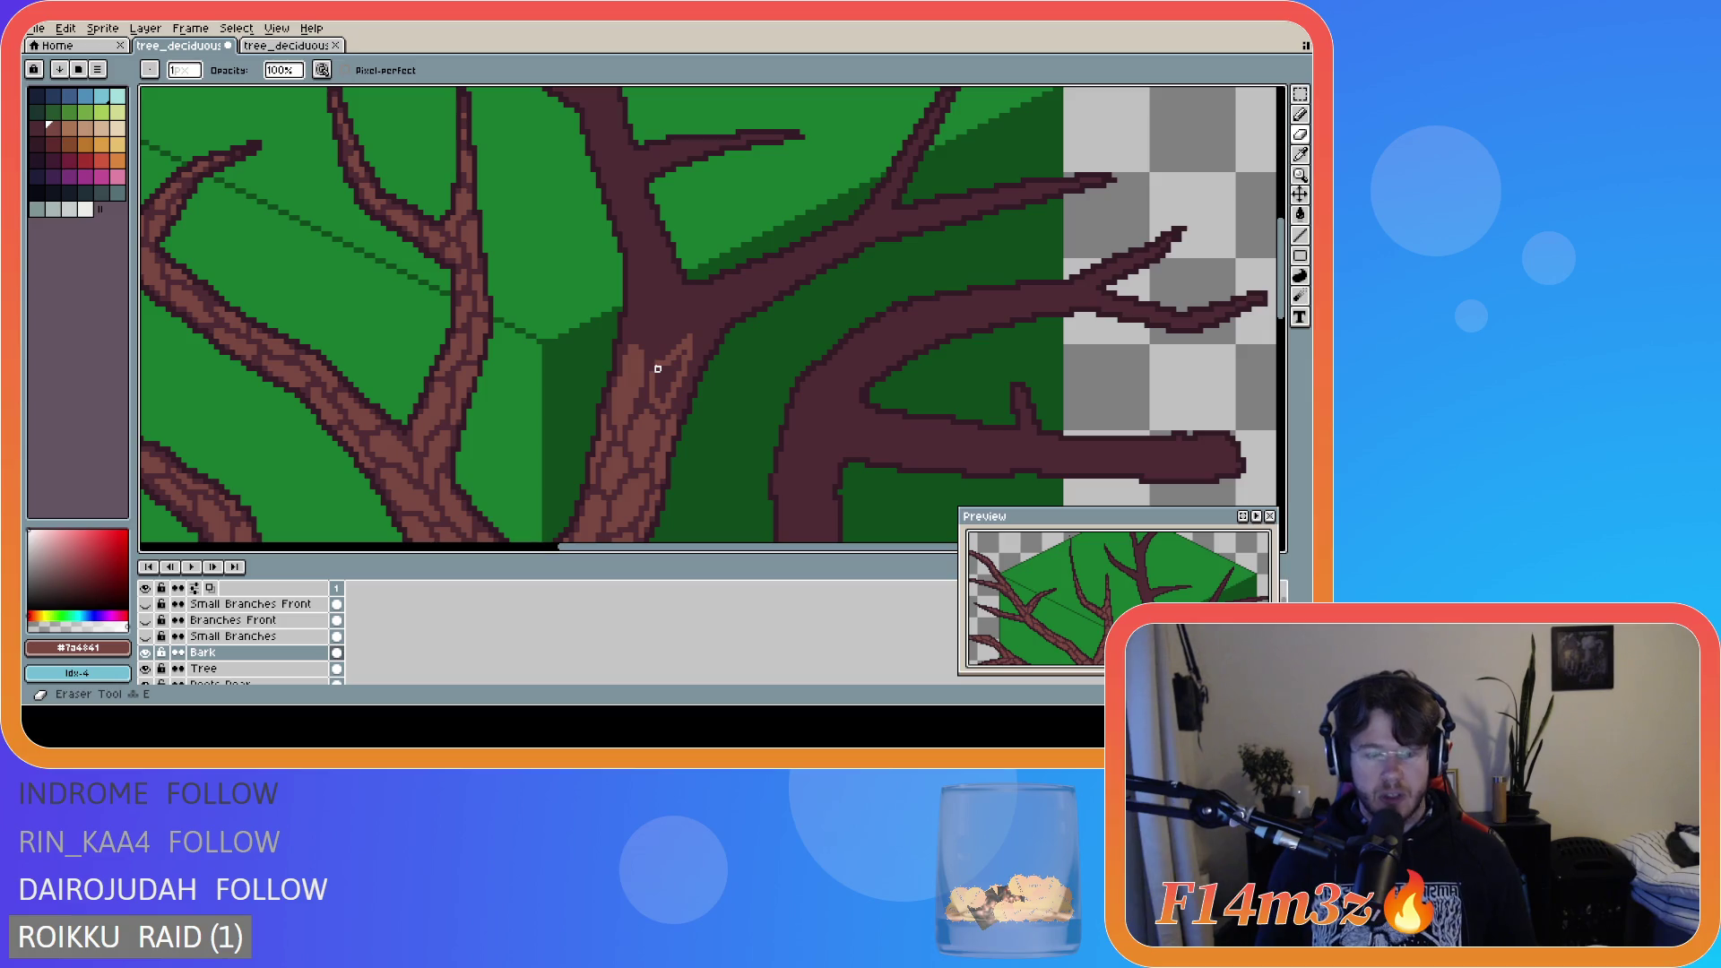
key(b)
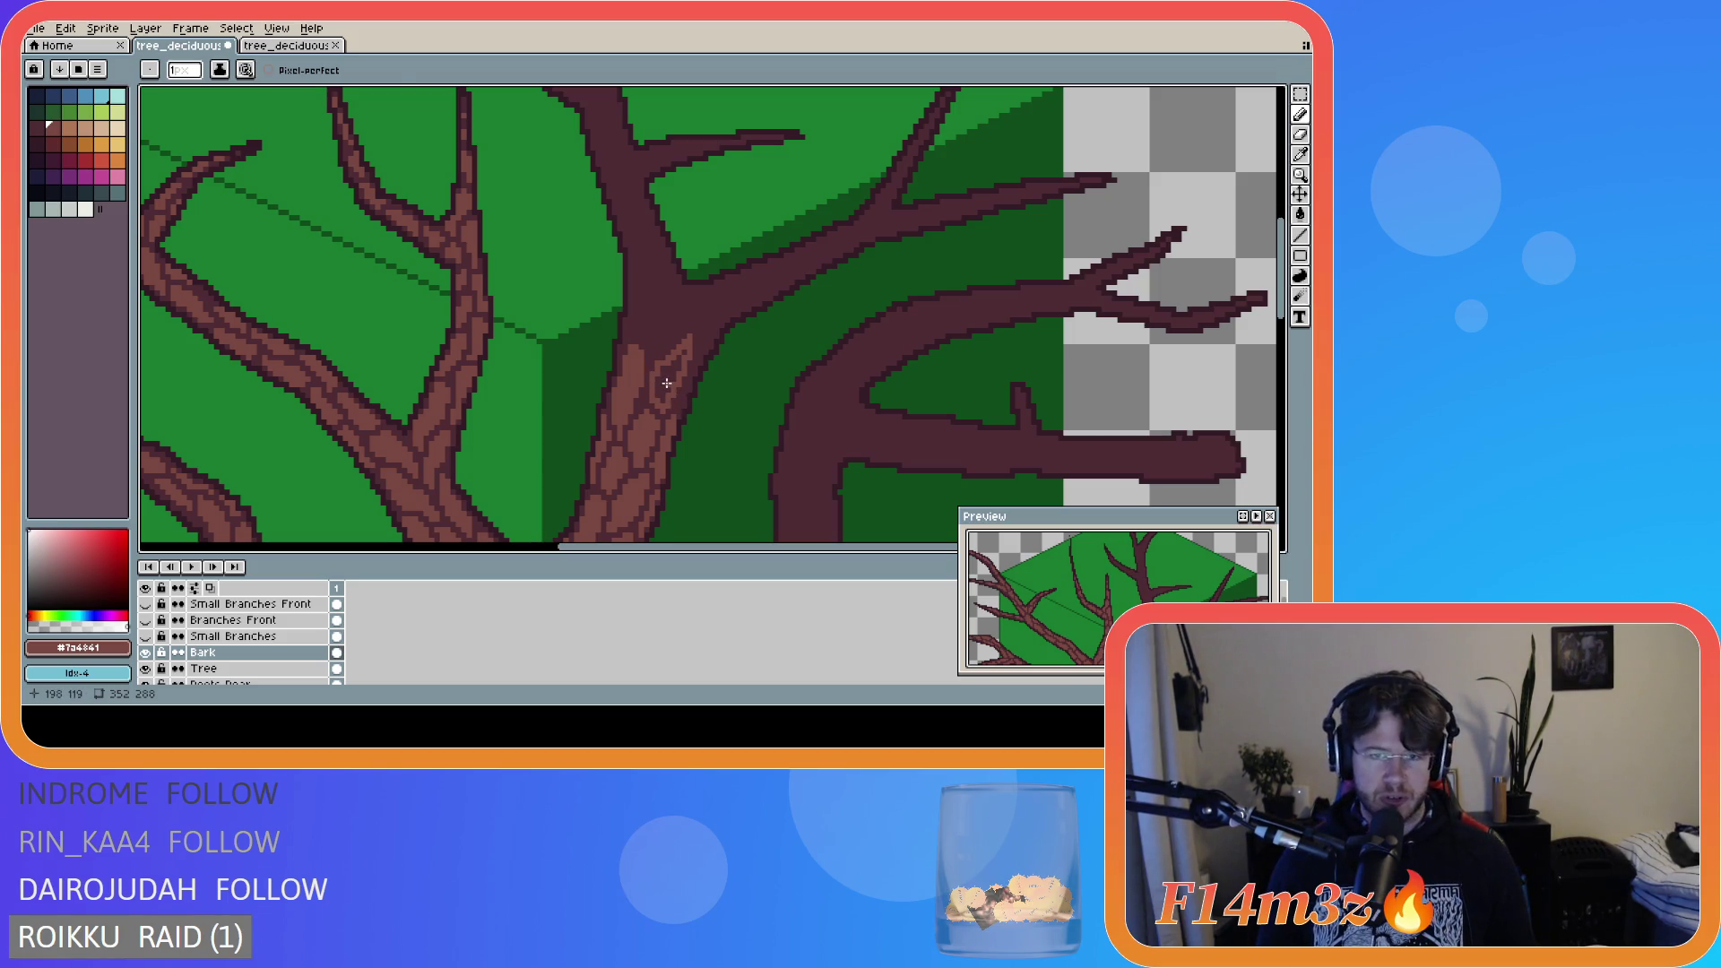
- Fill a bark patch near the trunk's fork with lighter brown using the Paint Bucket
key(g)
click(688, 366)
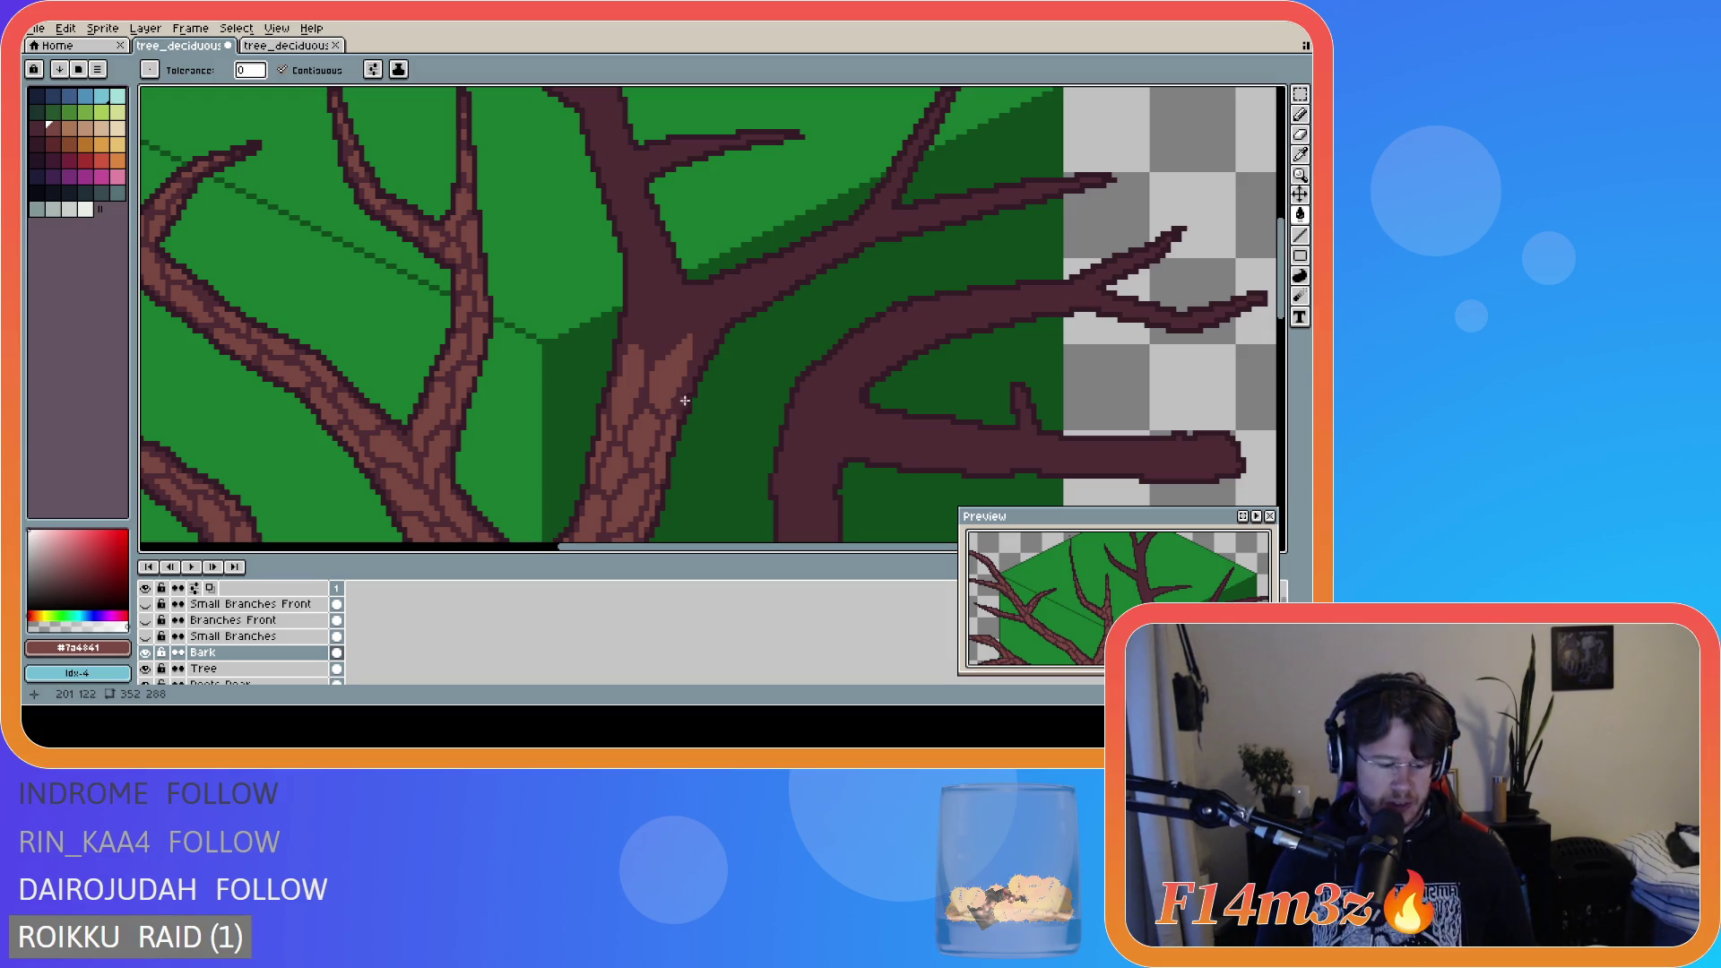
key(b)
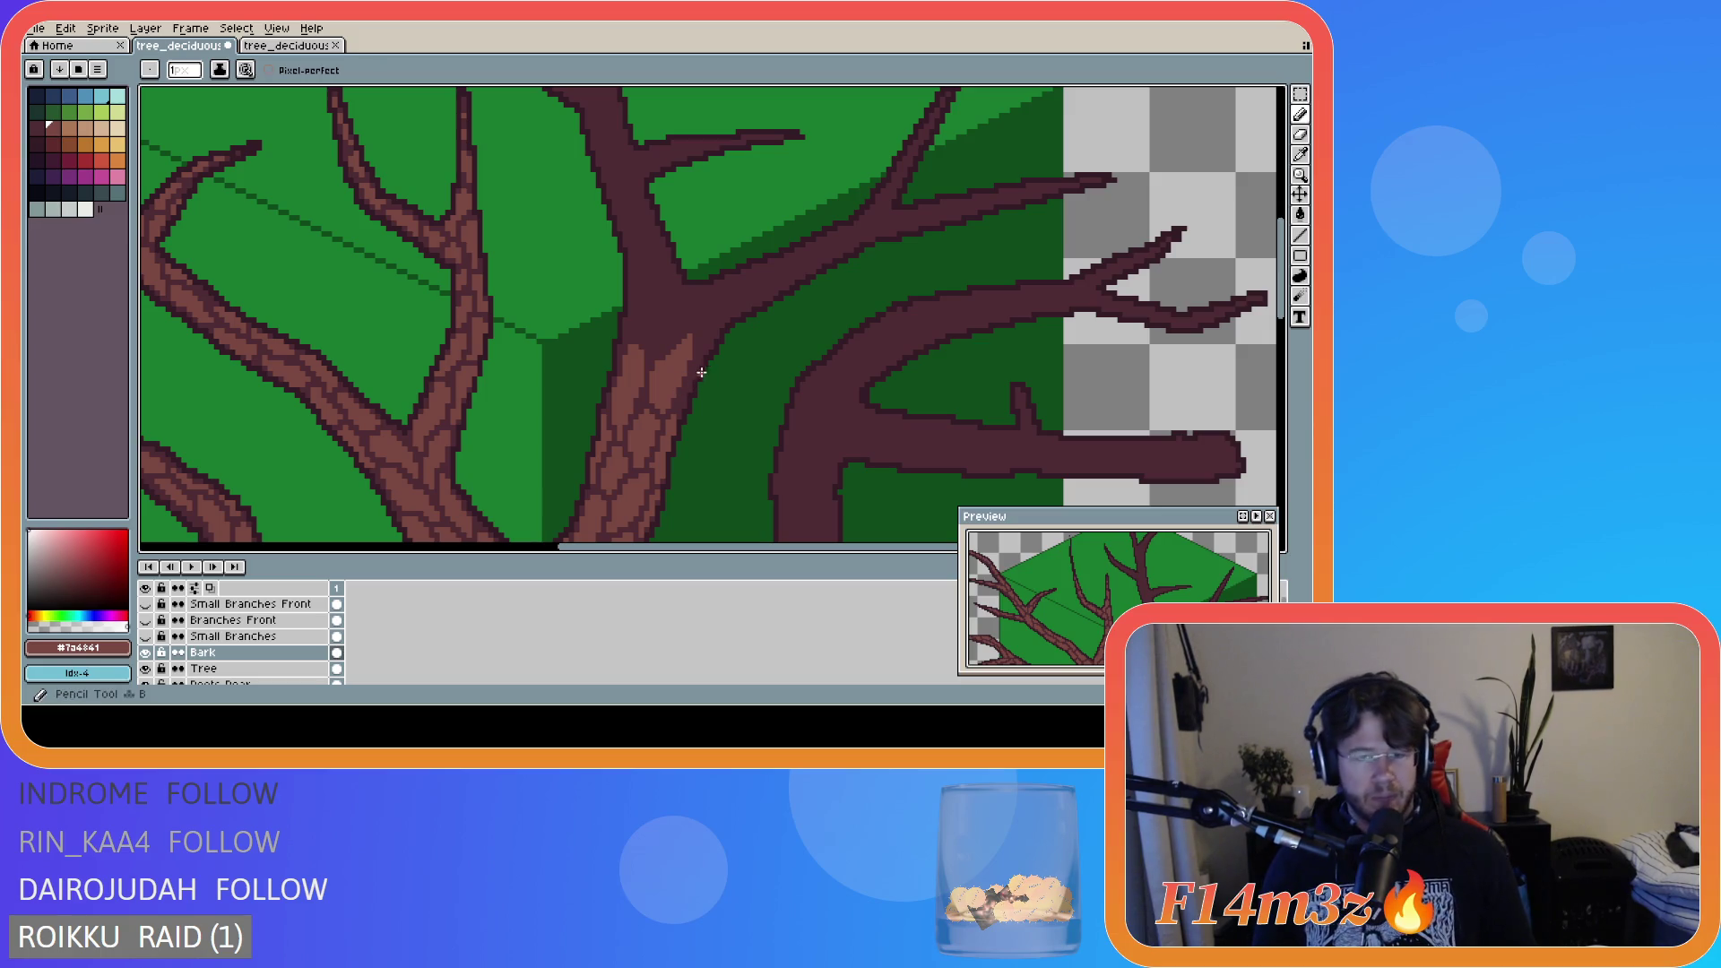
scroll(681, 390, down, 1)
- Bring the trunk into view and draw two short light bark strokes up it
scroll(662, 390, up, 1)
scroll(657, 388, up, 1)
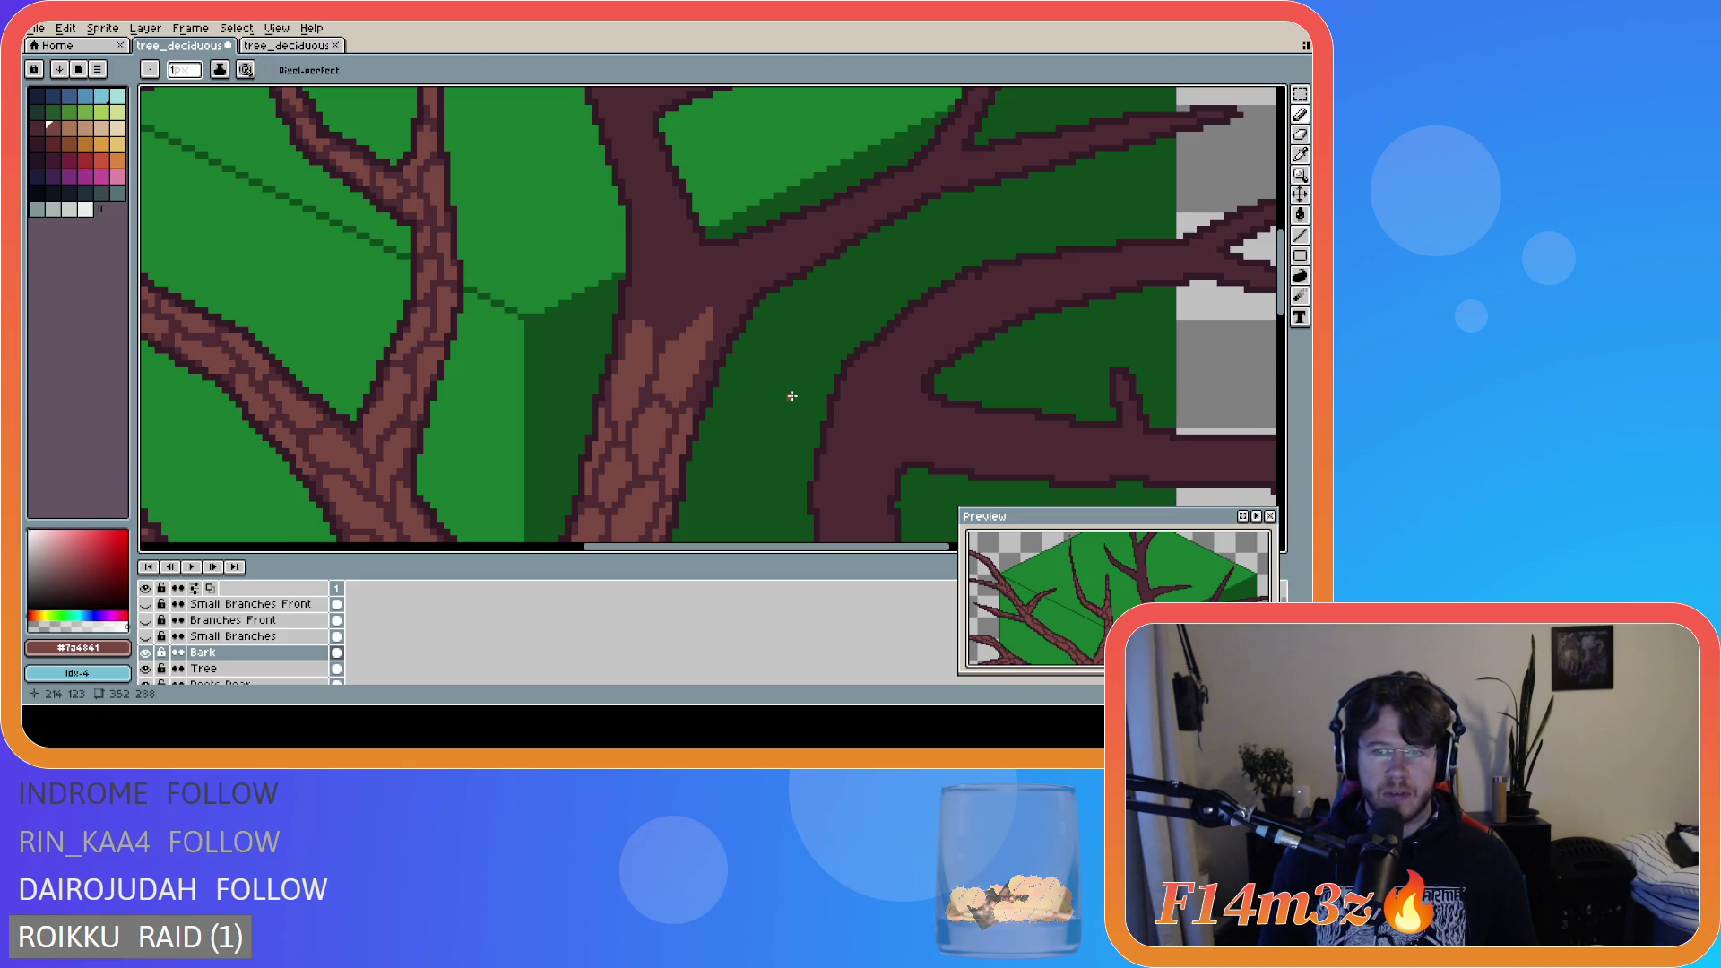
scroll(774, 395, down, 1)
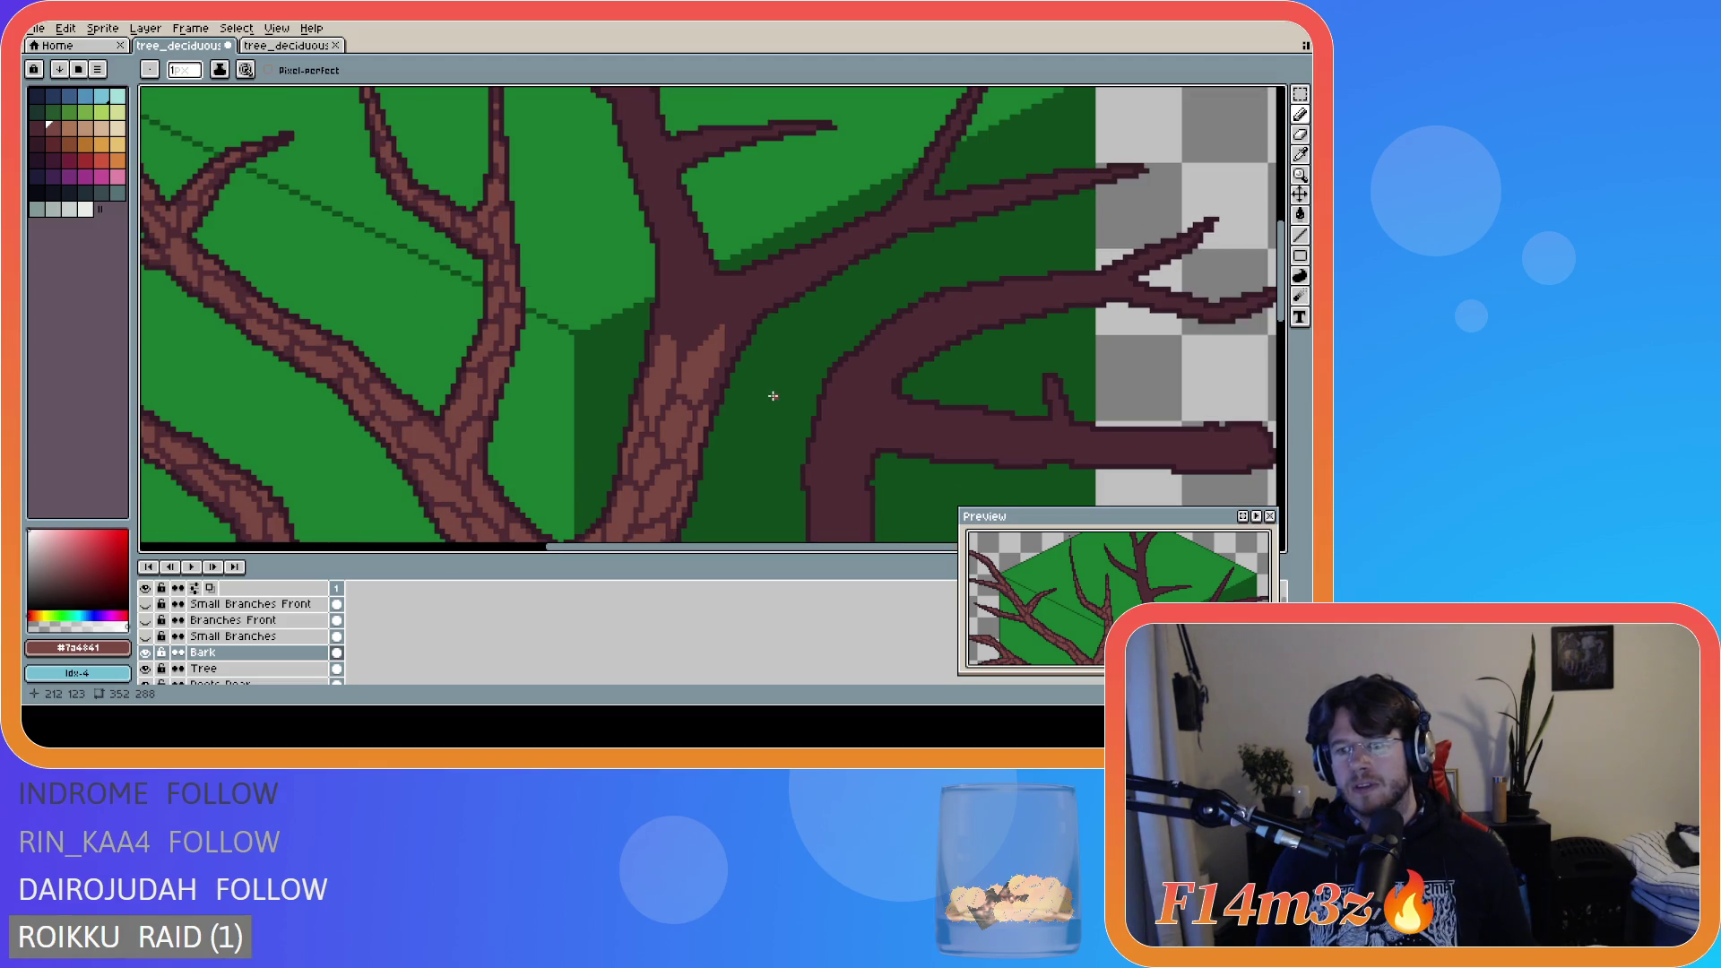
scroll(1036, 556, up, 3)
drag(1036, 556, 1035, 587)
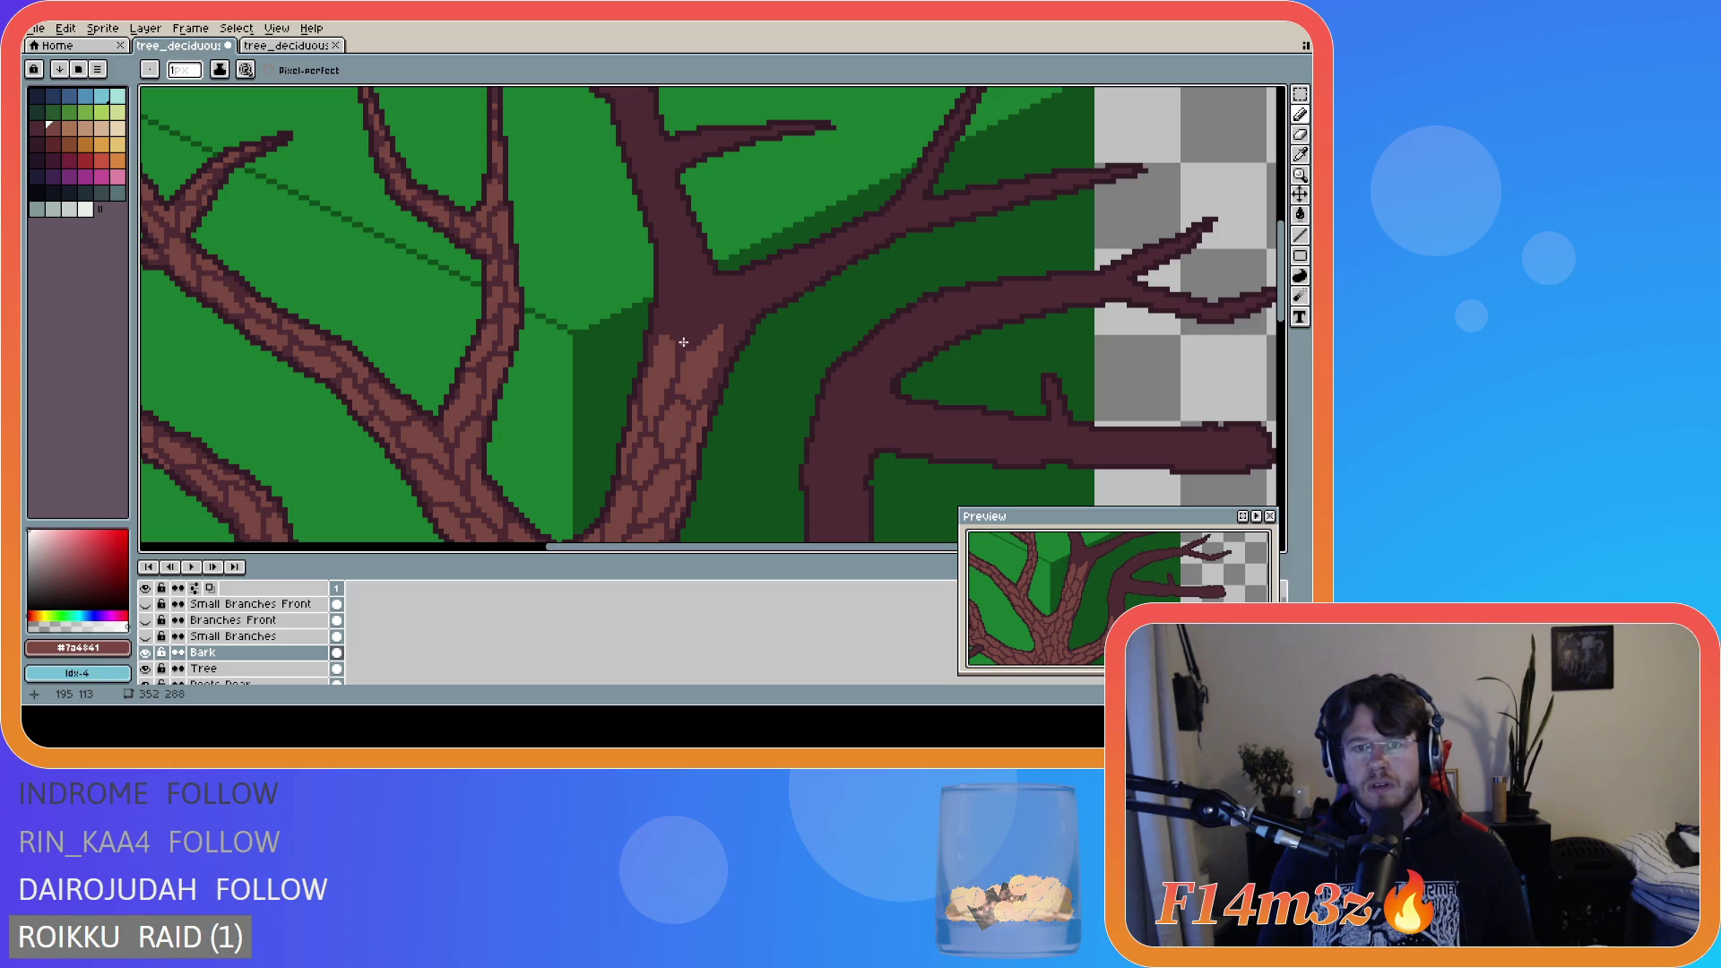
drag(683, 340, 682, 300)
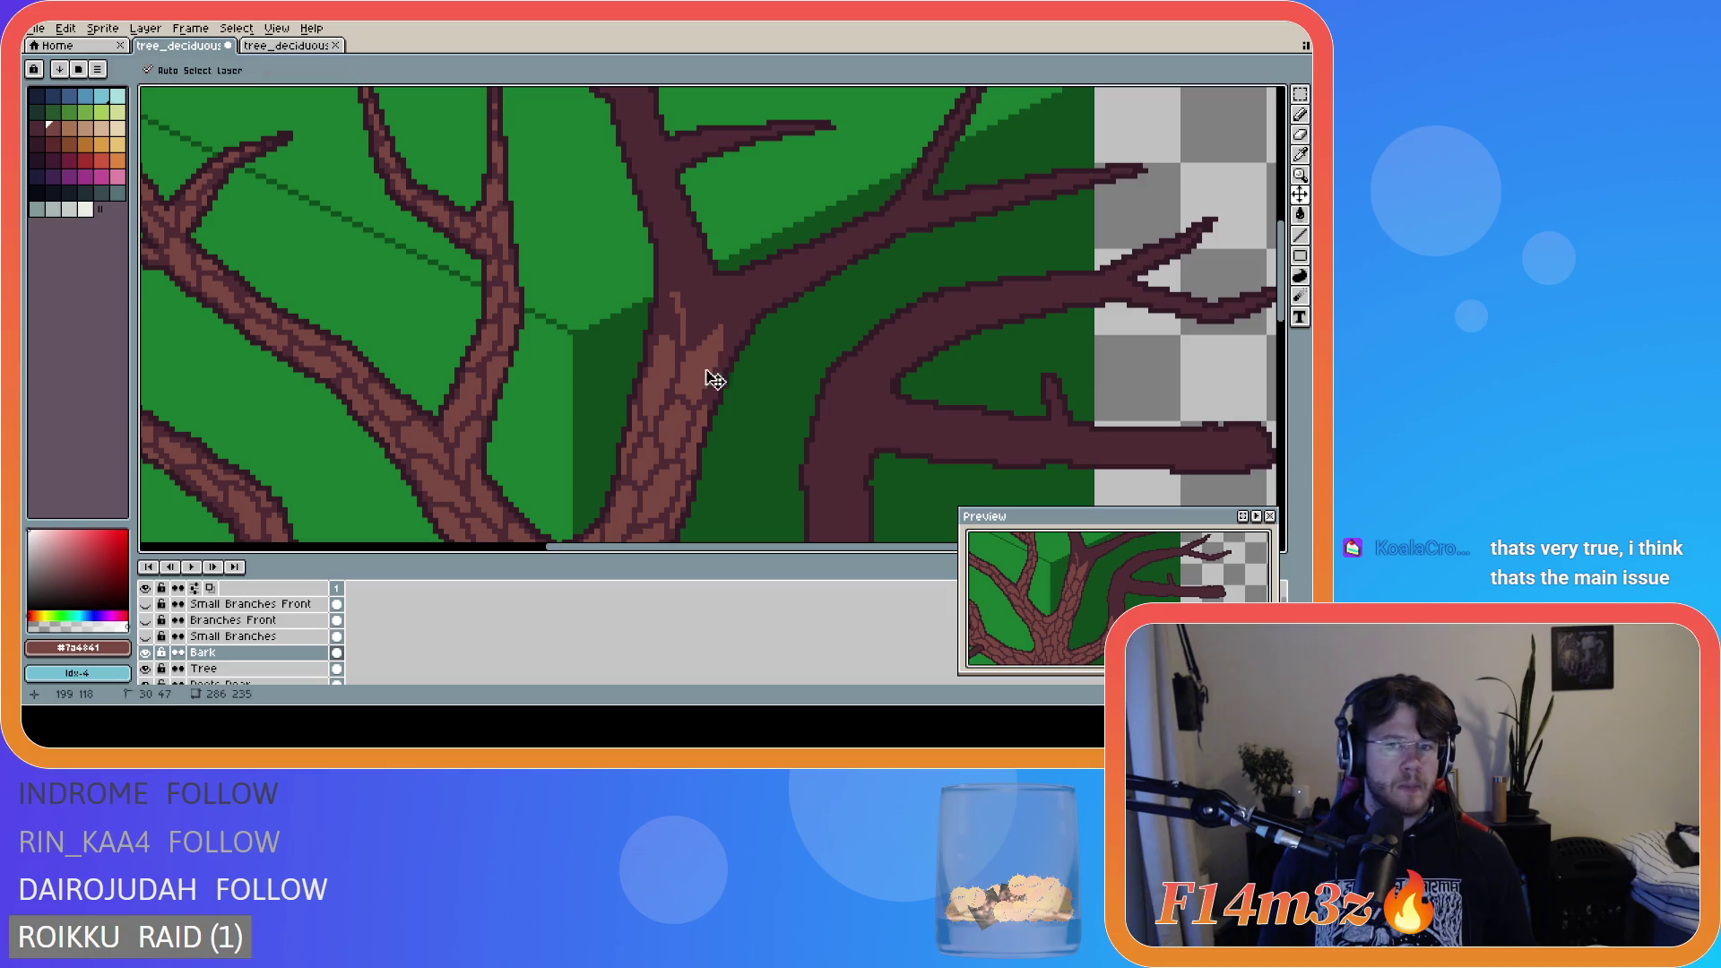
mouse_move(687, 344)
mouse_down()
mouse_move(696, 312)
mouse_move(676, 292)
mouse_move(684, 332)
mouse_up()
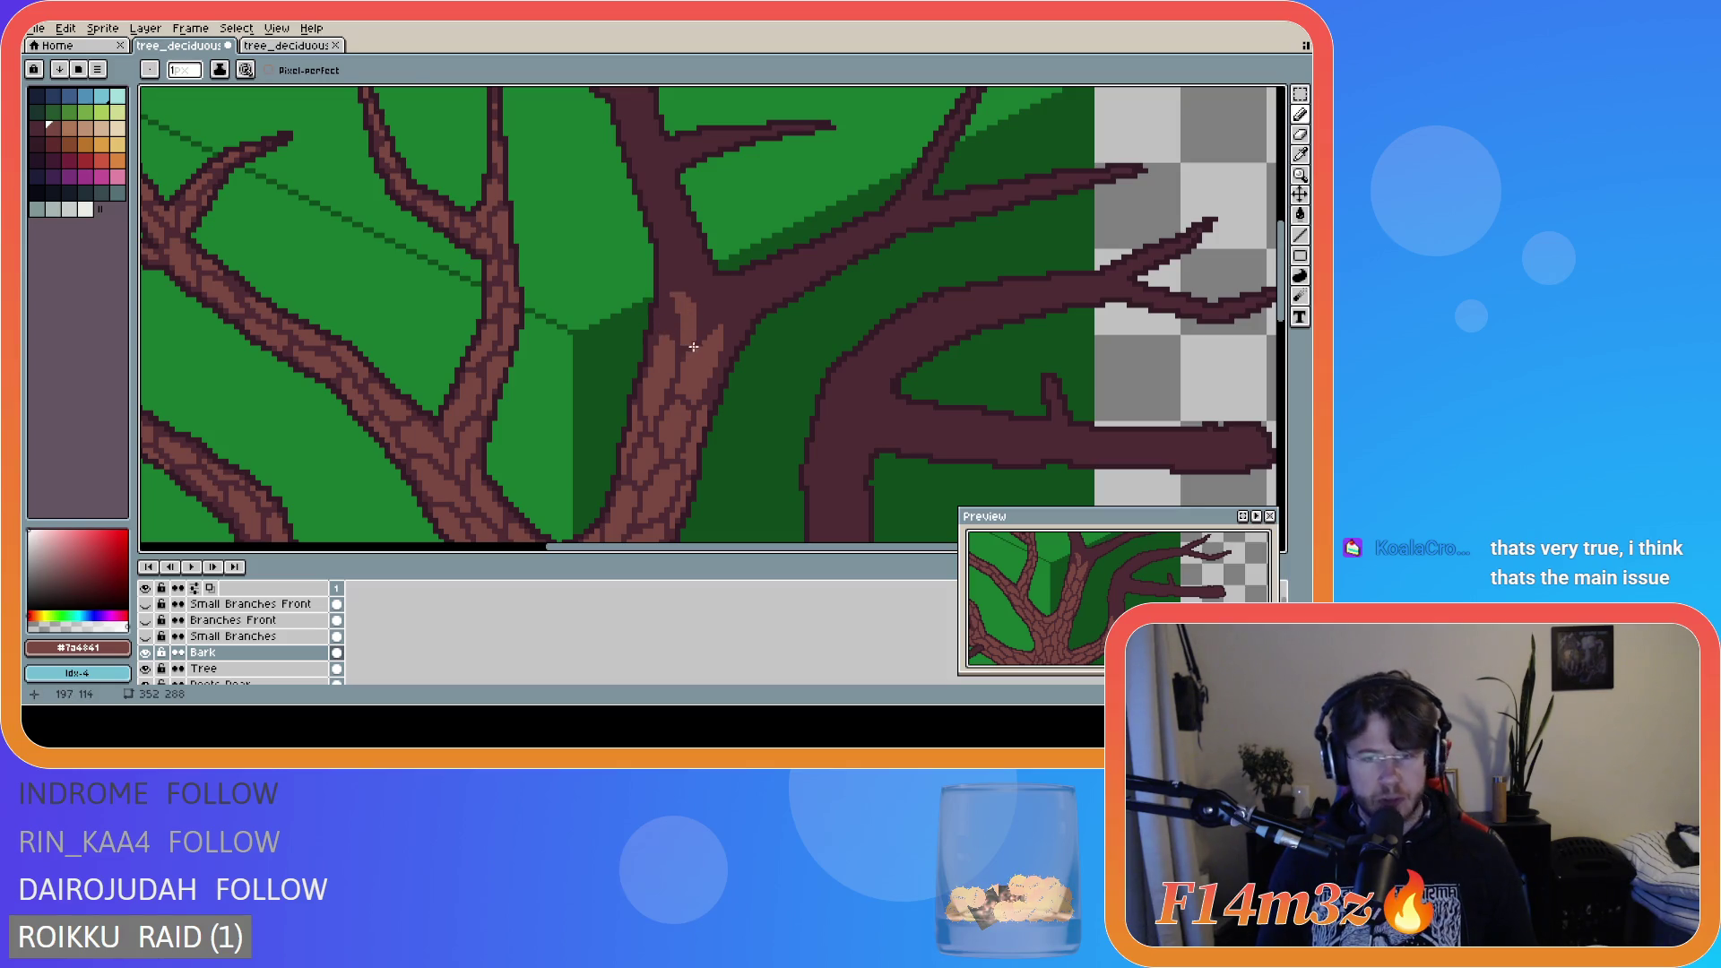
key(e)
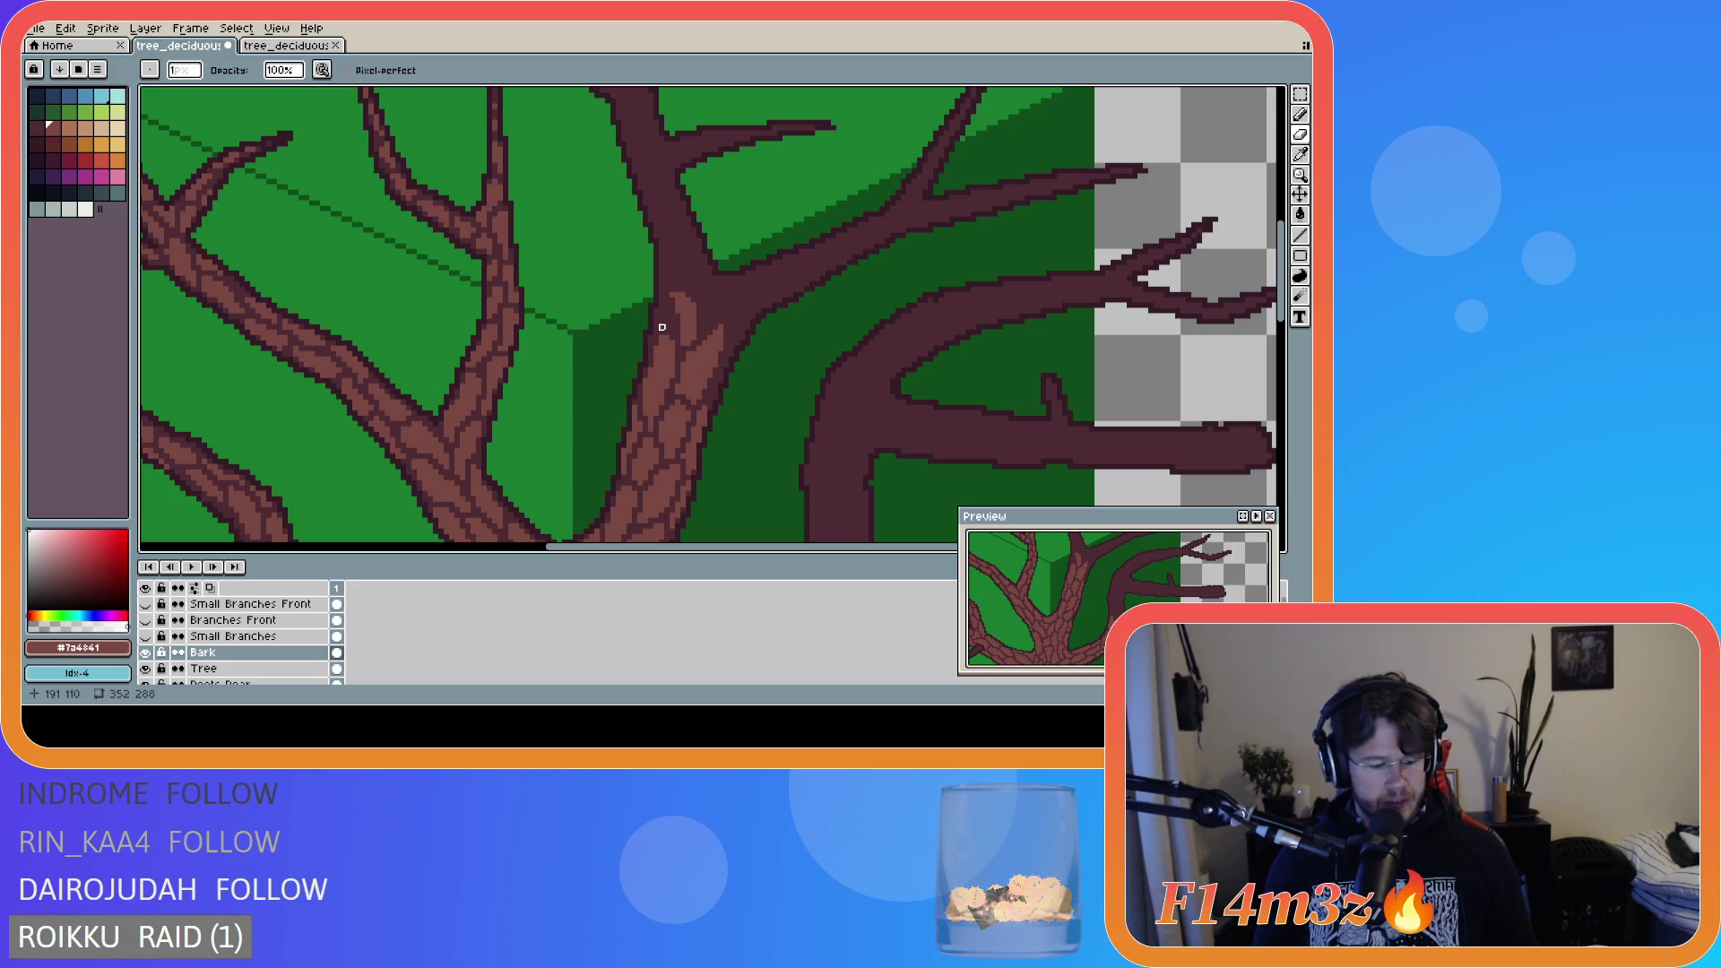
key(e)
- Add small bark marks, single pixels and a short line near the trunk fork
drag(673, 328, 666, 308)
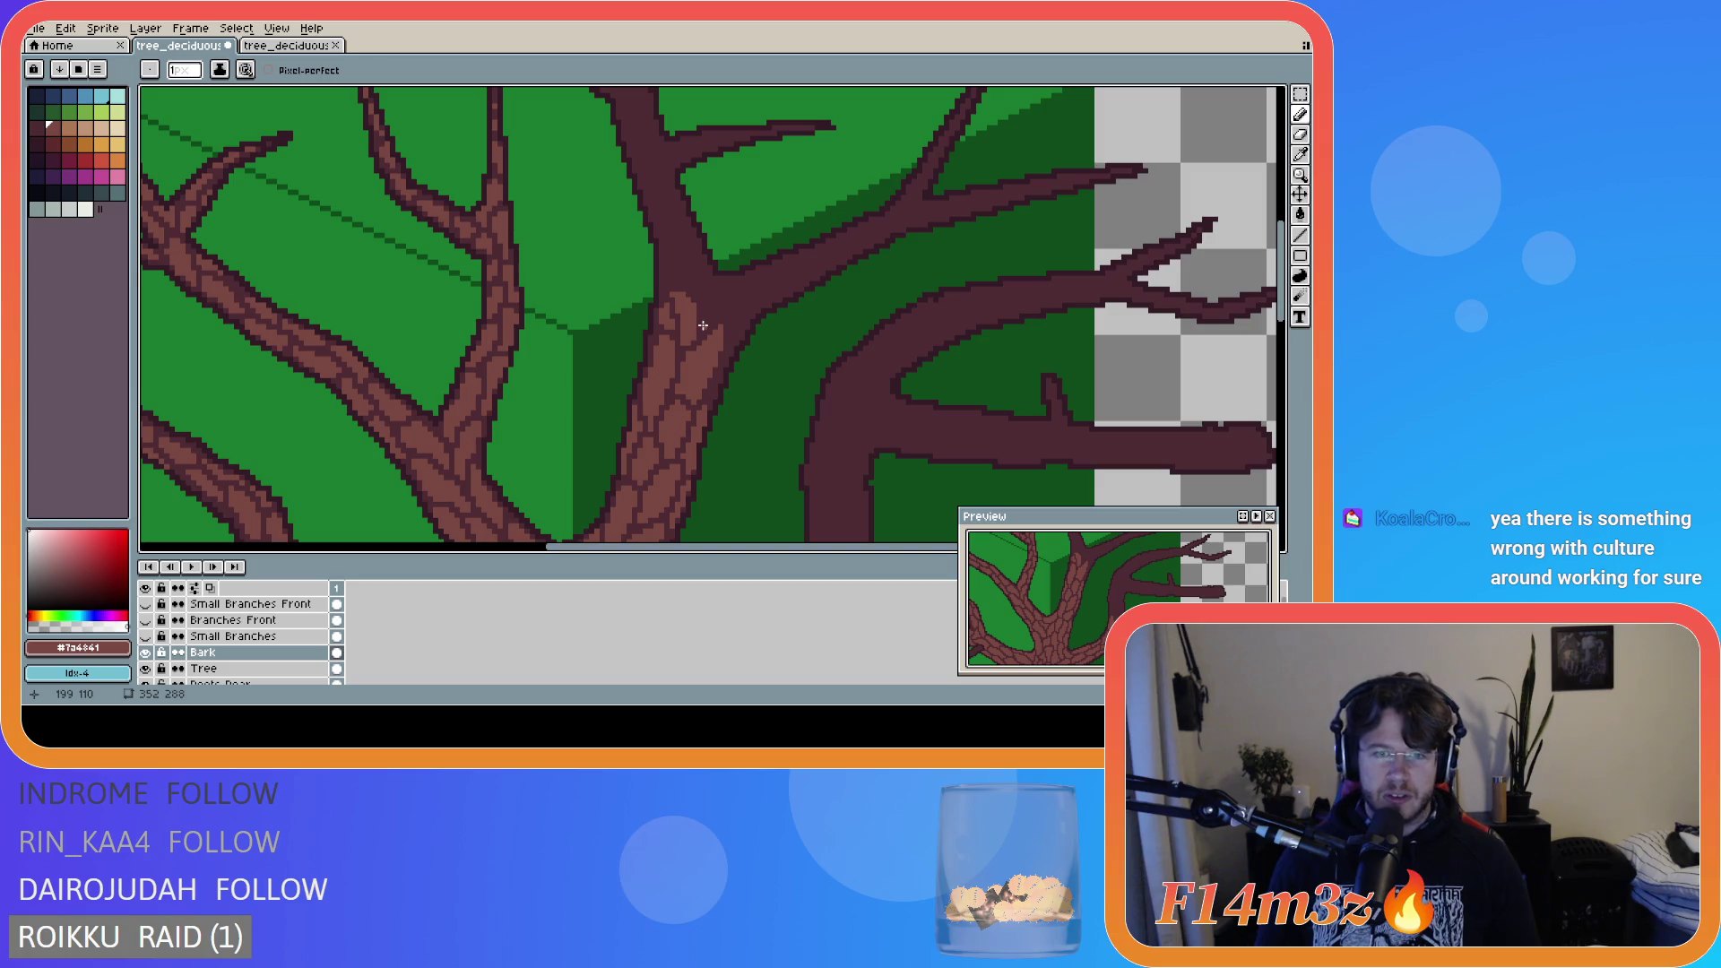
click(704, 326)
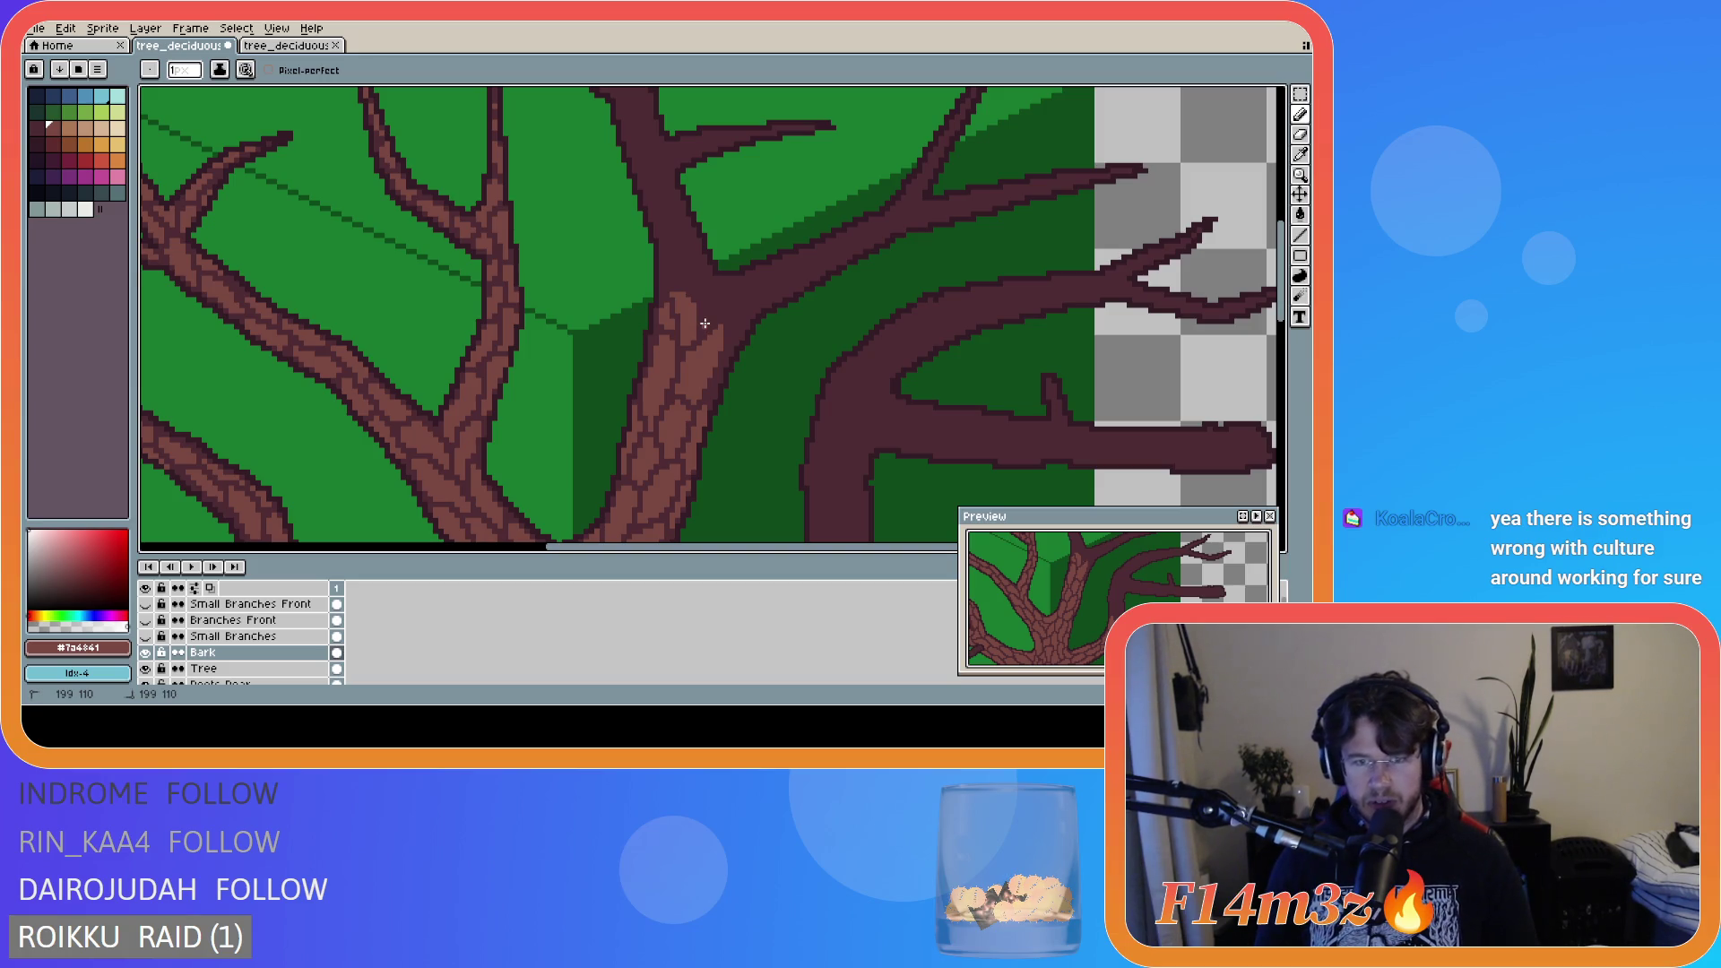
key(b)
click(708, 317)
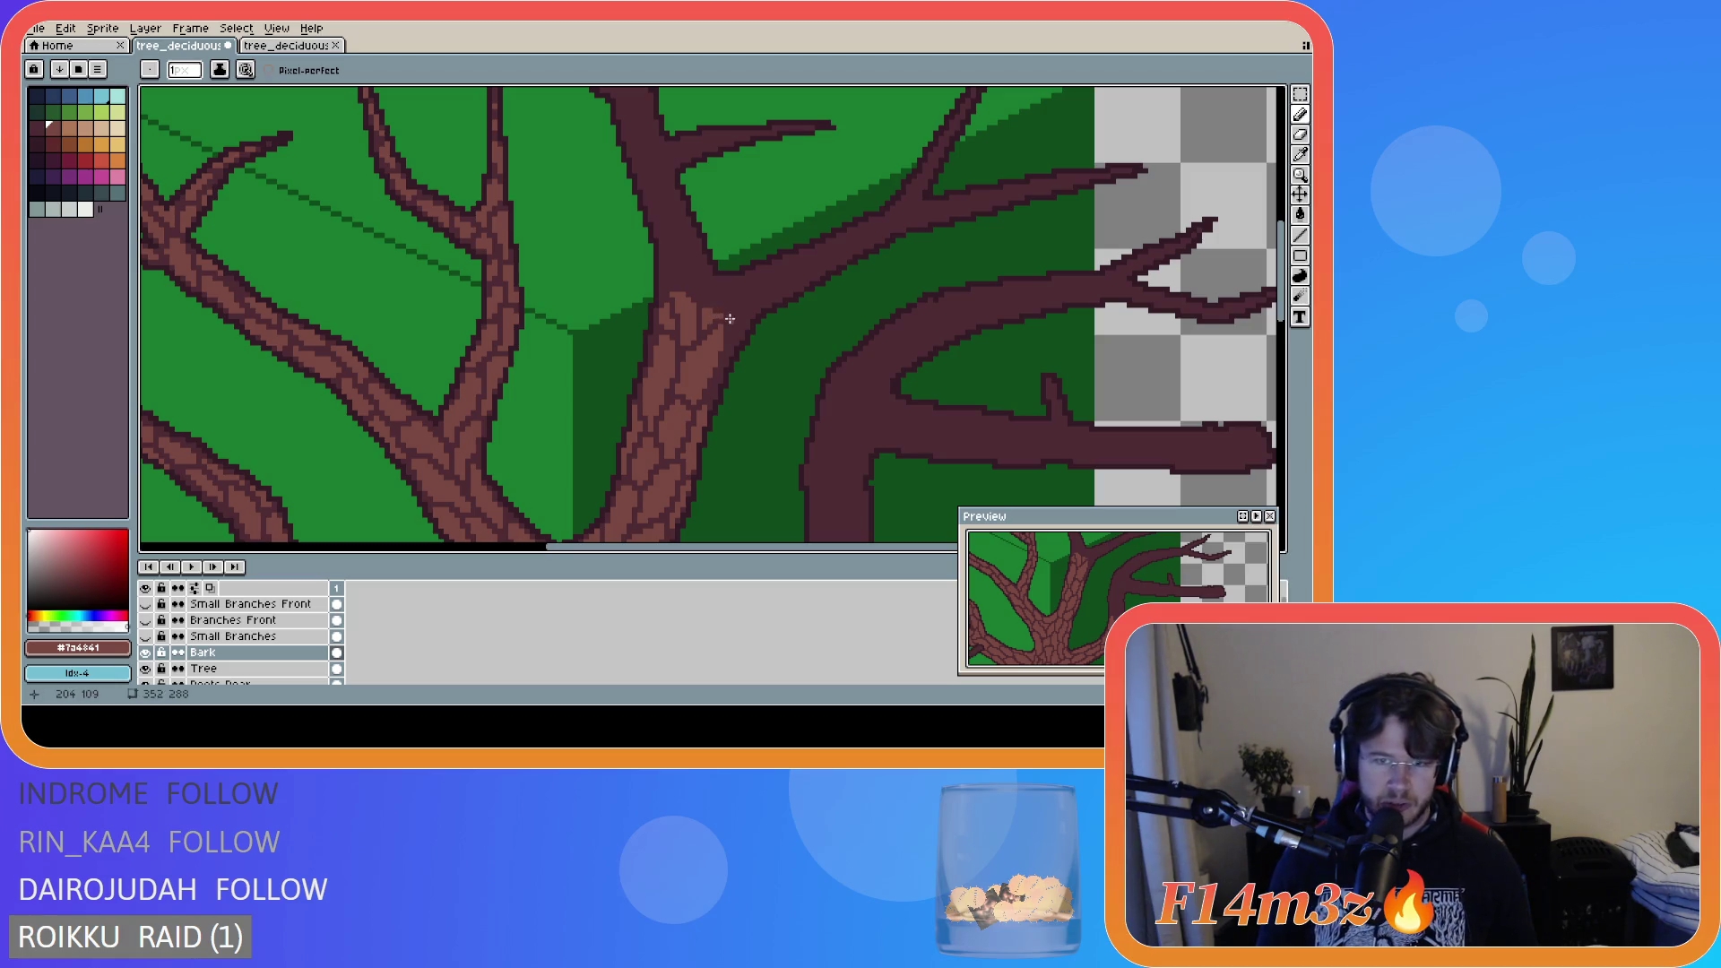
mouse_move(727, 315)
mouse_down()
mouse_move(746, 301)
mouse_move(729, 302)
mouse_up()
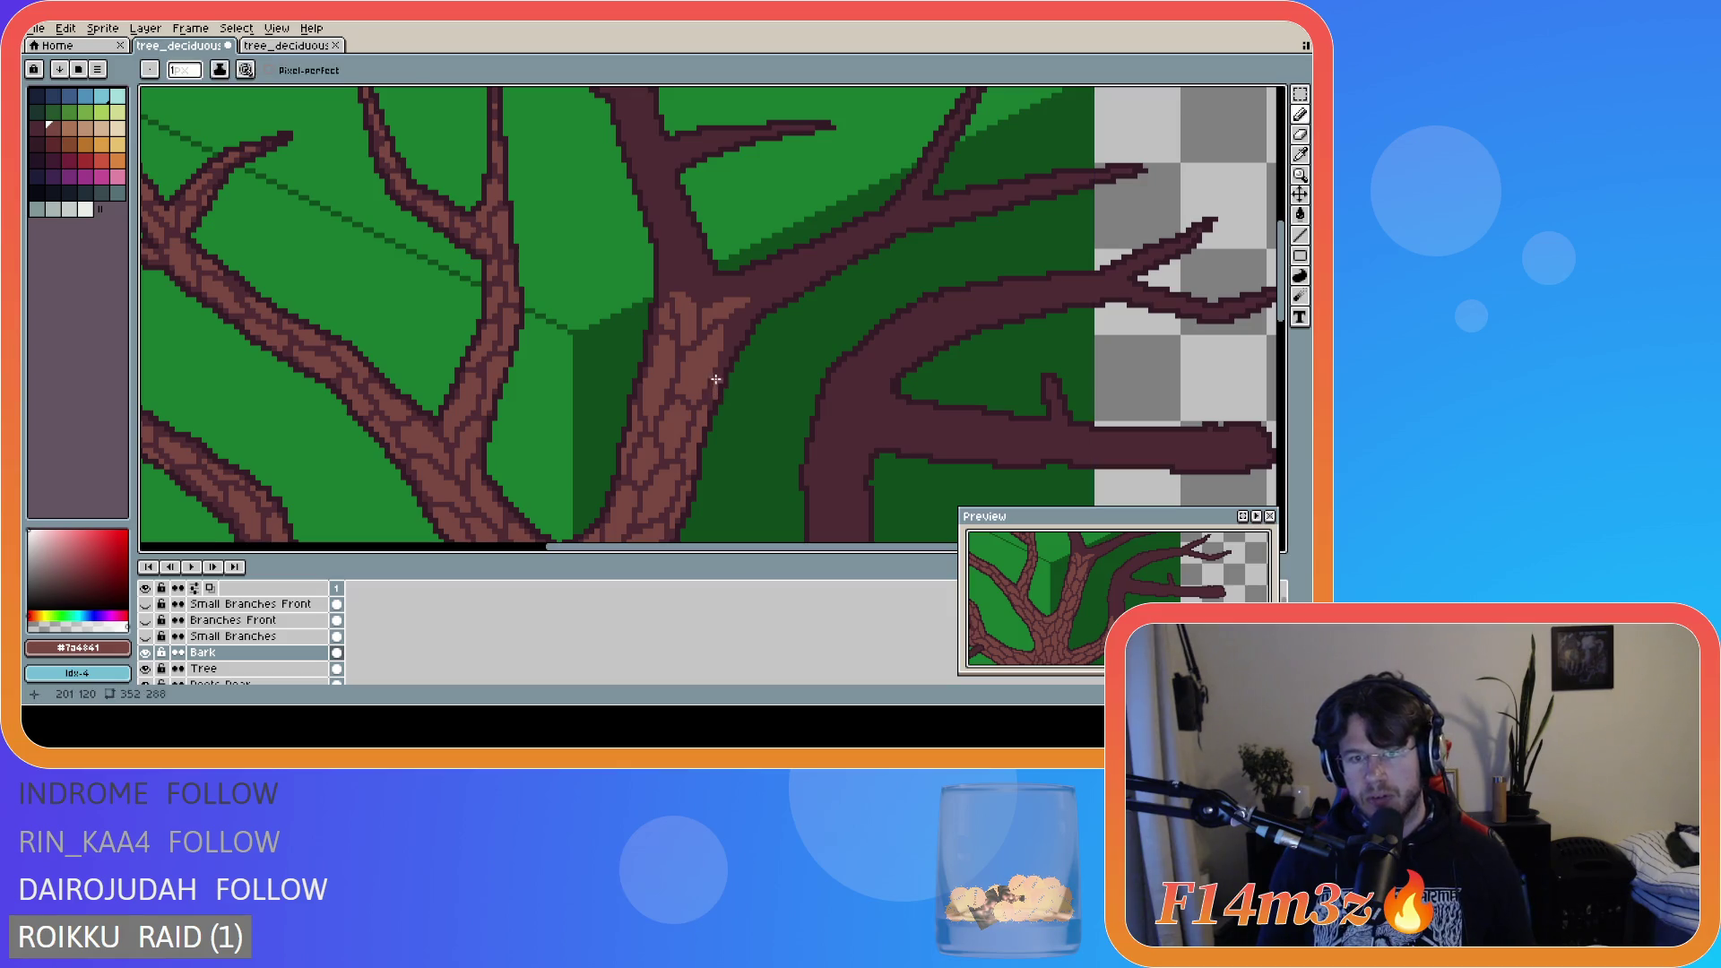
key(b)
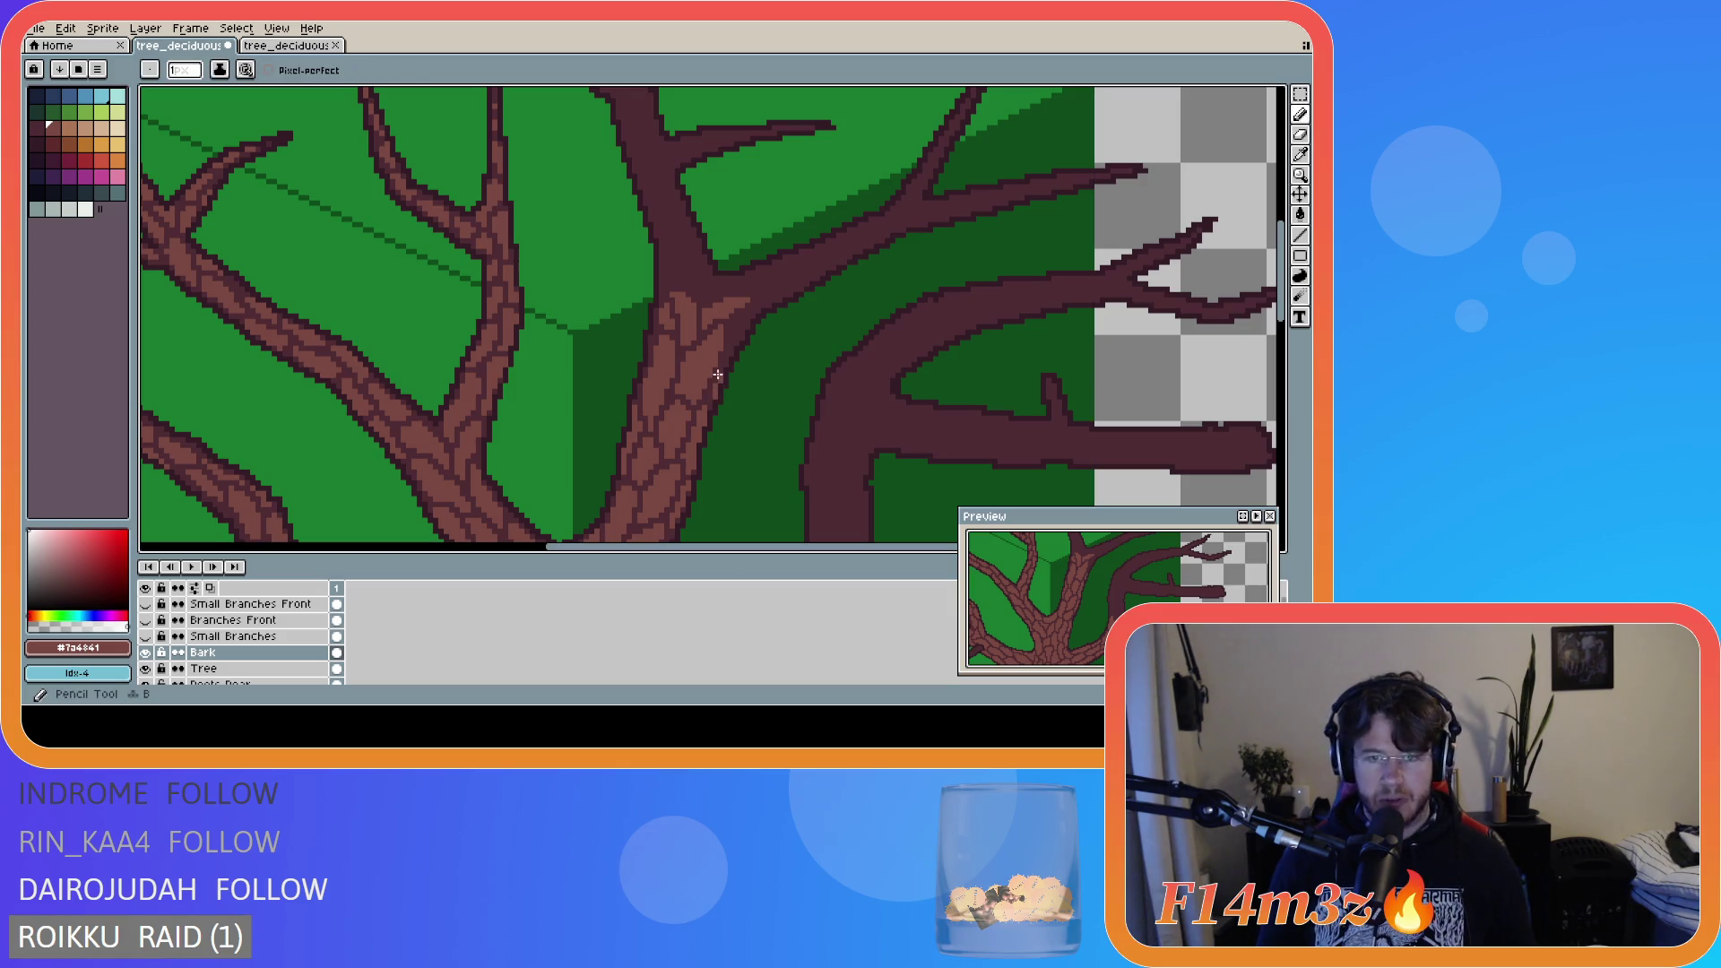
key(v)
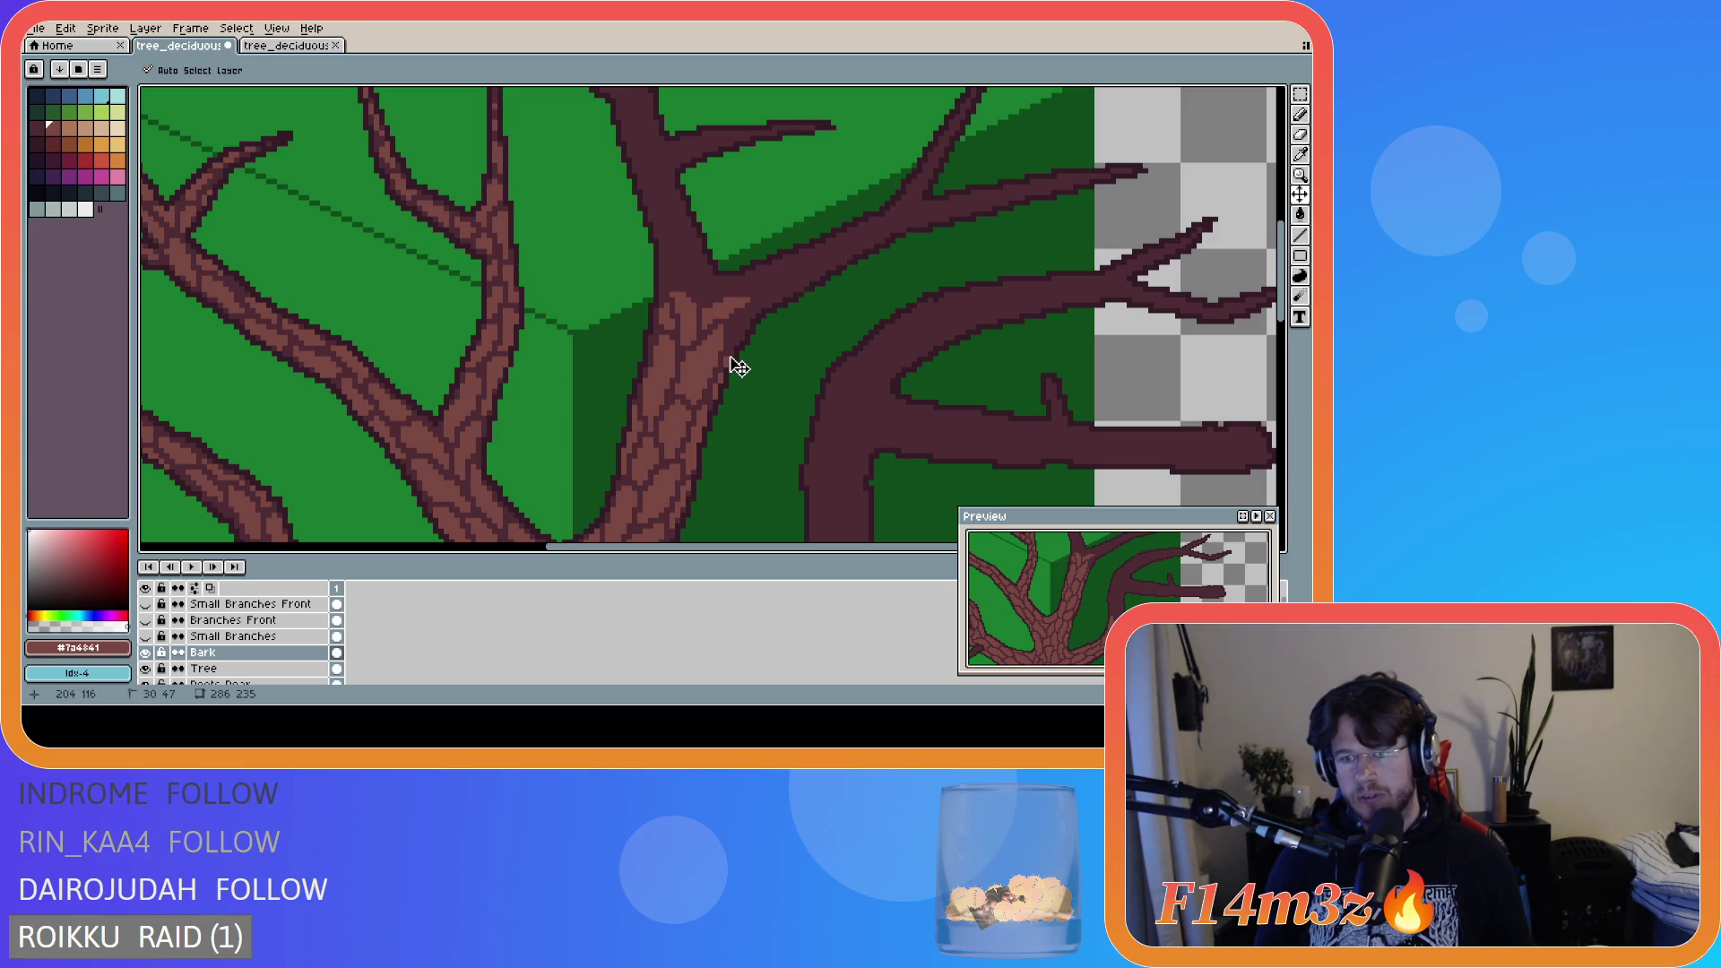
key(b)
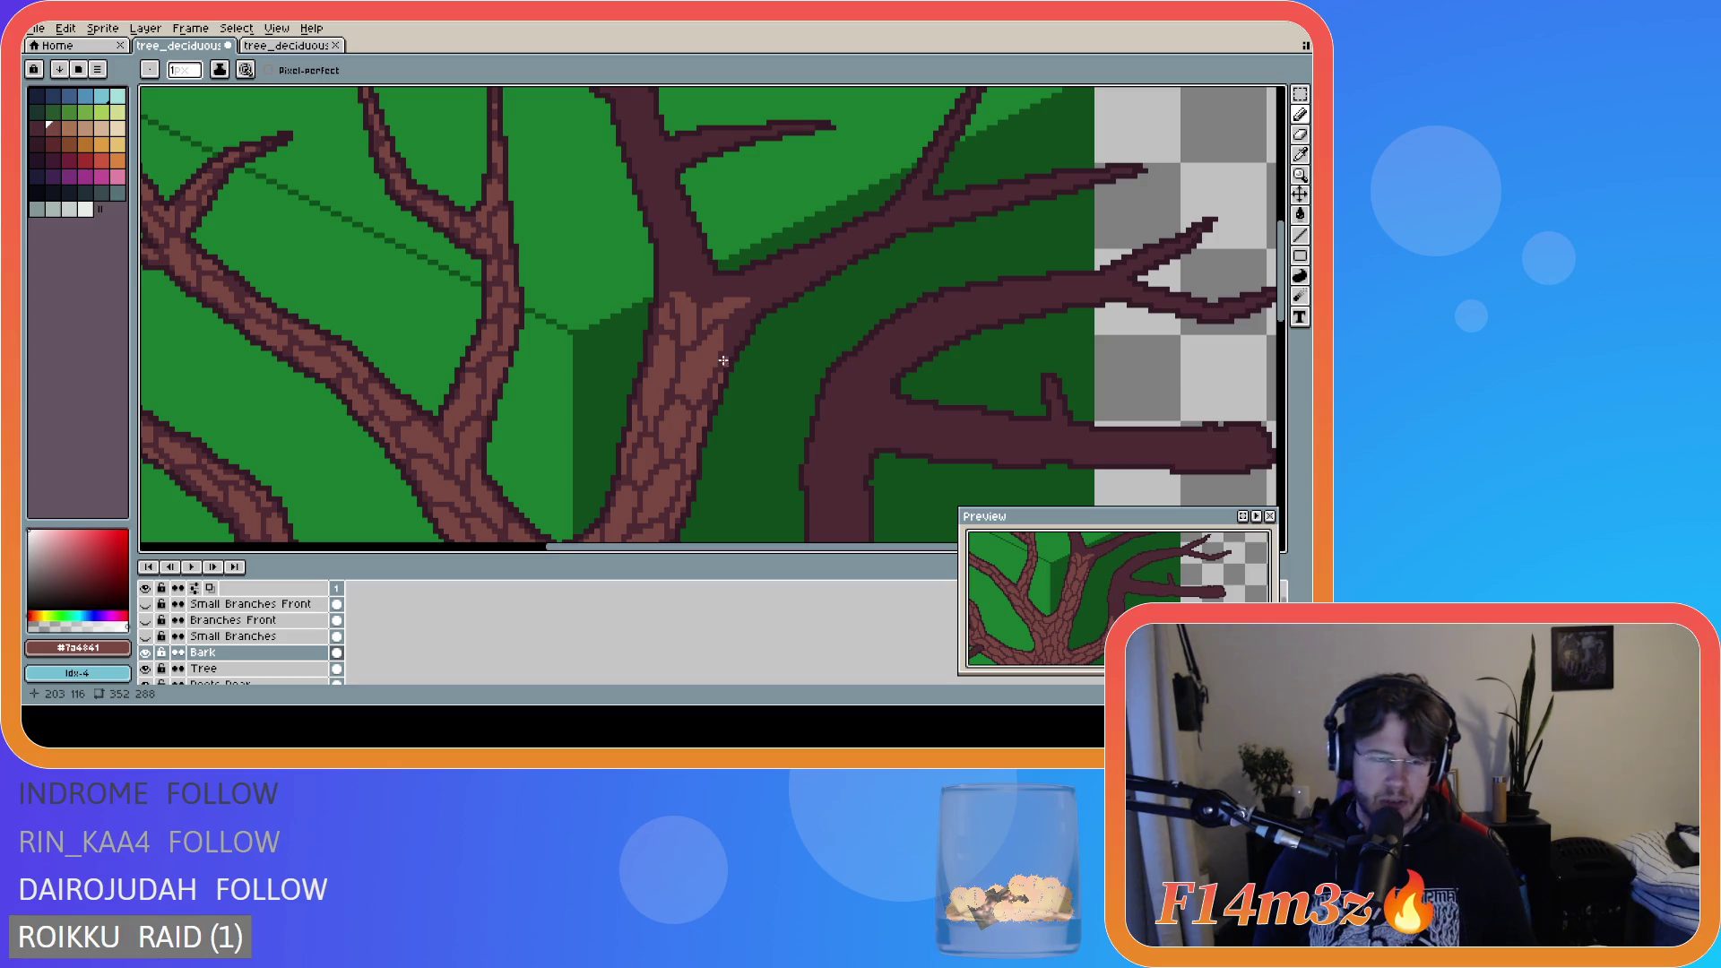
- Paint bark strokes up the trunk and its left edge, carrying them across into the fork
key(v)
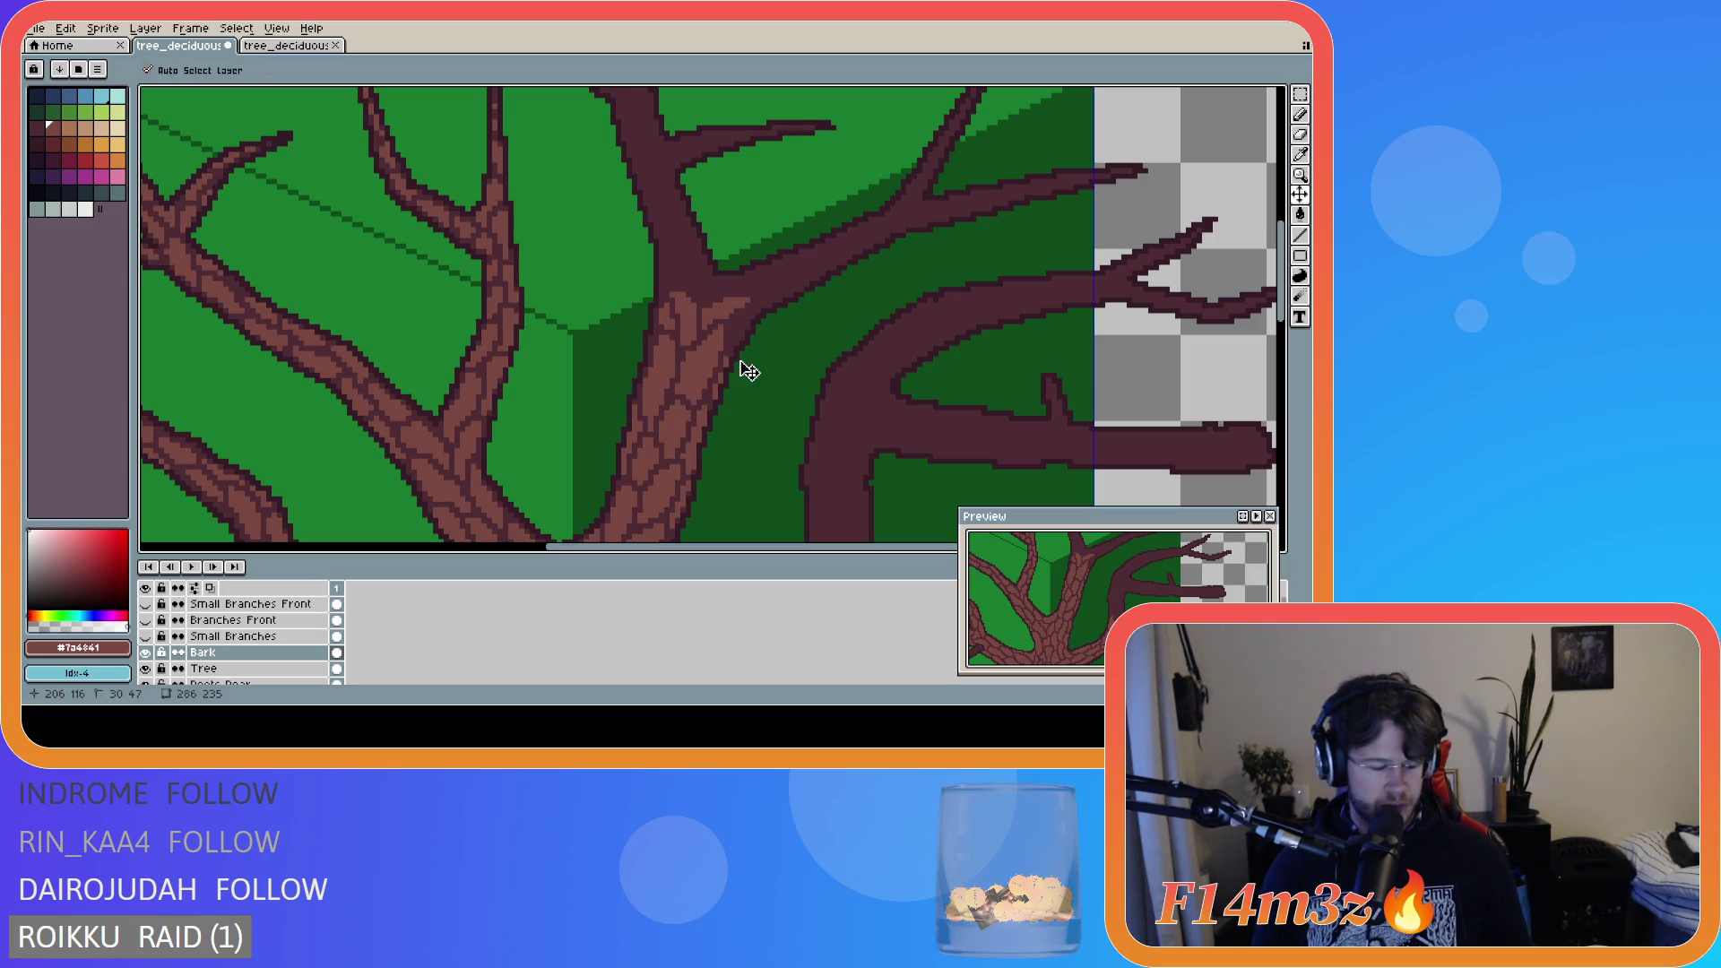
key(b)
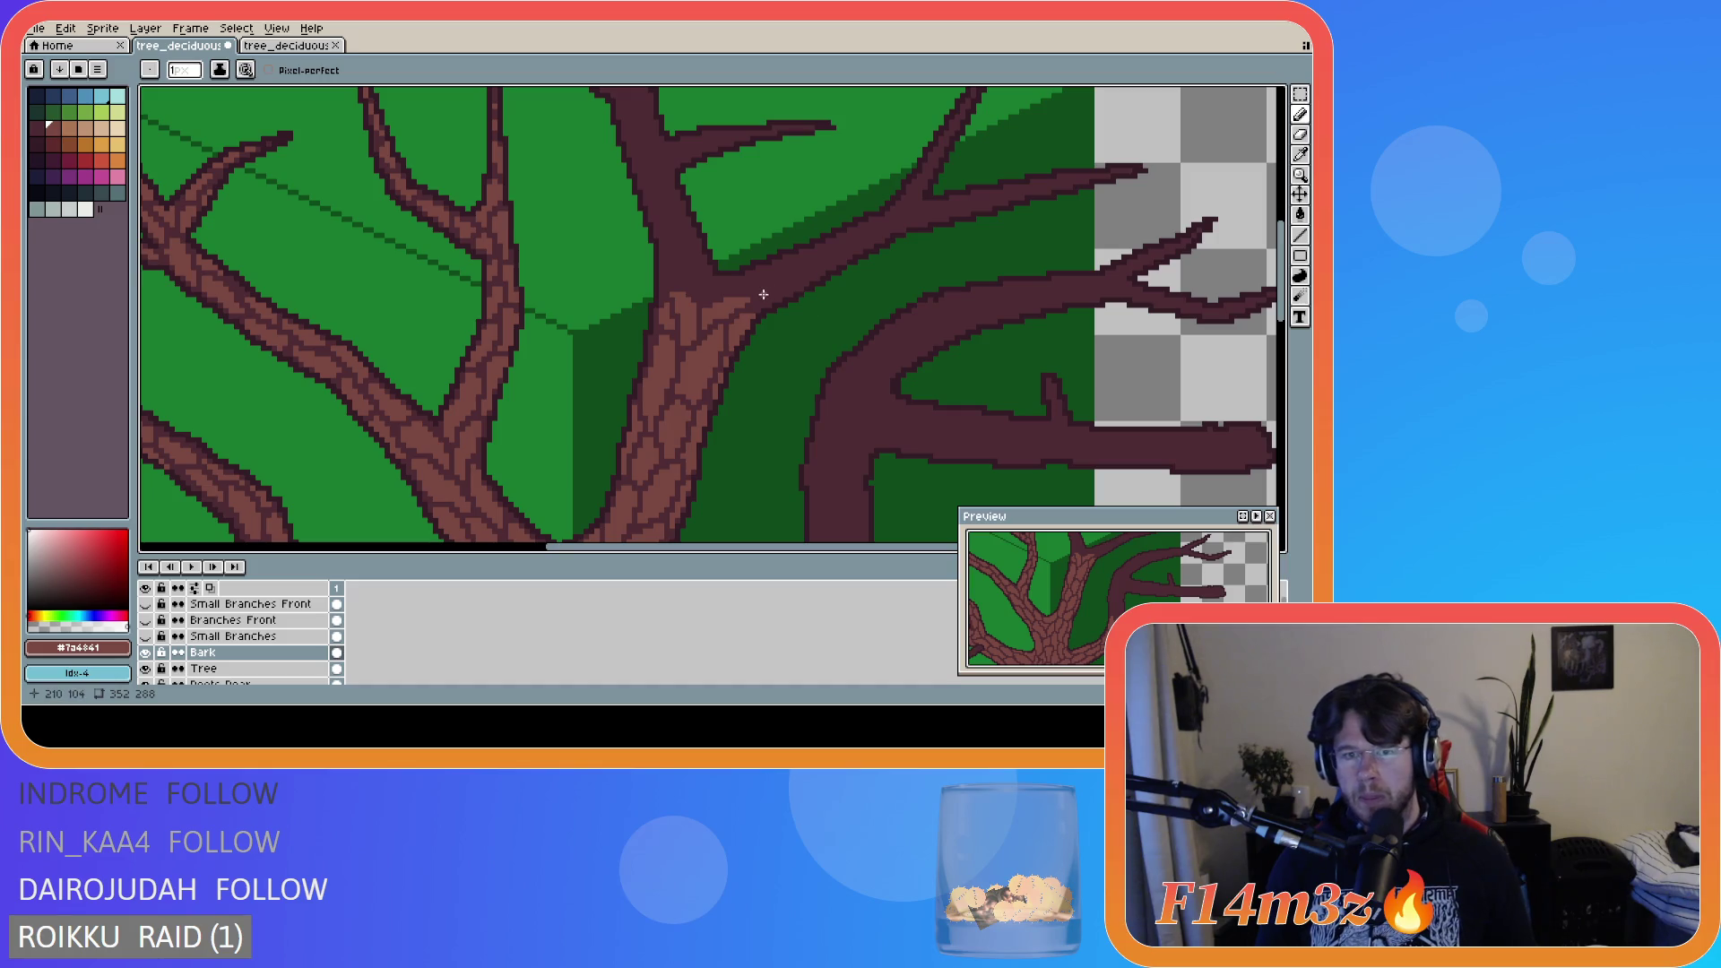
mouse_move(758, 305)
mouse_down()
mouse_move(784, 285)
mouse_move(757, 307)
mouse_up()
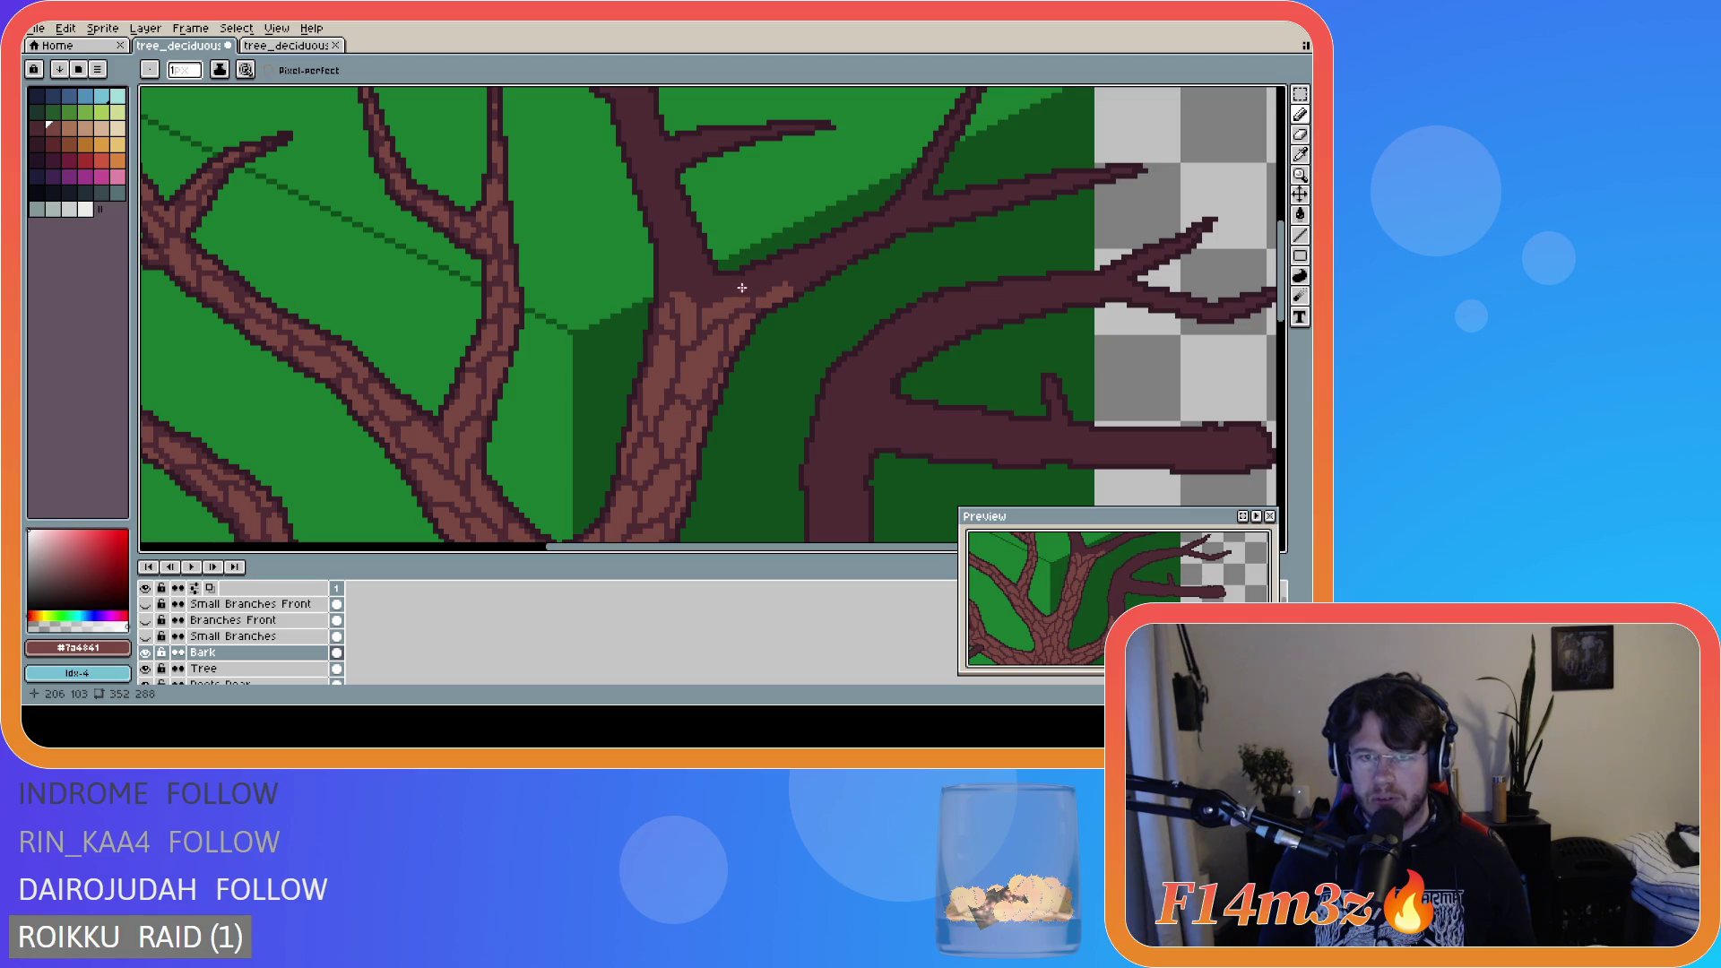
mouse_move(715, 294)
mouse_down()
mouse_move(698, 260)
mouse_move(707, 275)
mouse_up()
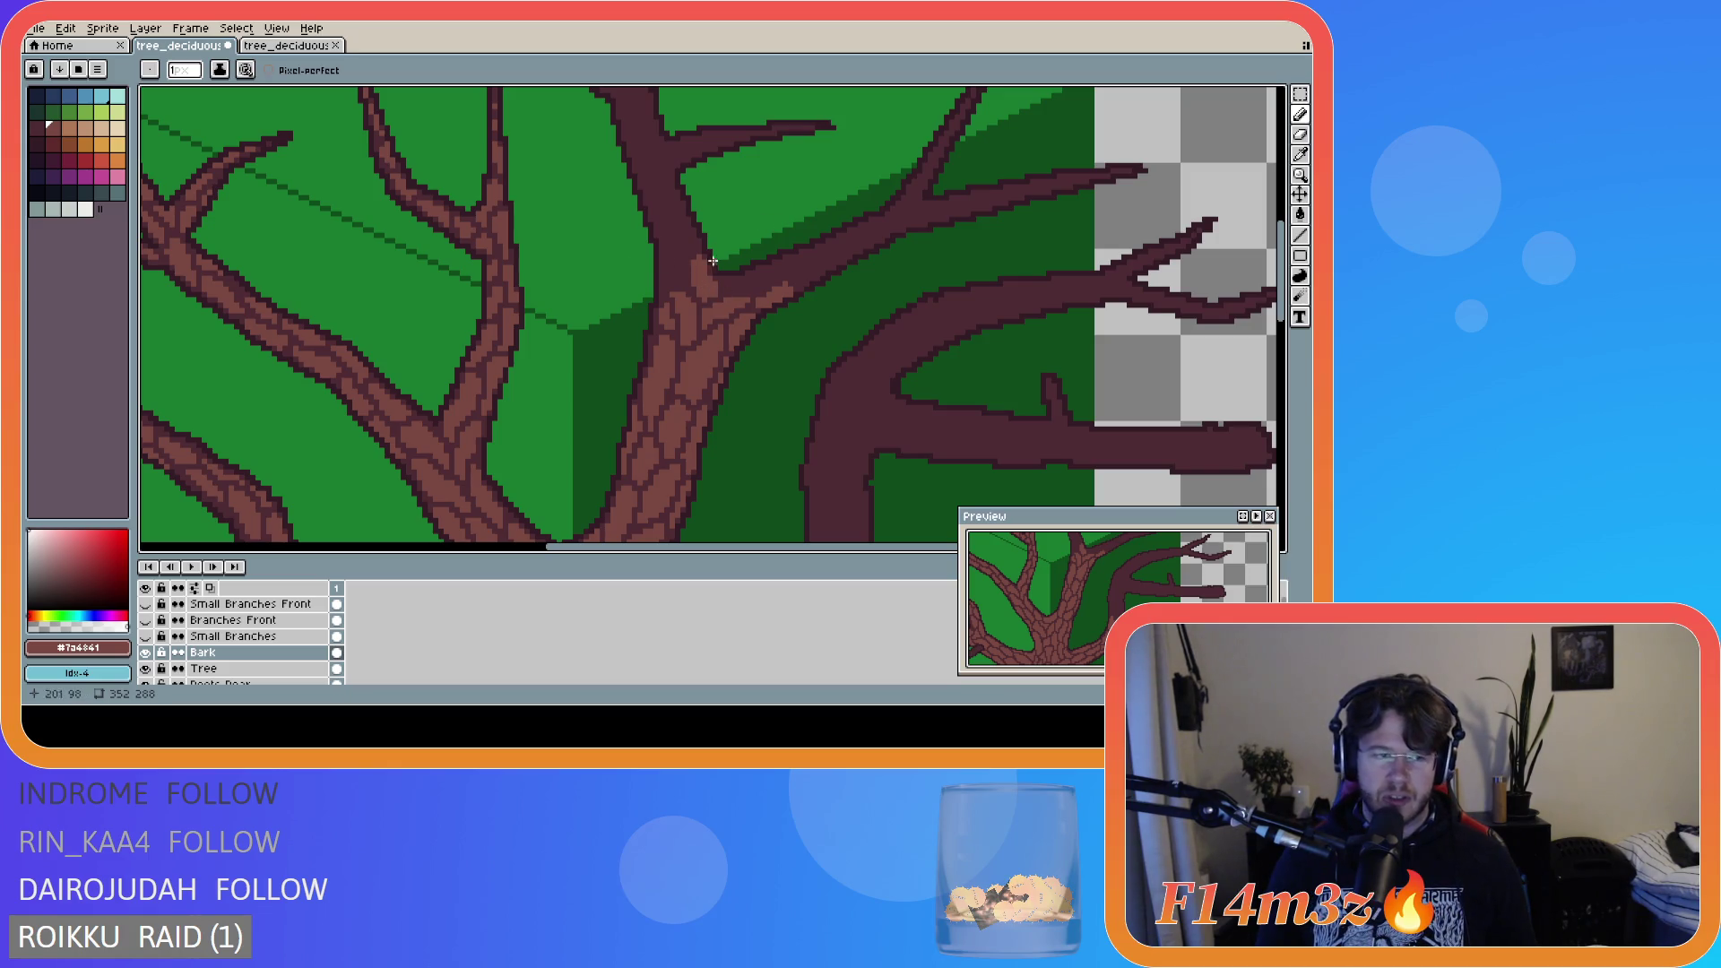
drag(666, 281, 660, 237)
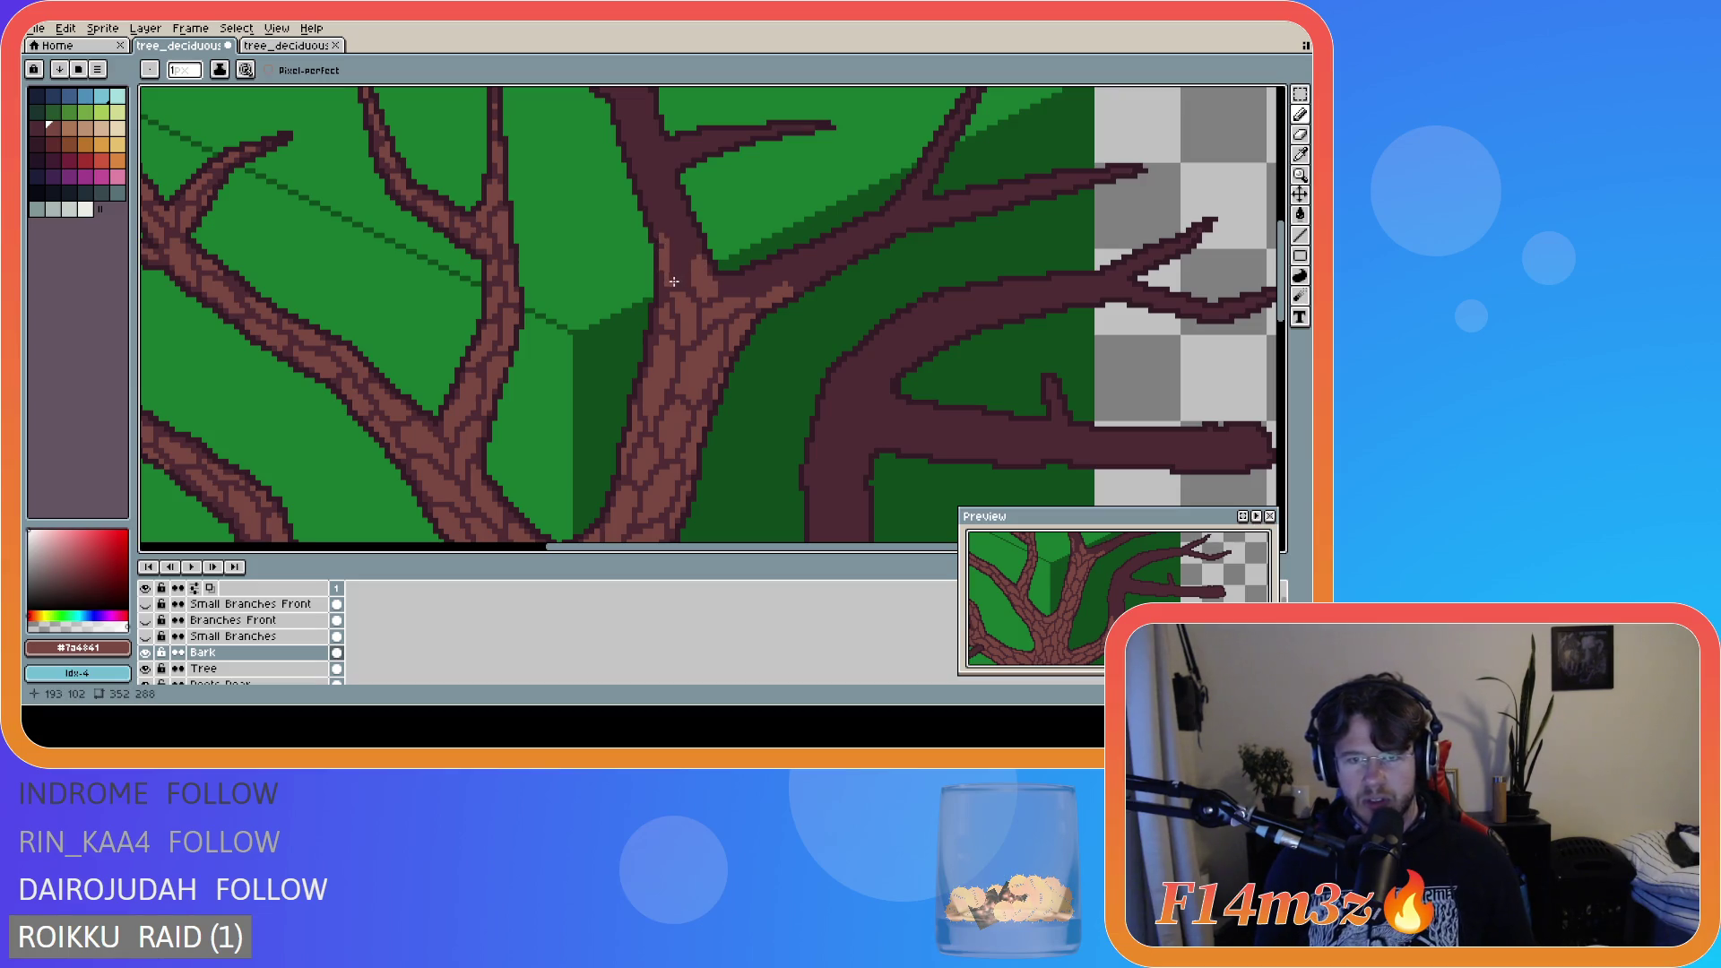
drag(669, 281, 679, 269)
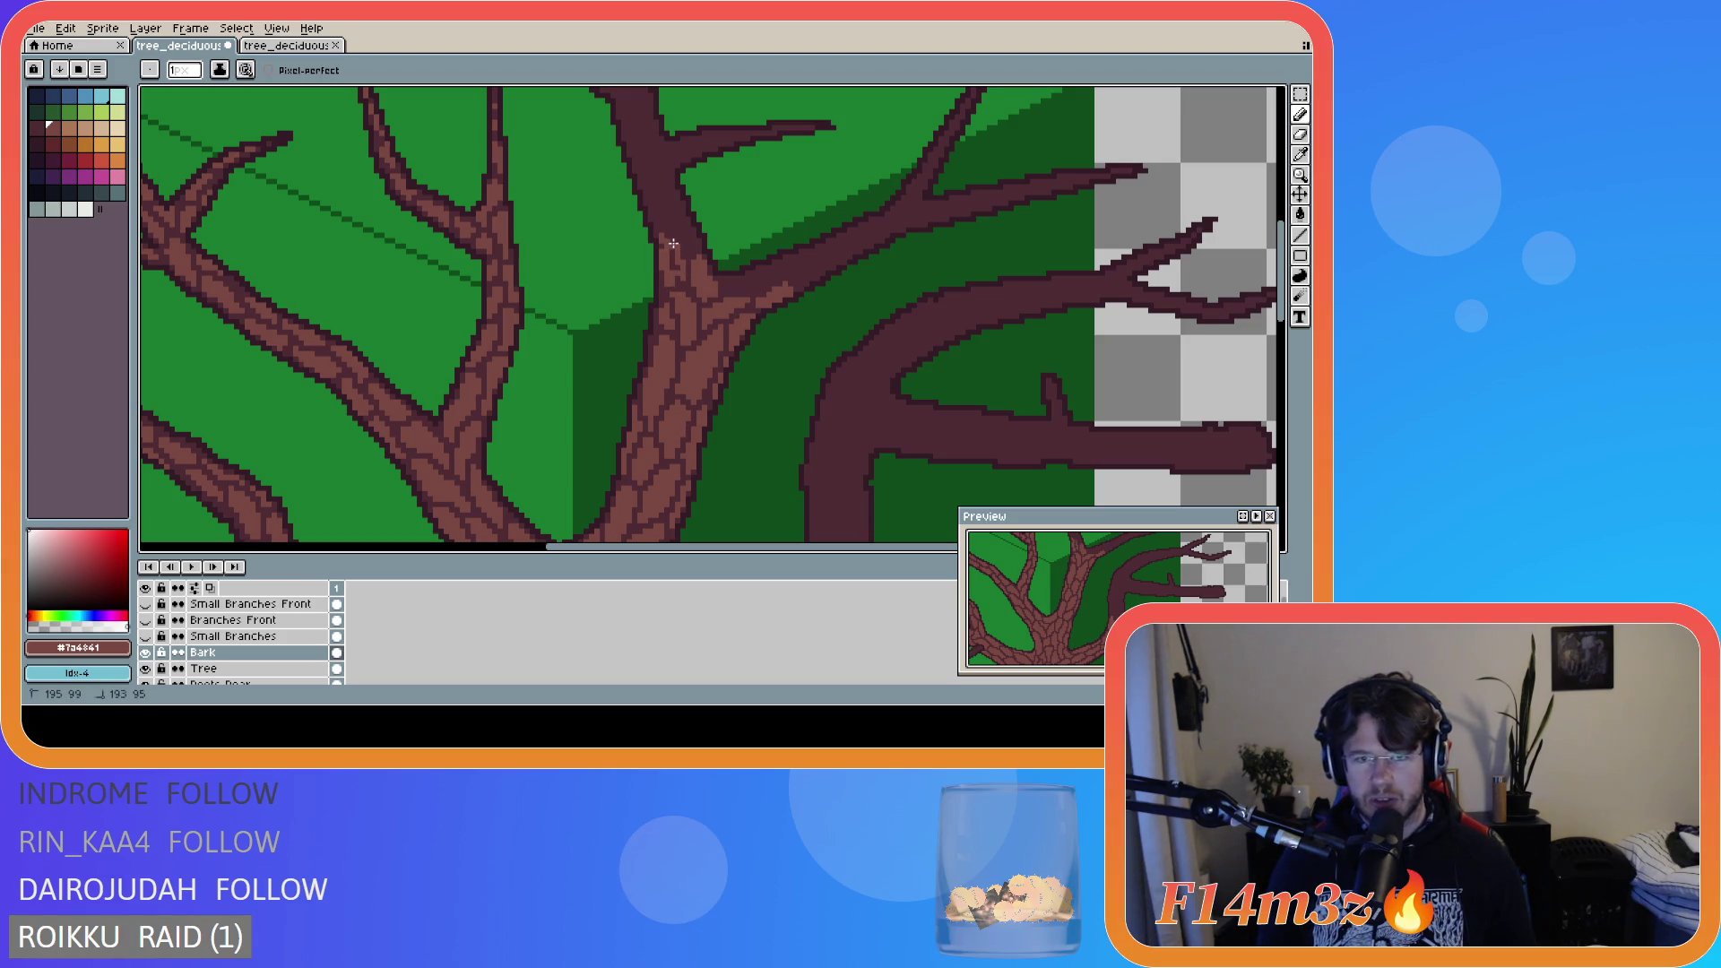
drag(675, 276, 676, 277)
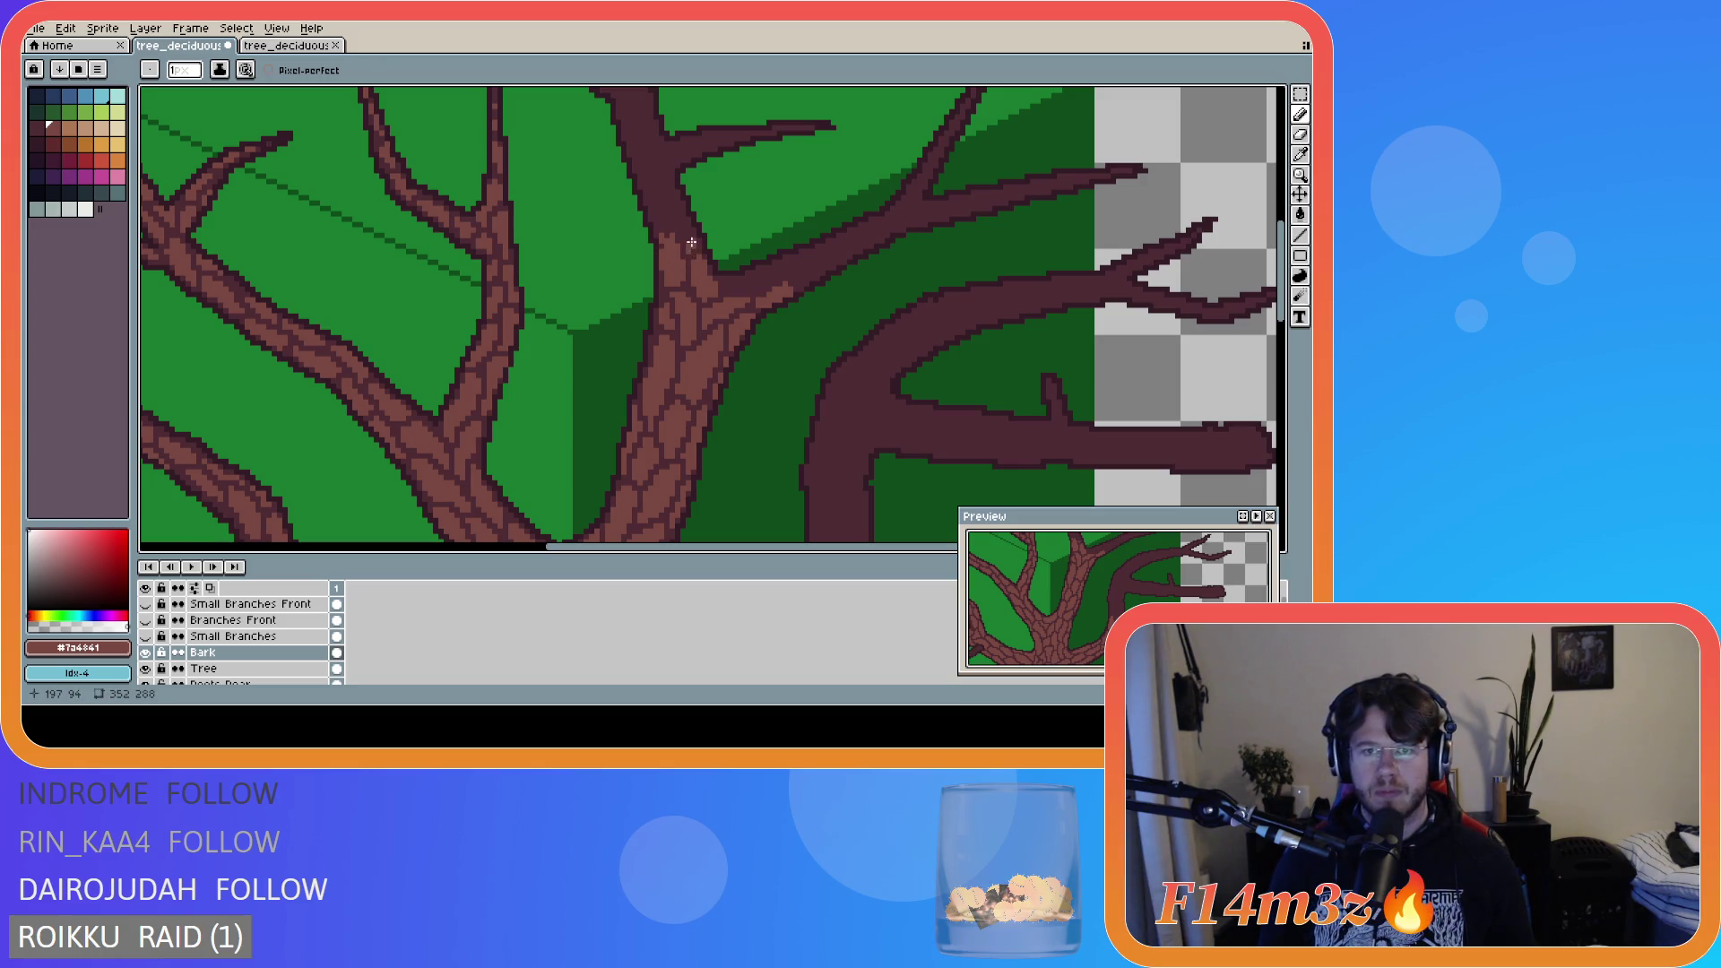
drag(696, 244, 690, 231)
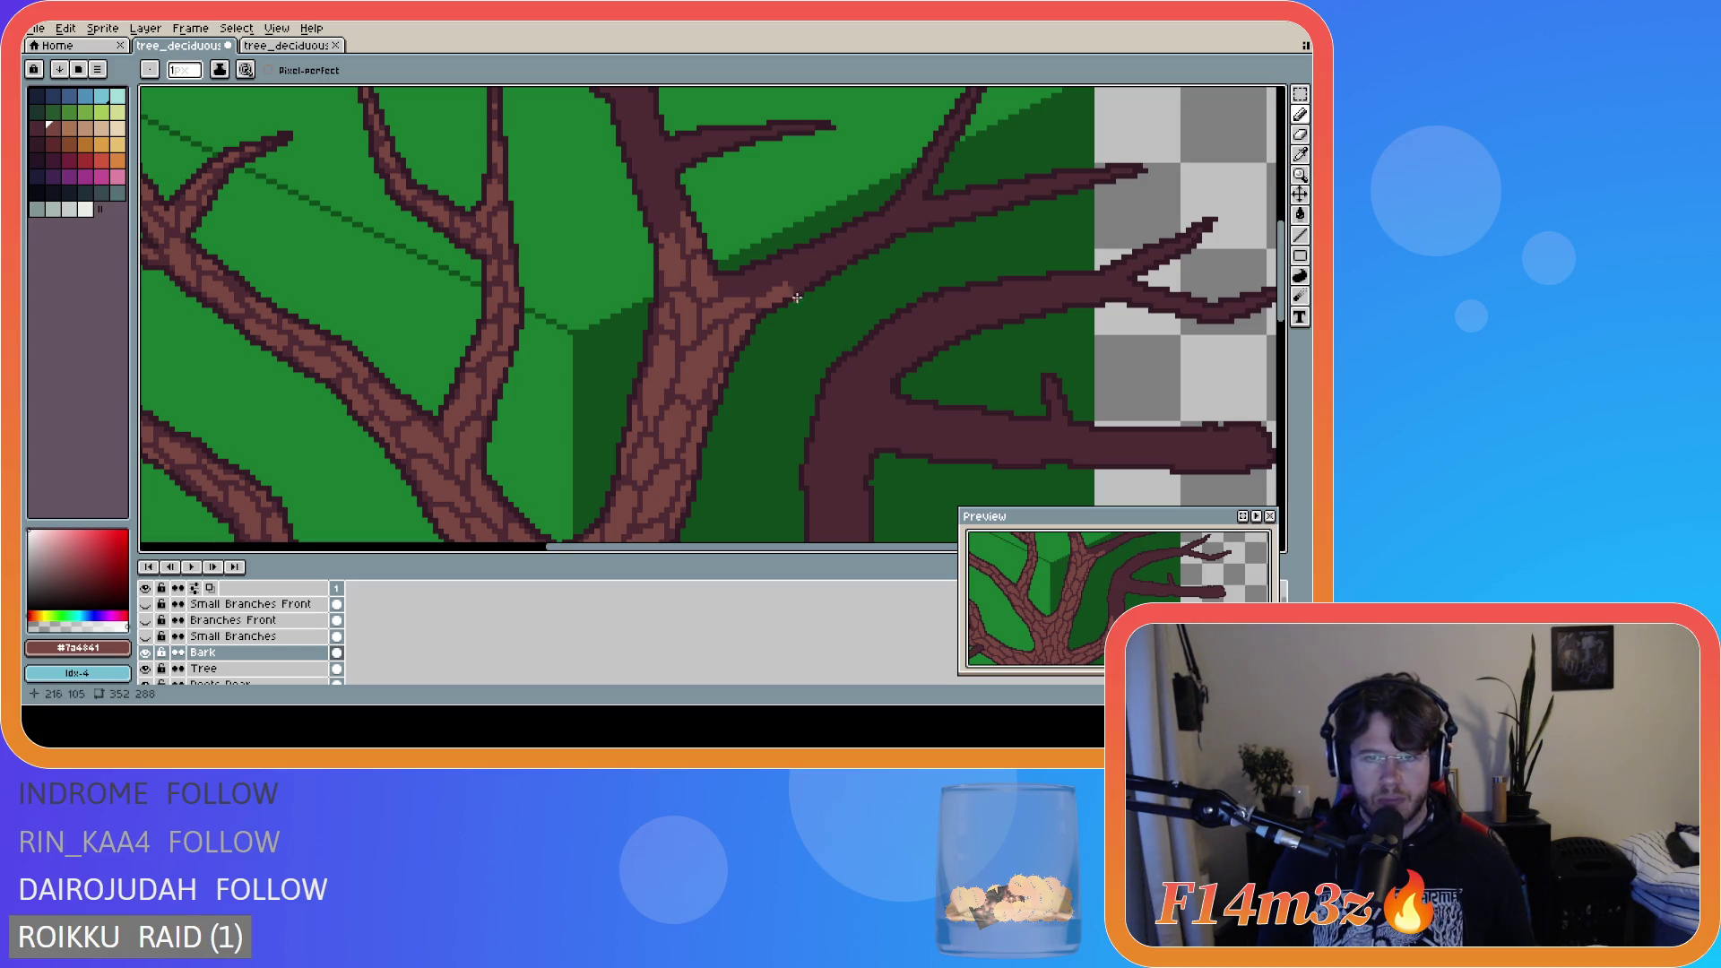
drag(727, 284, 765, 280)
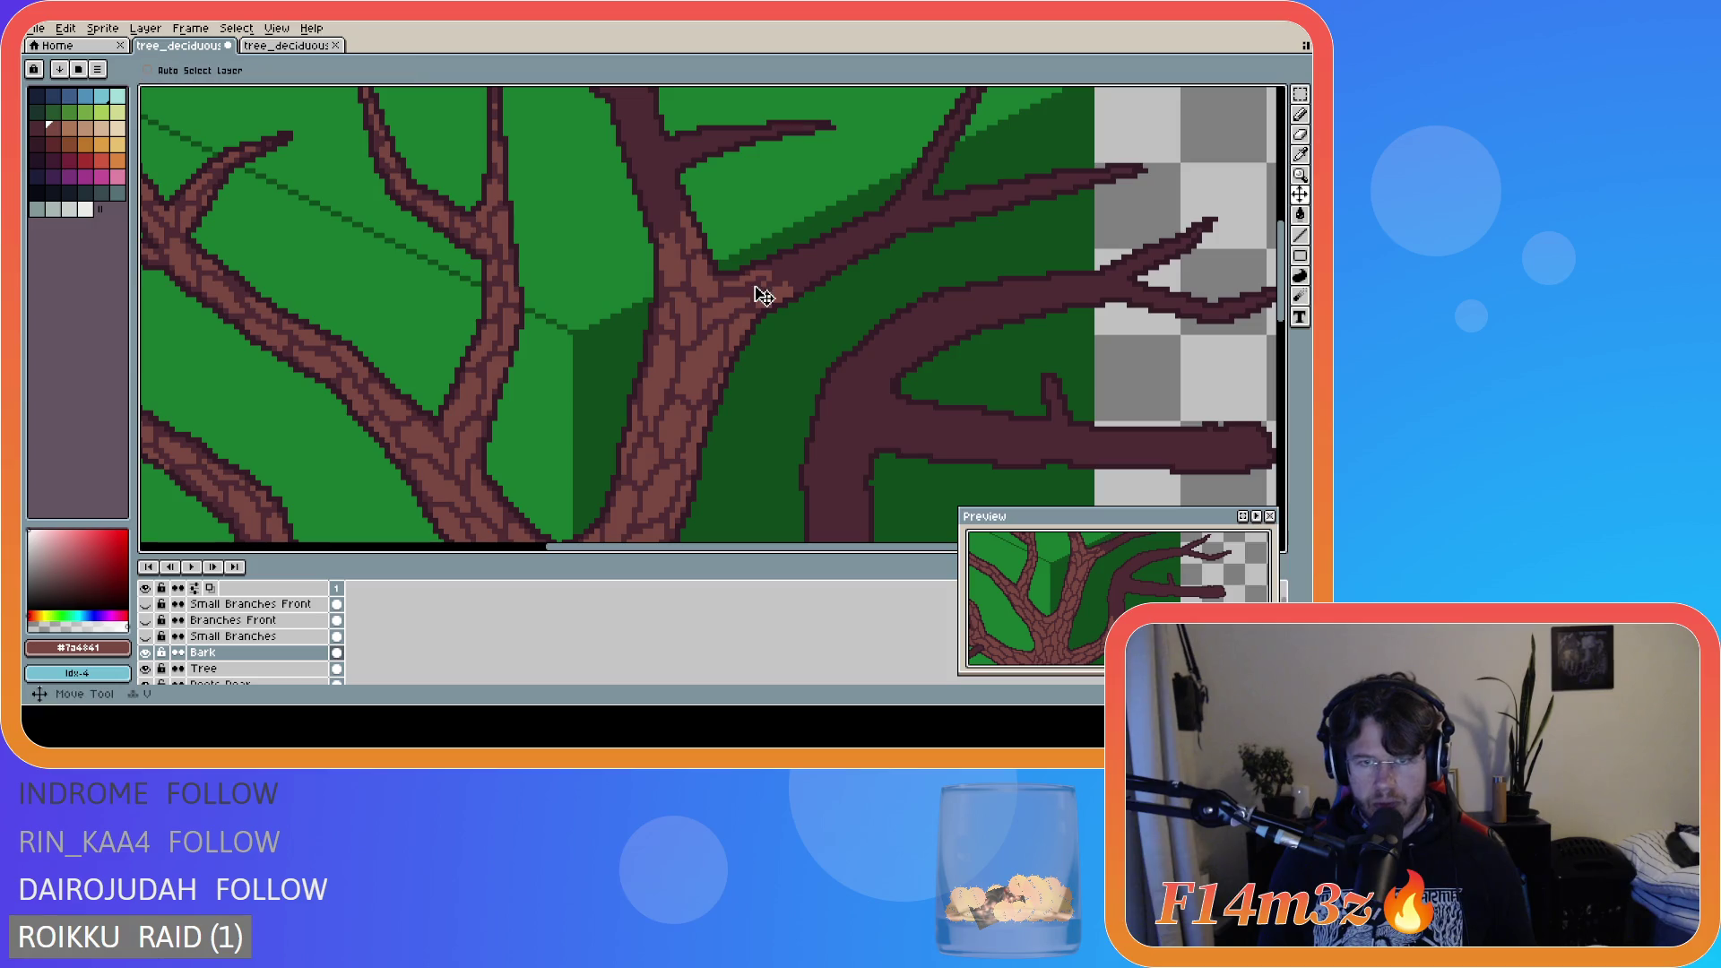
- Finish the trunk's bark stroke and paint bark at the base of the right branch
key(b)
drag(751, 290, 730, 291)
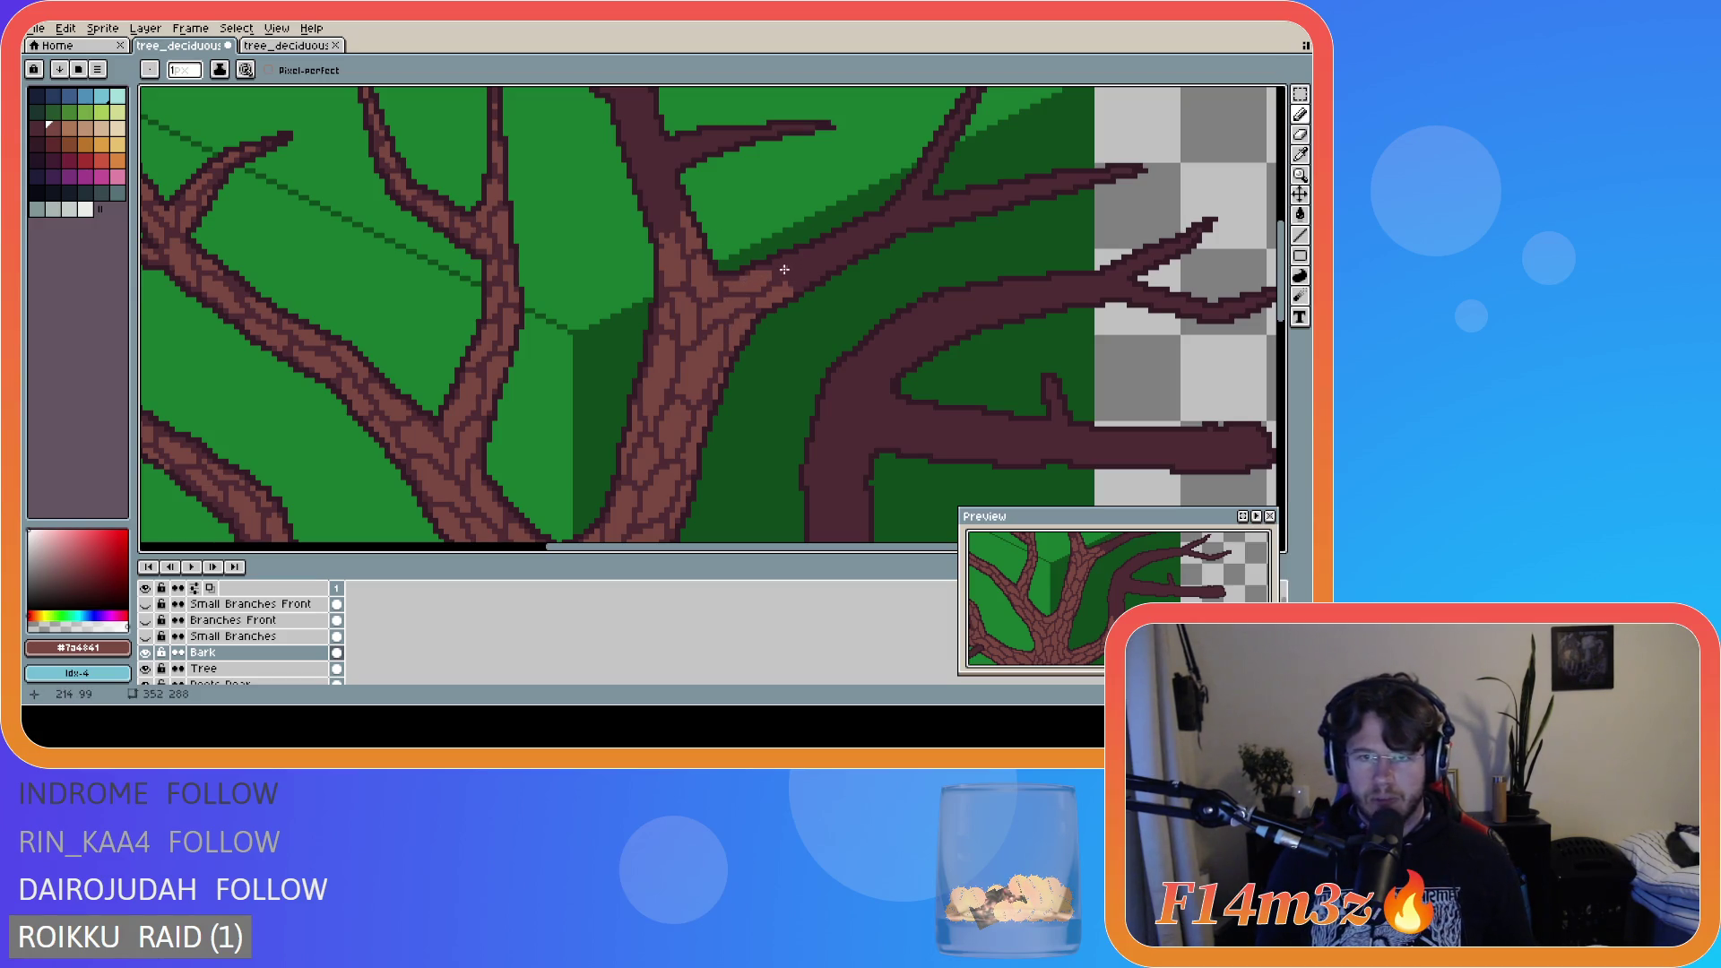
drag(779, 266, 780, 264)
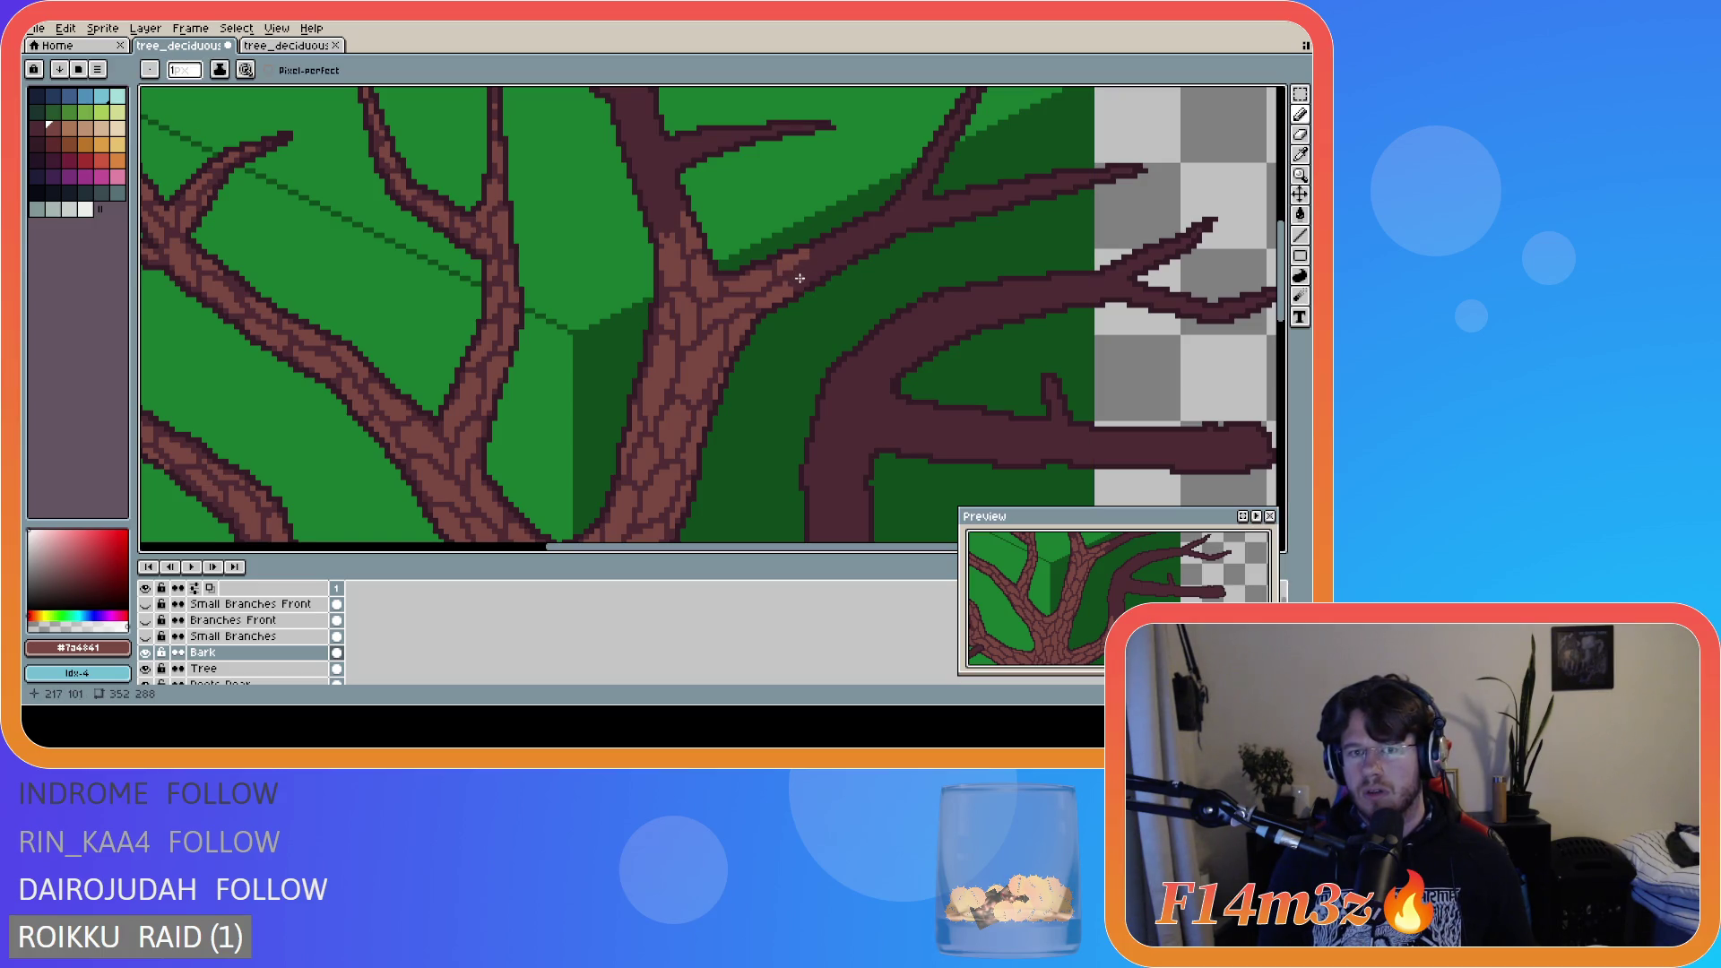
mouse_move(796, 277)
mouse_down()
mouse_move(826, 259)
mouse_move(829, 282)
mouse_up()
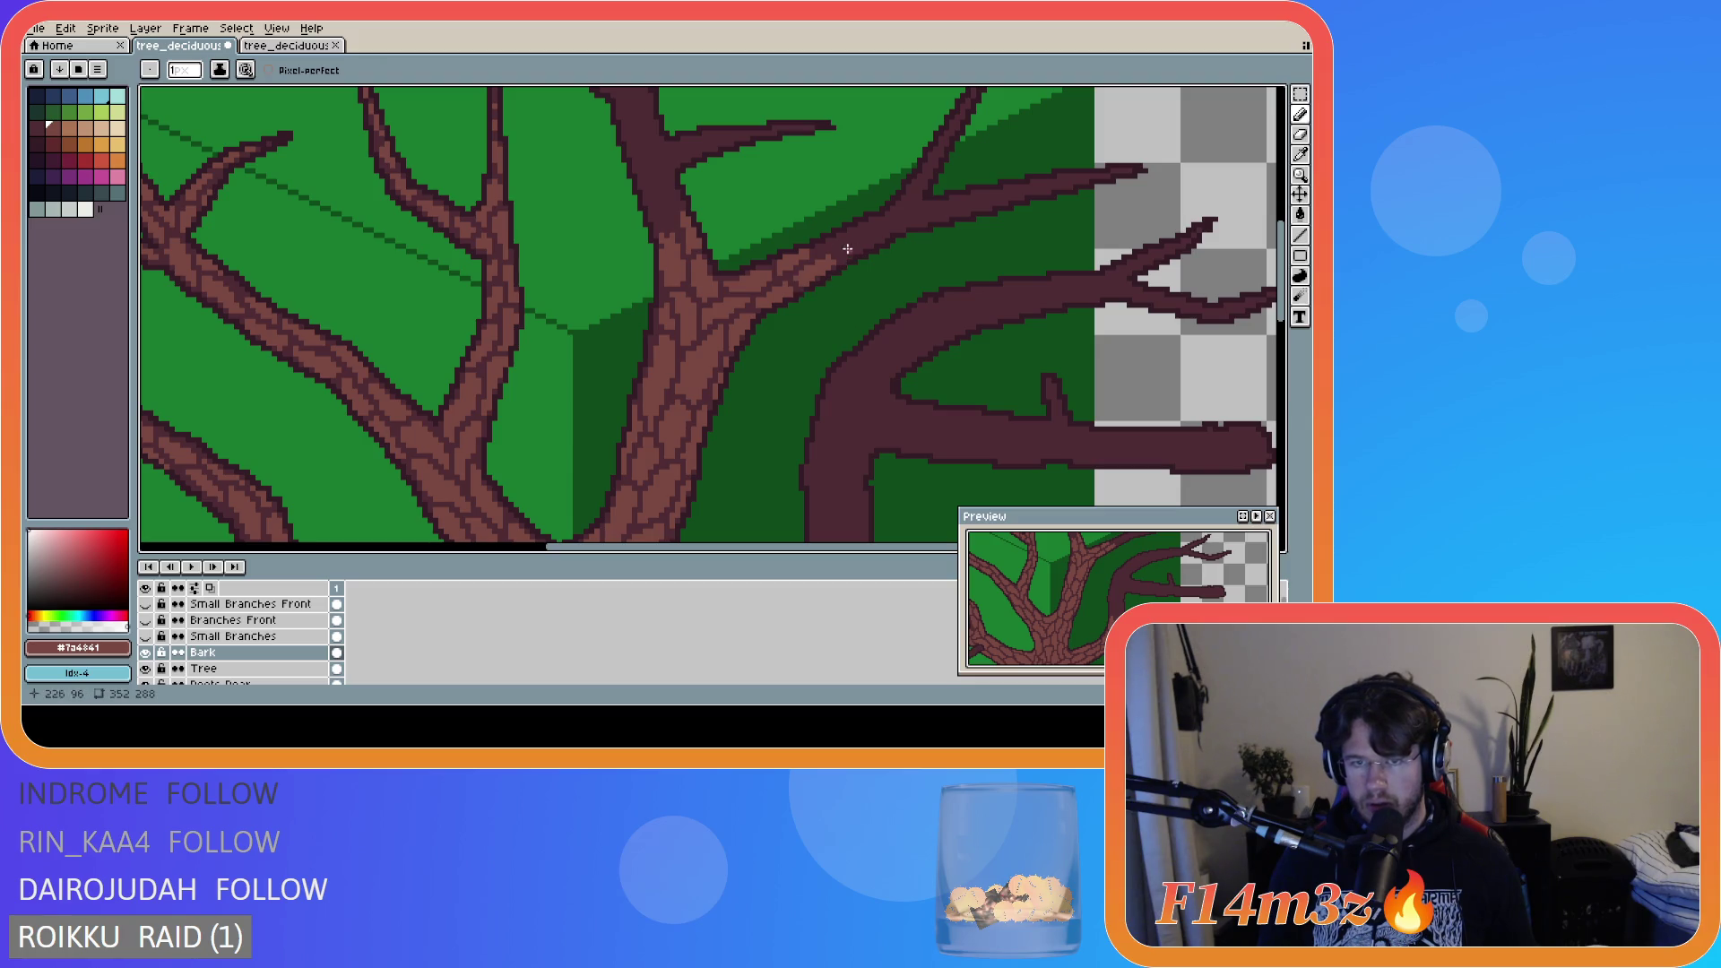
- Paint bark pixels and a long bark stroke along the right-rising branch
key(b)
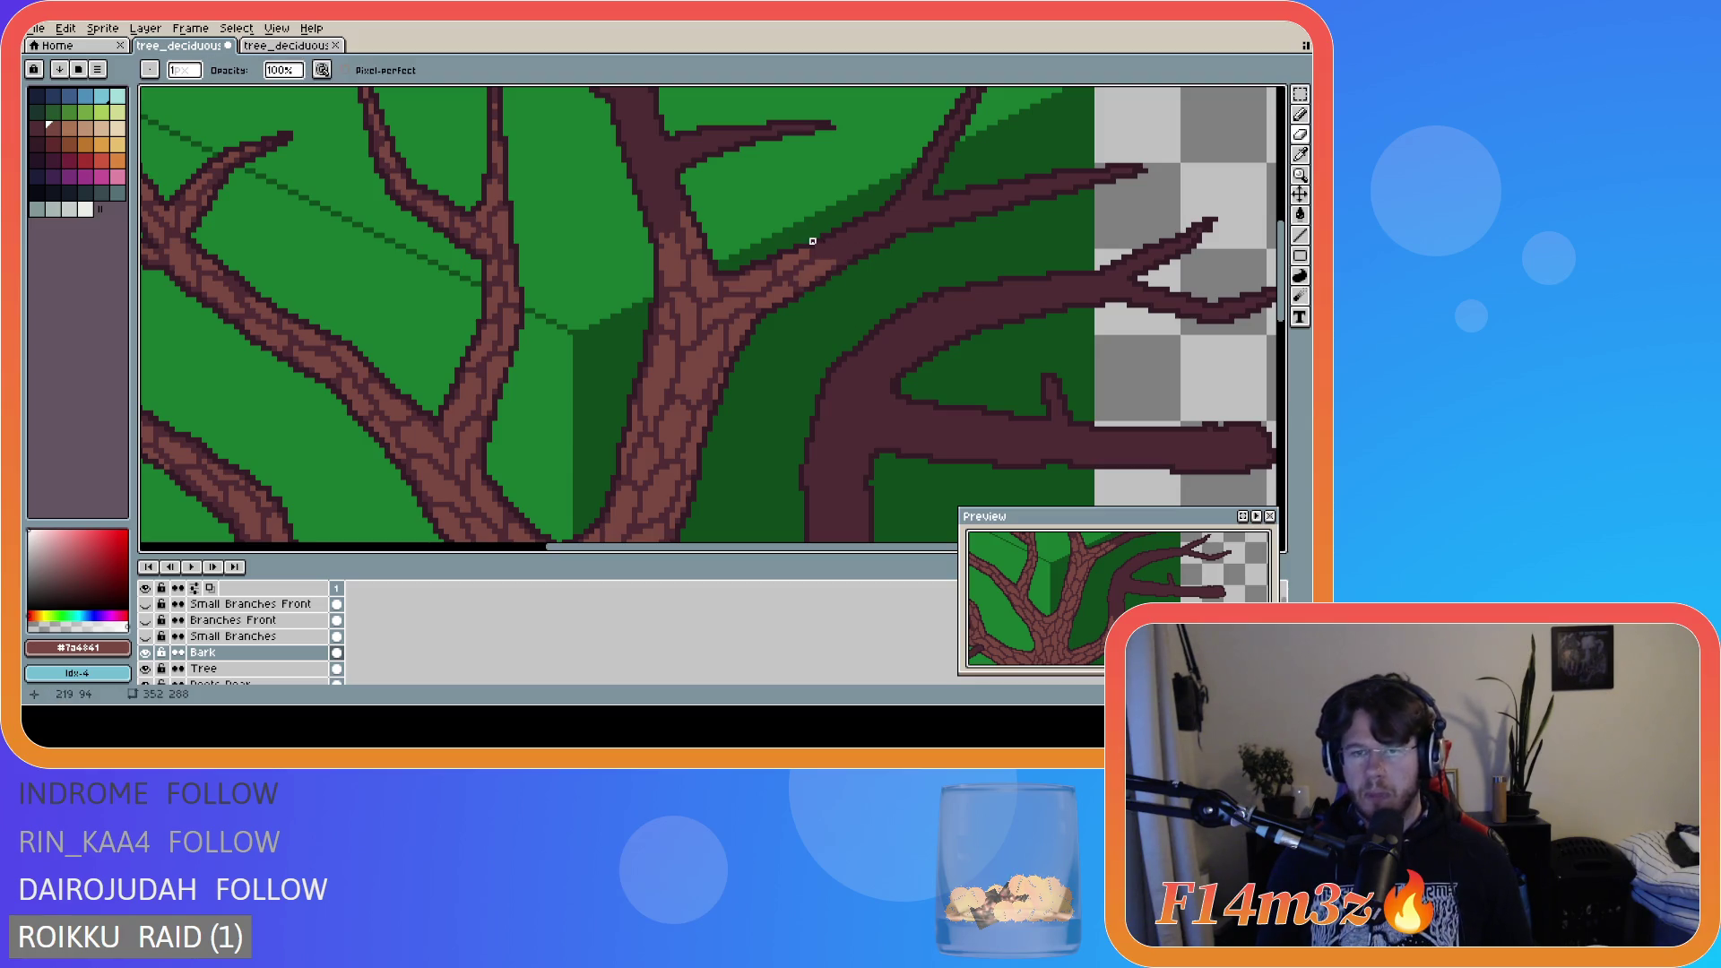
key(e)
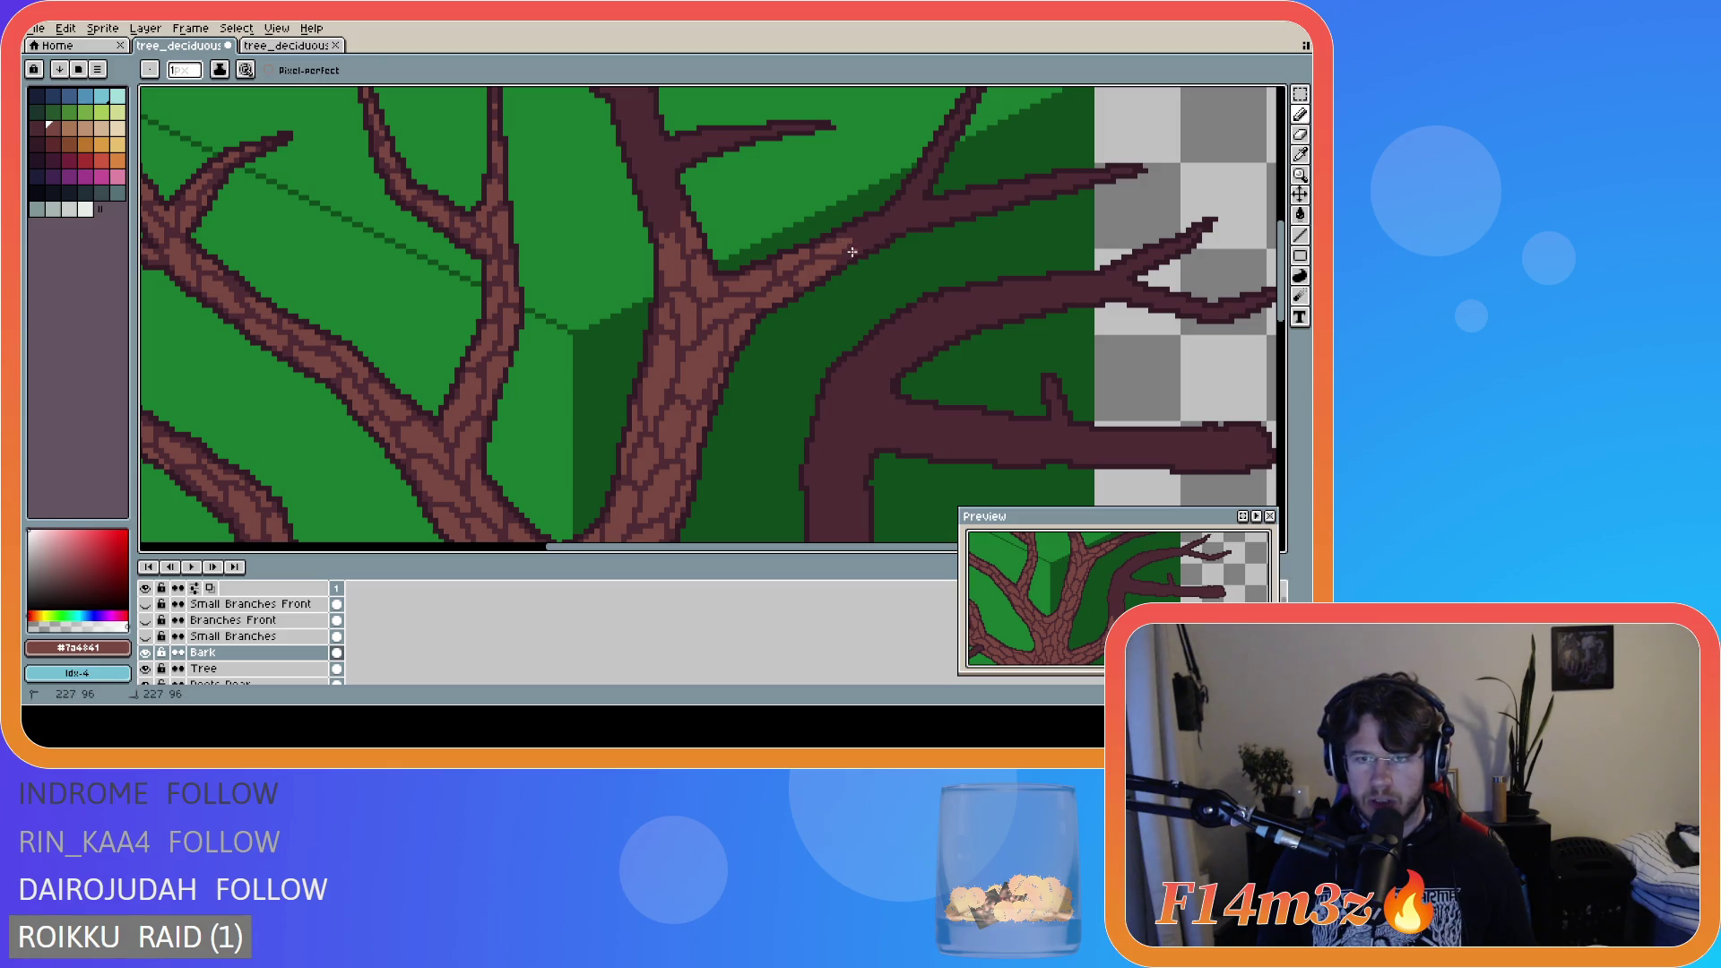
drag(859, 251, 870, 244)
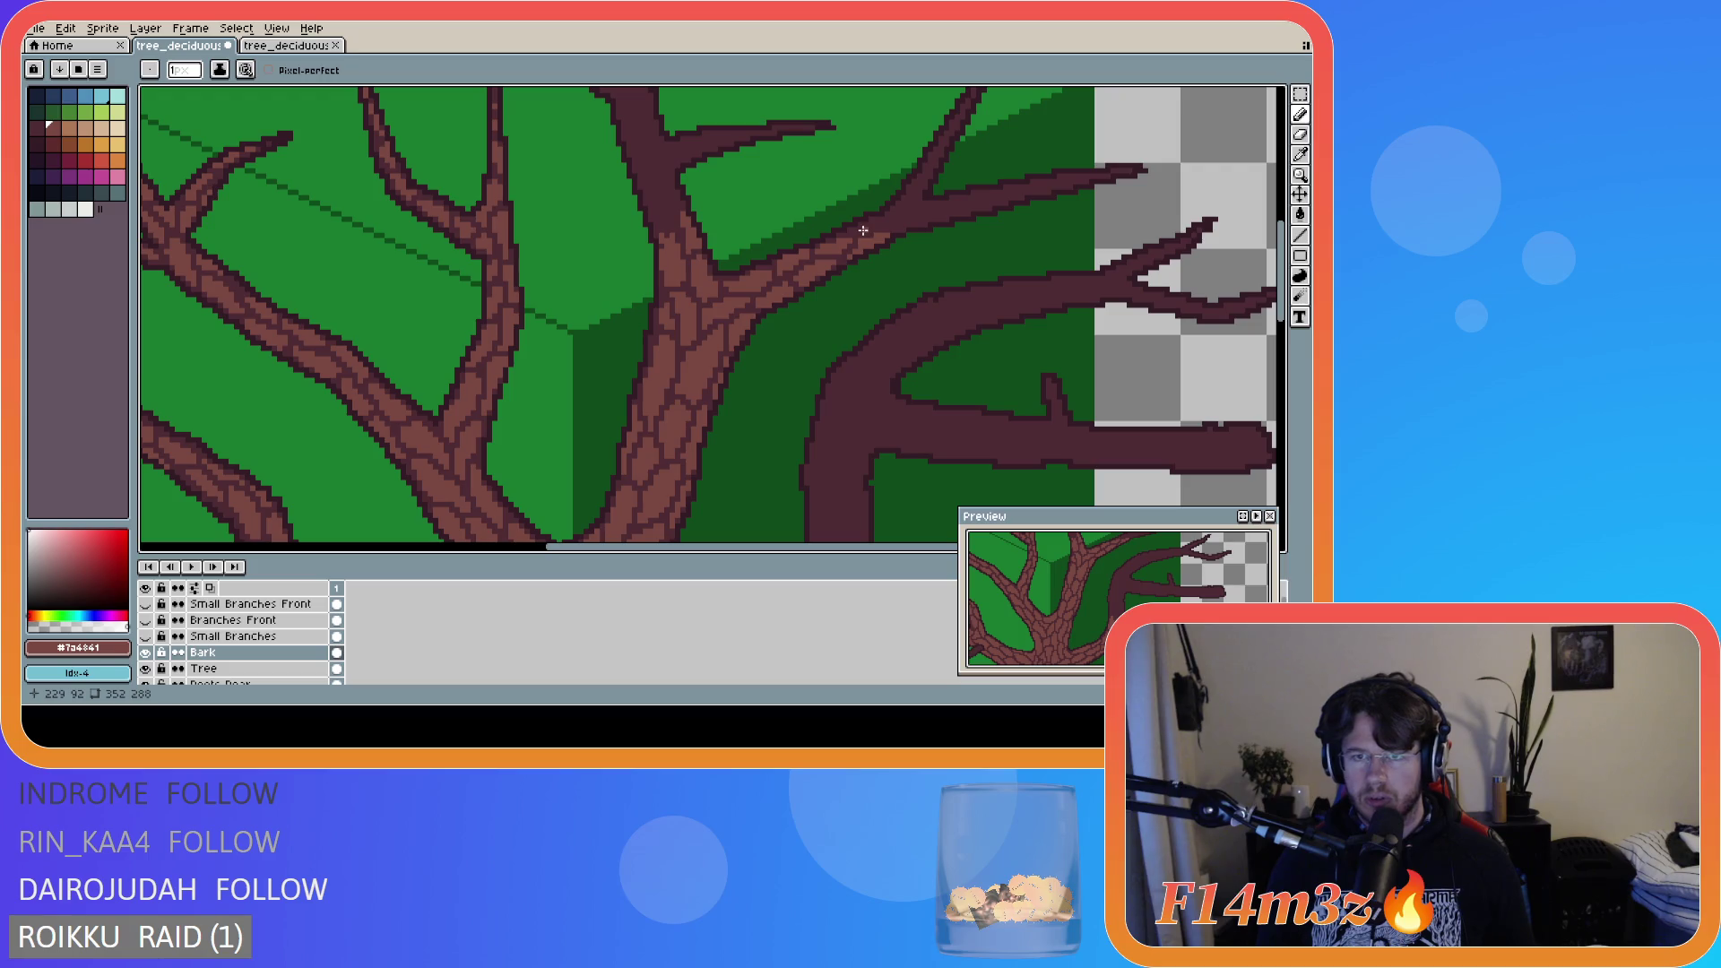
mouse_move(849, 230)
mouse_down()
mouse_move(891, 217)
mouse_move(913, 235)
mouse_up()
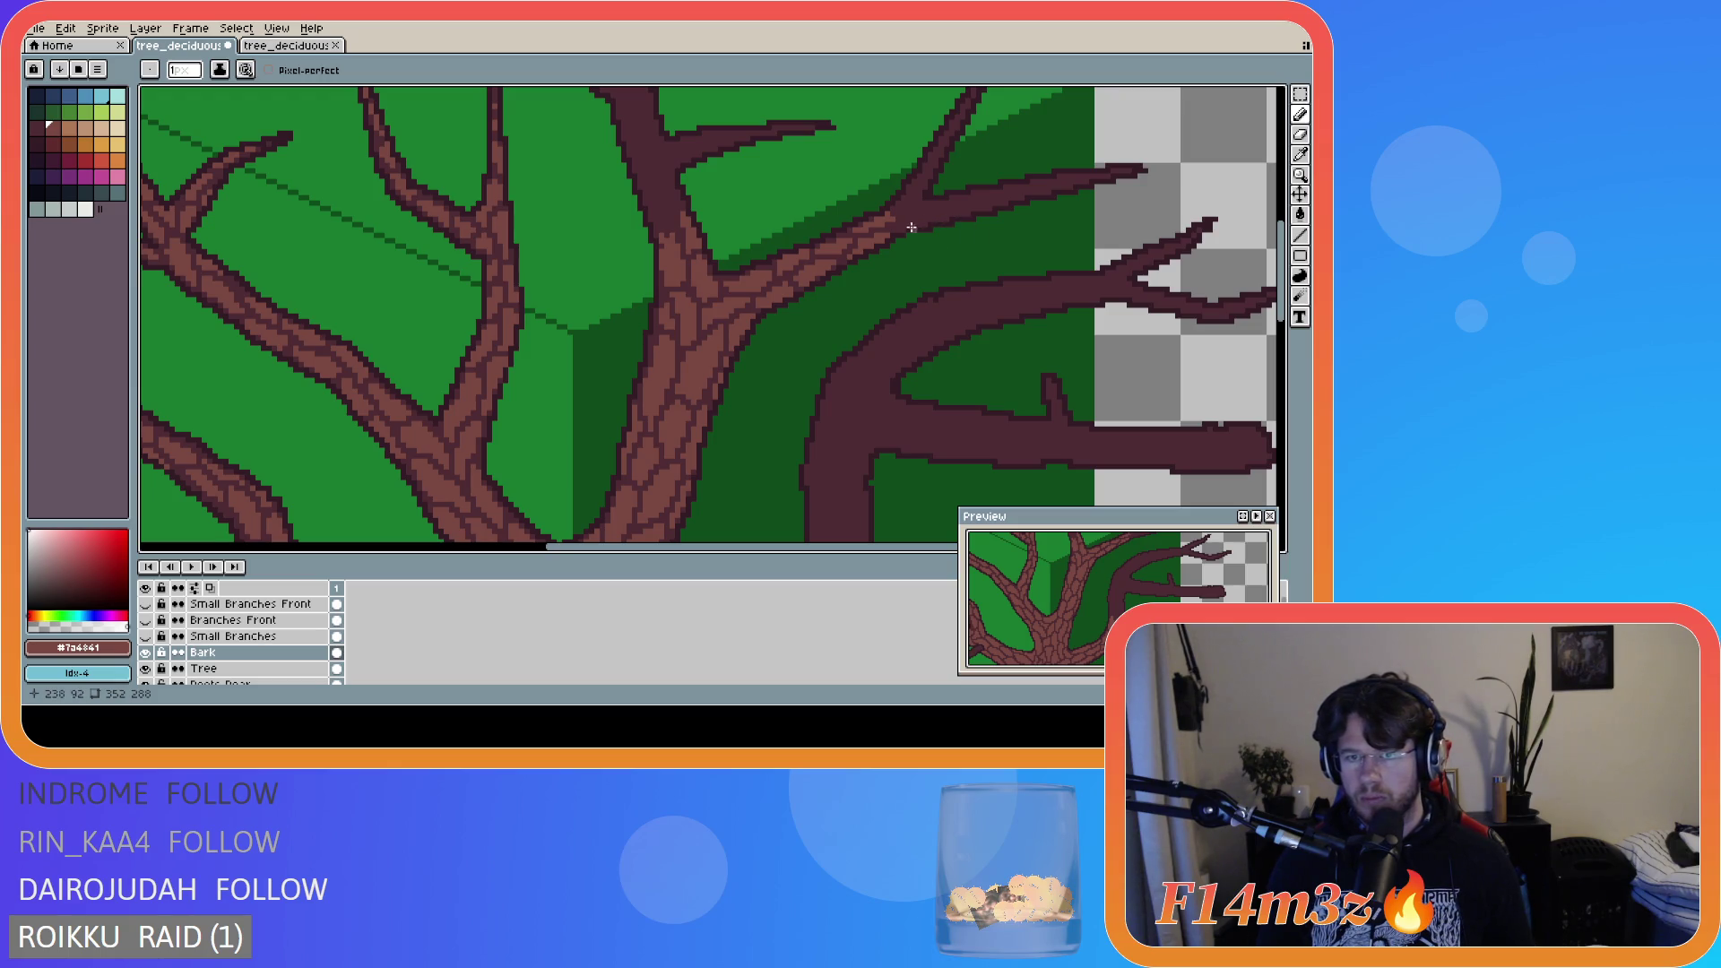
key(v)
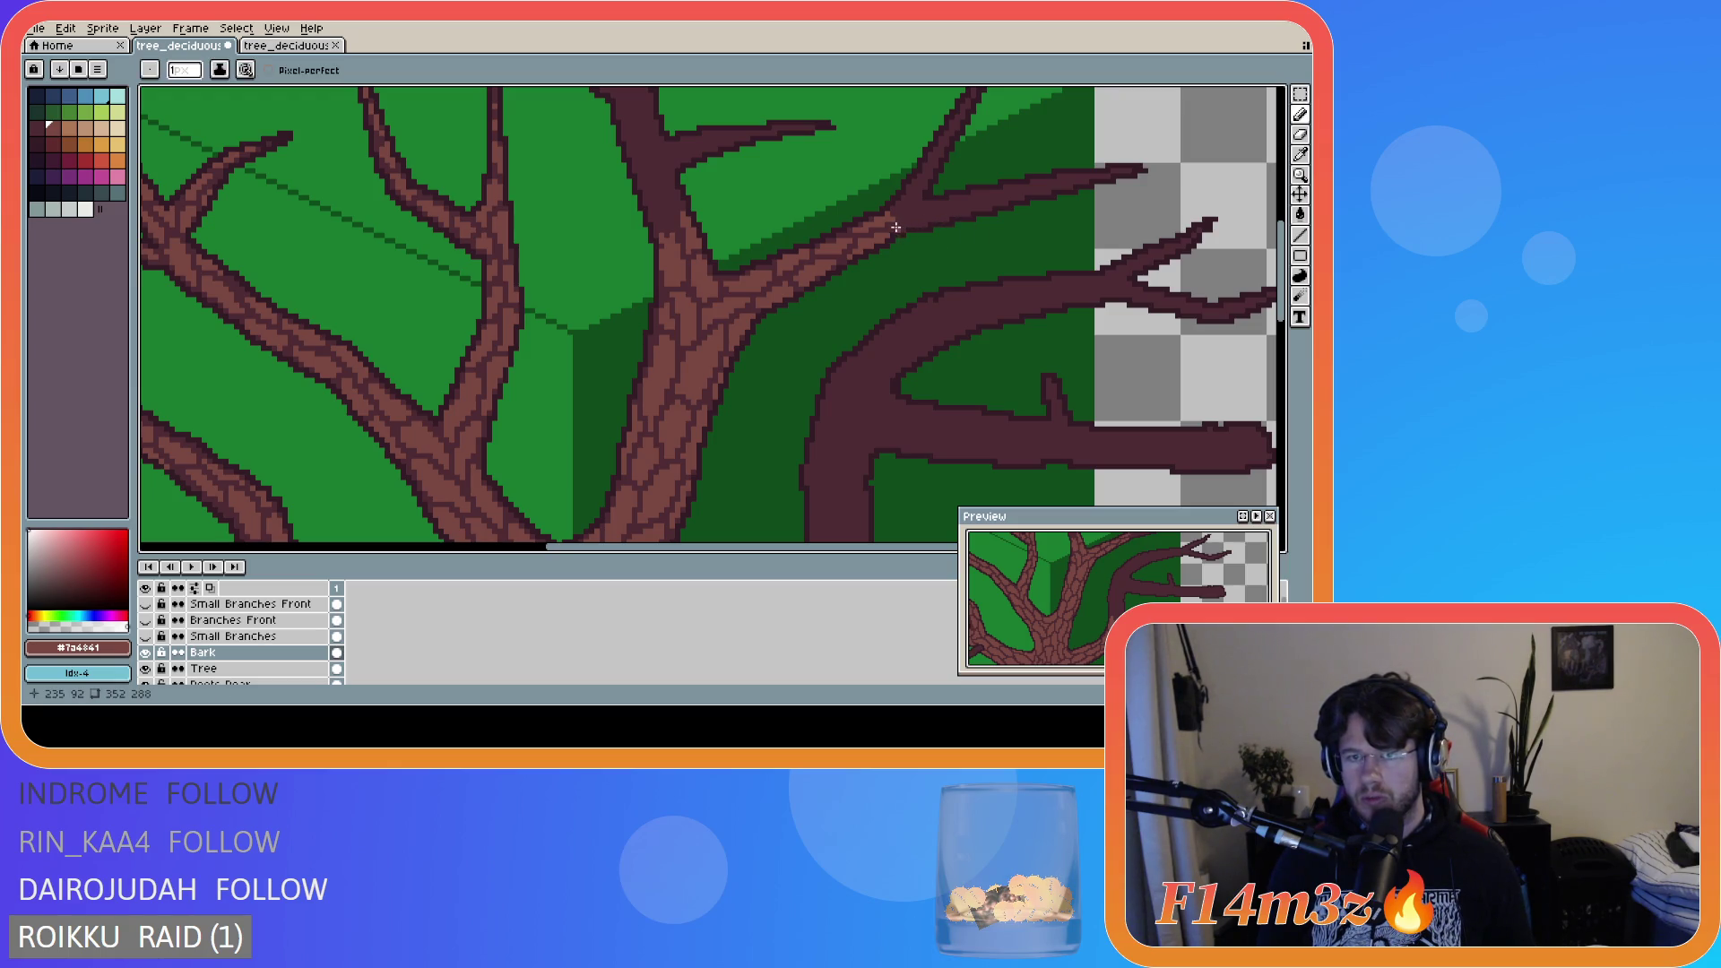
key(b)
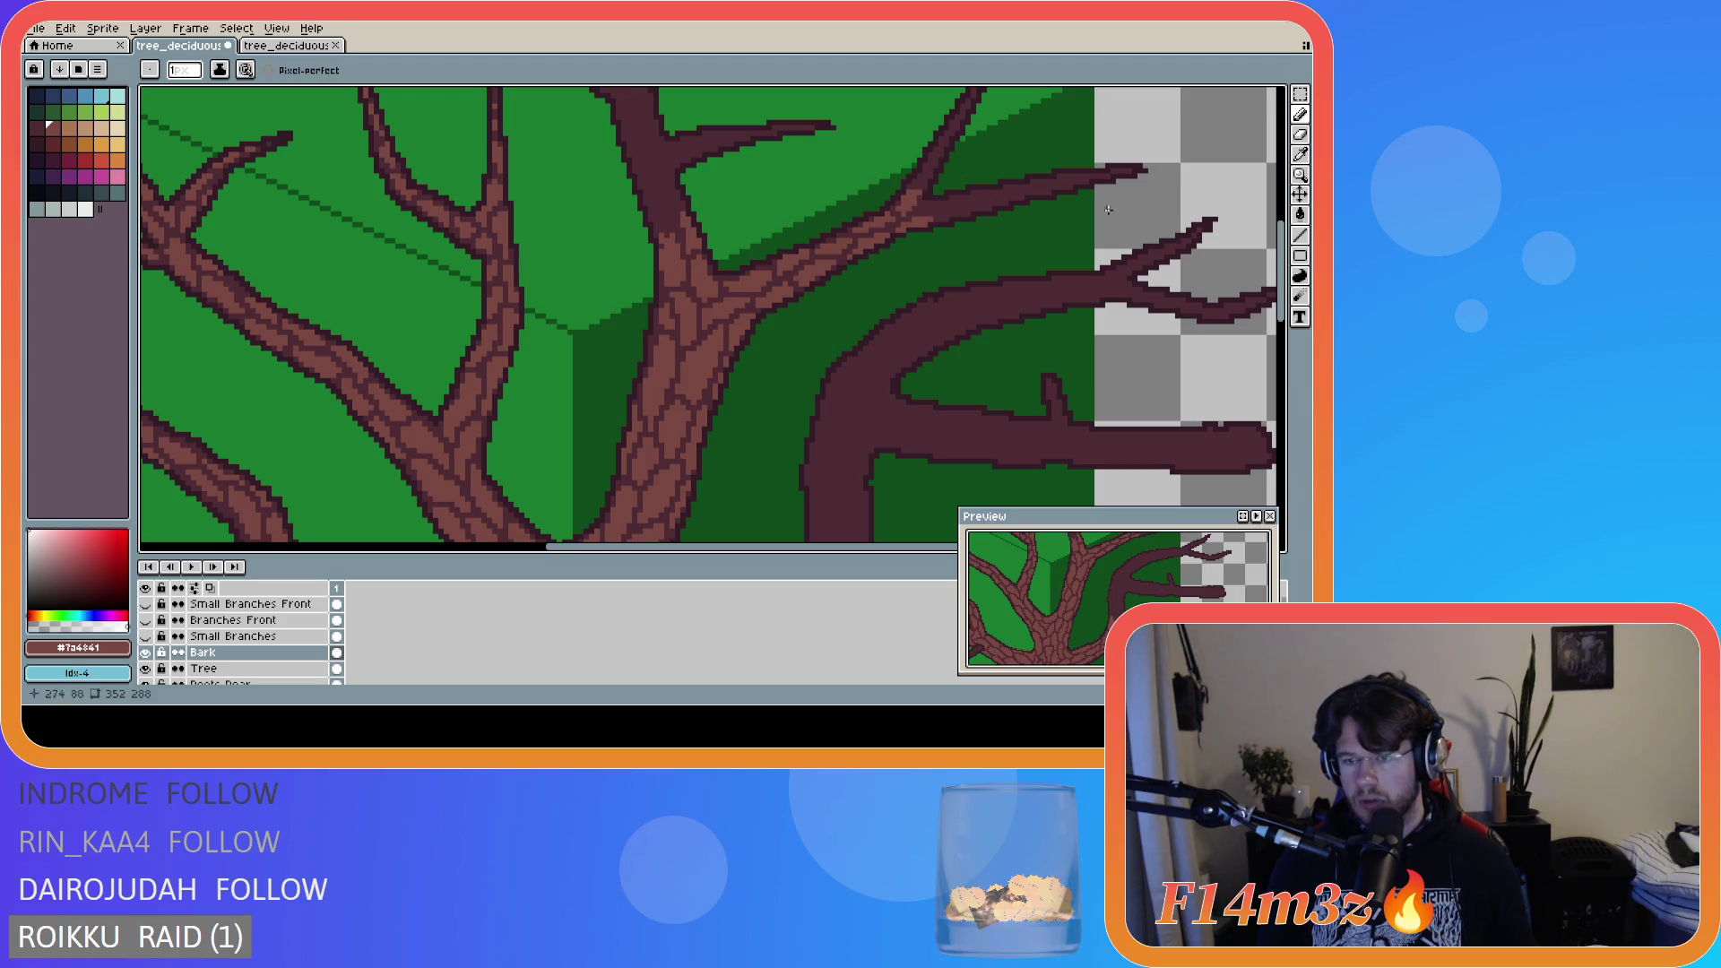
- Scroll and pan the view toward the cube corner to continue the right branch's bark
scroll(1030, 273, up, 3)
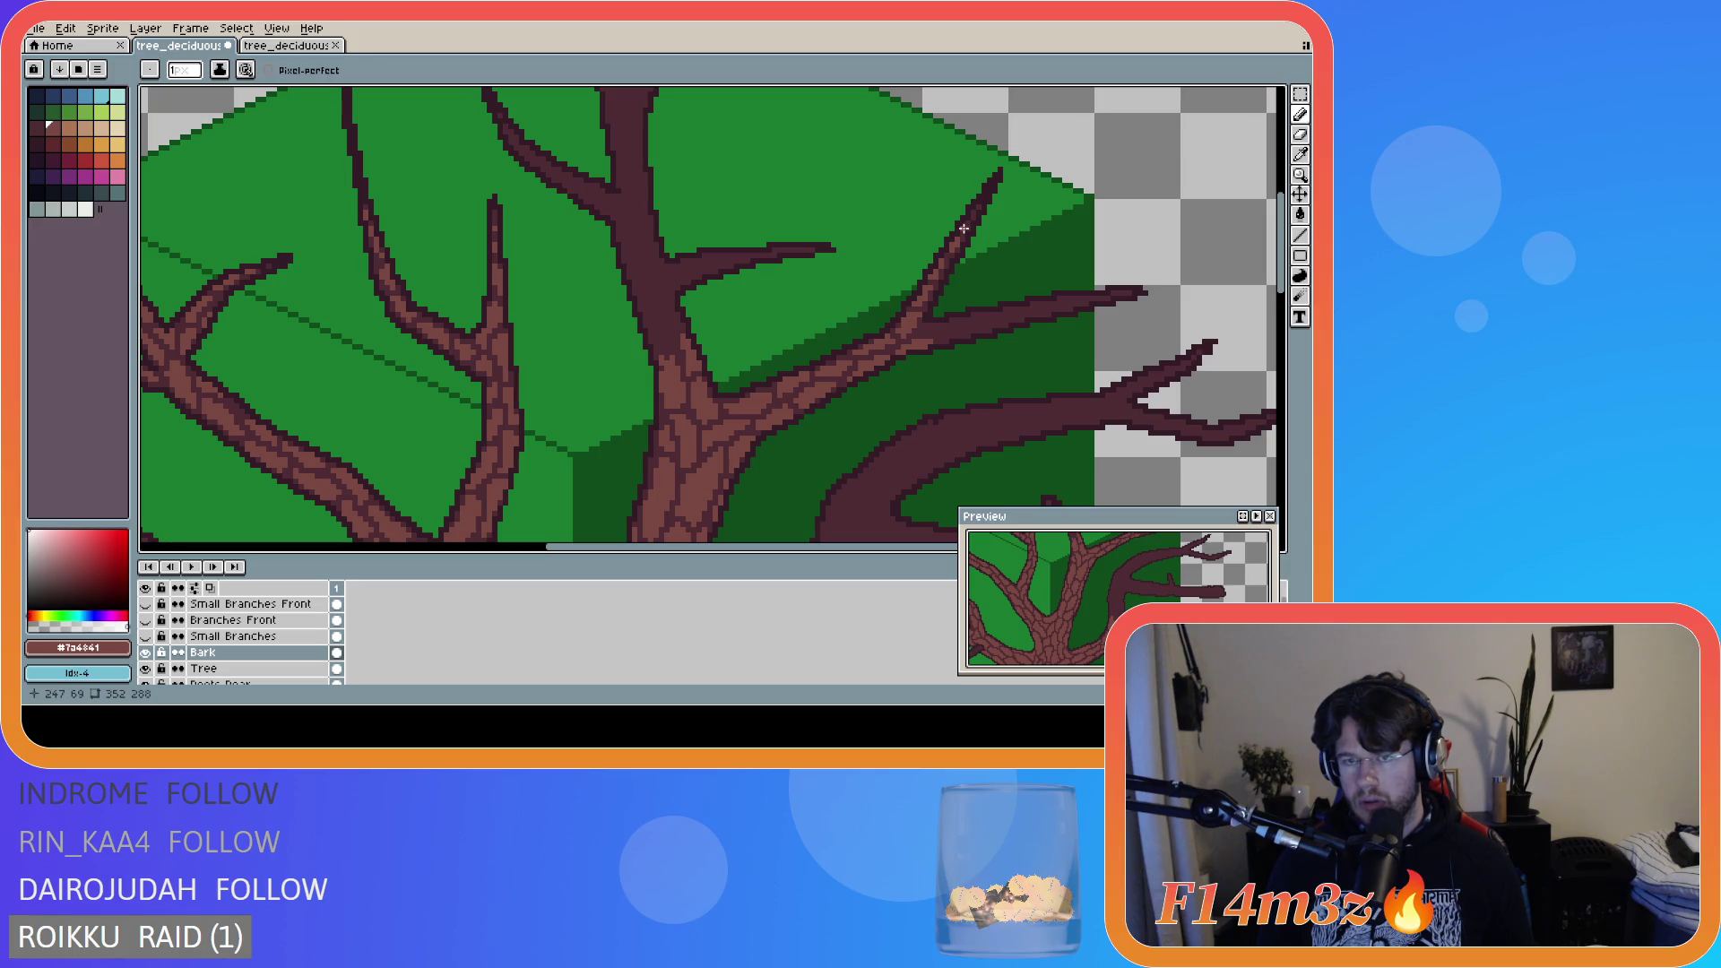
key(v)
key(b)
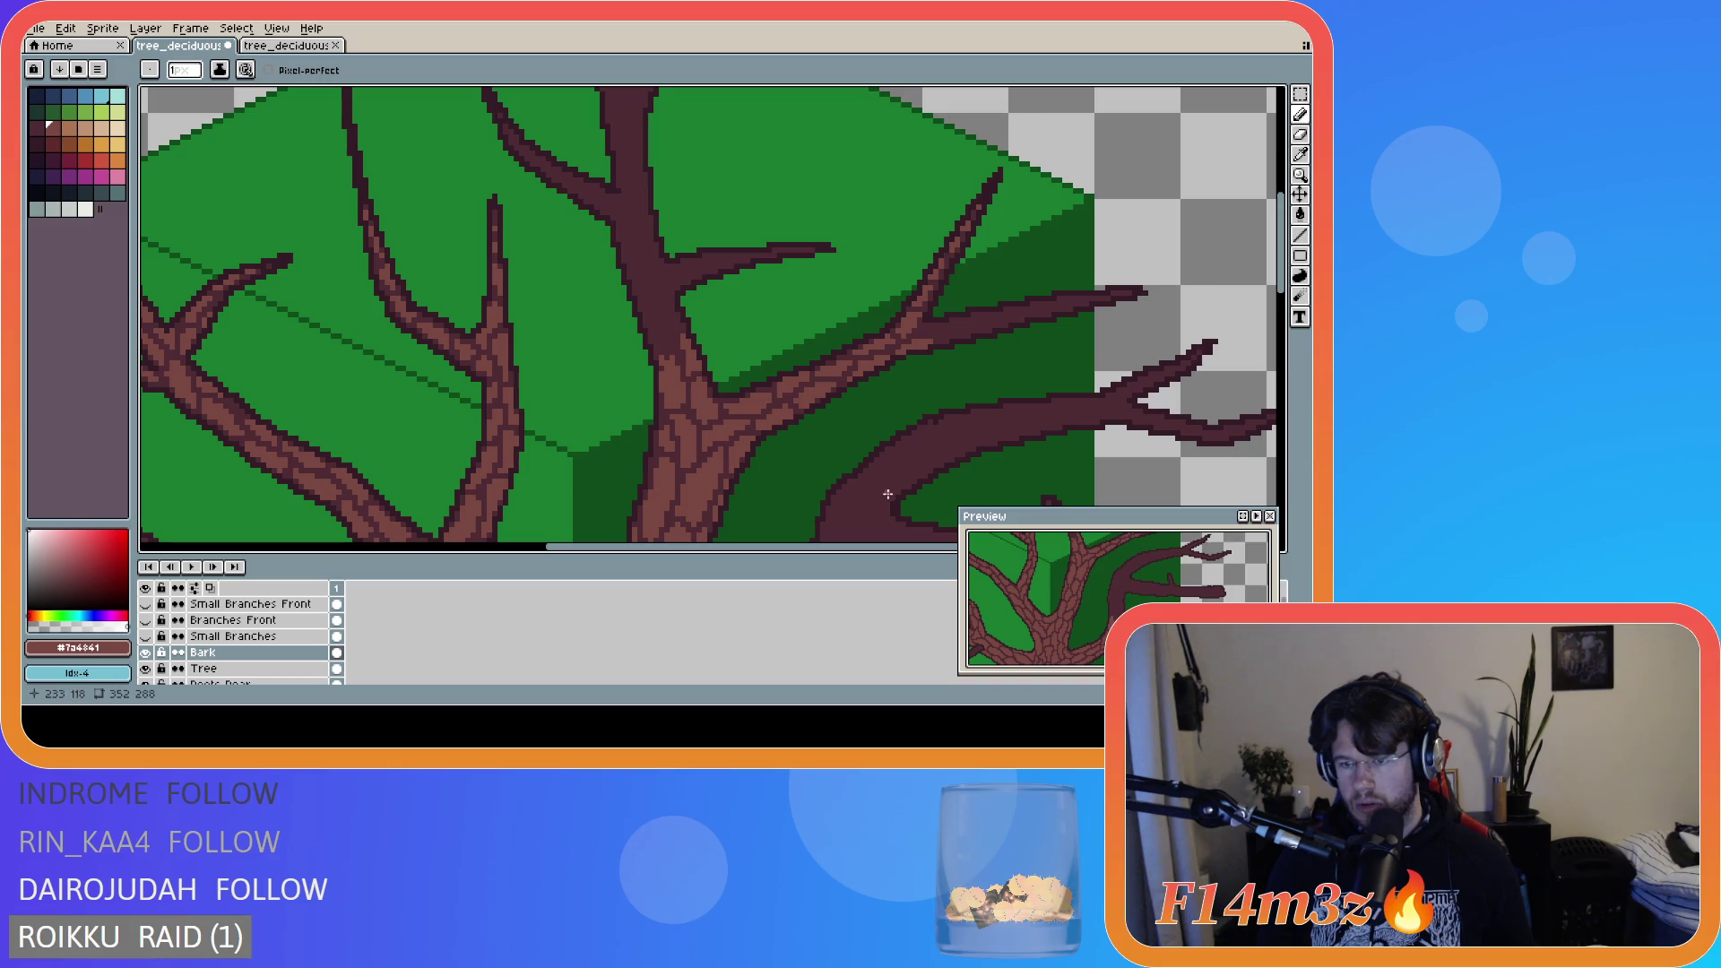
drag(1121, 619, 1054, 637)
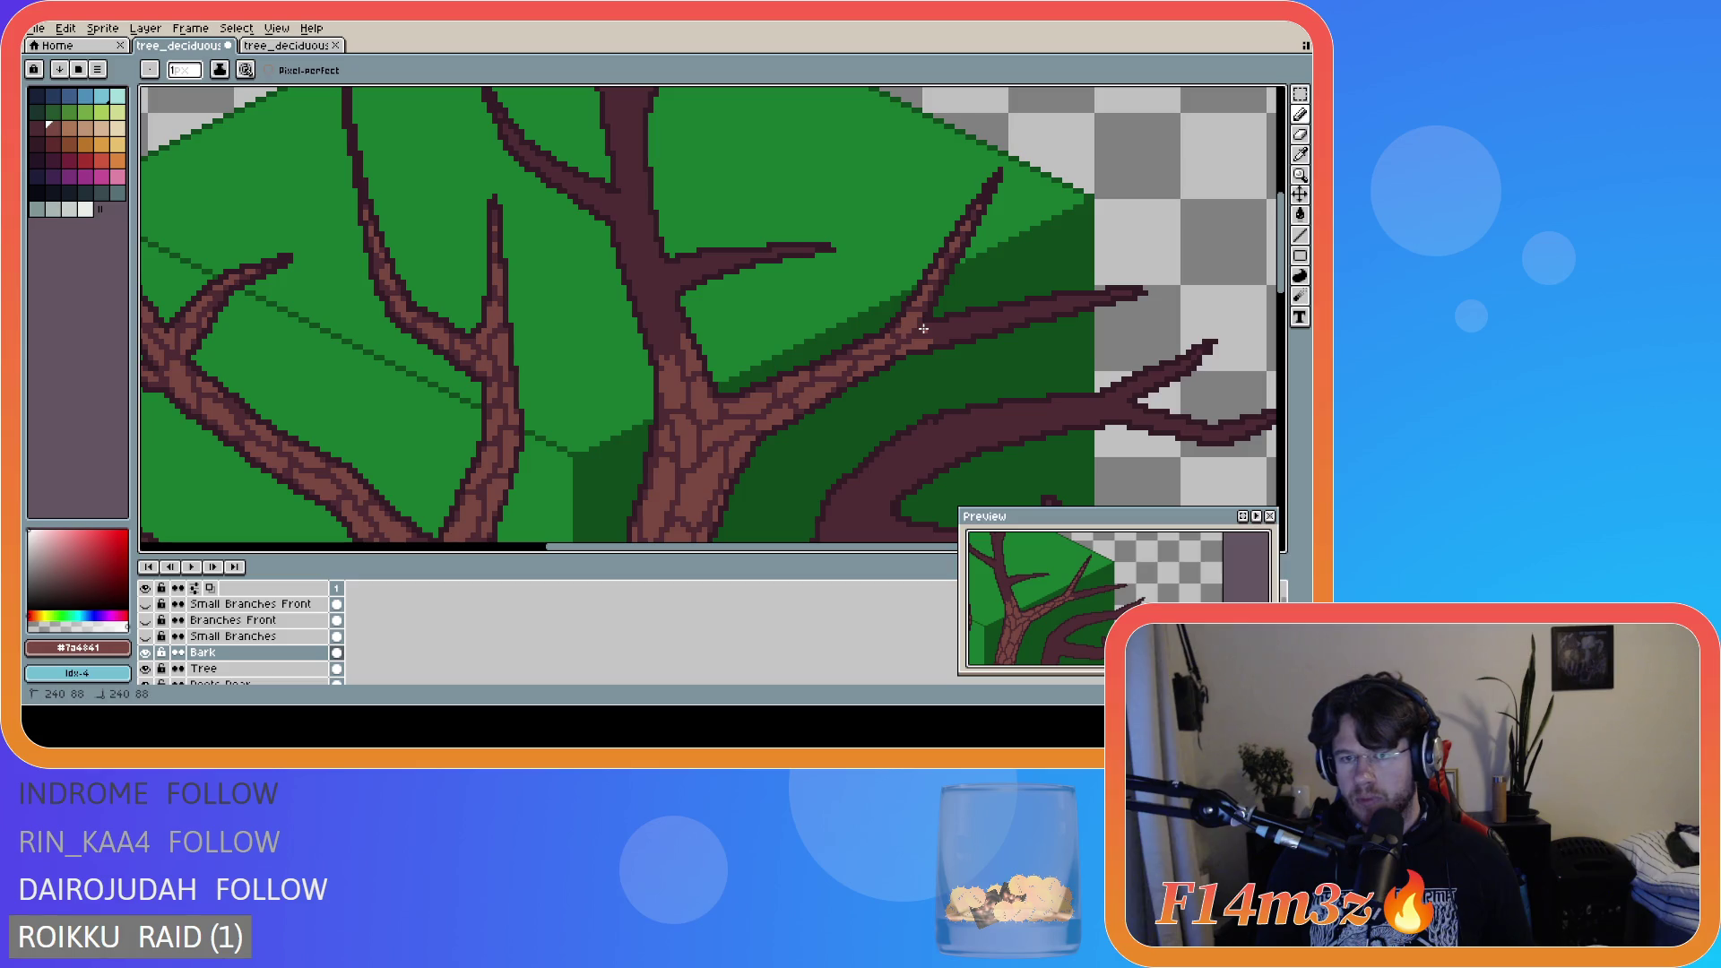
key(v)
key(b)
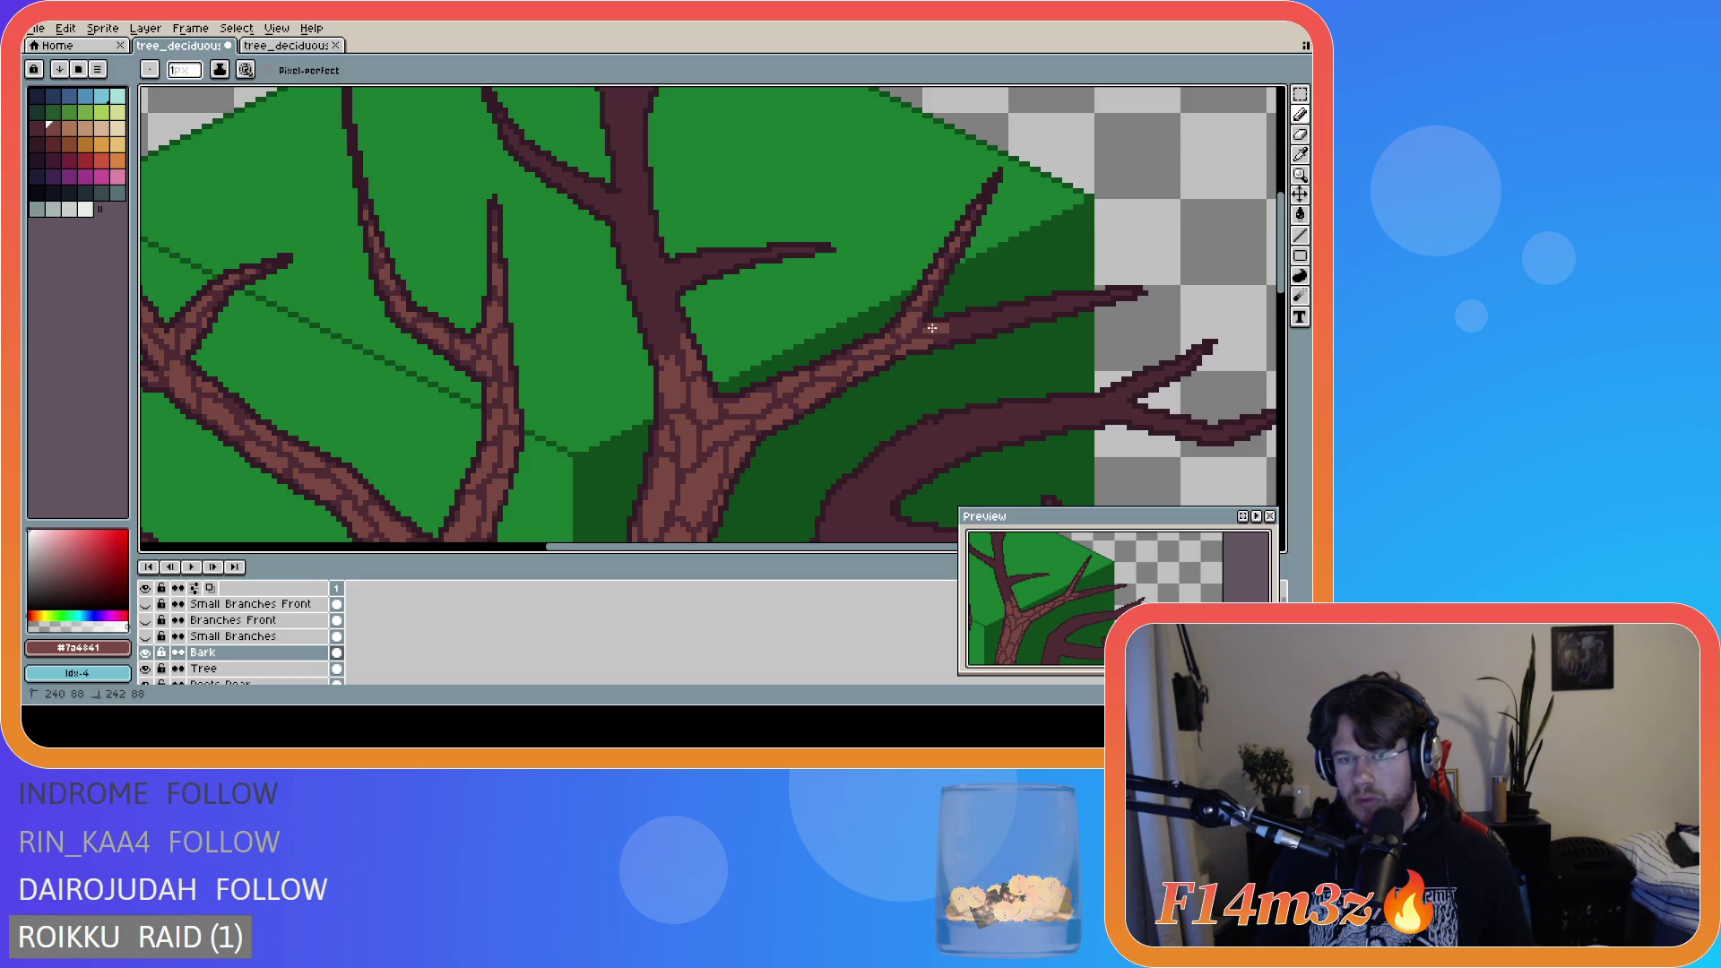
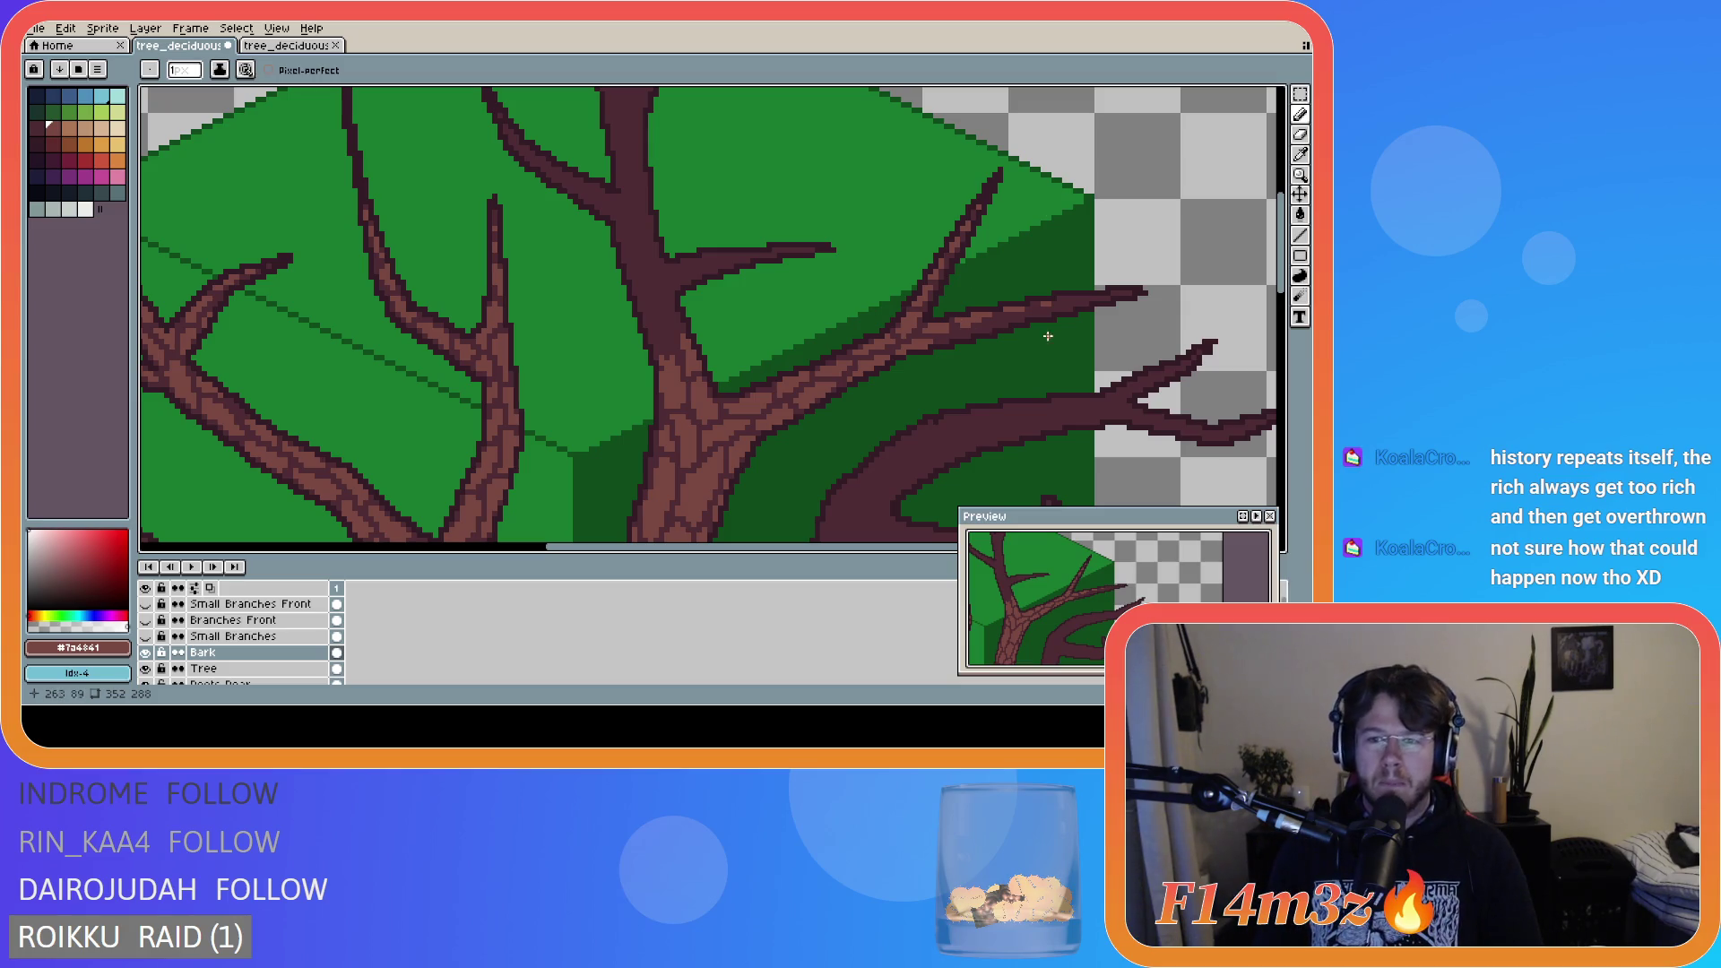
- Add light-brown bark pixels on the upper trunk, the branch junction and along the right branch
key(e)
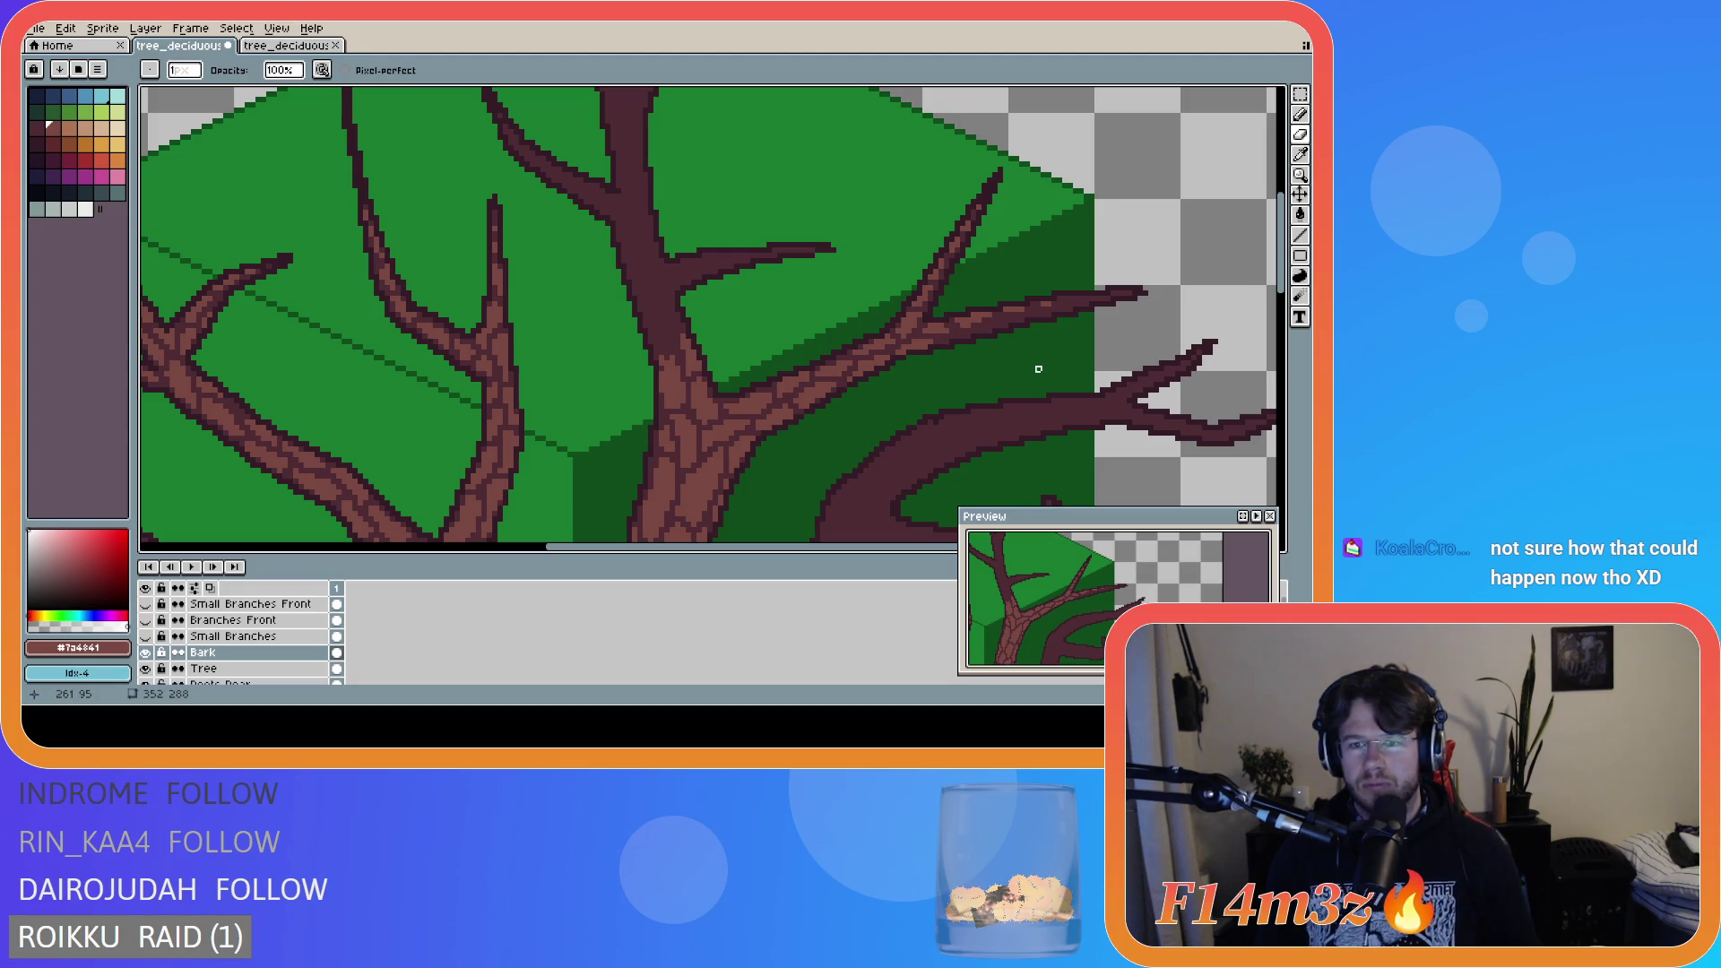
key(b)
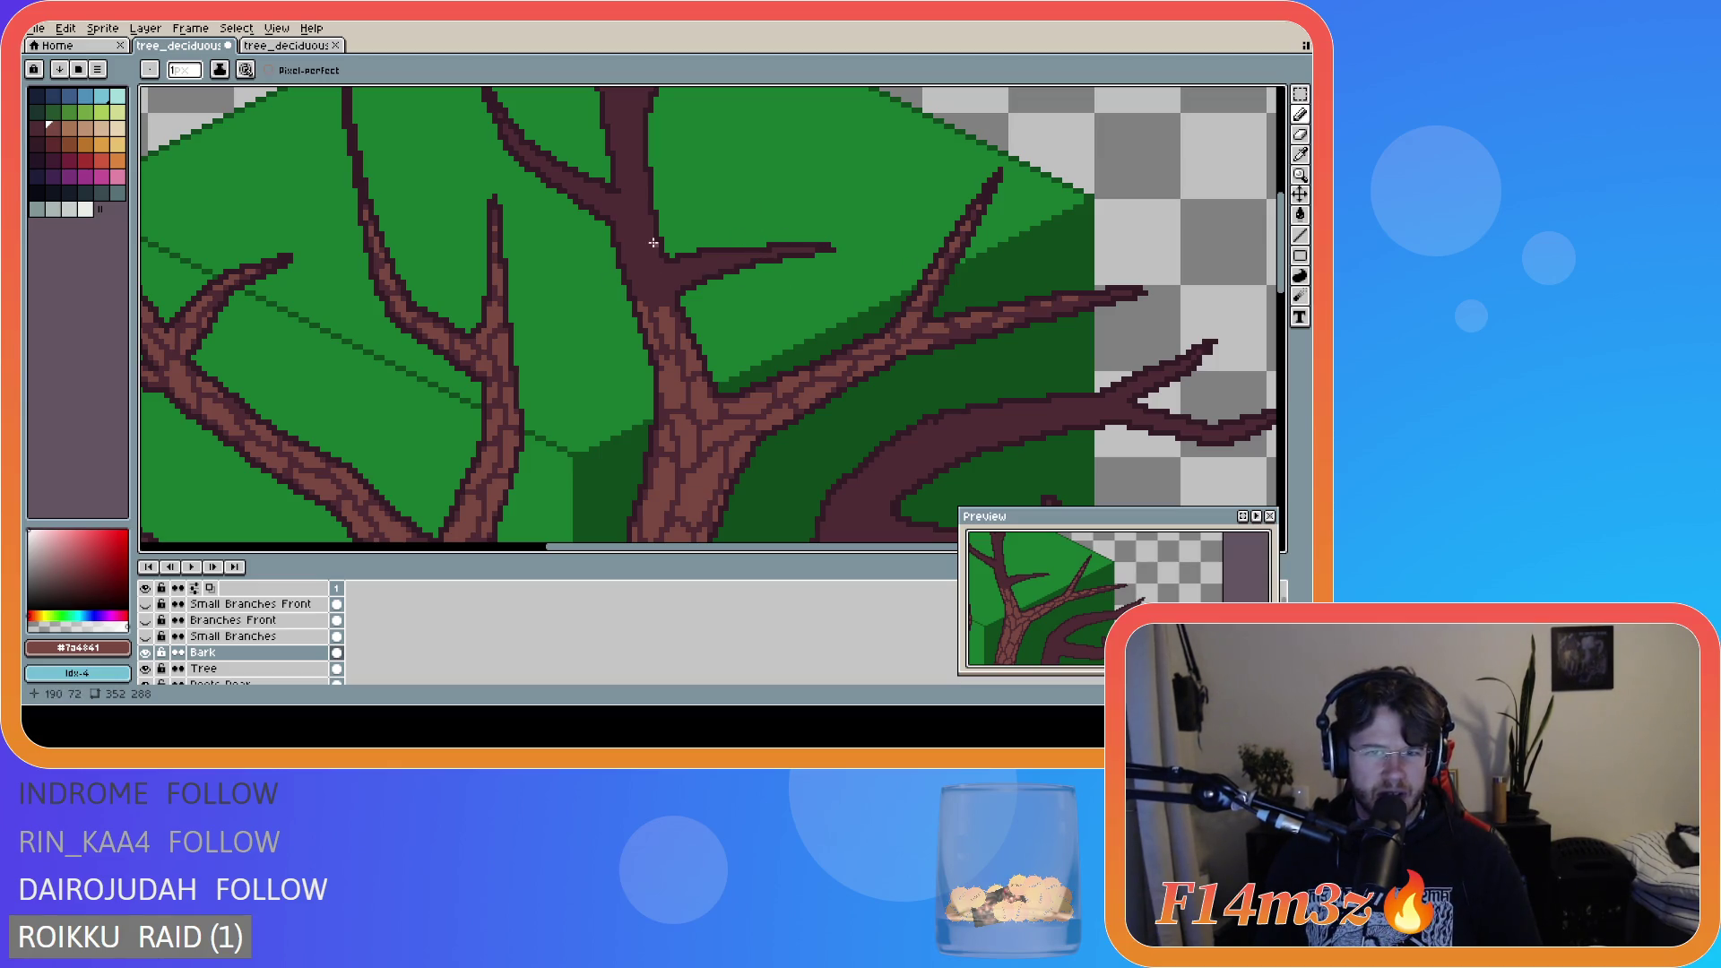
click(665, 293)
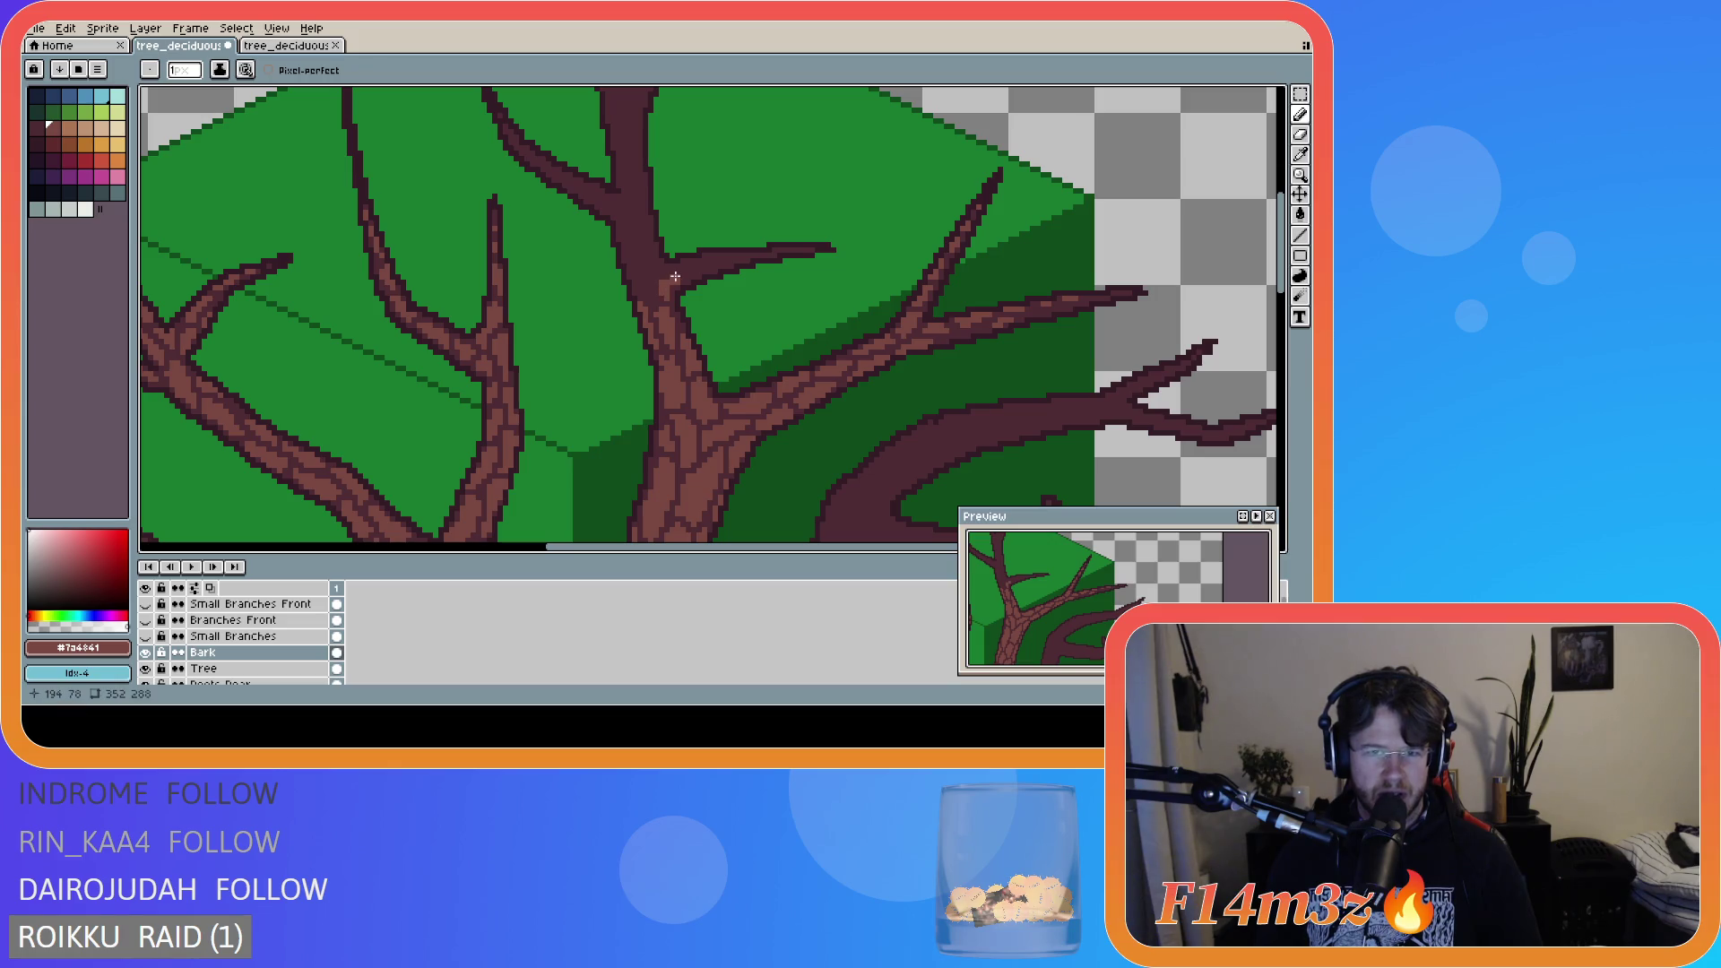
click(681, 276)
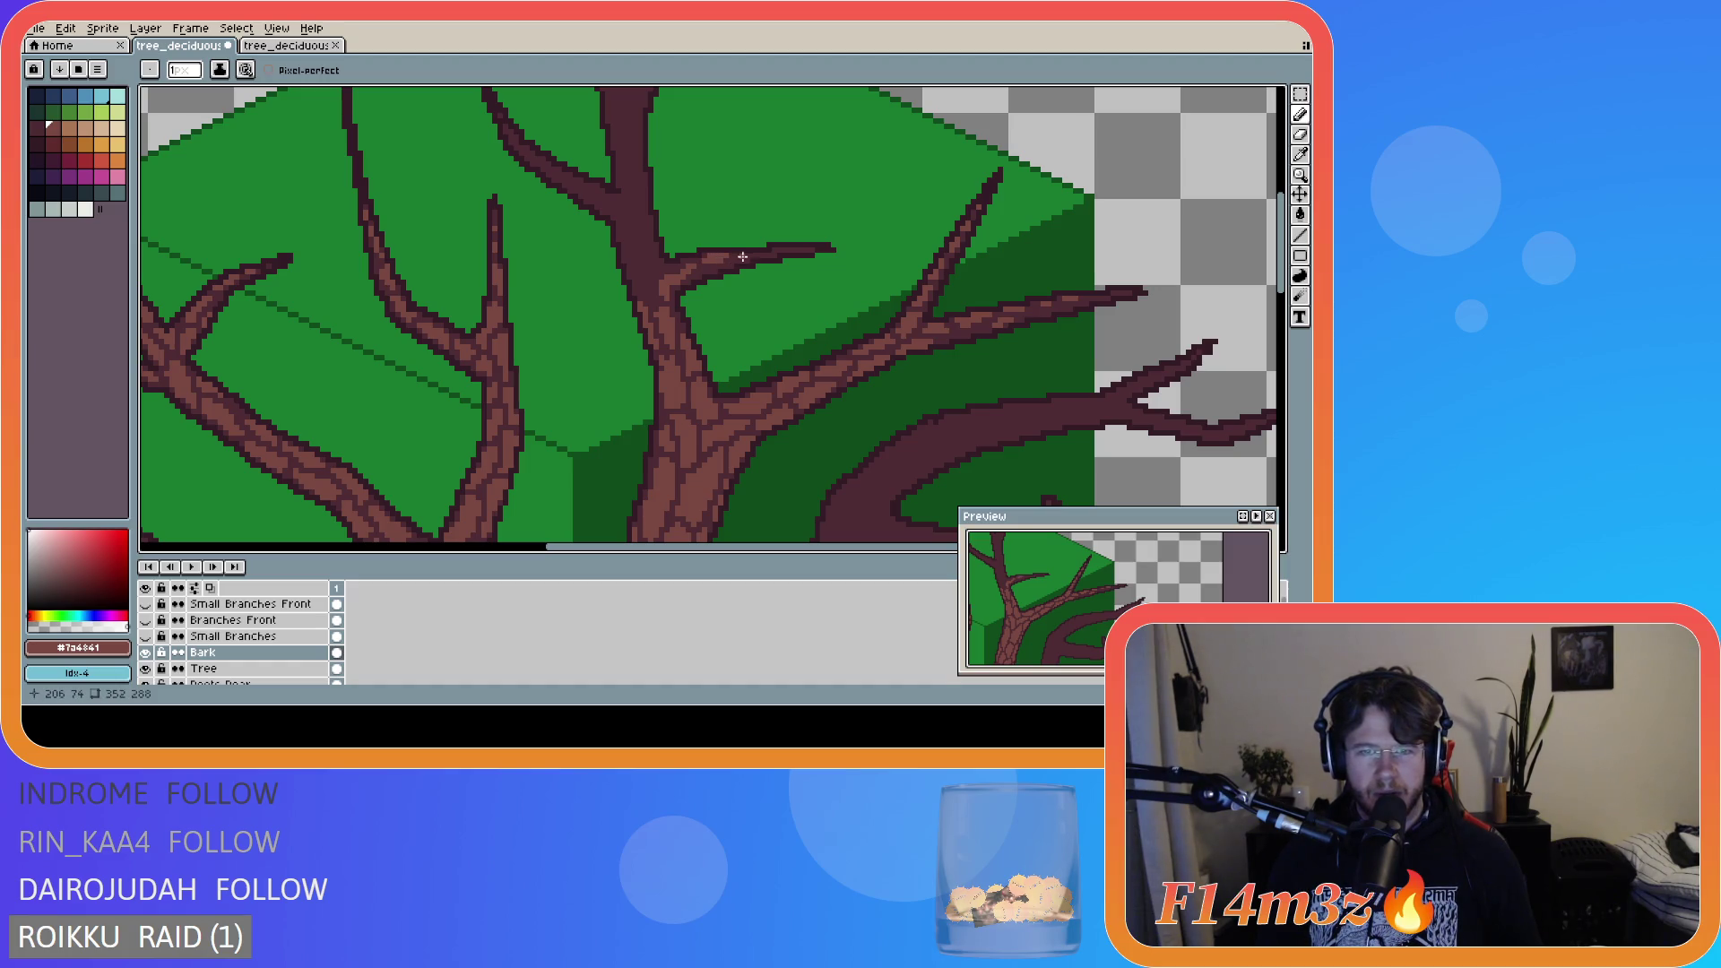
drag(781, 250, 804, 249)
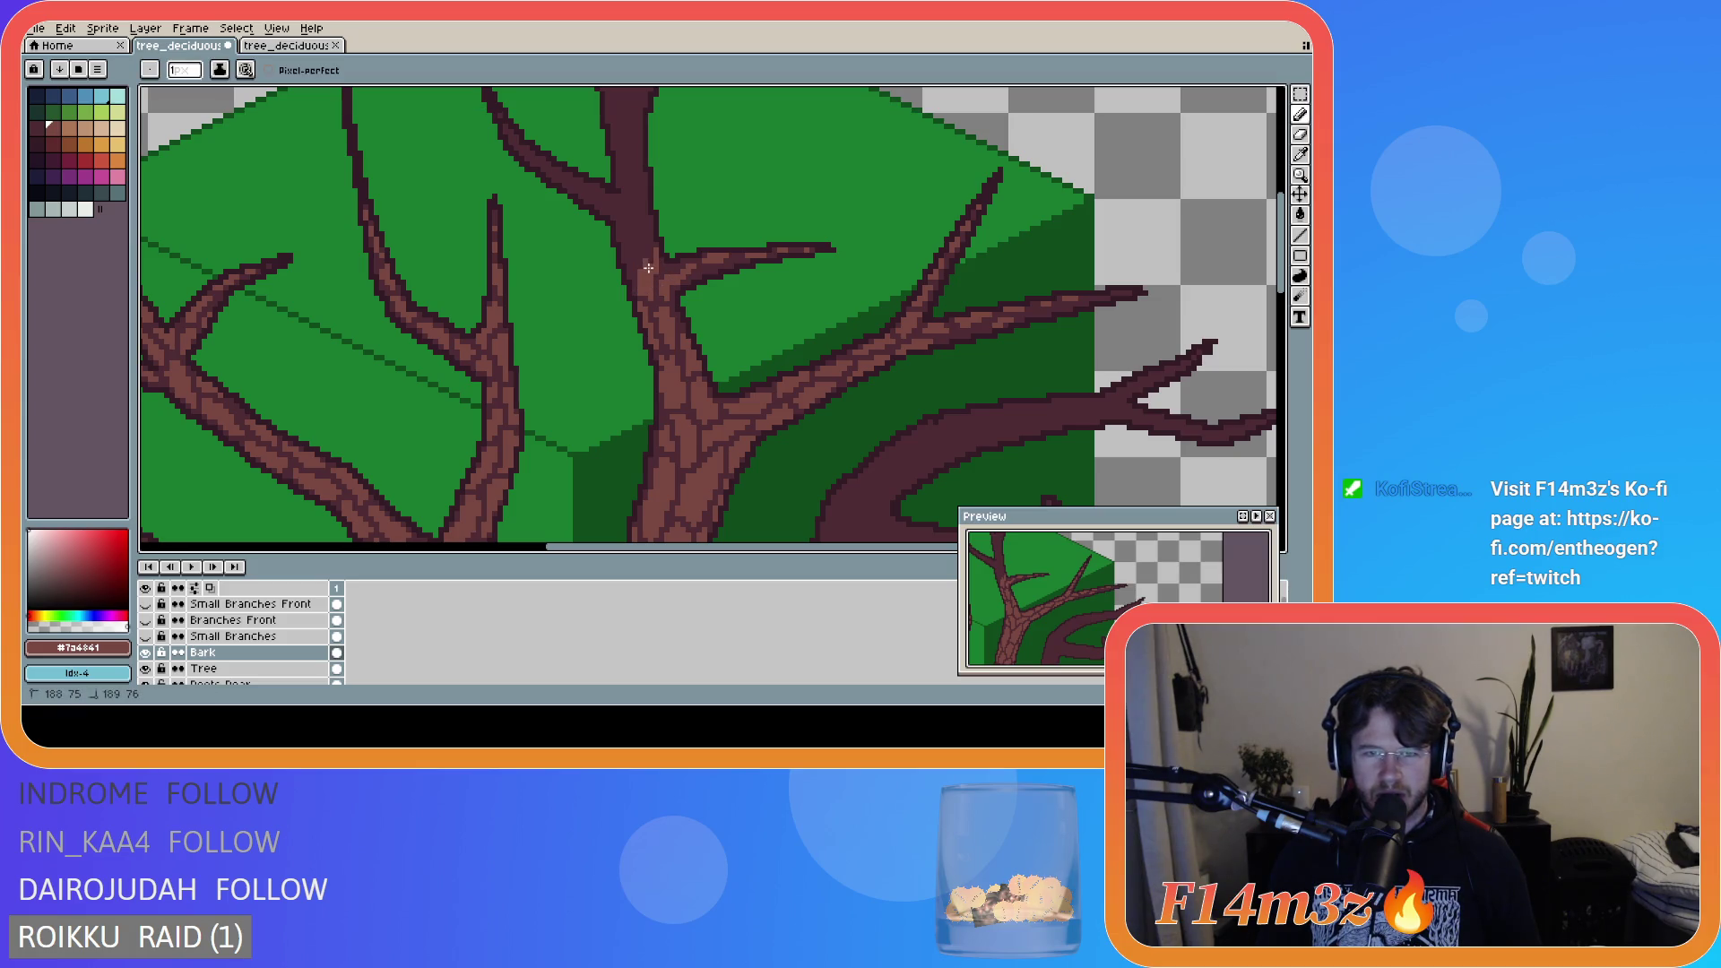
- Correct the junction's bark pixels by alternating between the Eraser and the Pencil
key(e)
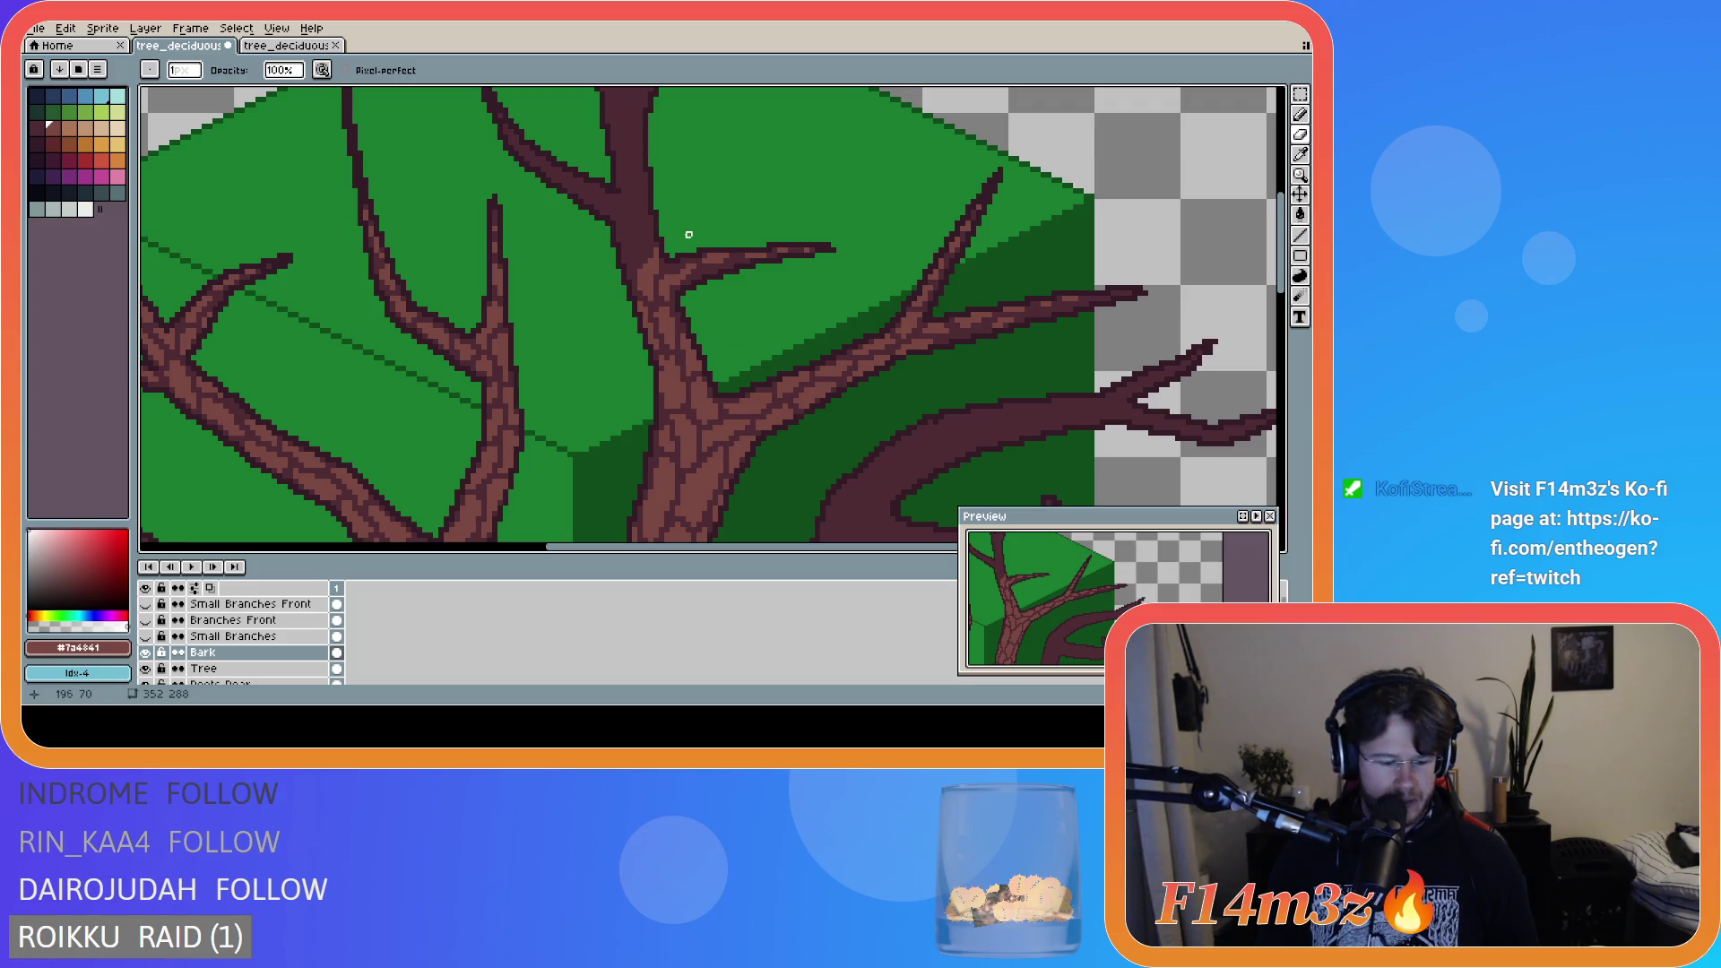
key(b)
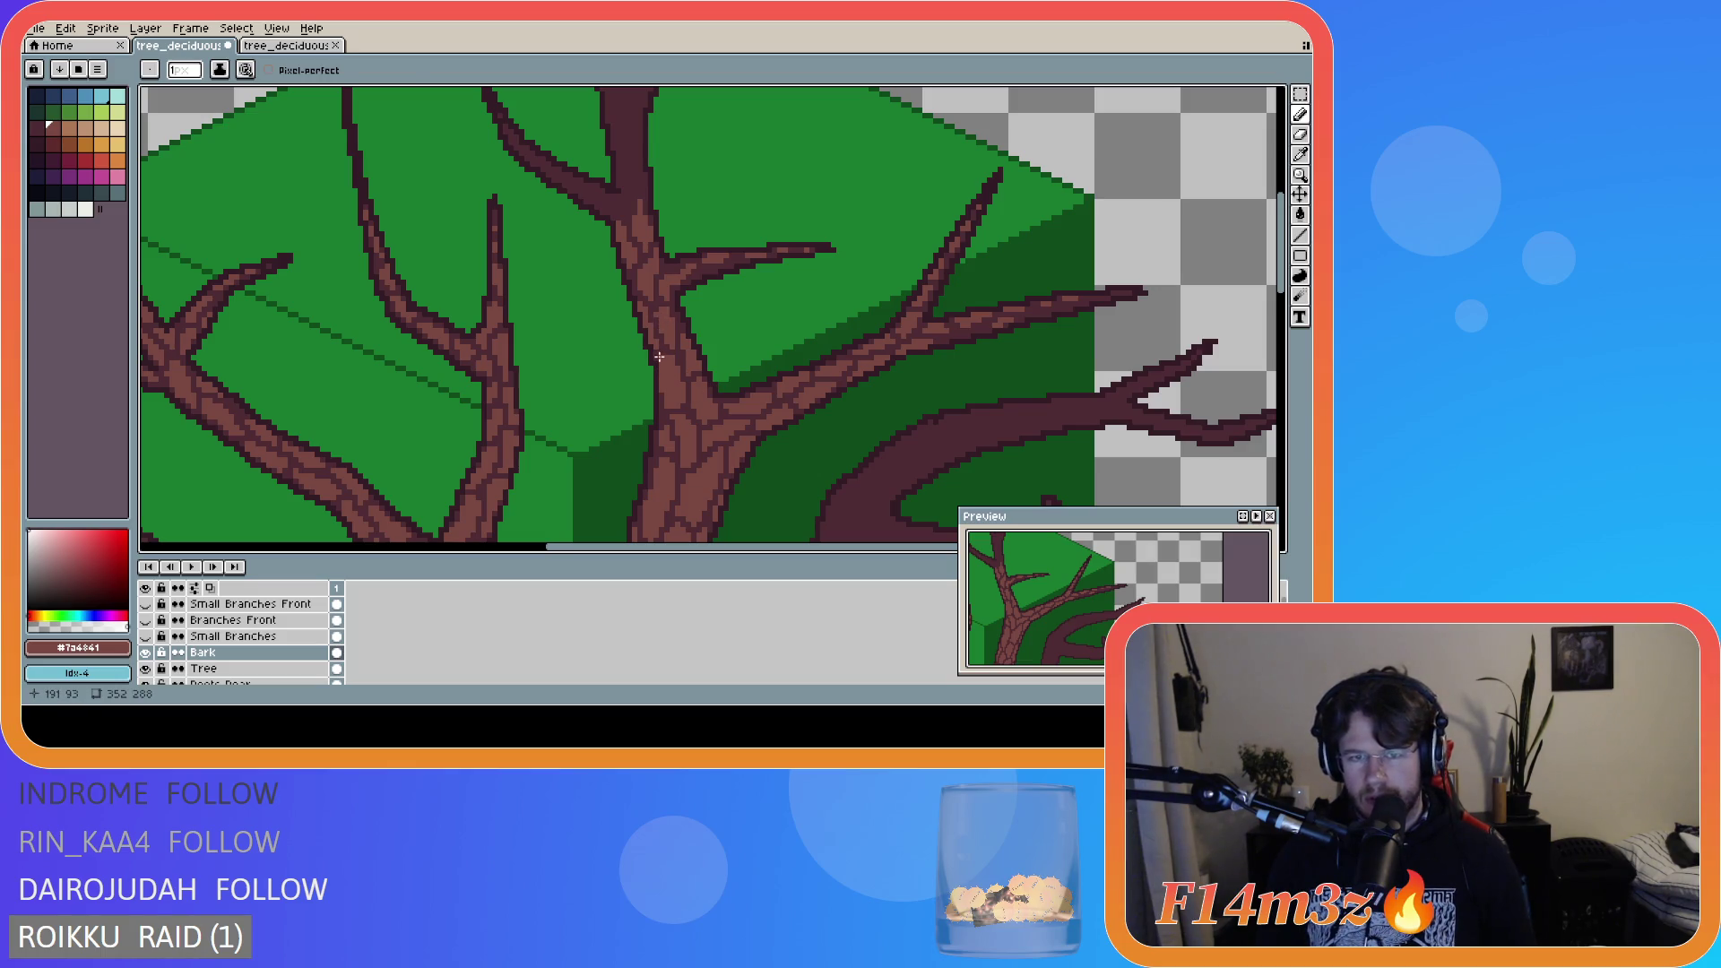
key(b)
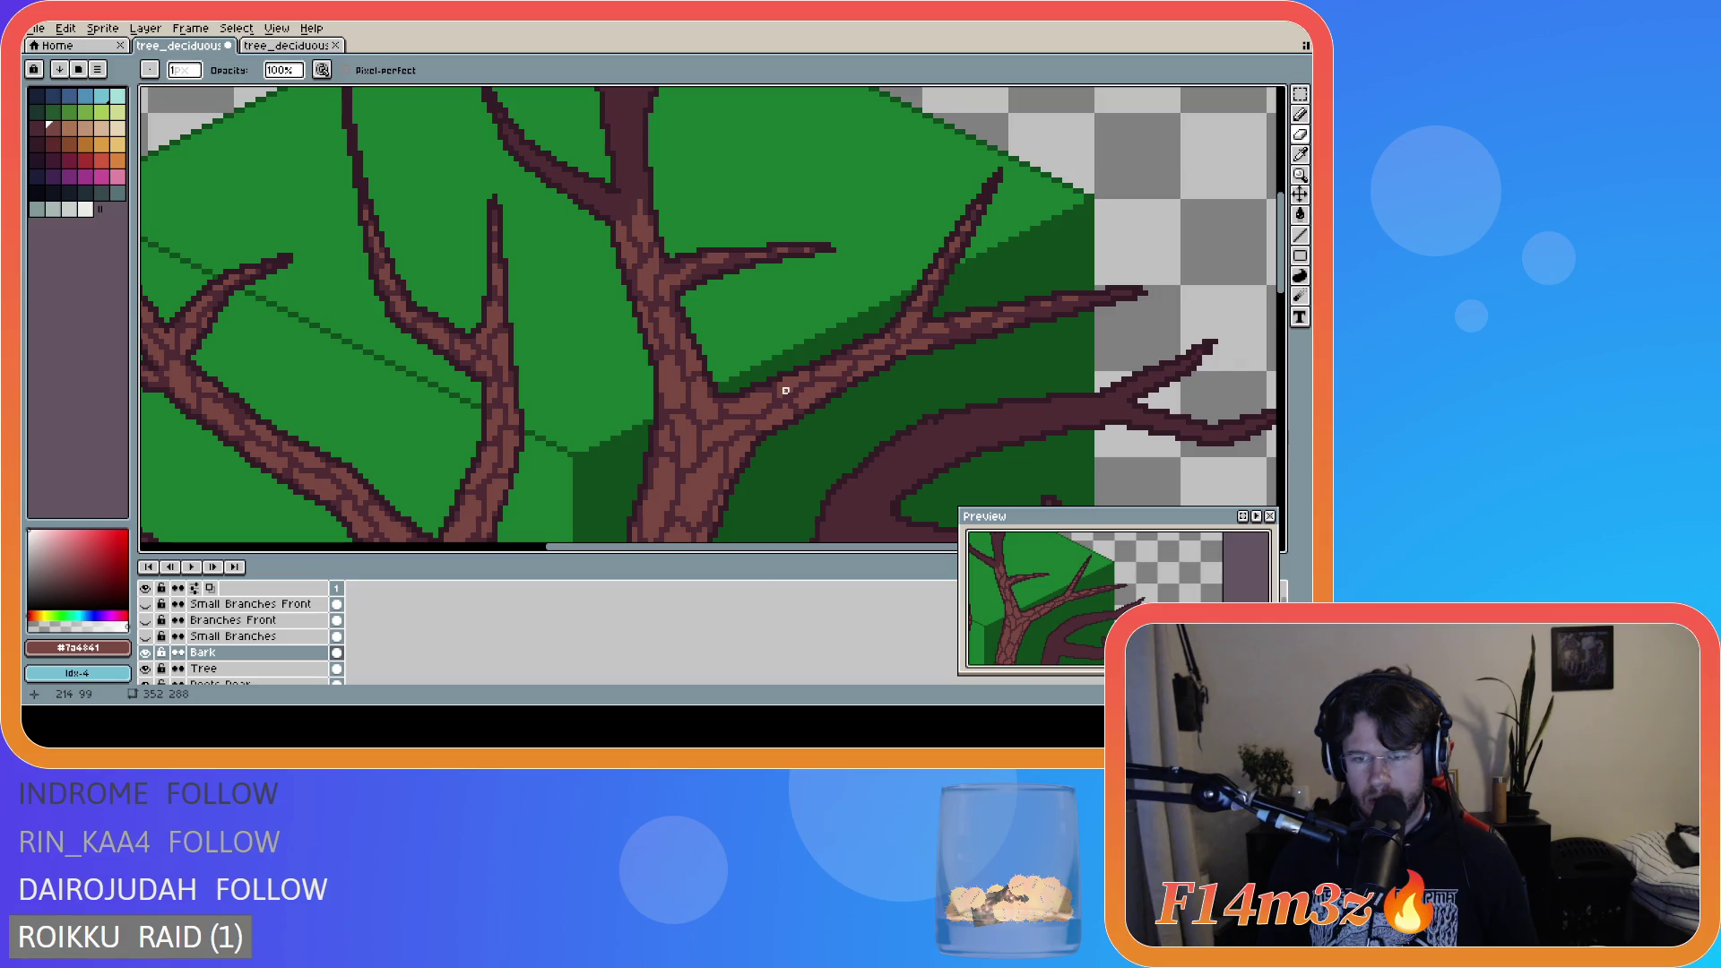
key(e)
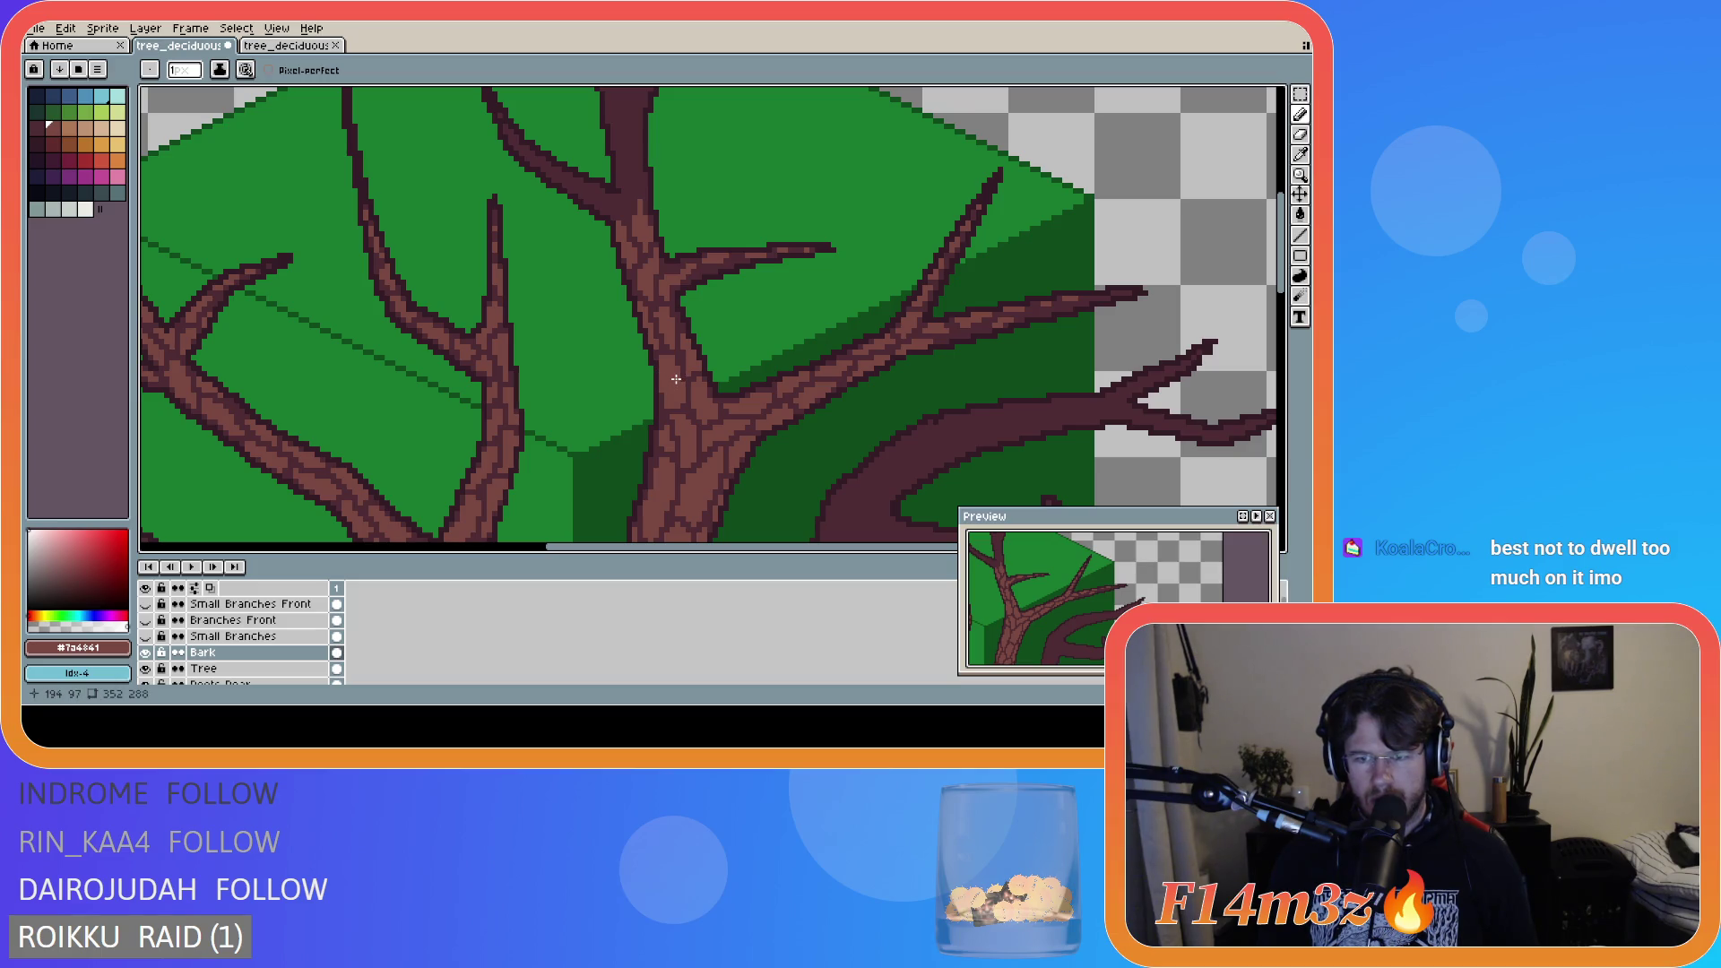
key(e)
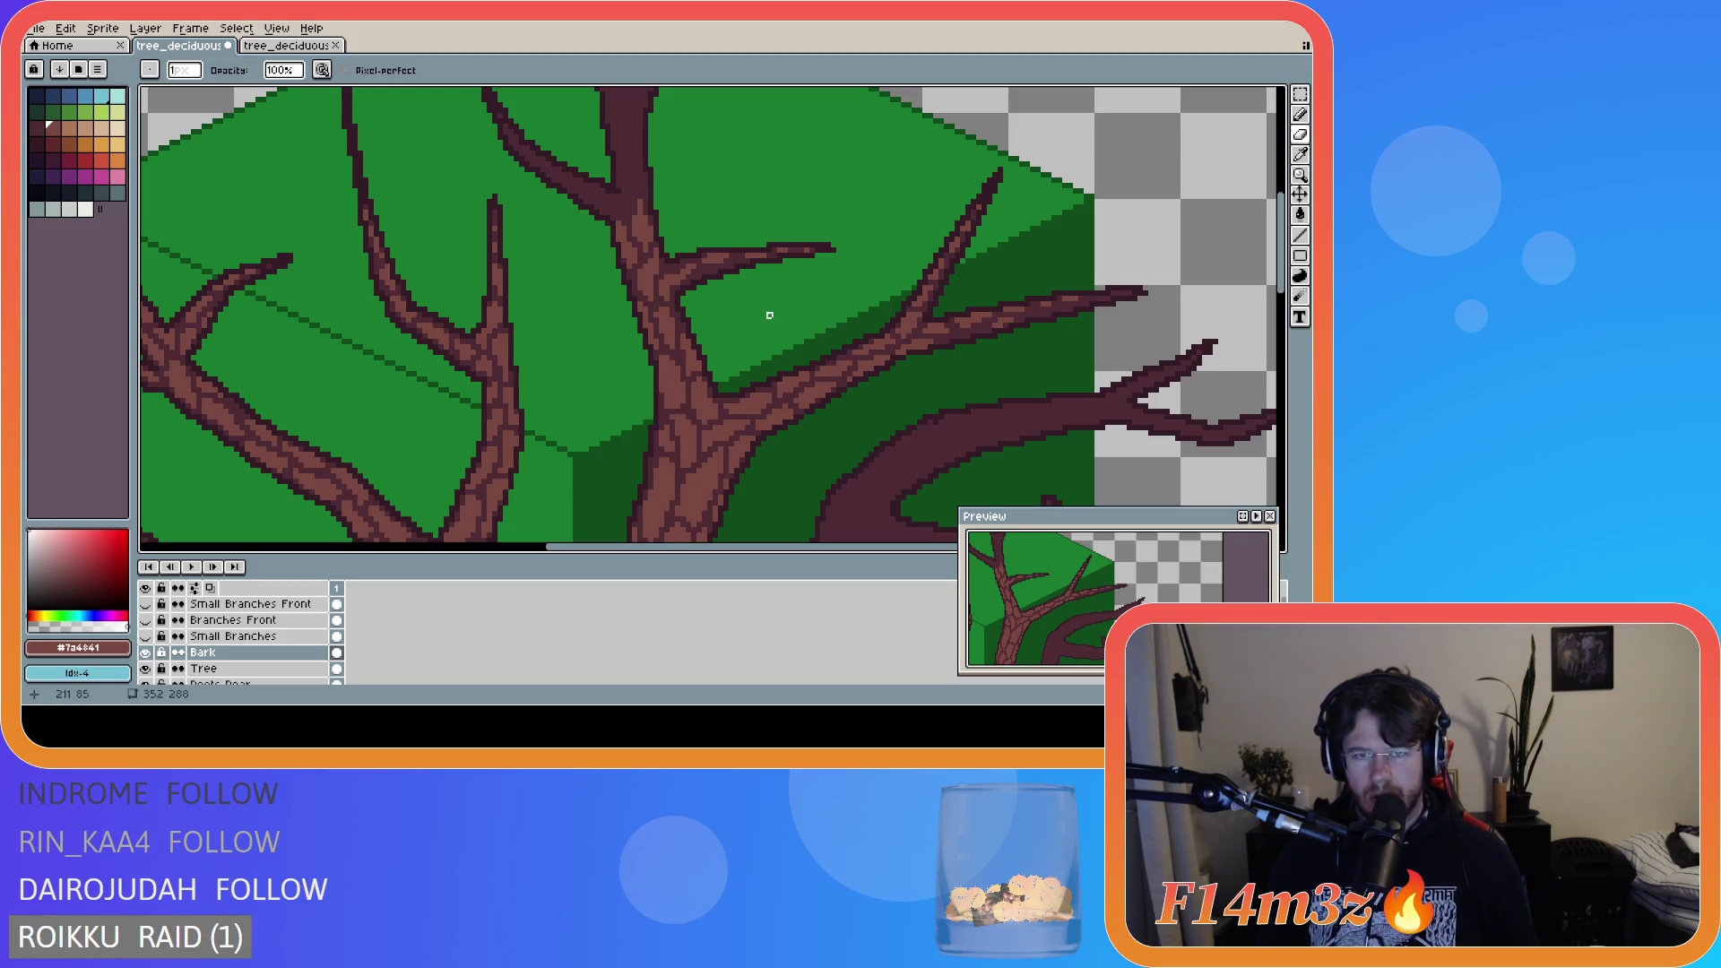
click(1297, 258)
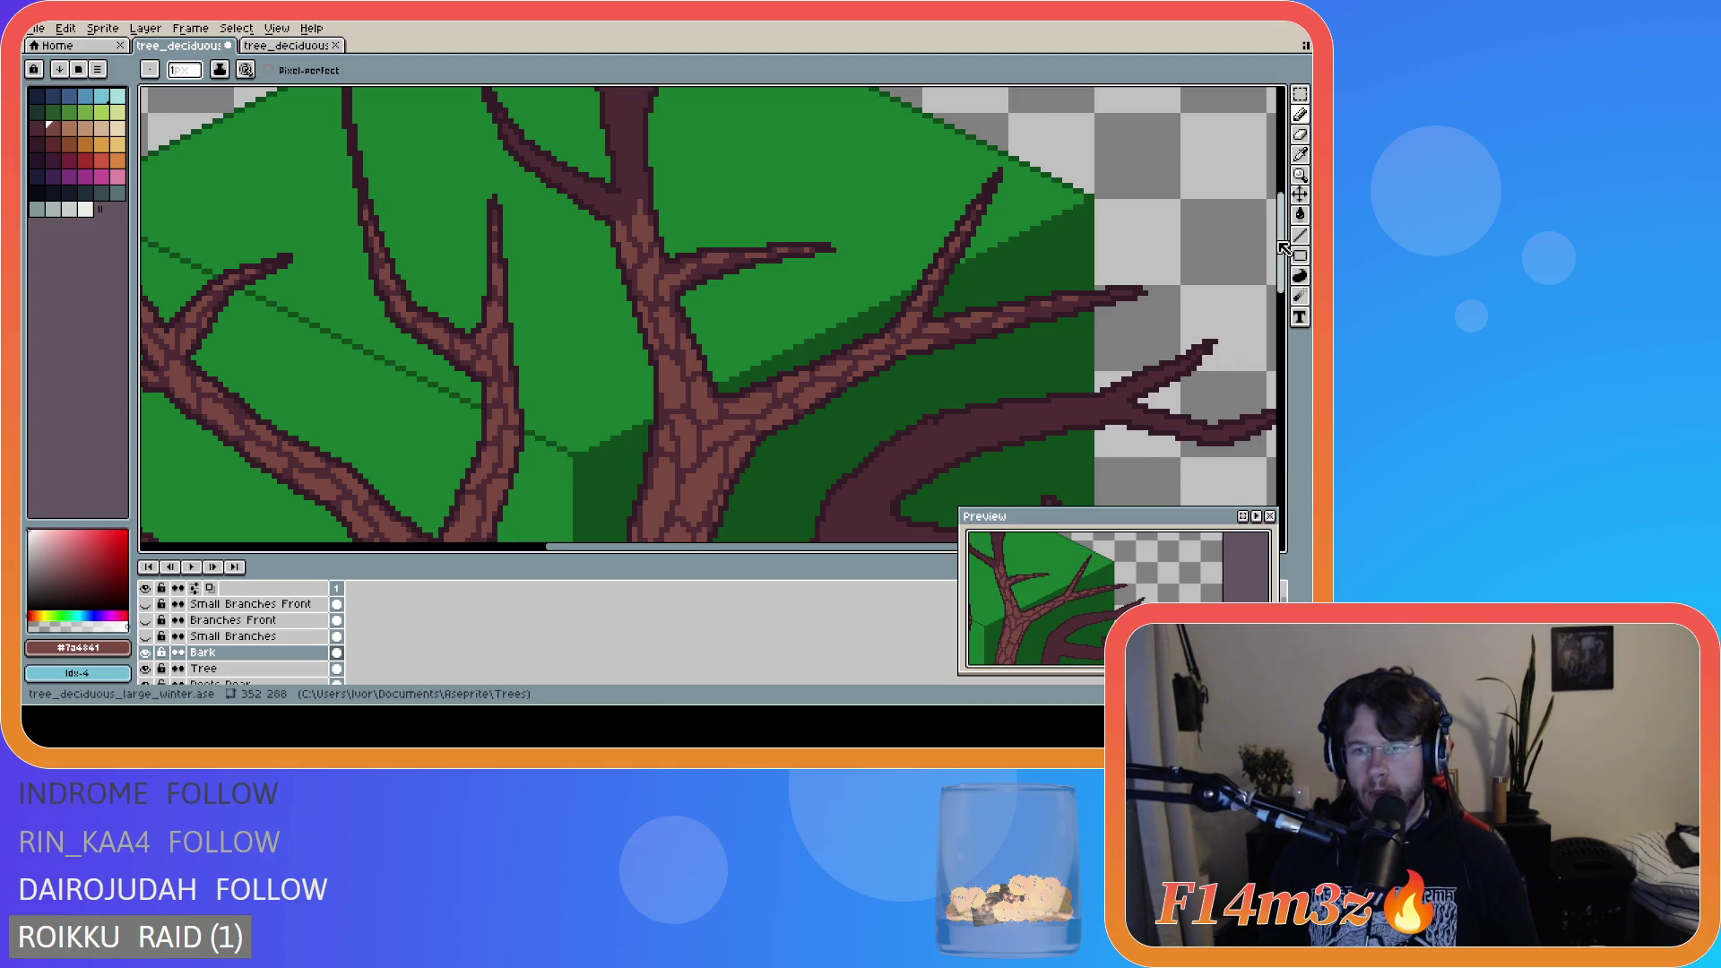
- Bring the top of the tree into view and save tree_deciduous_large_winter.ase
scroll(695, 286, up, 5)
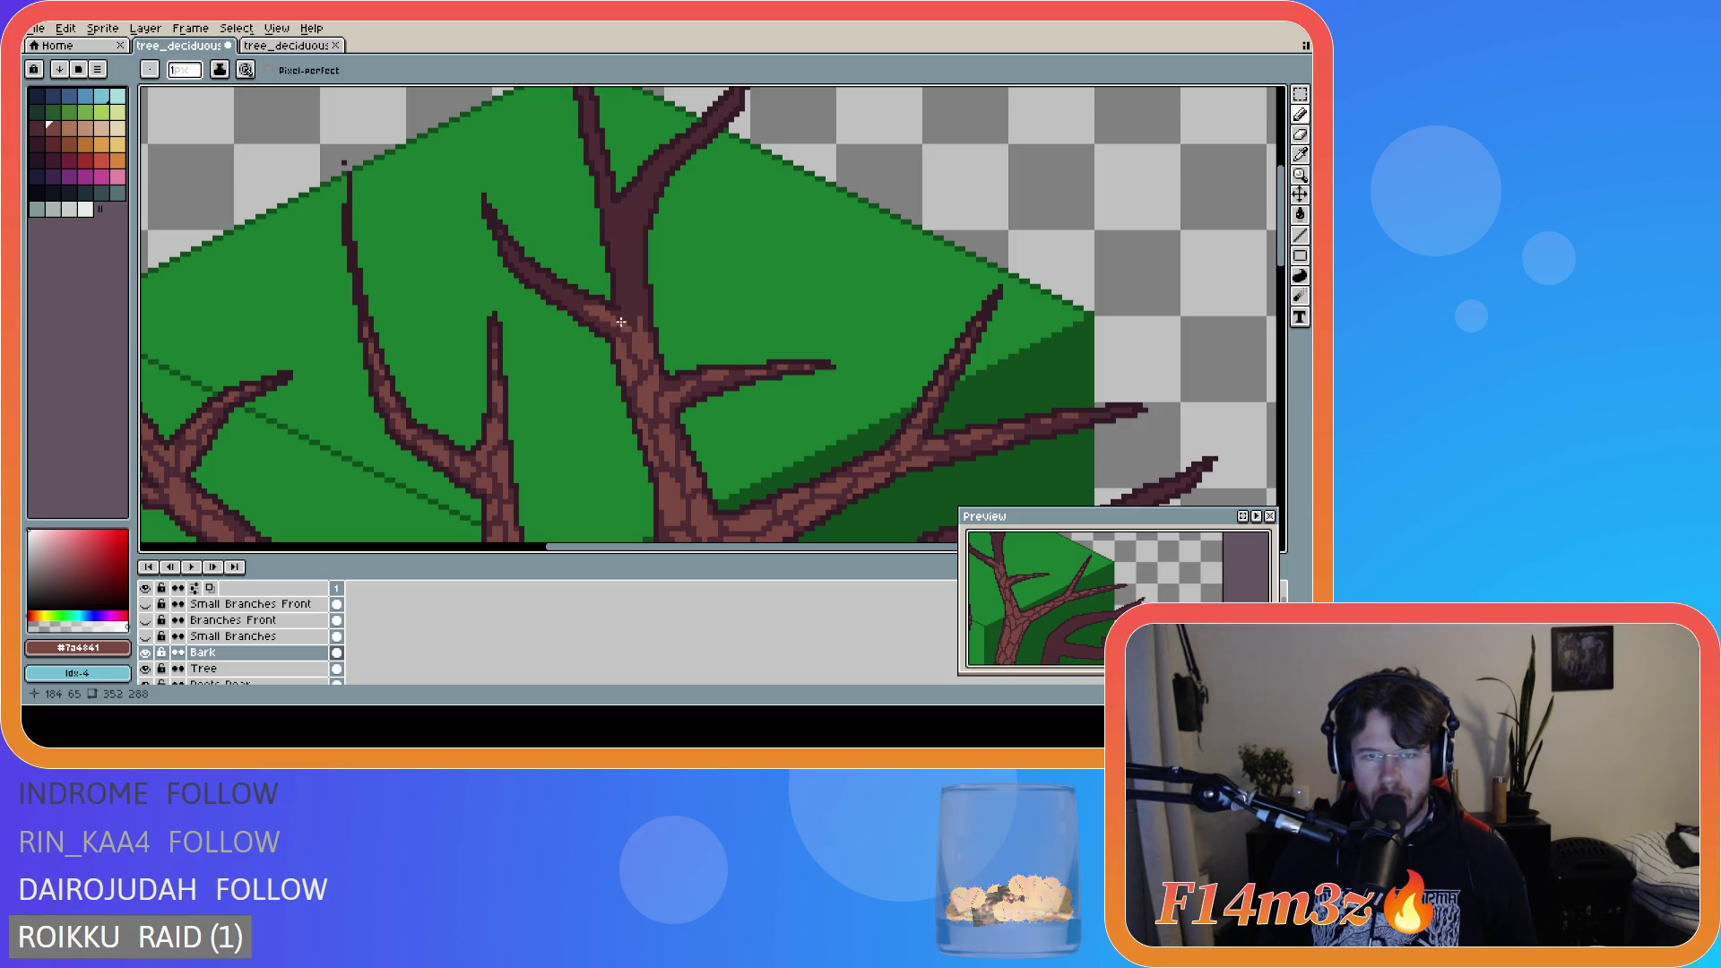
key(e)
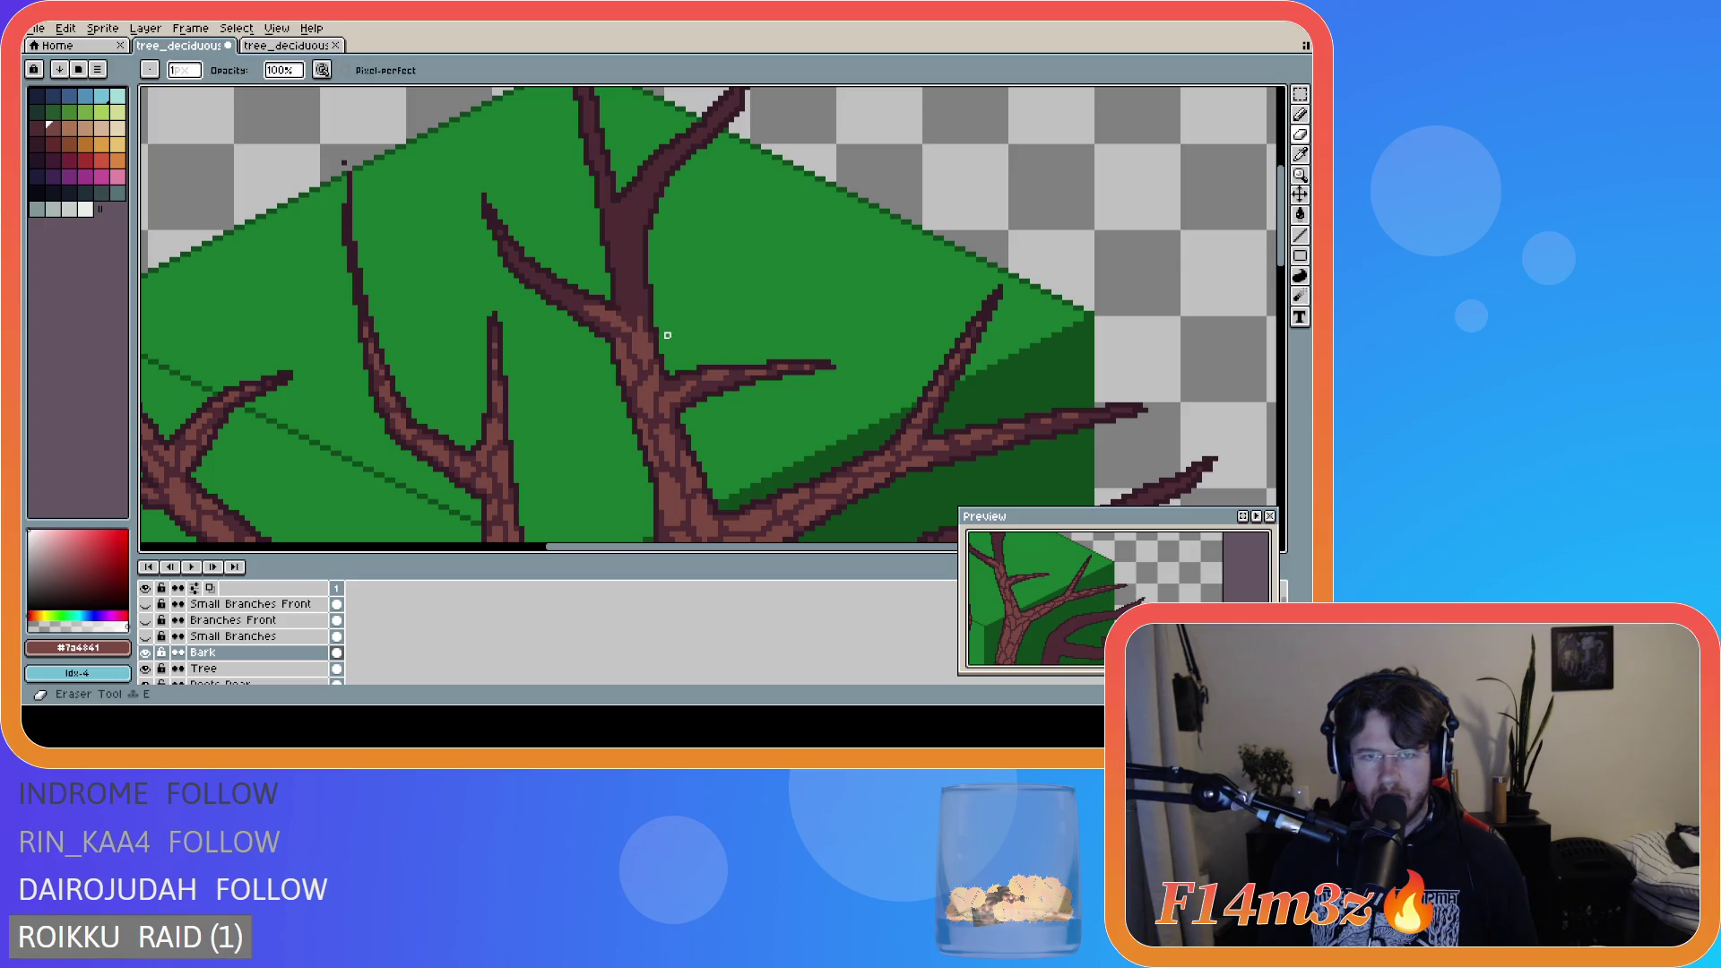
key(b)
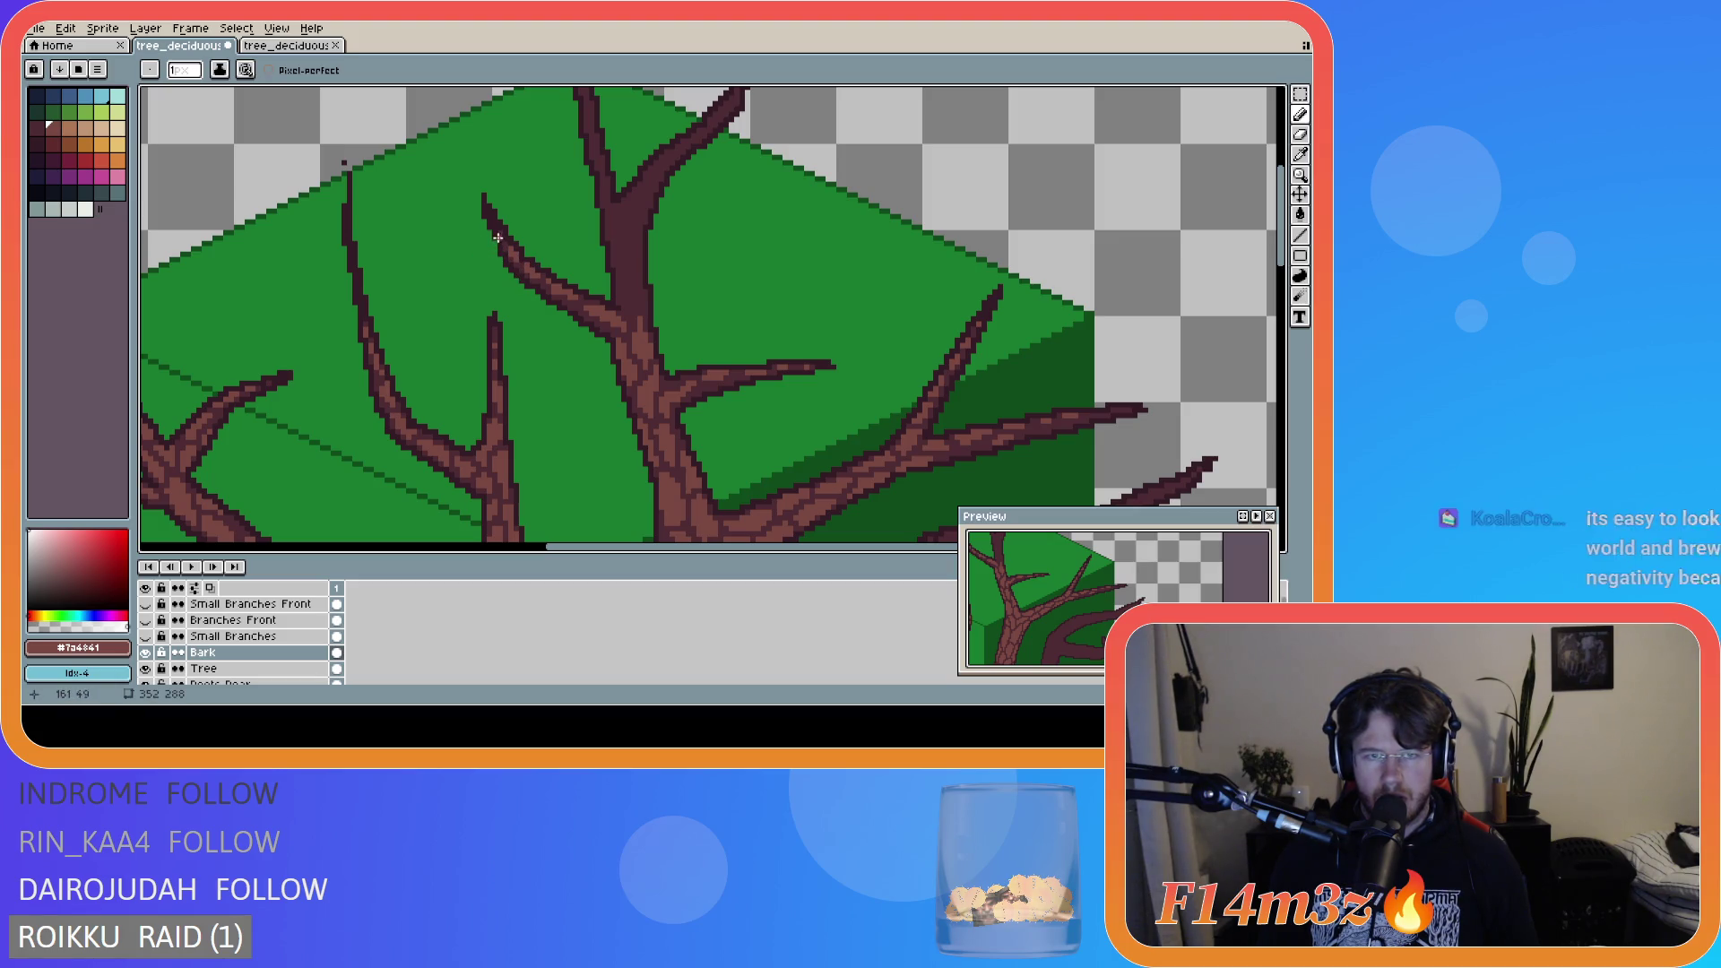
drag(1031, 583, 1069, 619)
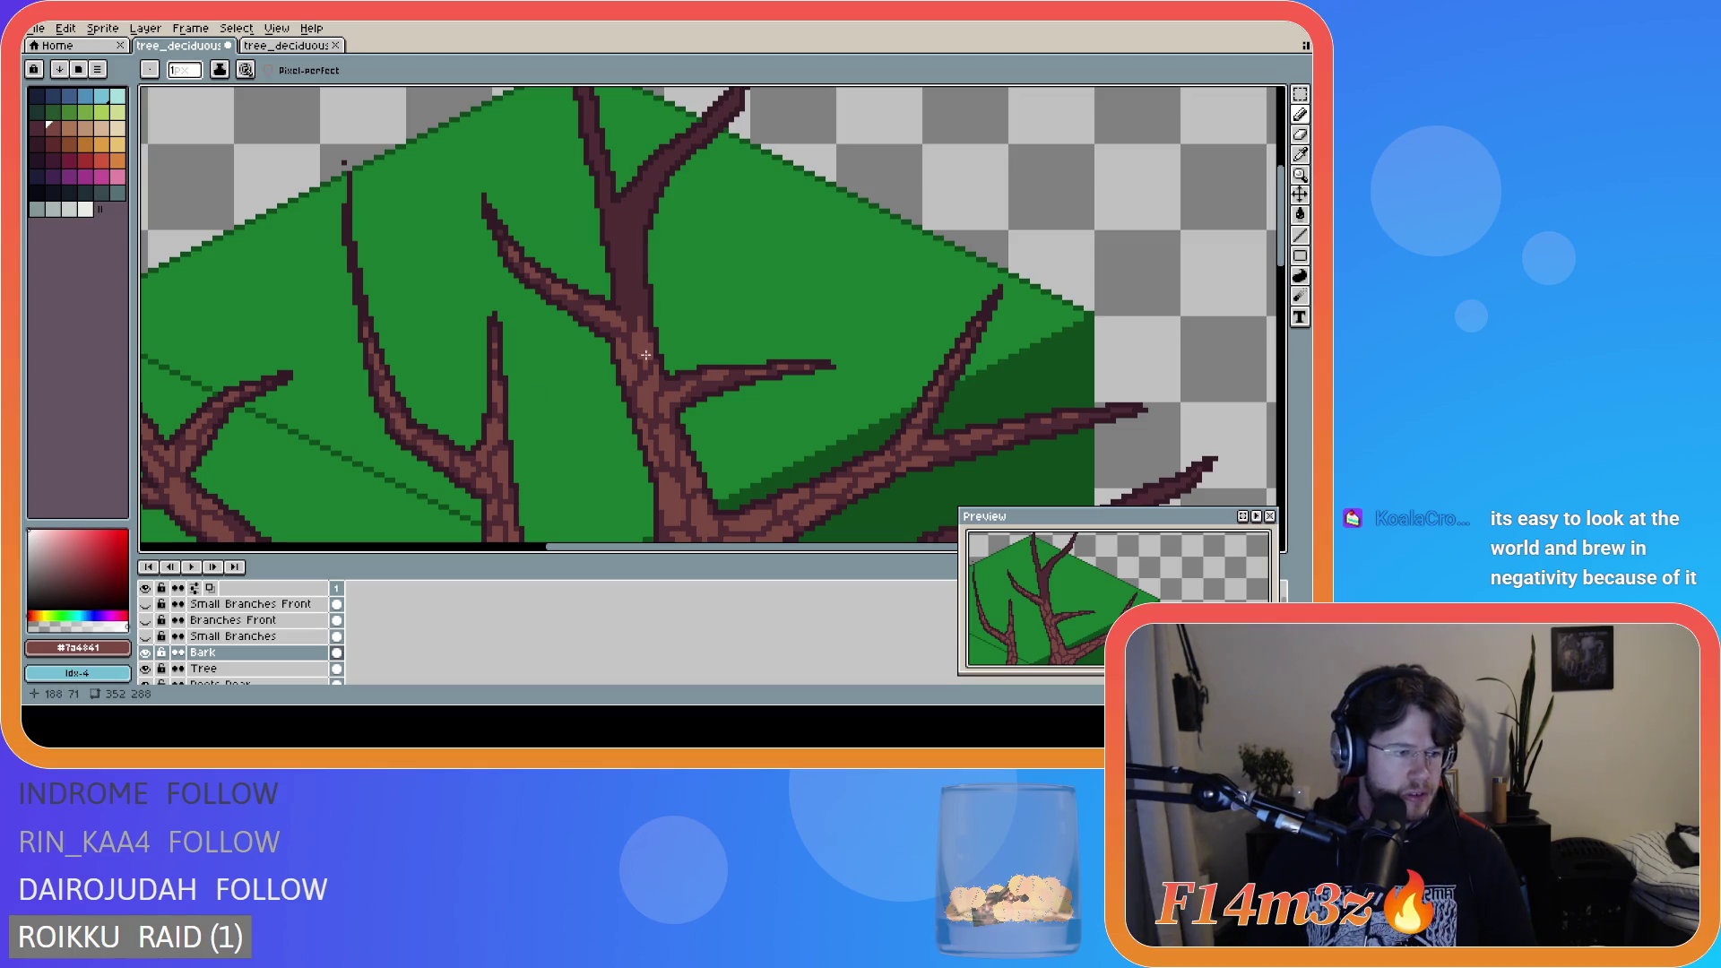
key(ctrl+s)
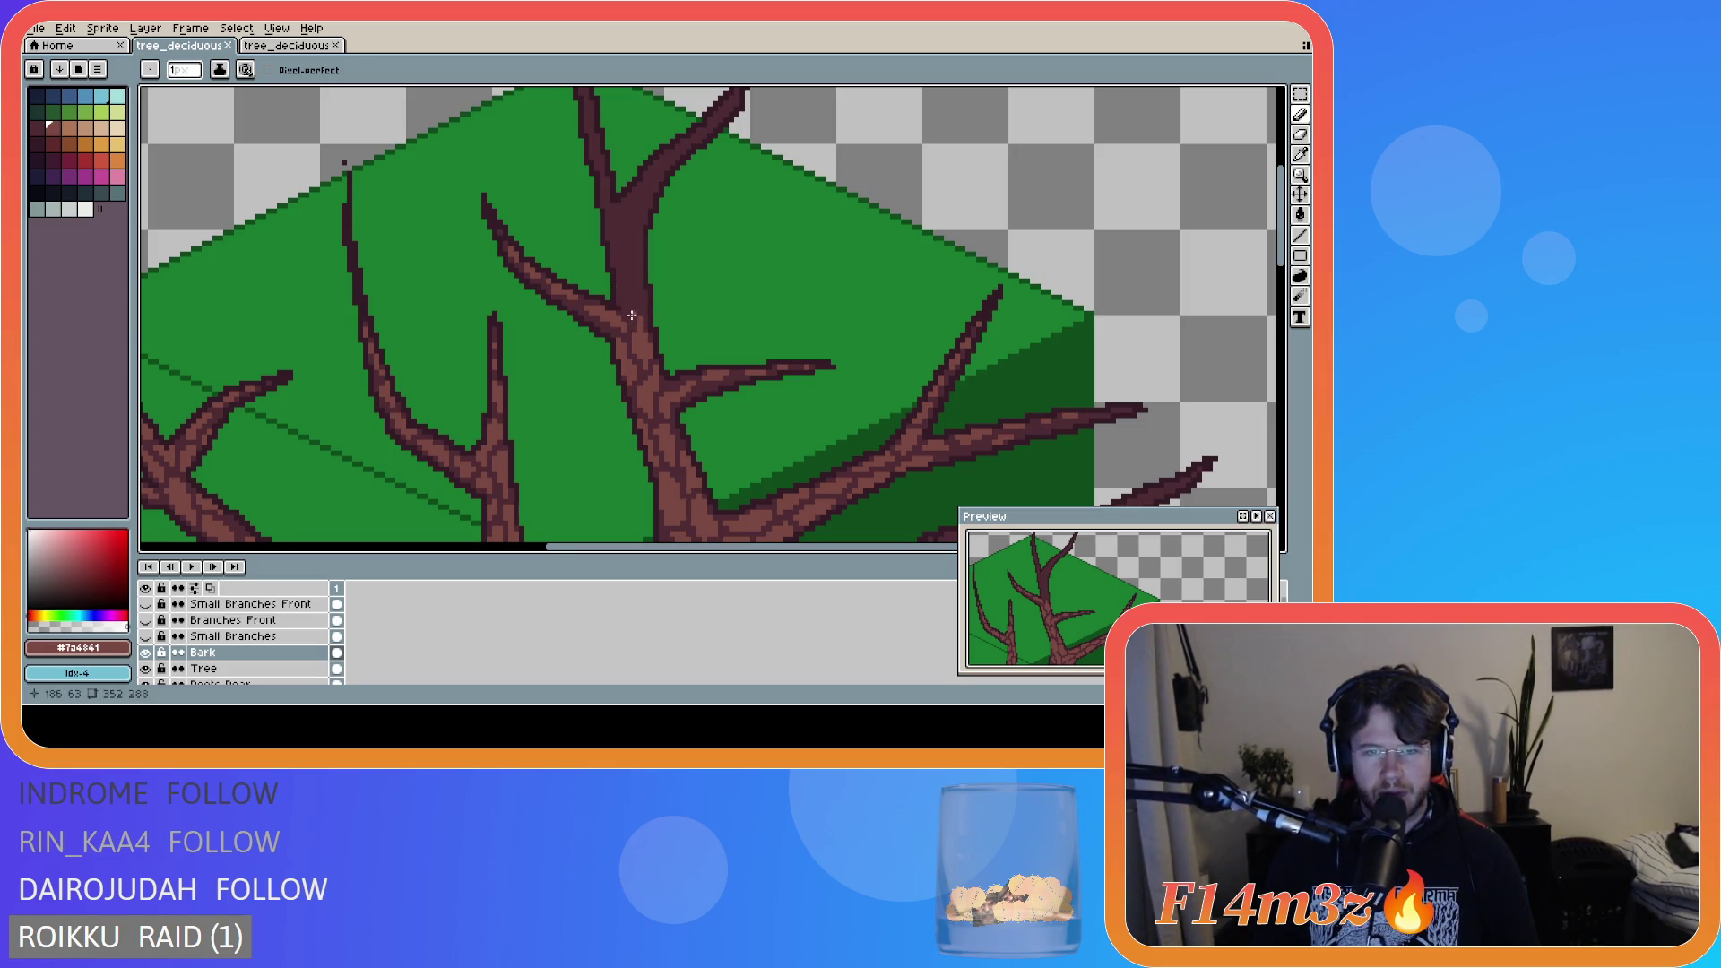
- Add light-brown bark pixels up the central trunk toward its top fork, erasing mistakes
click(625, 302)
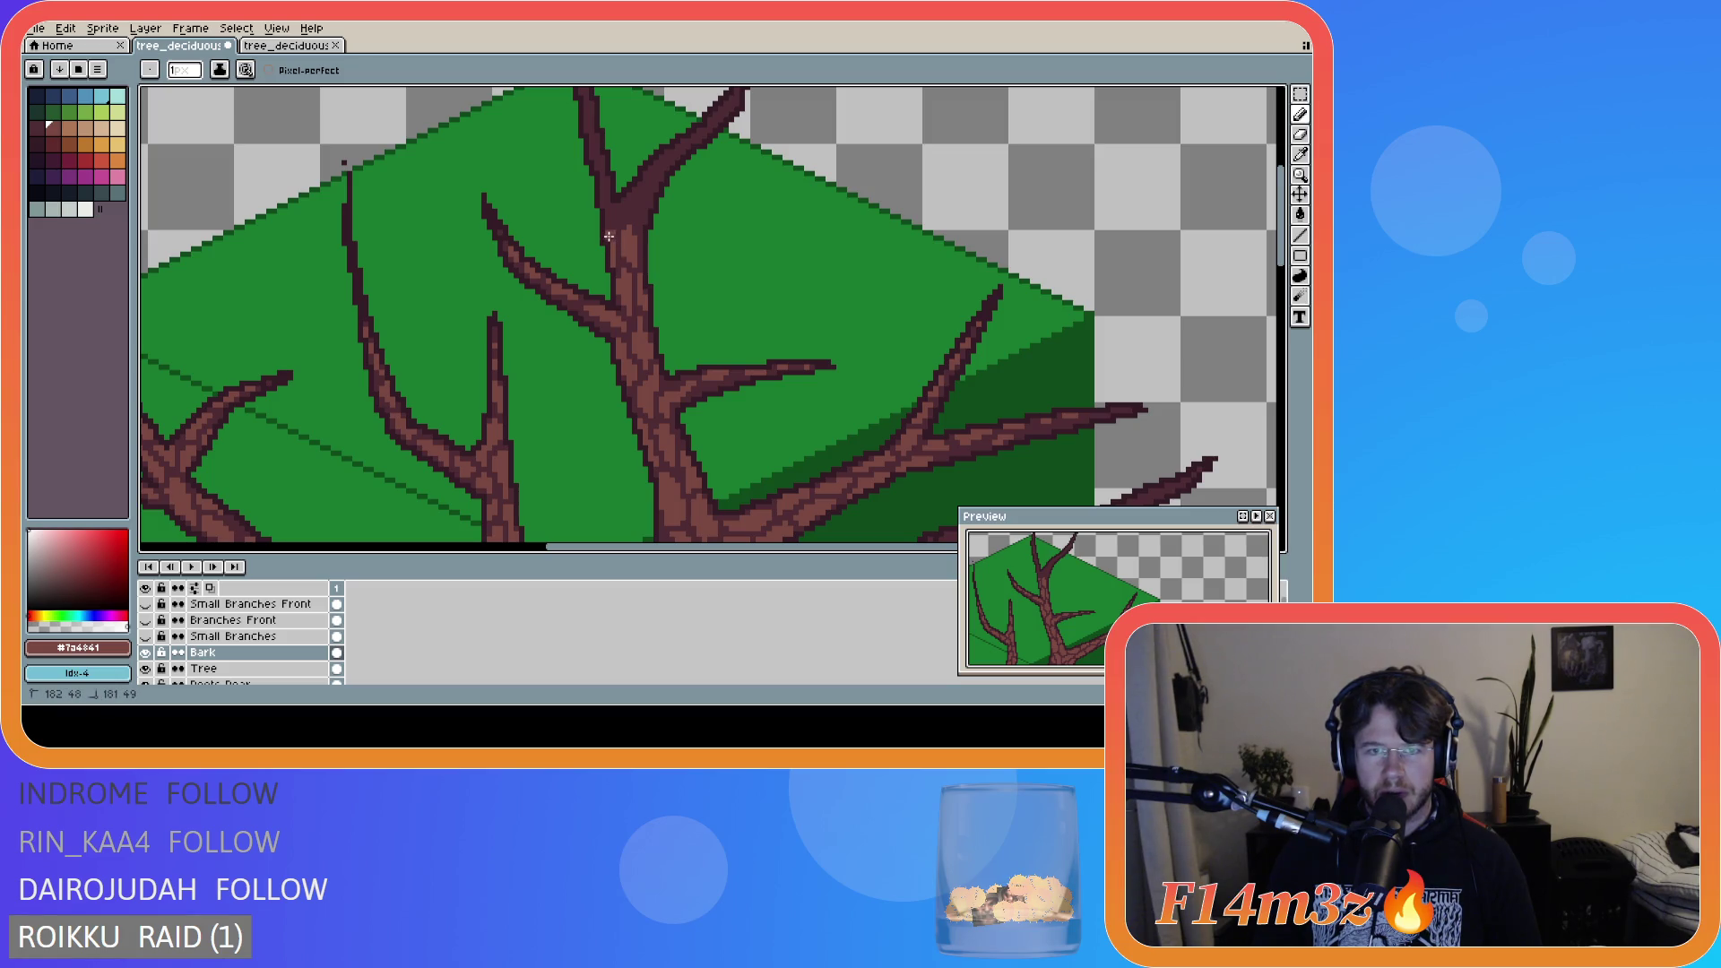
key(e)
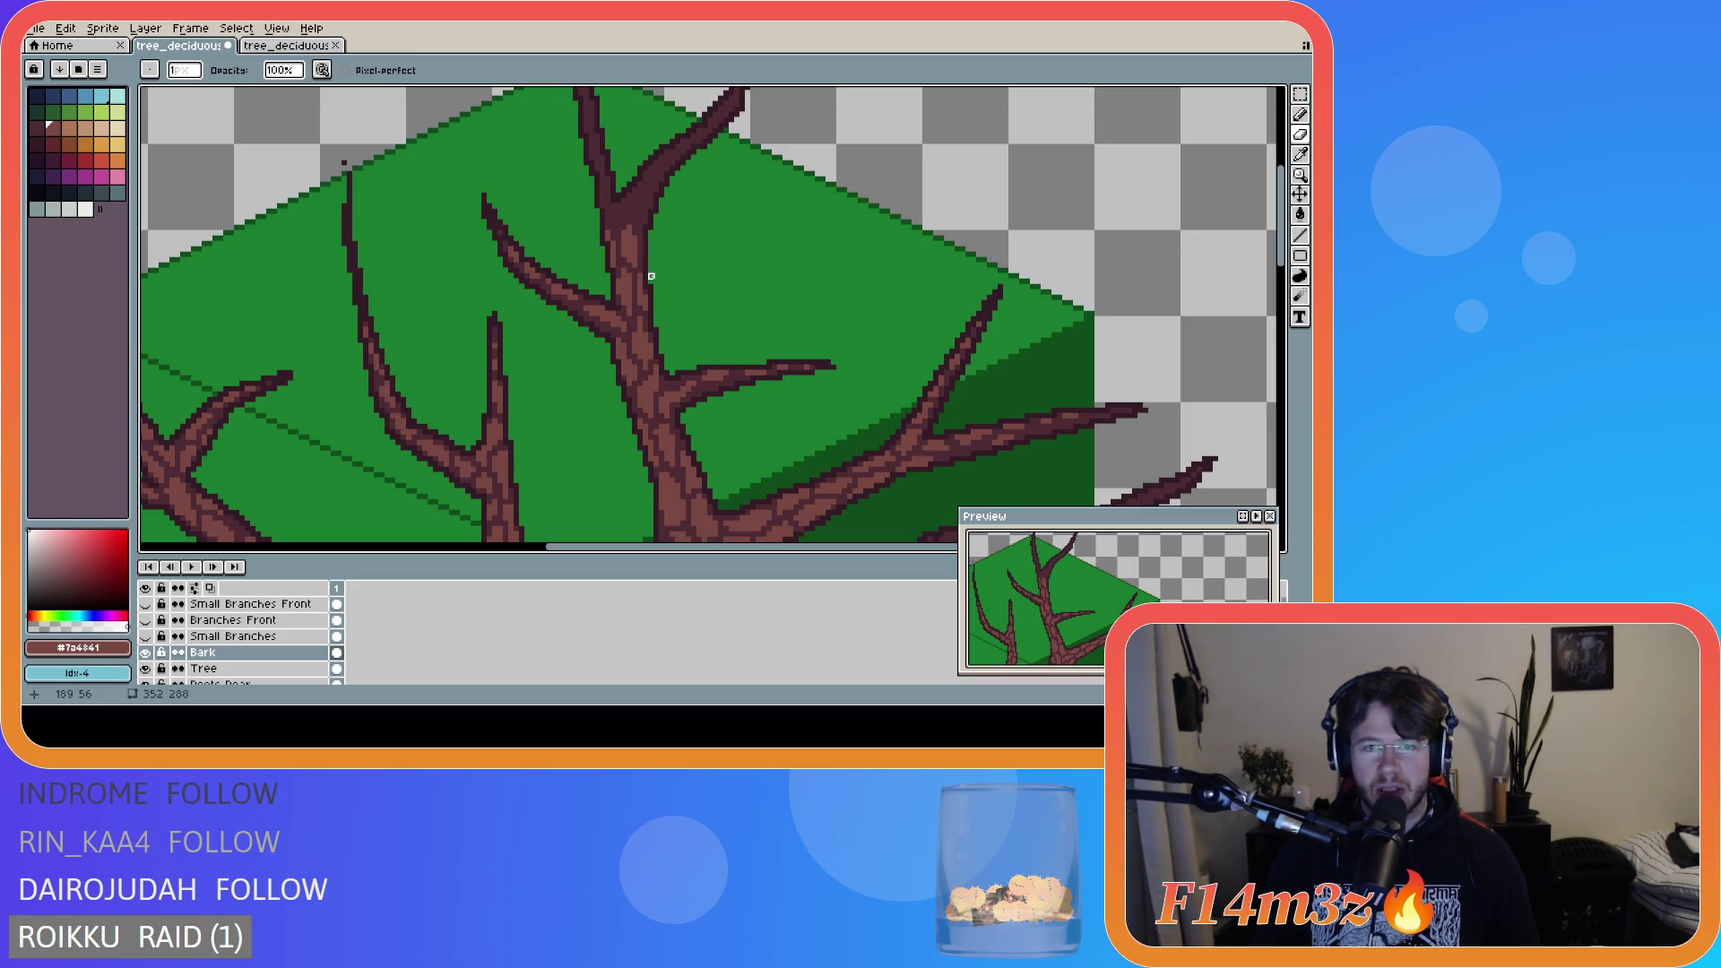
key(b)
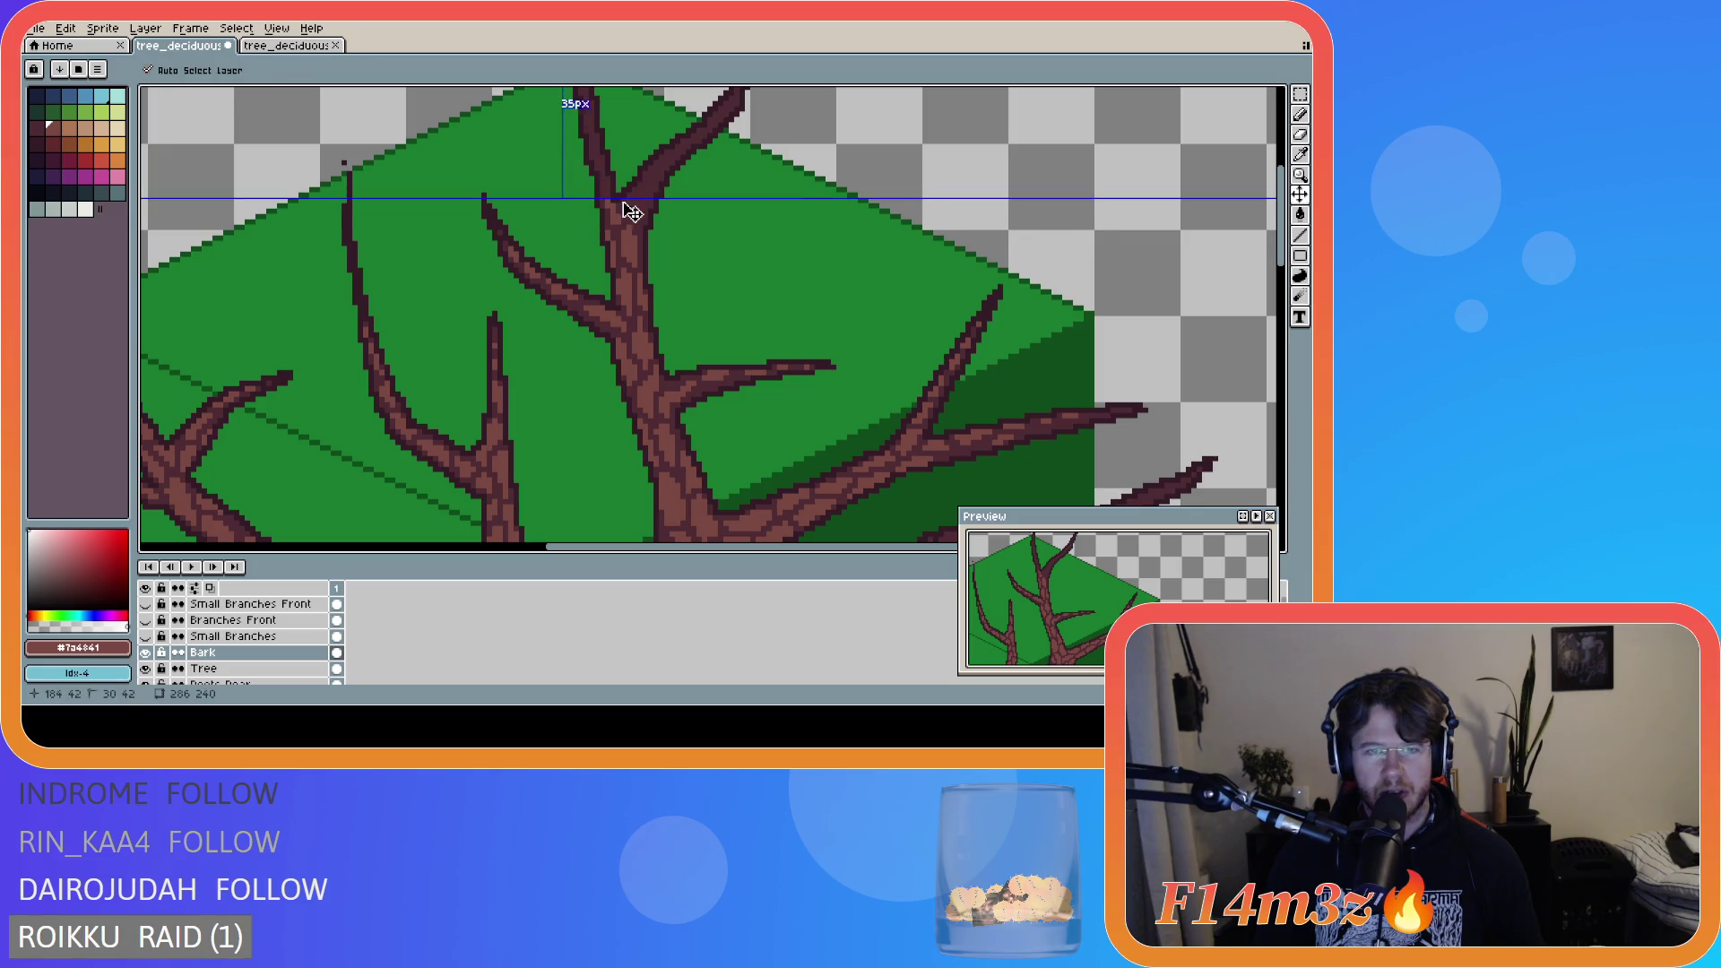
- Undo the latest trunk stroke and re-place bark pixels near the top of the trunk
key(ctrl+z)
key(ctrl+y)
key(ctrl+z)
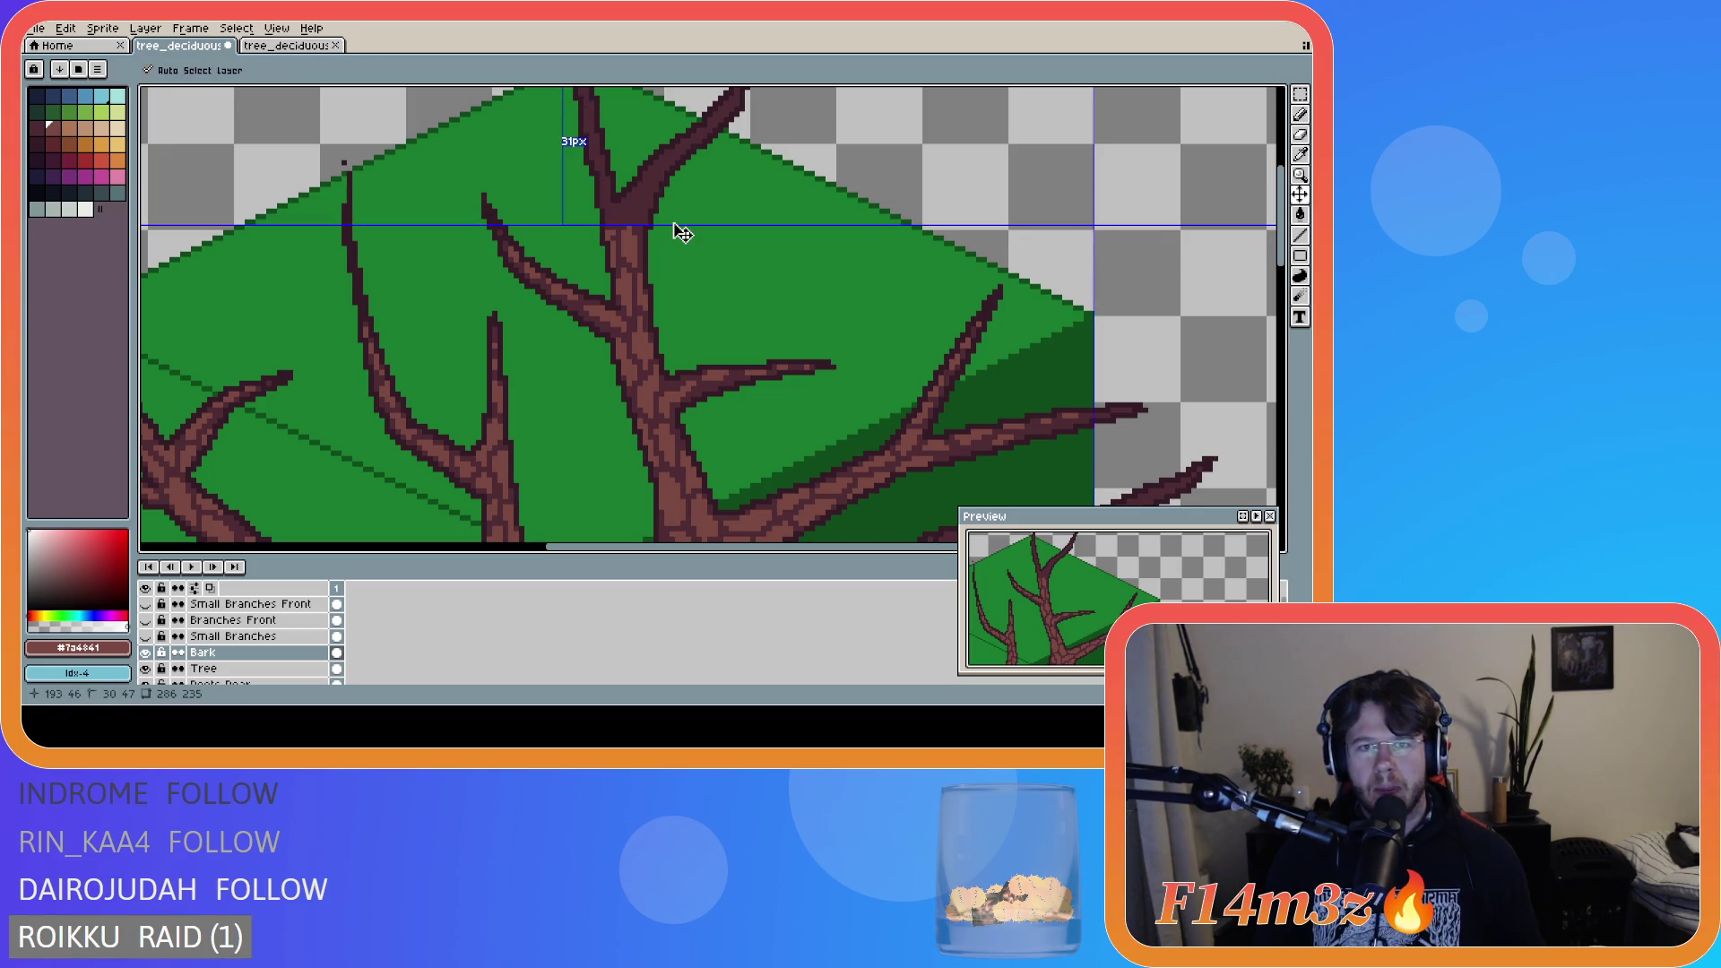
key(ctrl+y)
key(ctrl+z)
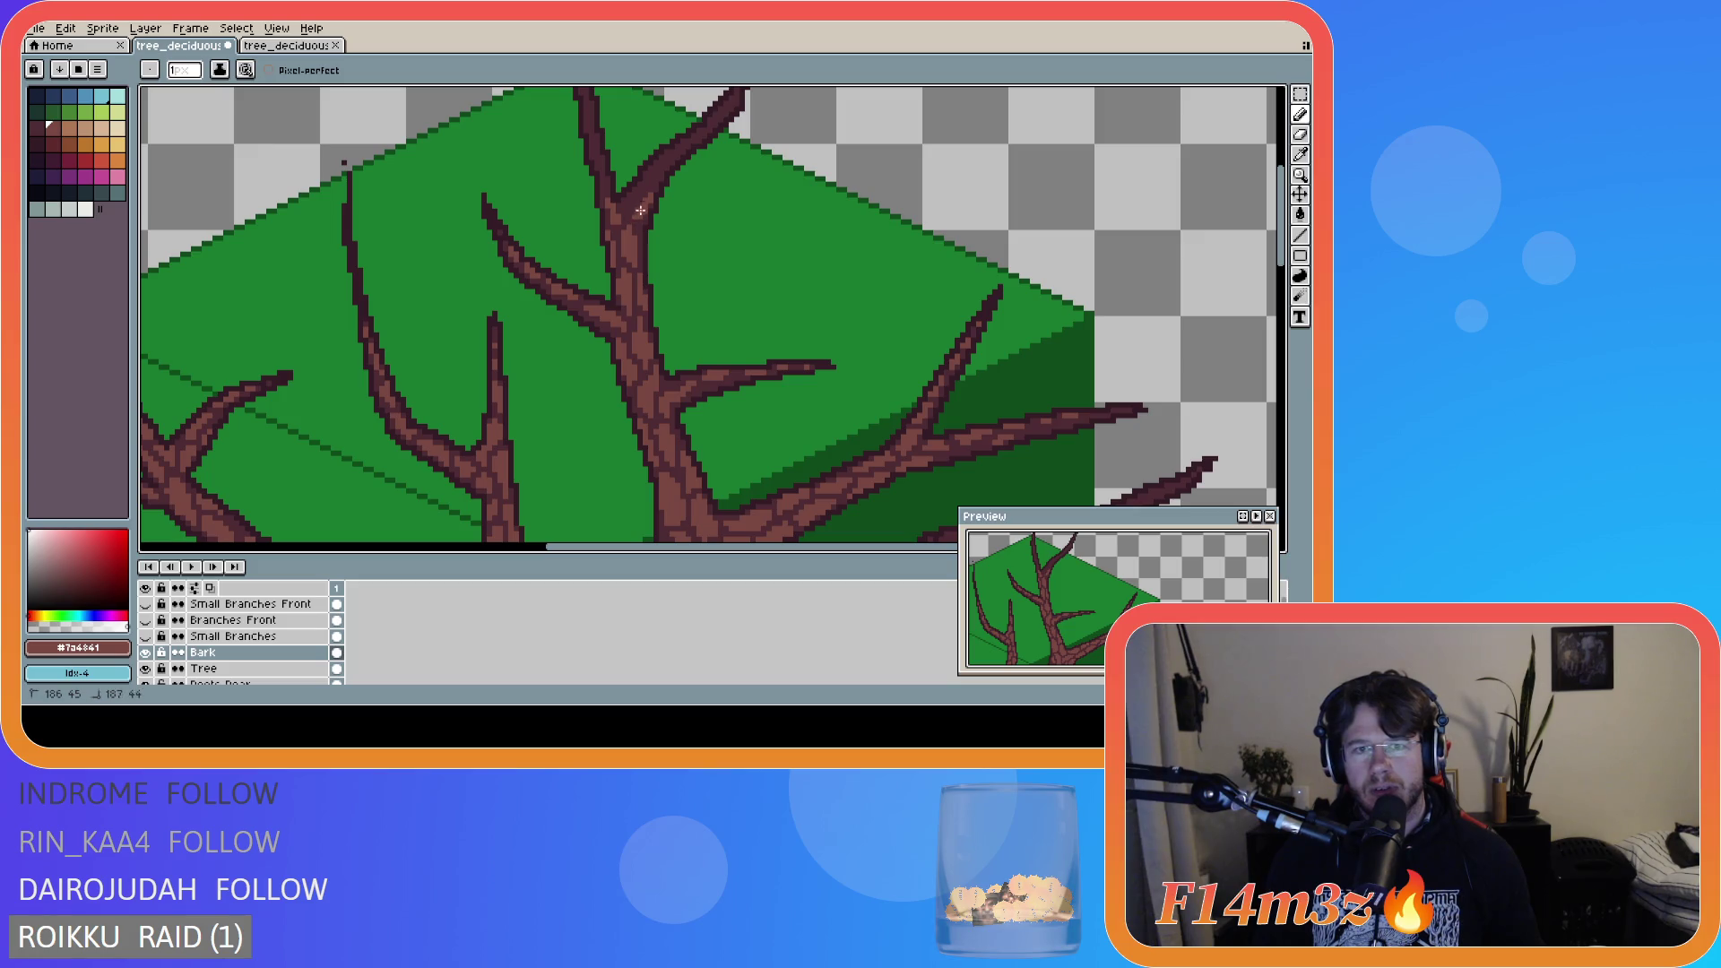
click(634, 210)
click(622, 212)
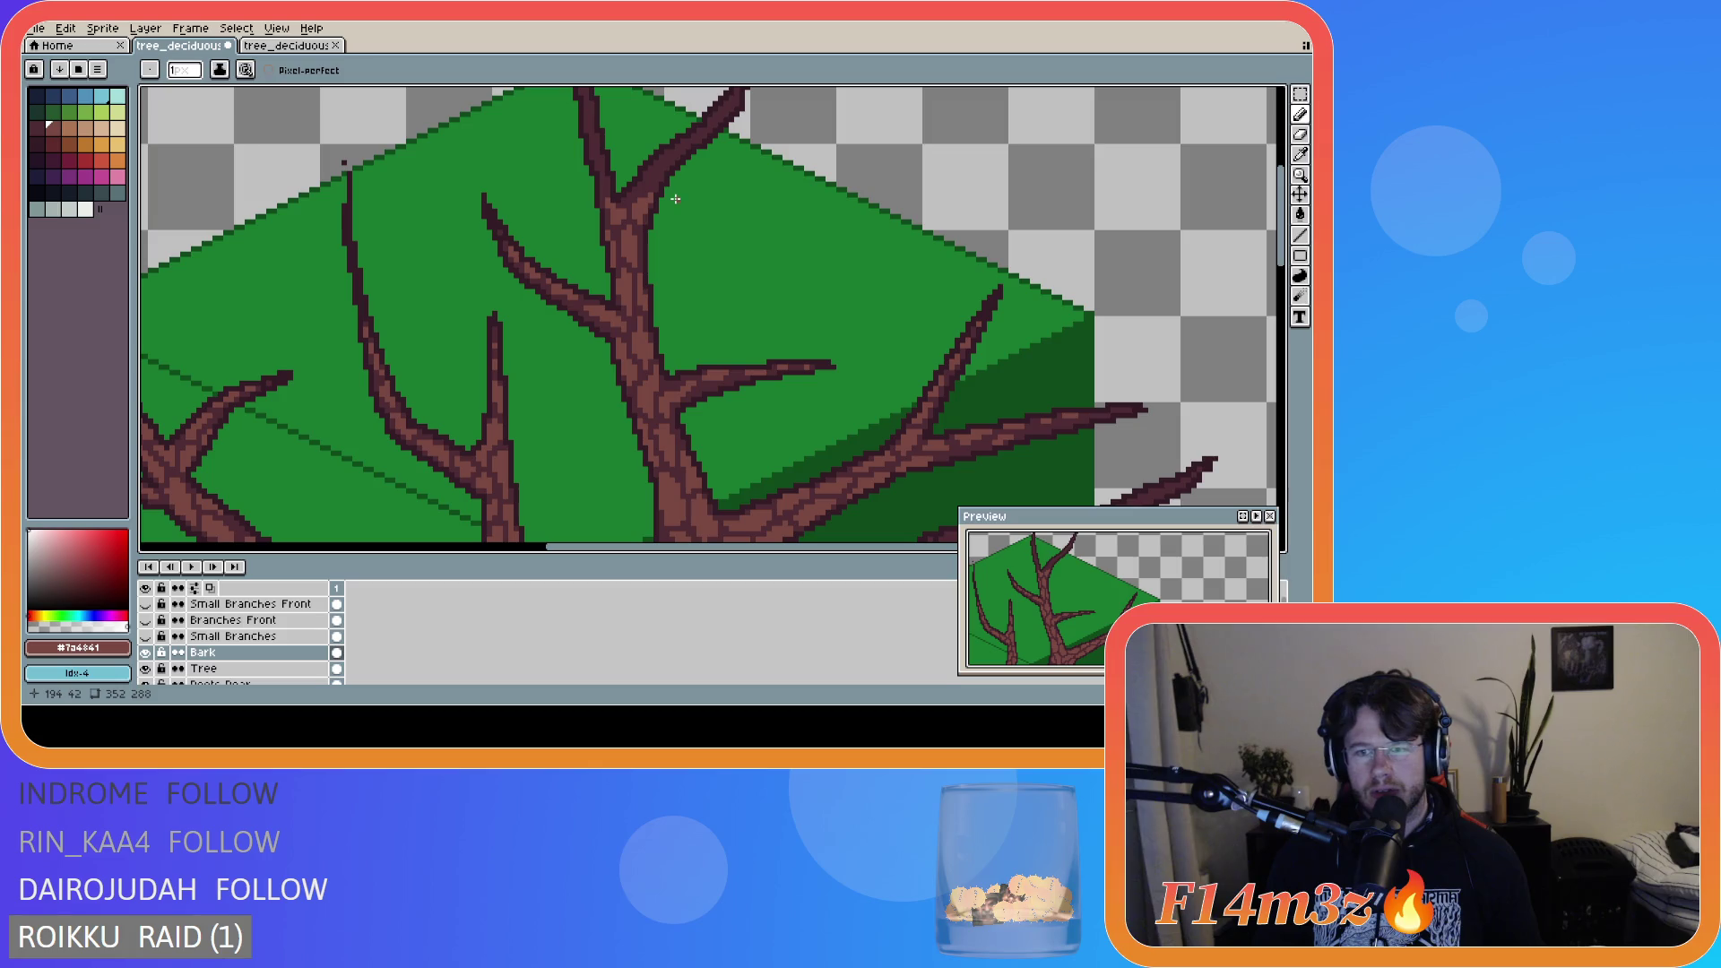
- Paint bark pixels at the trunk's top and on the upper central branch, then save
scroll(971, 229, up, 2)
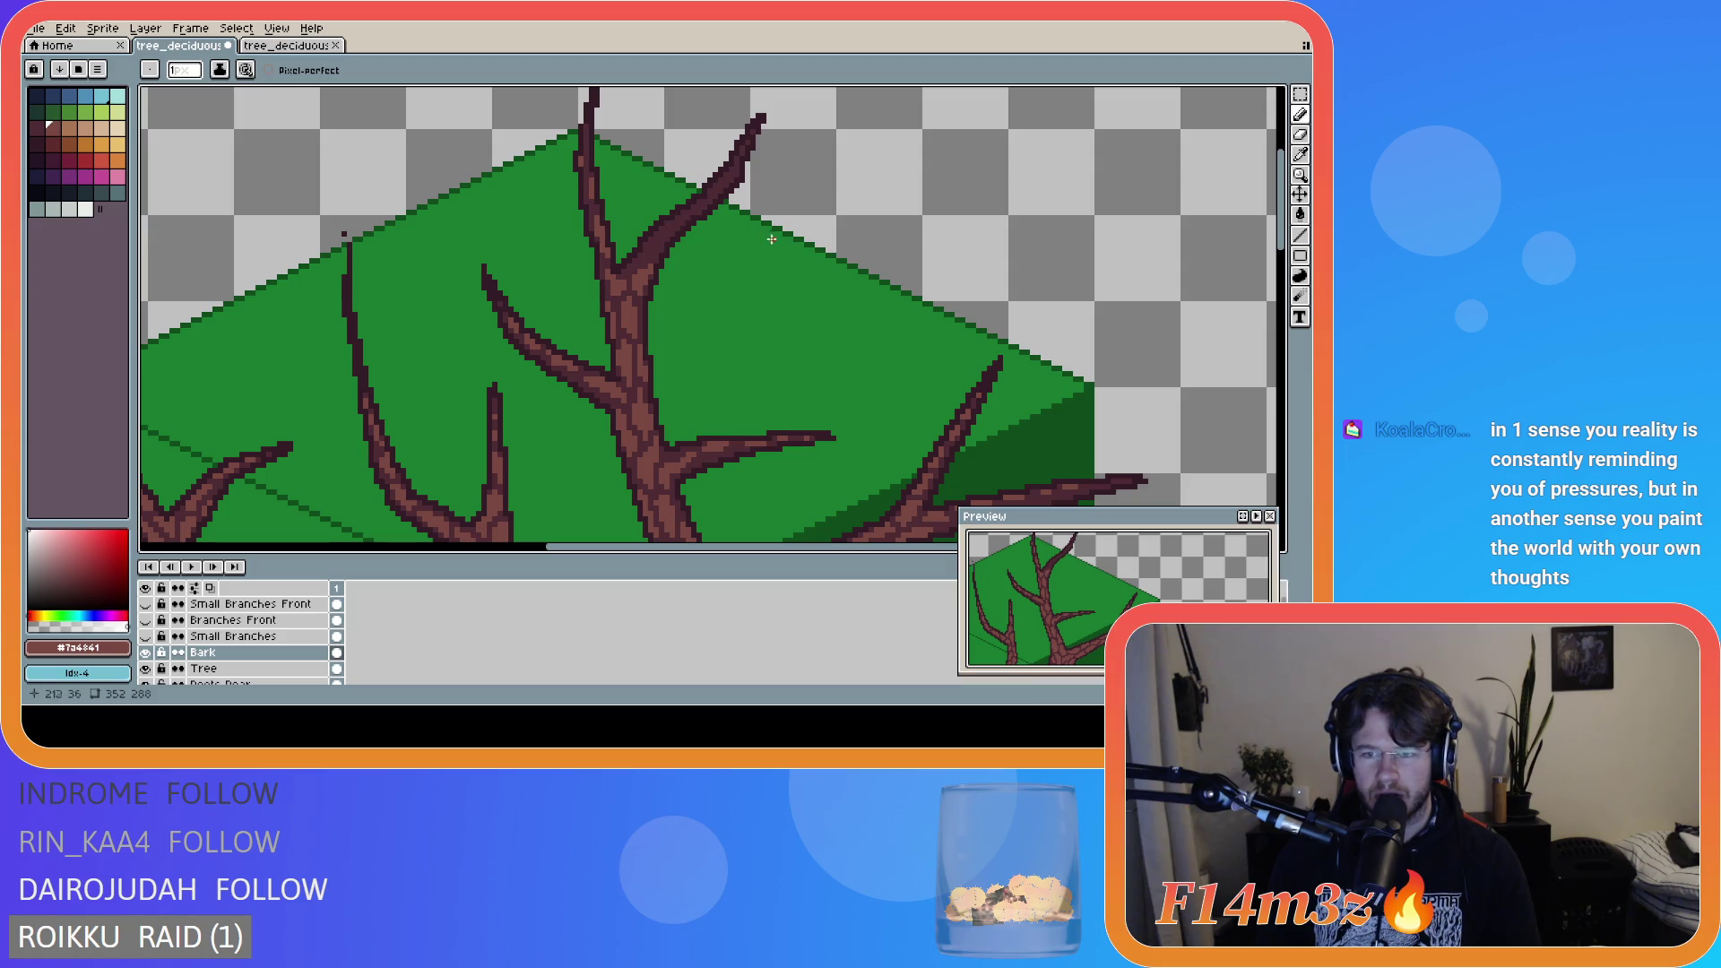
drag(585, 184, 585, 173)
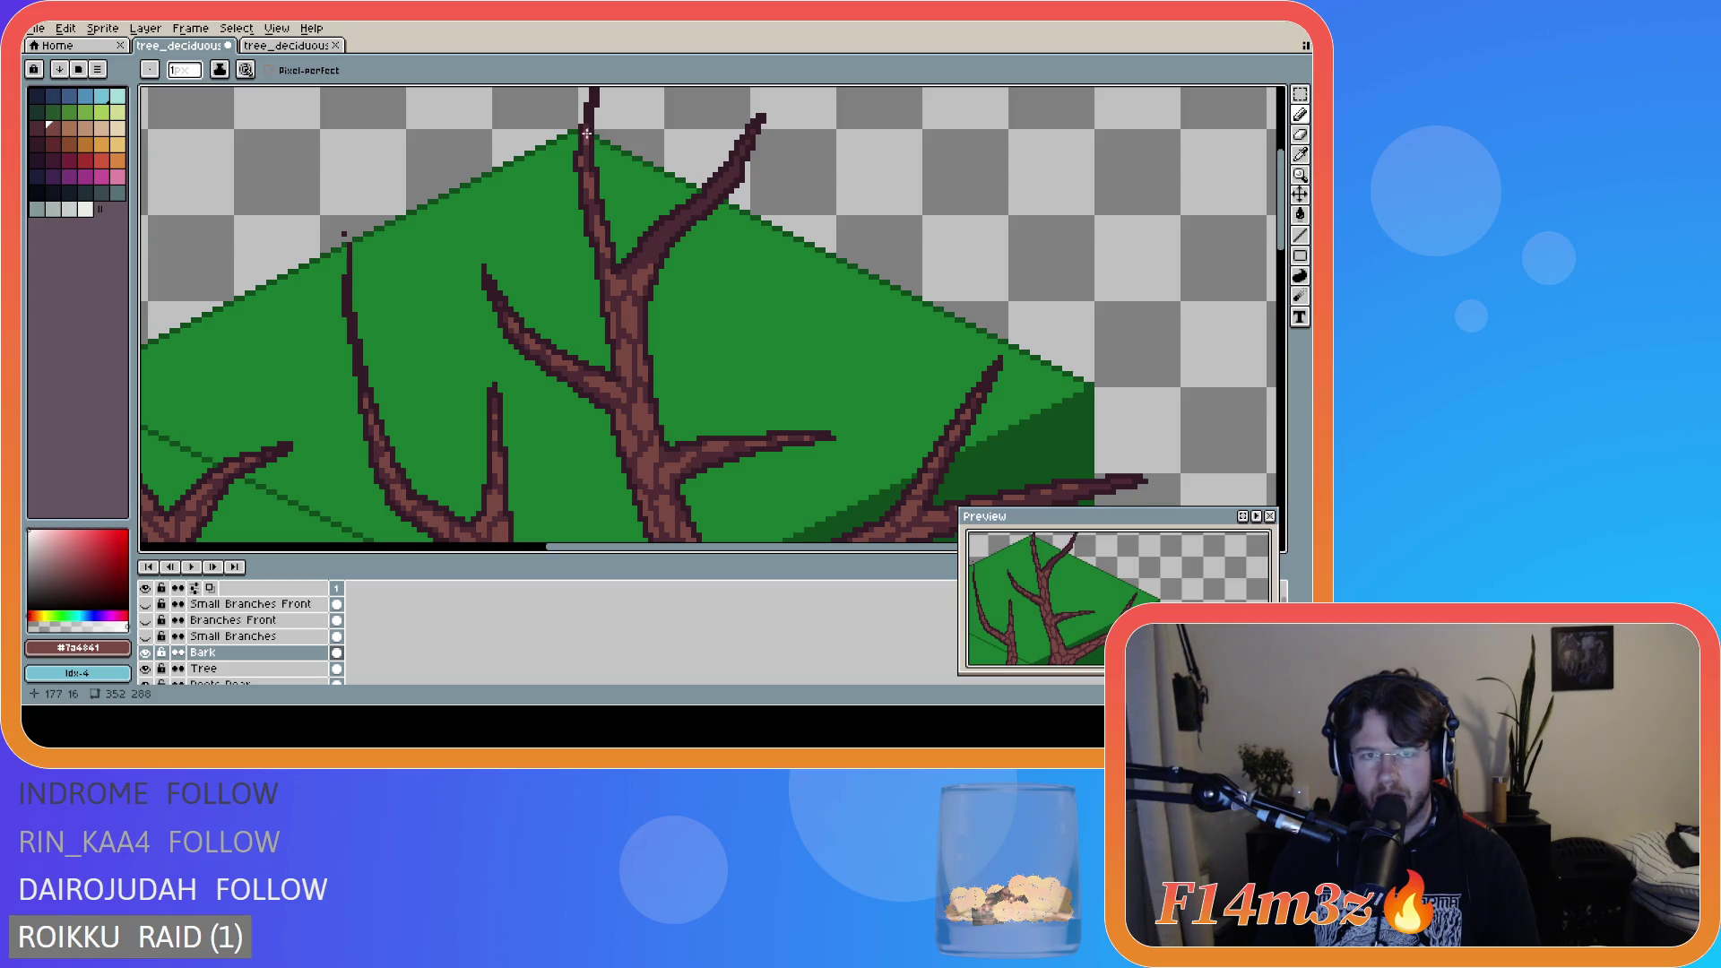
click(586, 145)
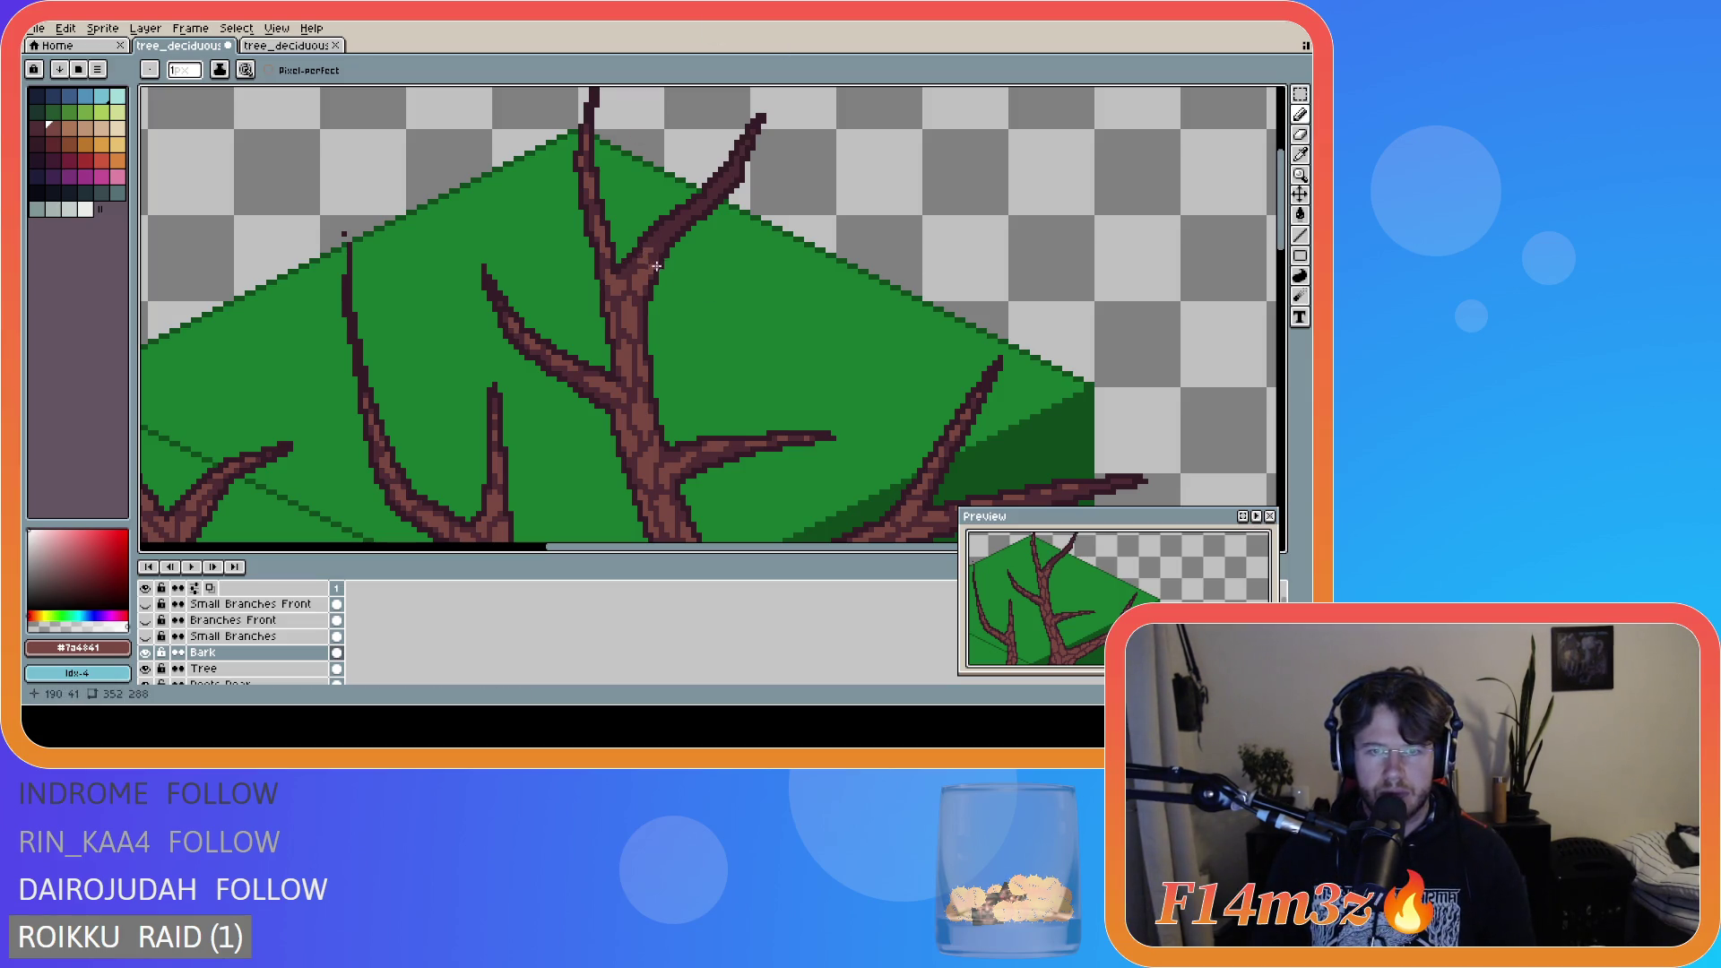
click(640, 260)
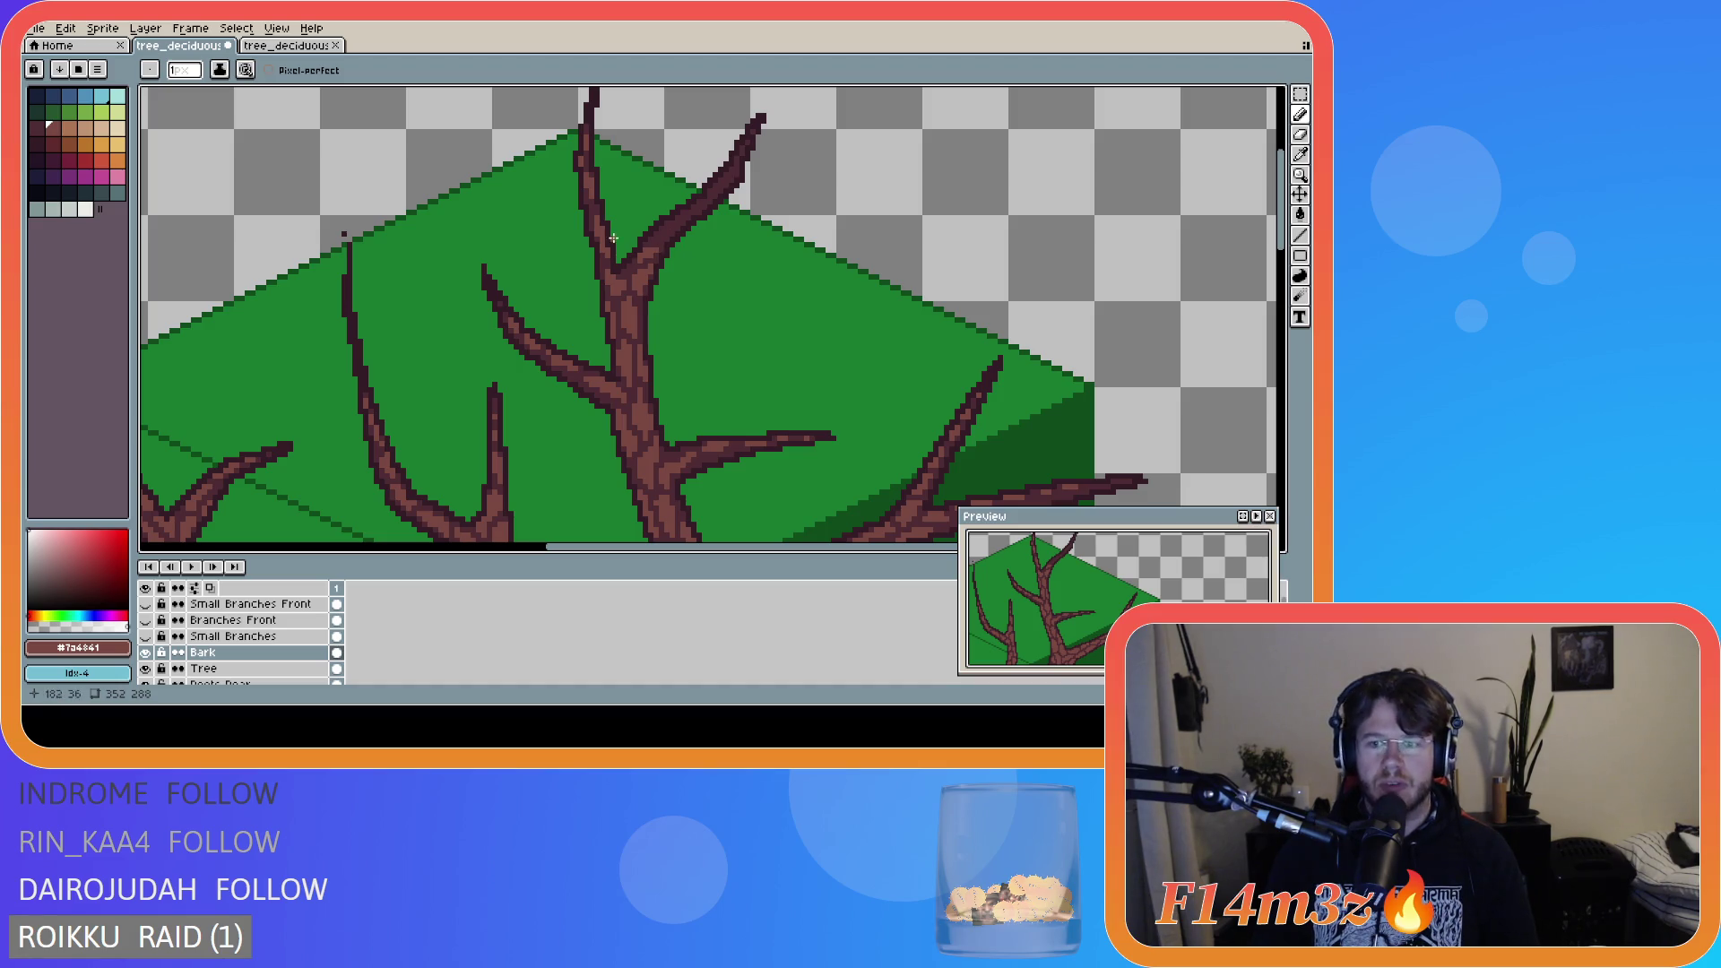
key(ctrl+s)
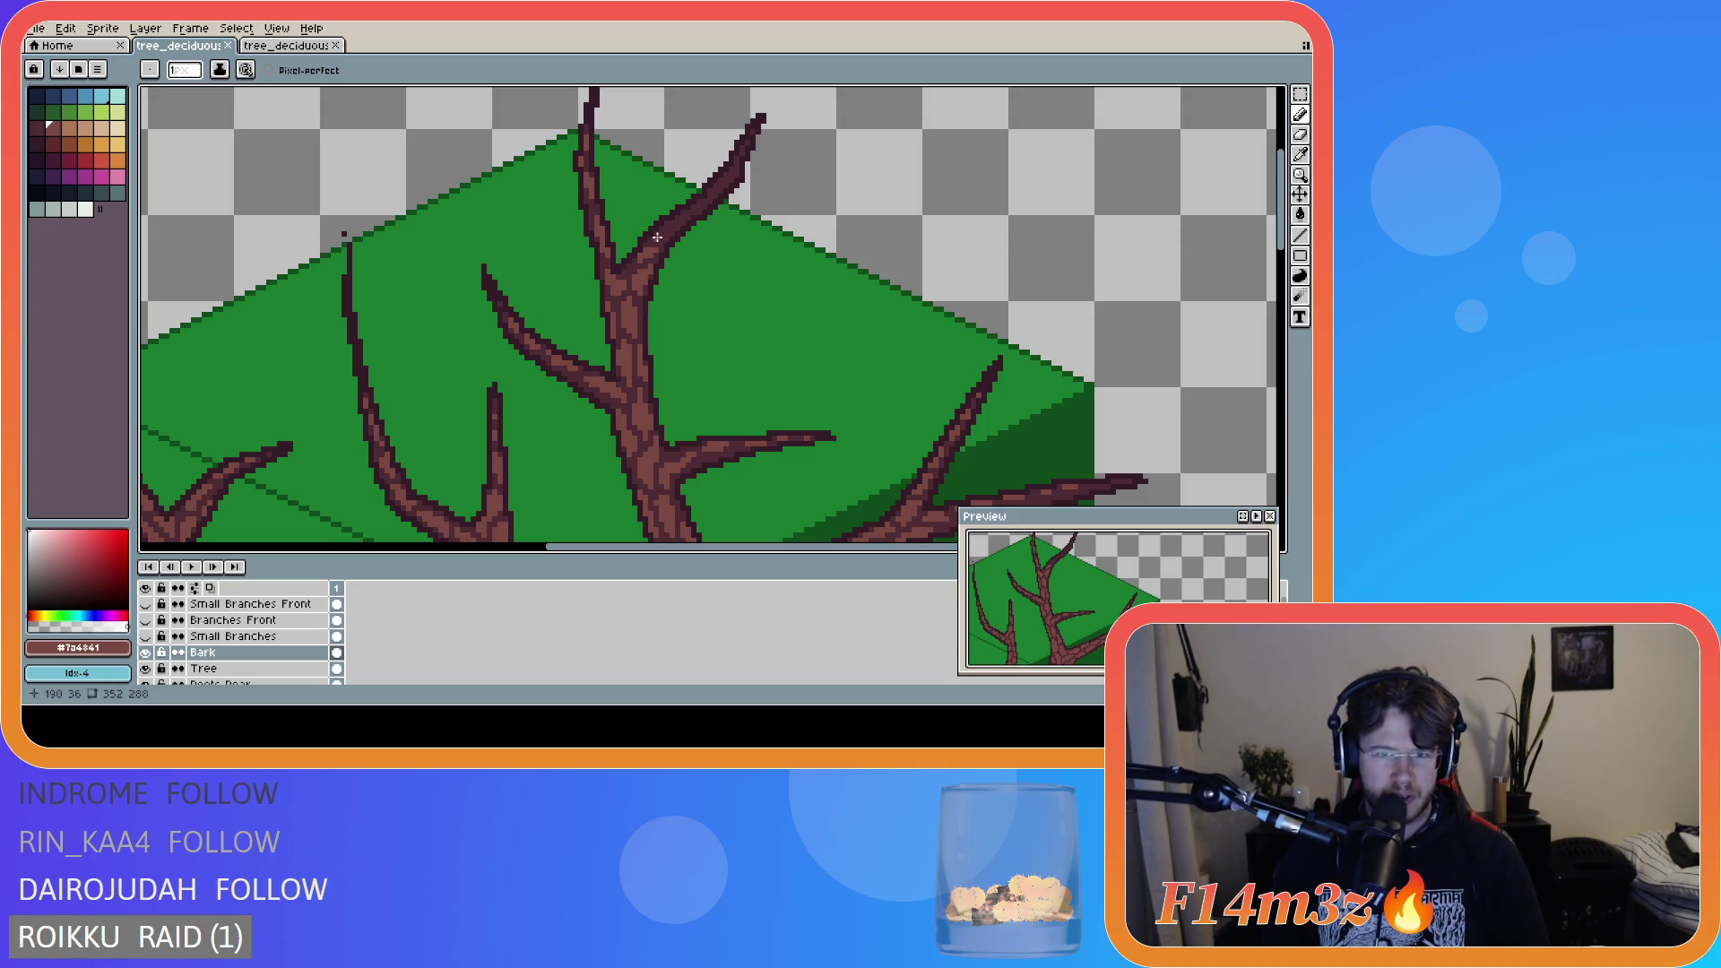
- Draw a short light-brown bark line up the top right-hand branch toward its tip
shift+click(670, 226)
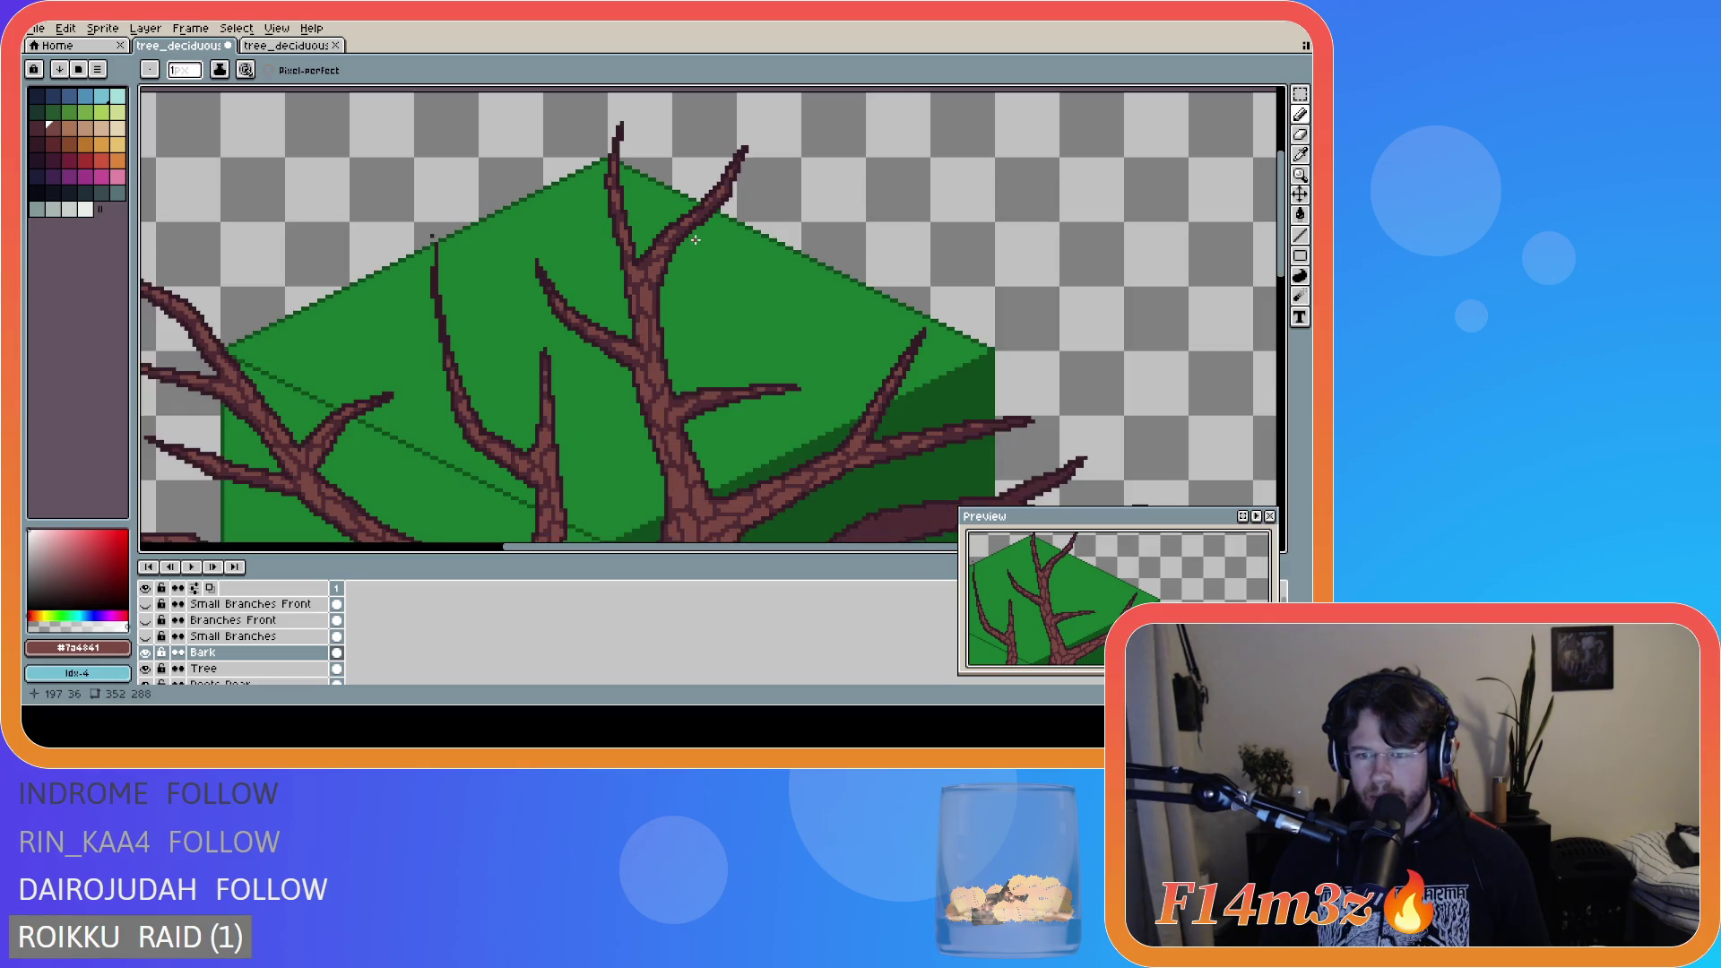
- Zoom out and scroll down to show the lower right branch and dark rear branch
scroll(692, 250, down, 1)
drag(1075, 572, 1075, 597)
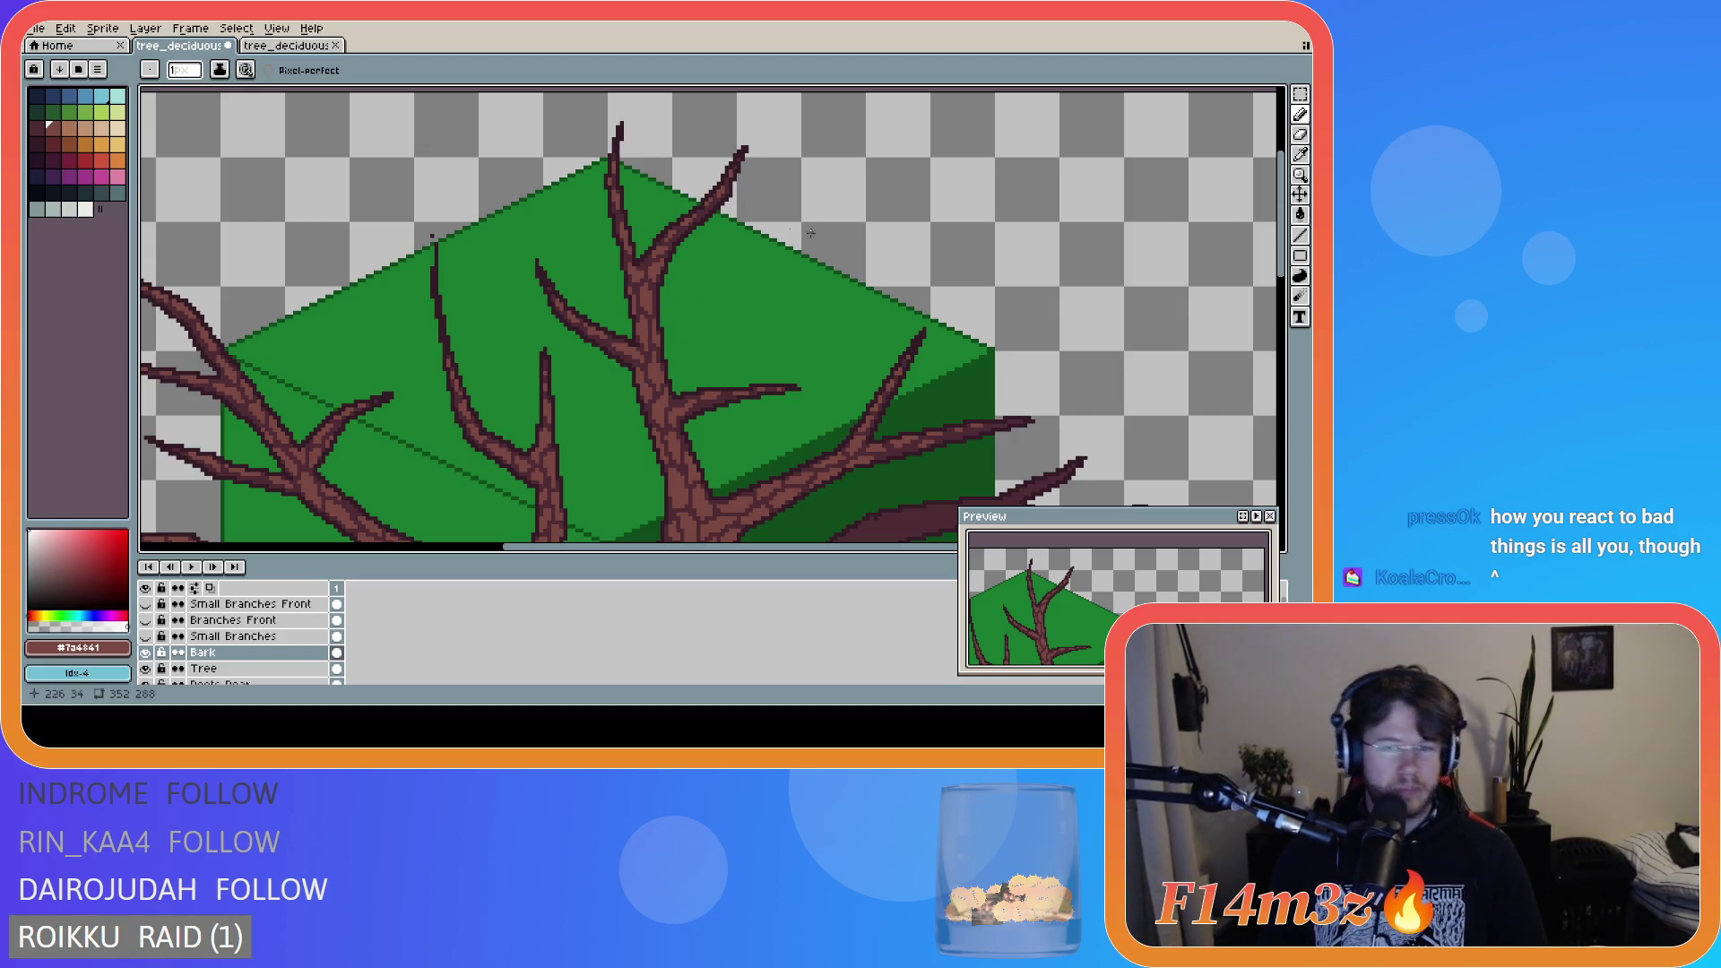
scroll(1285, 246, down, 3)
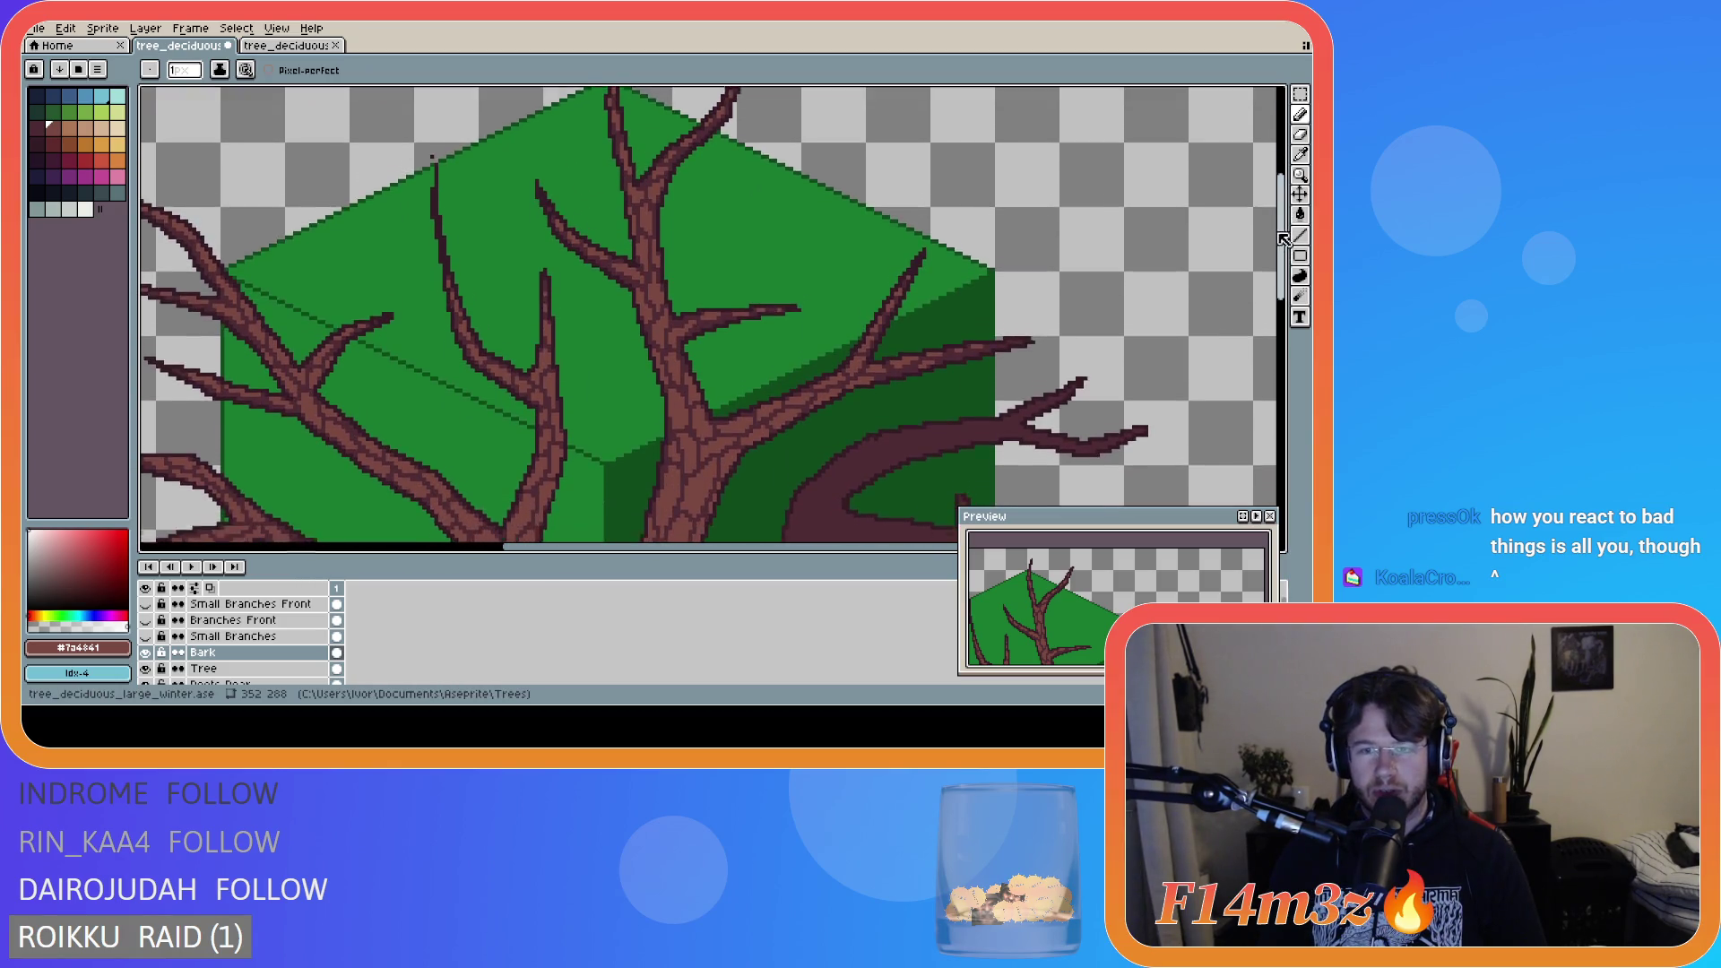
scroll(1285, 246, down, 1)
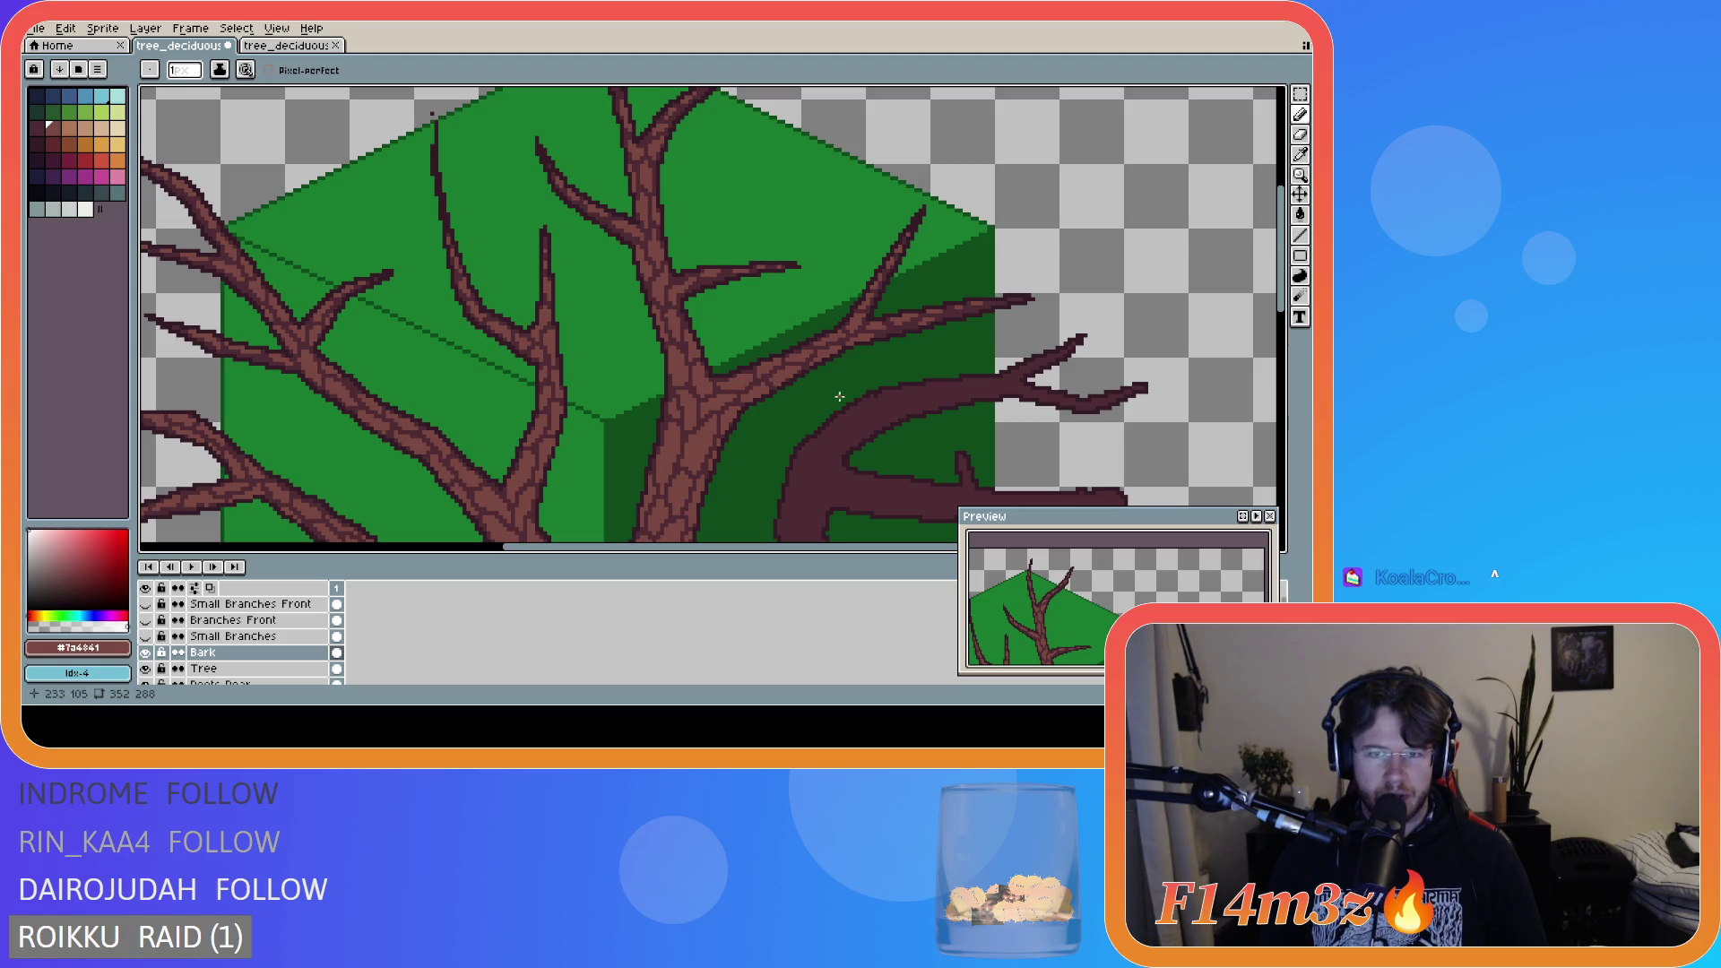
scroll(1274, 295, down, 5)
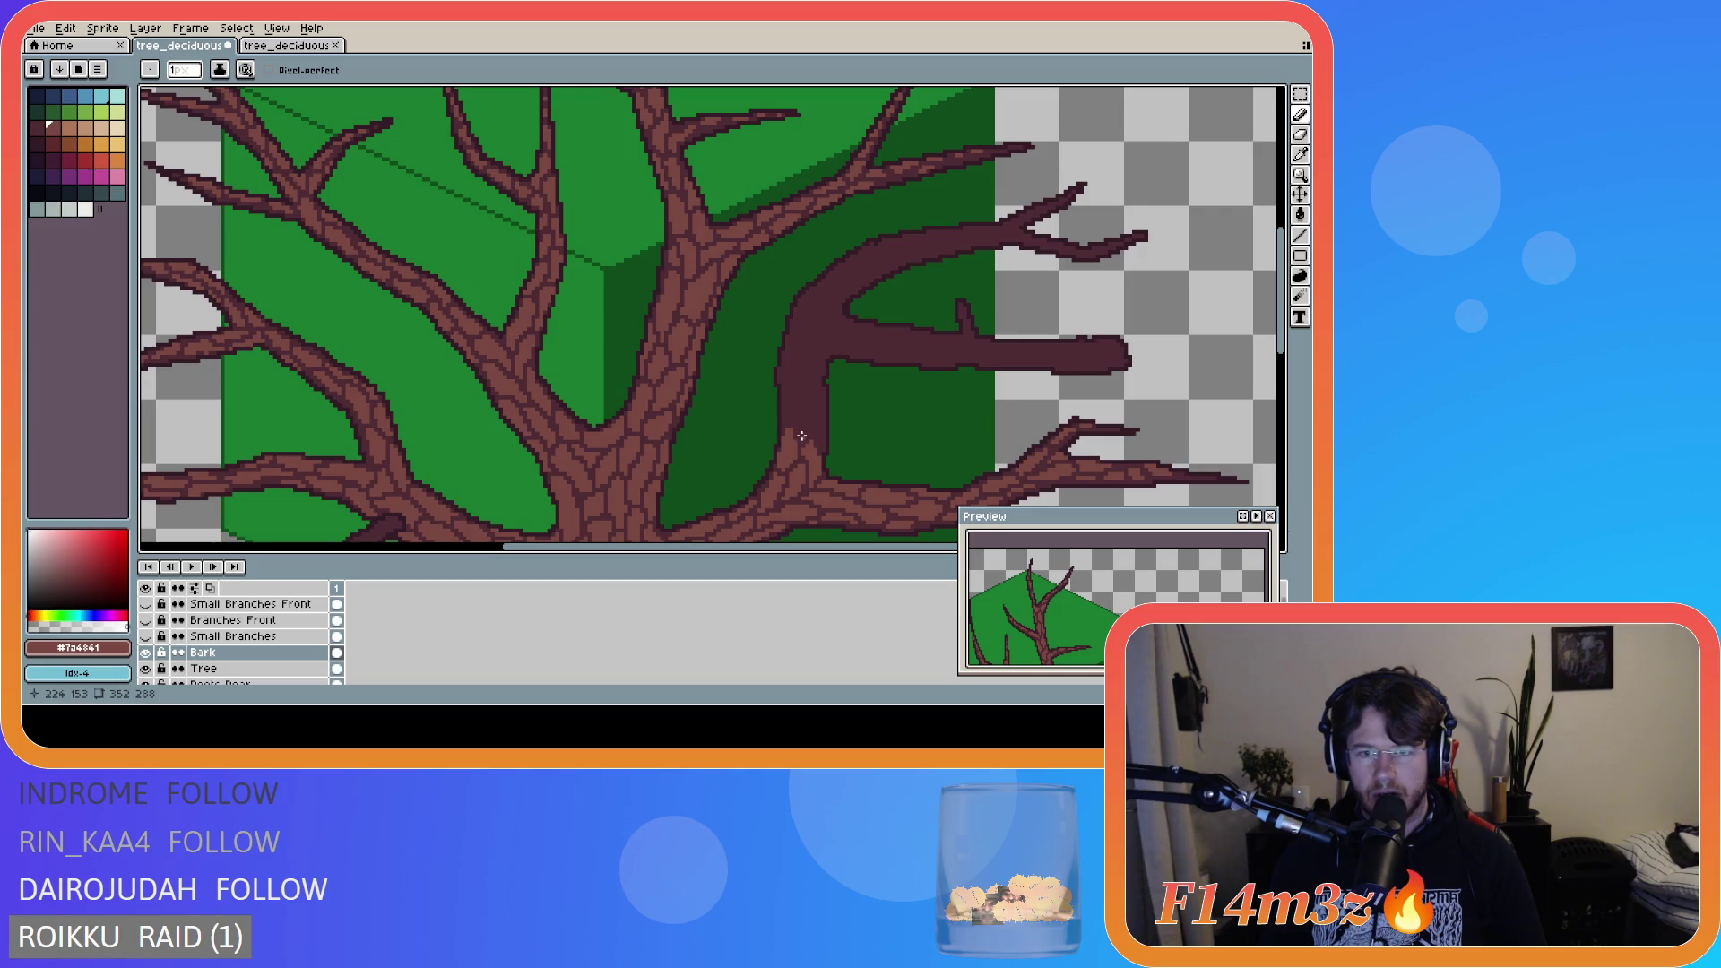
- Paint bark strokes at the base where the branch meets the trunk
drag(802, 436, 806, 415)
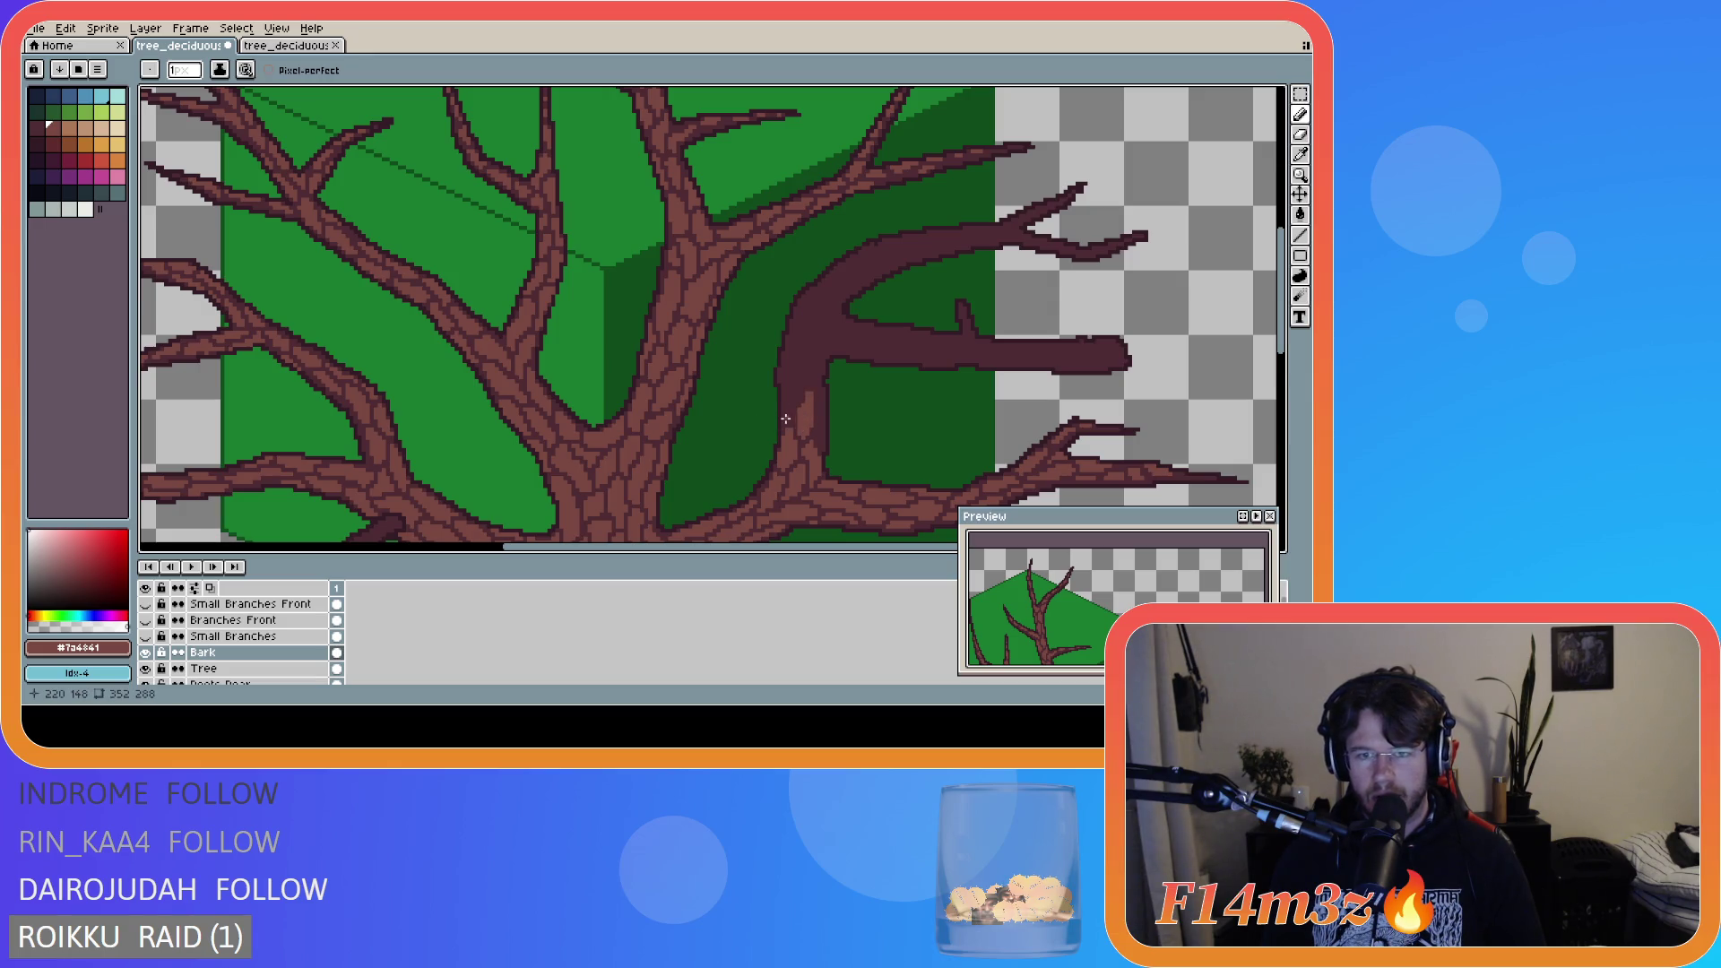
drag(788, 412, 799, 381)
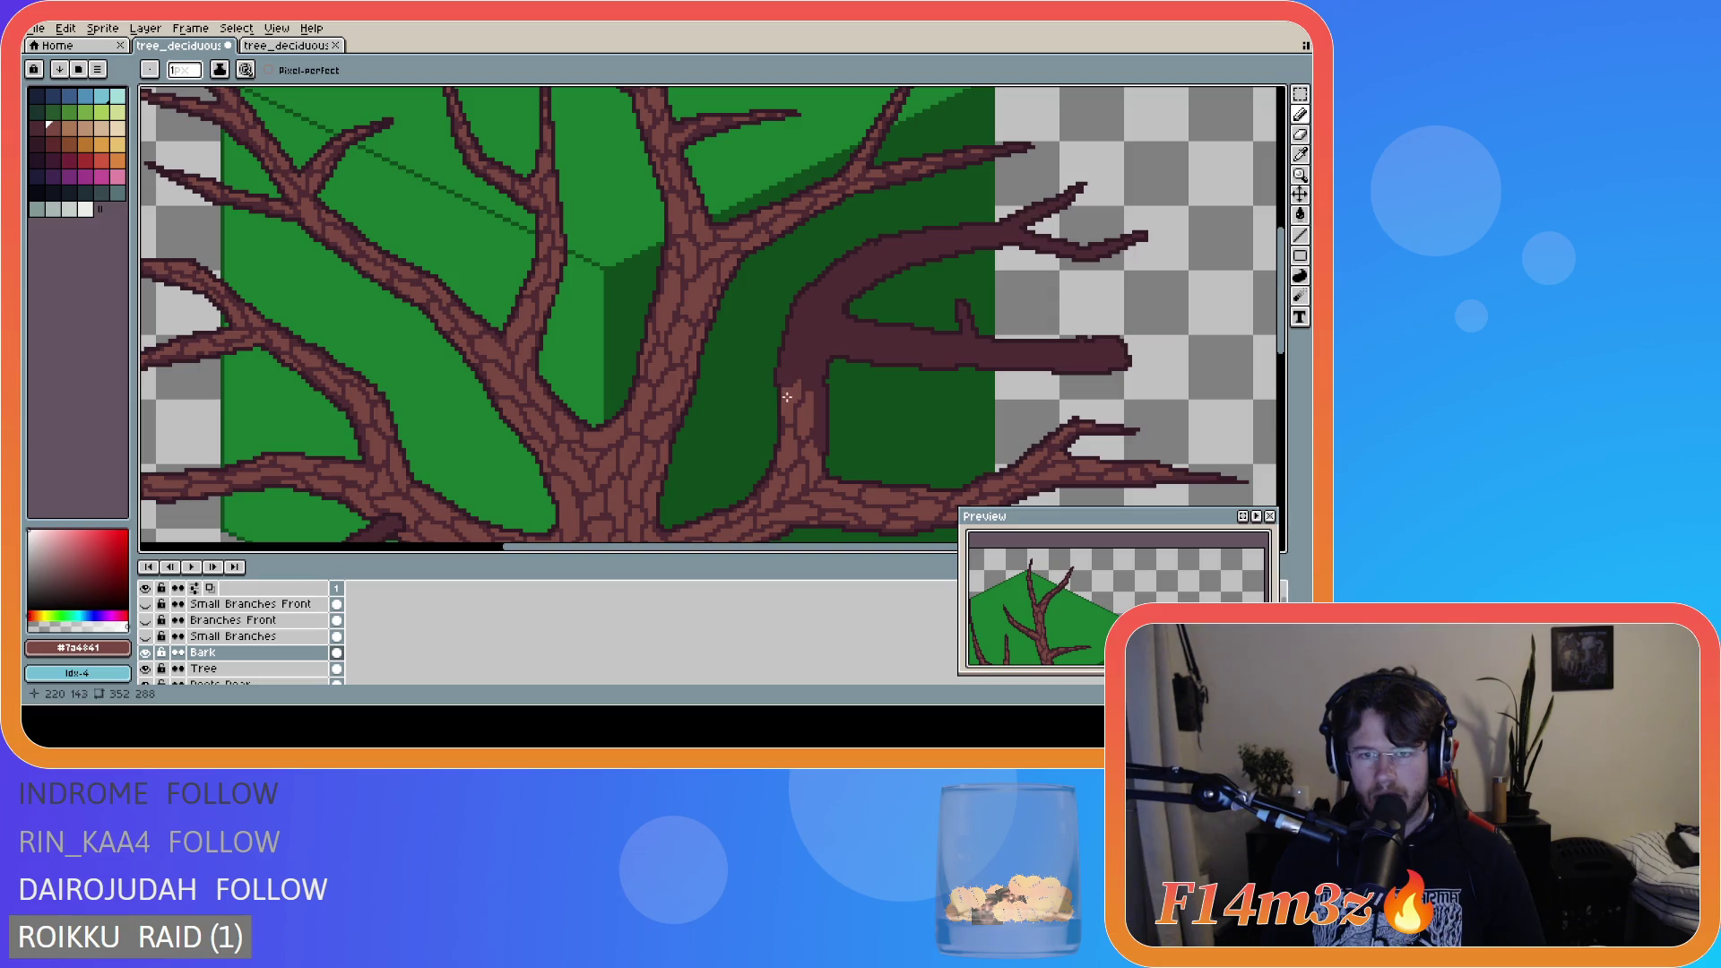
key(e)
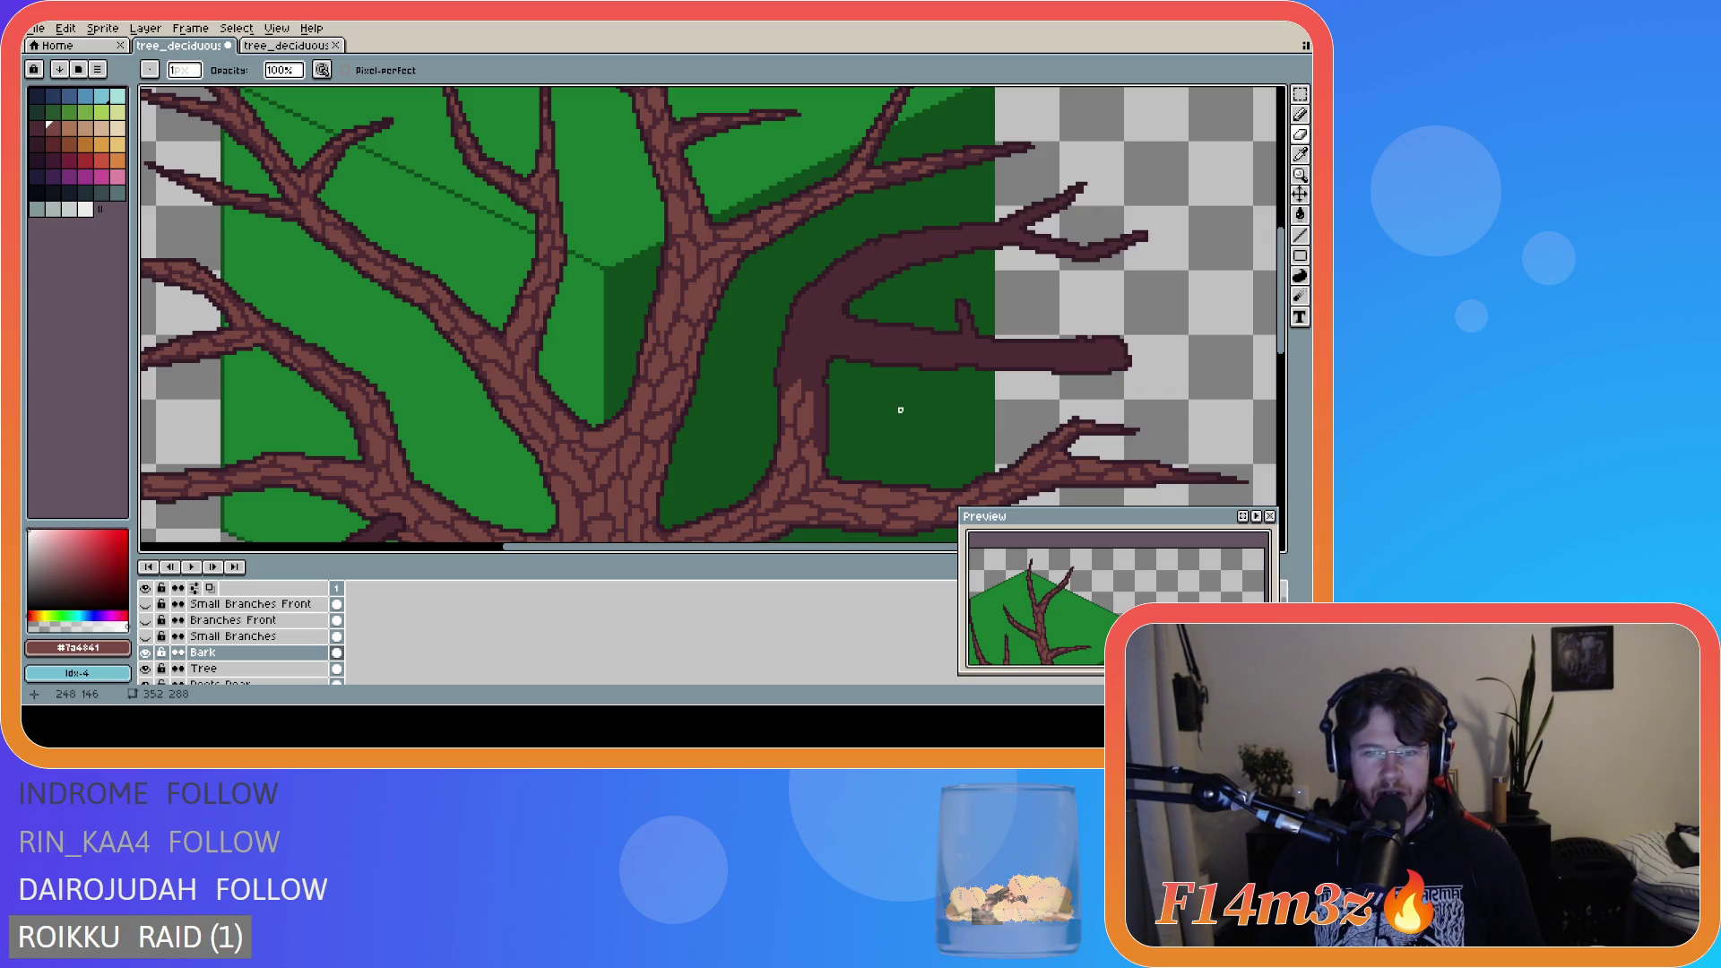
key(ctrl)
key(ctrl)
key(ctrl)
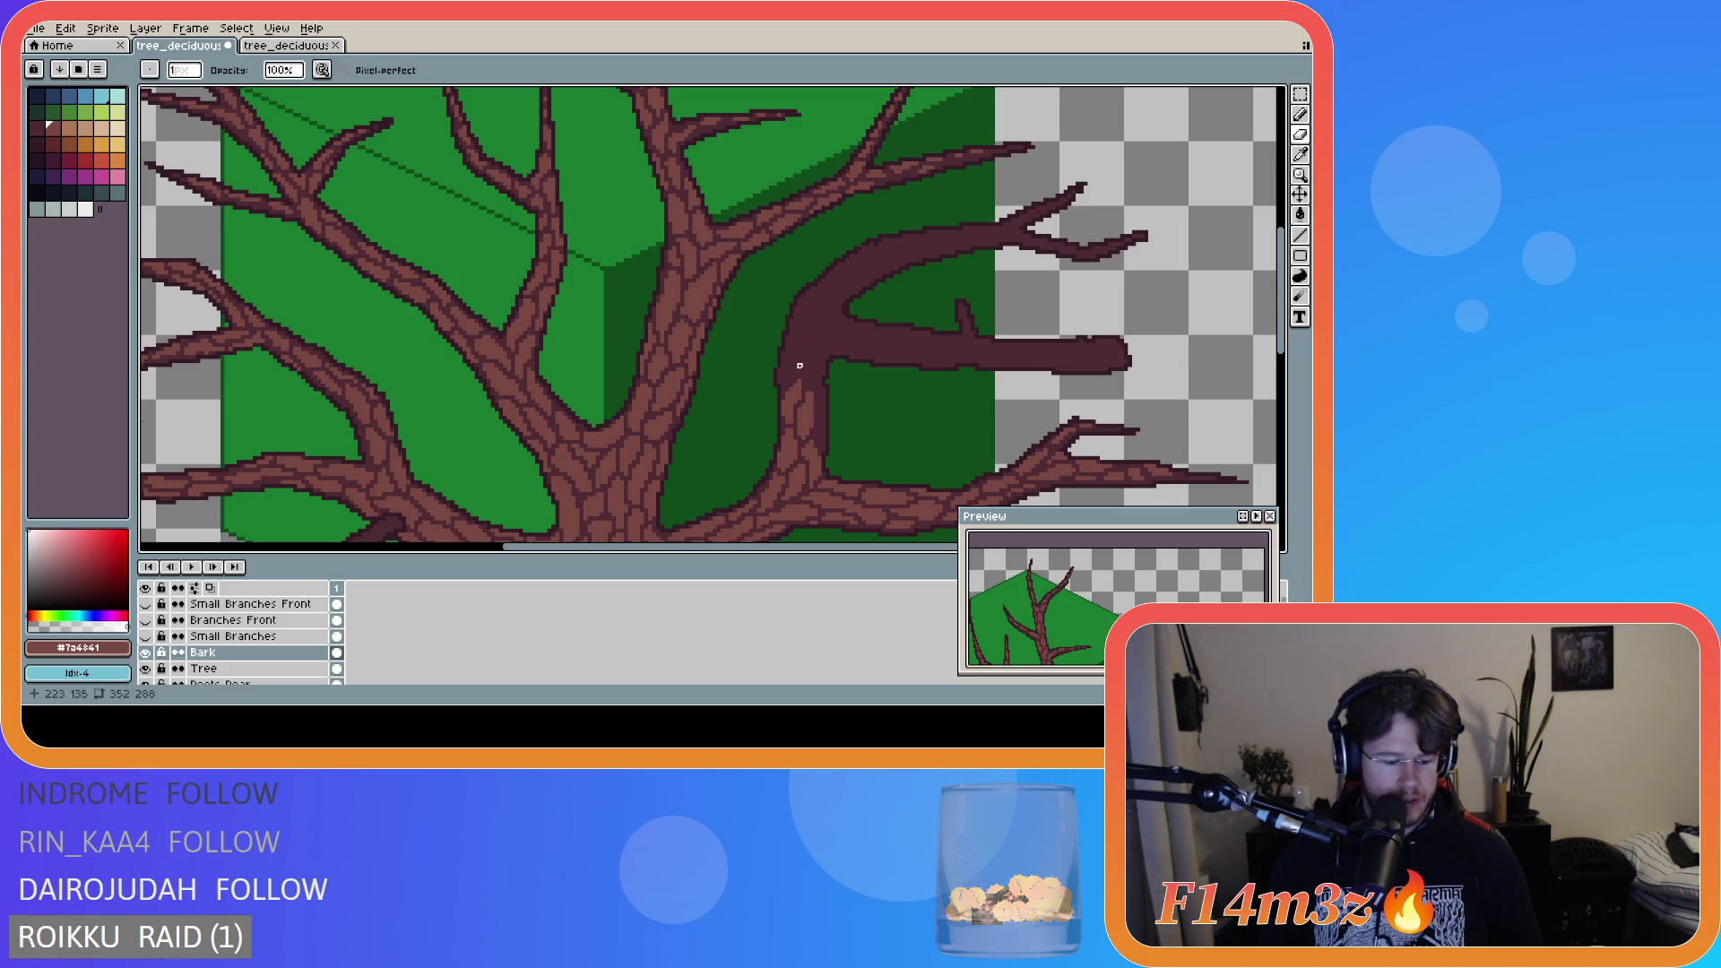
key(e)
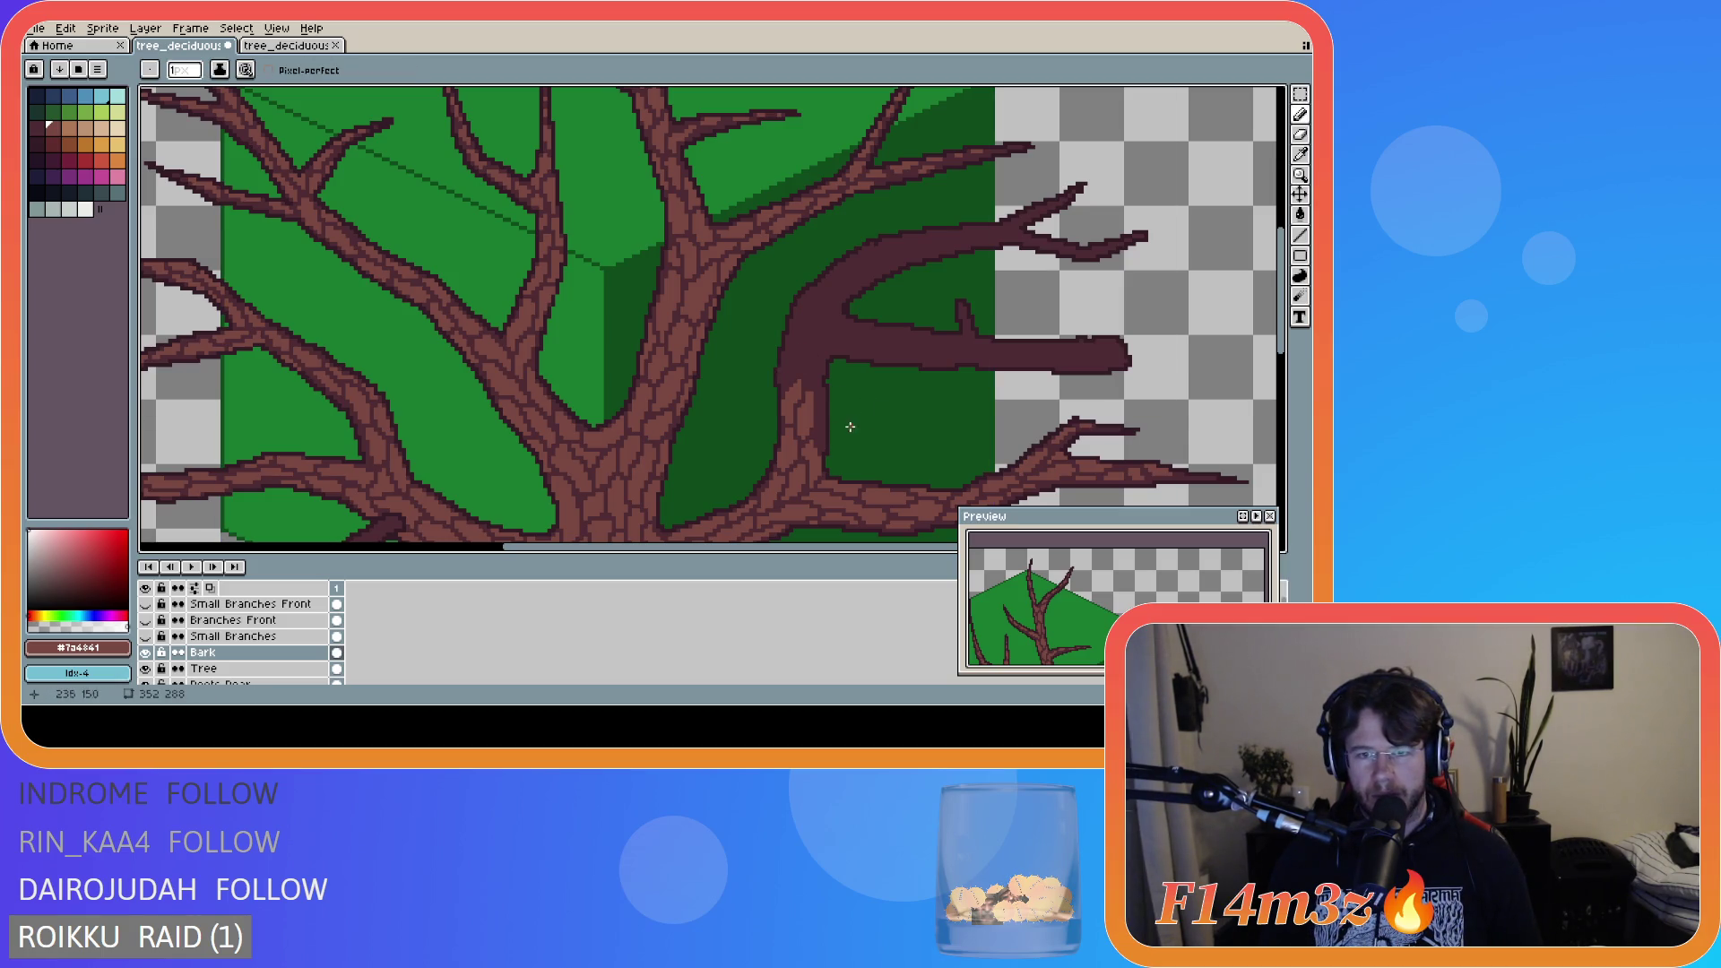
- Erase stray pixels along the trunk edge and at the branch joint
drag(820, 438, 818, 438)
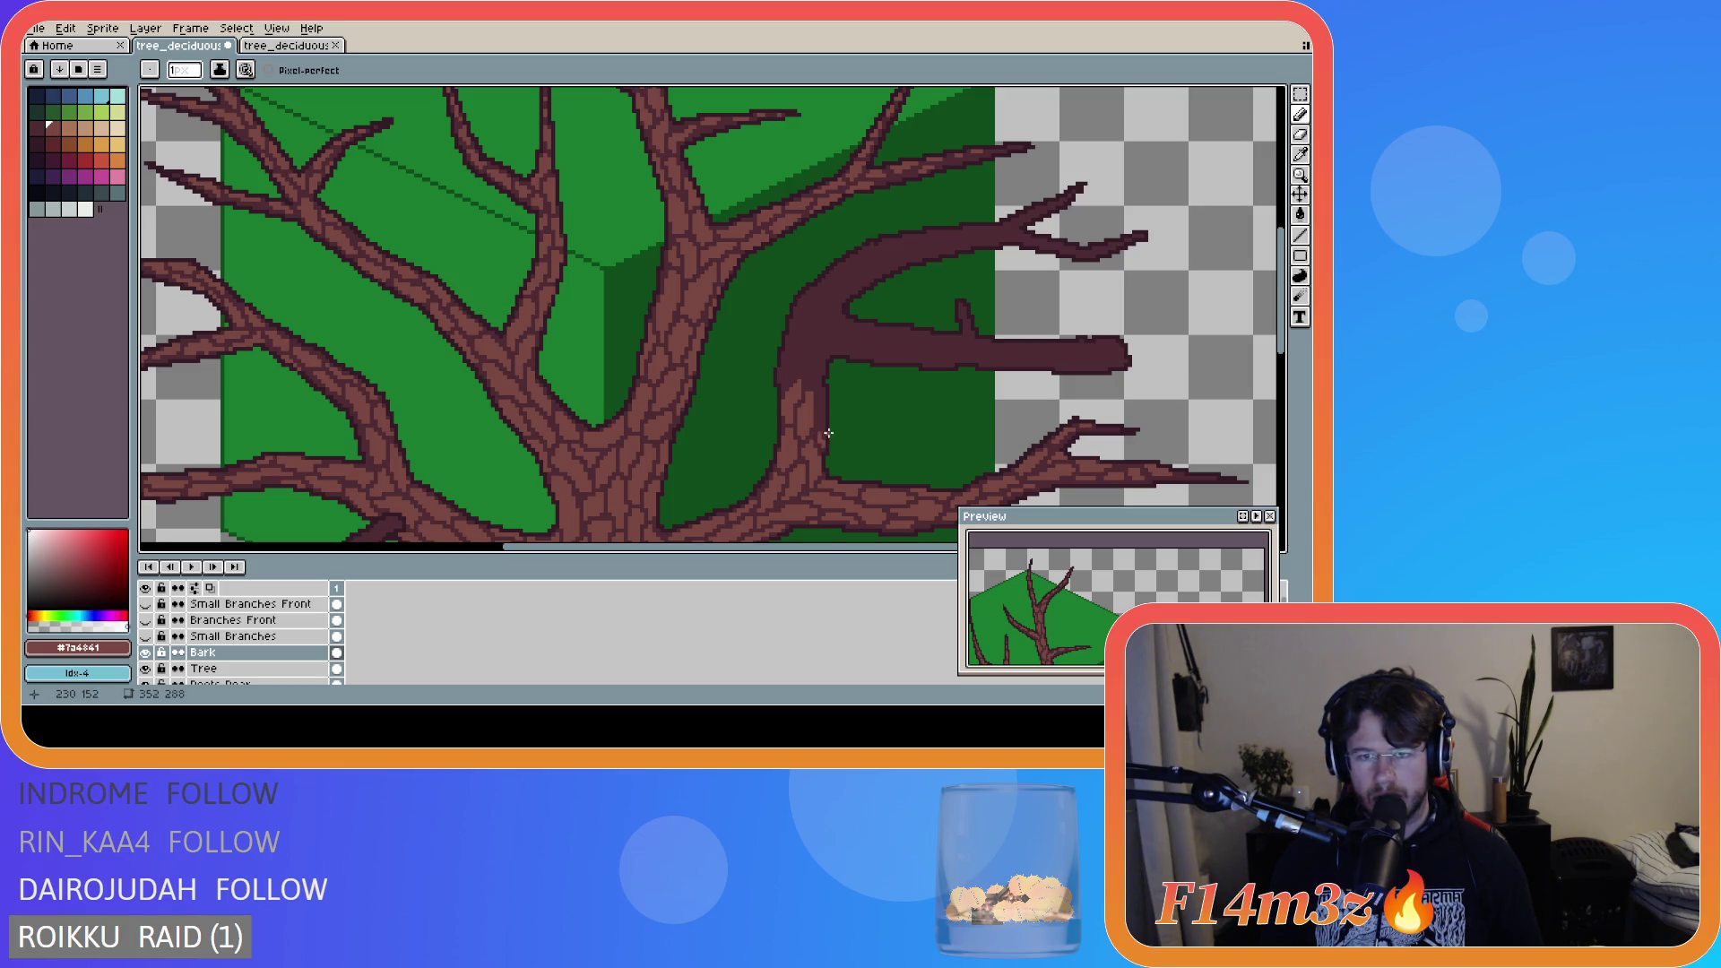
drag(818, 431, 821, 423)
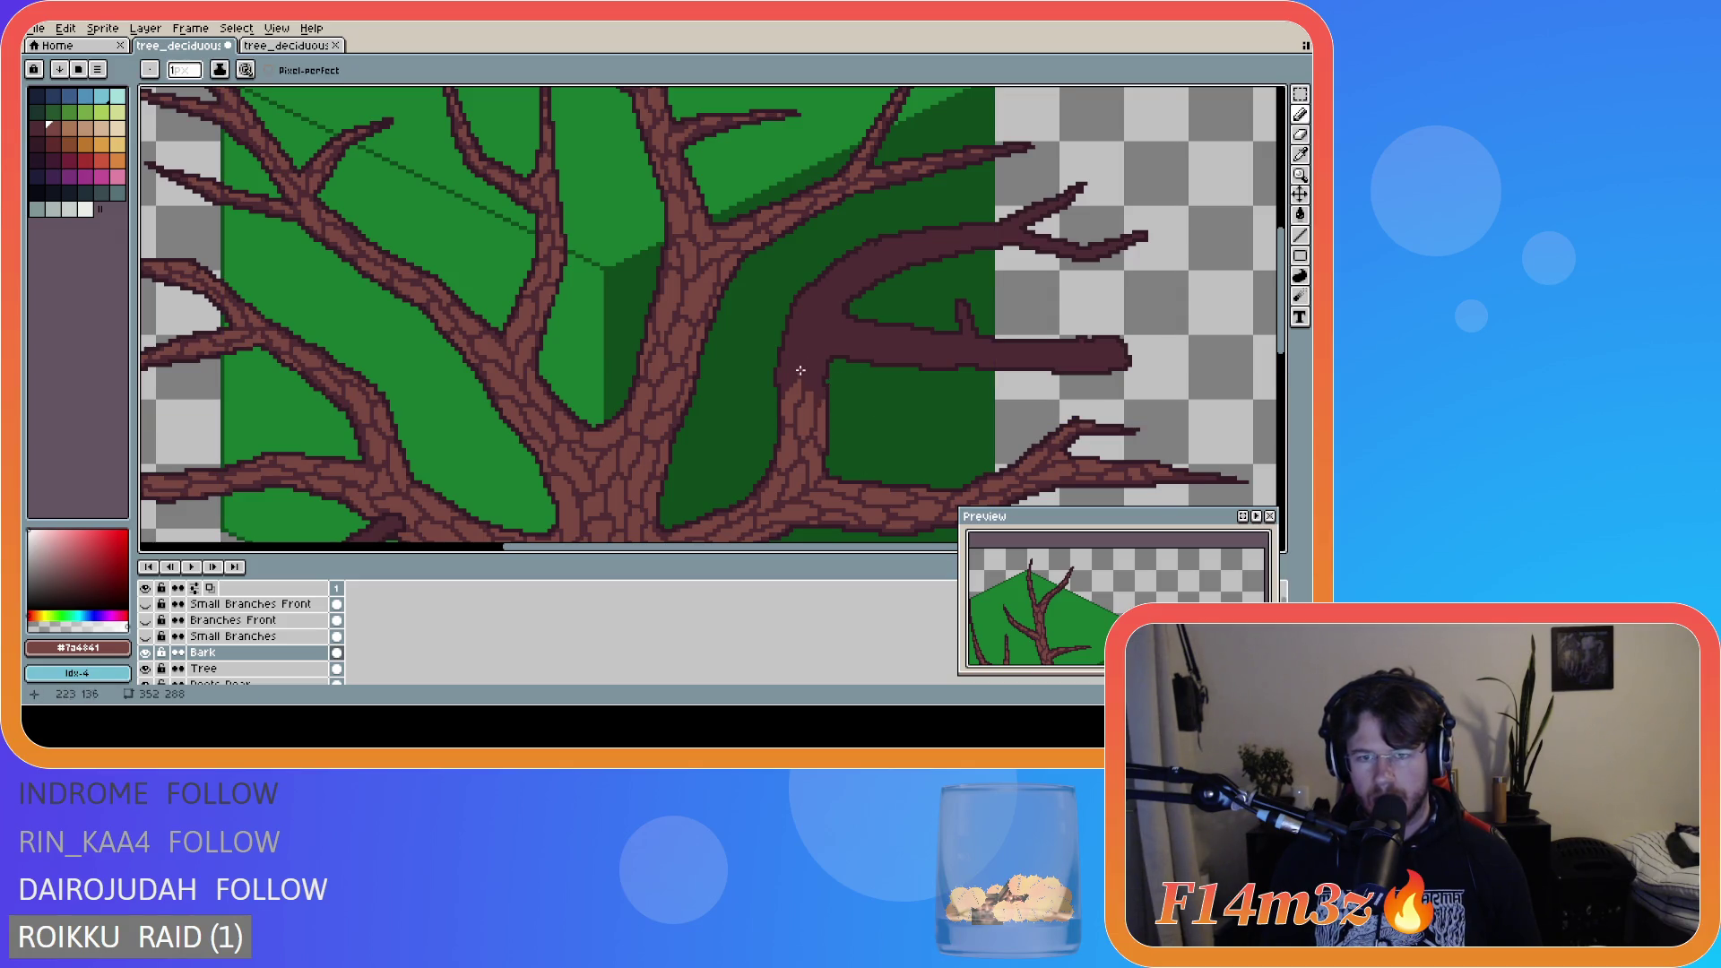
drag(816, 381, 821, 391)
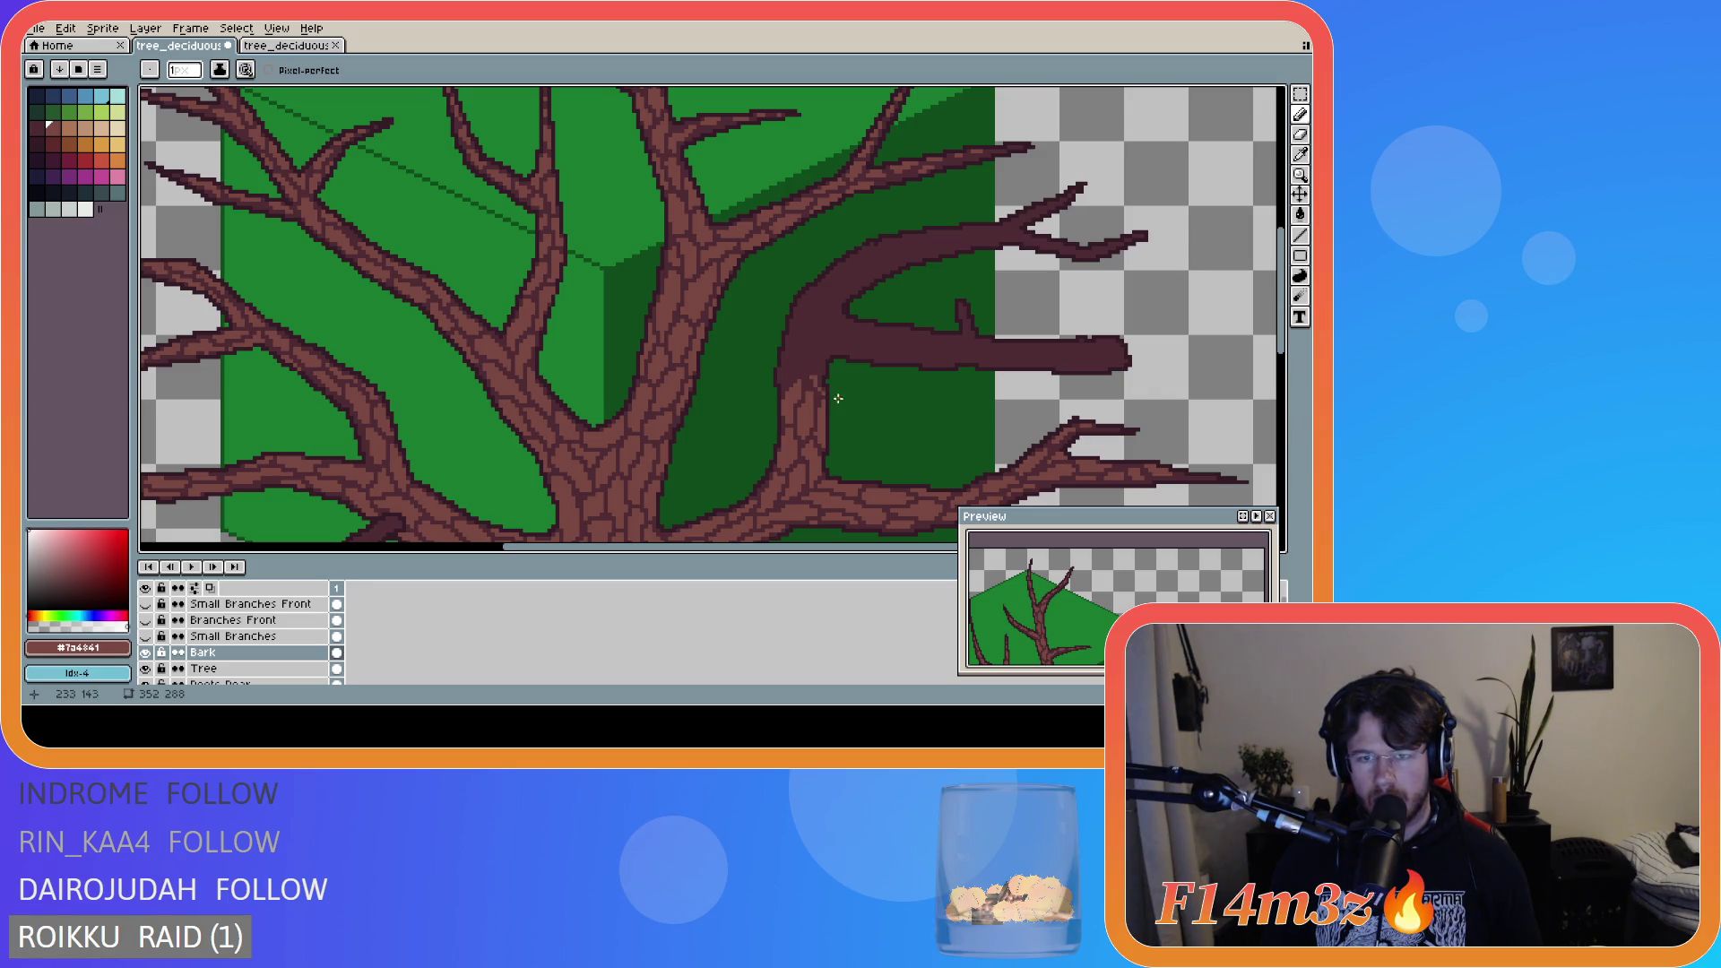
drag(822, 391, 824, 376)
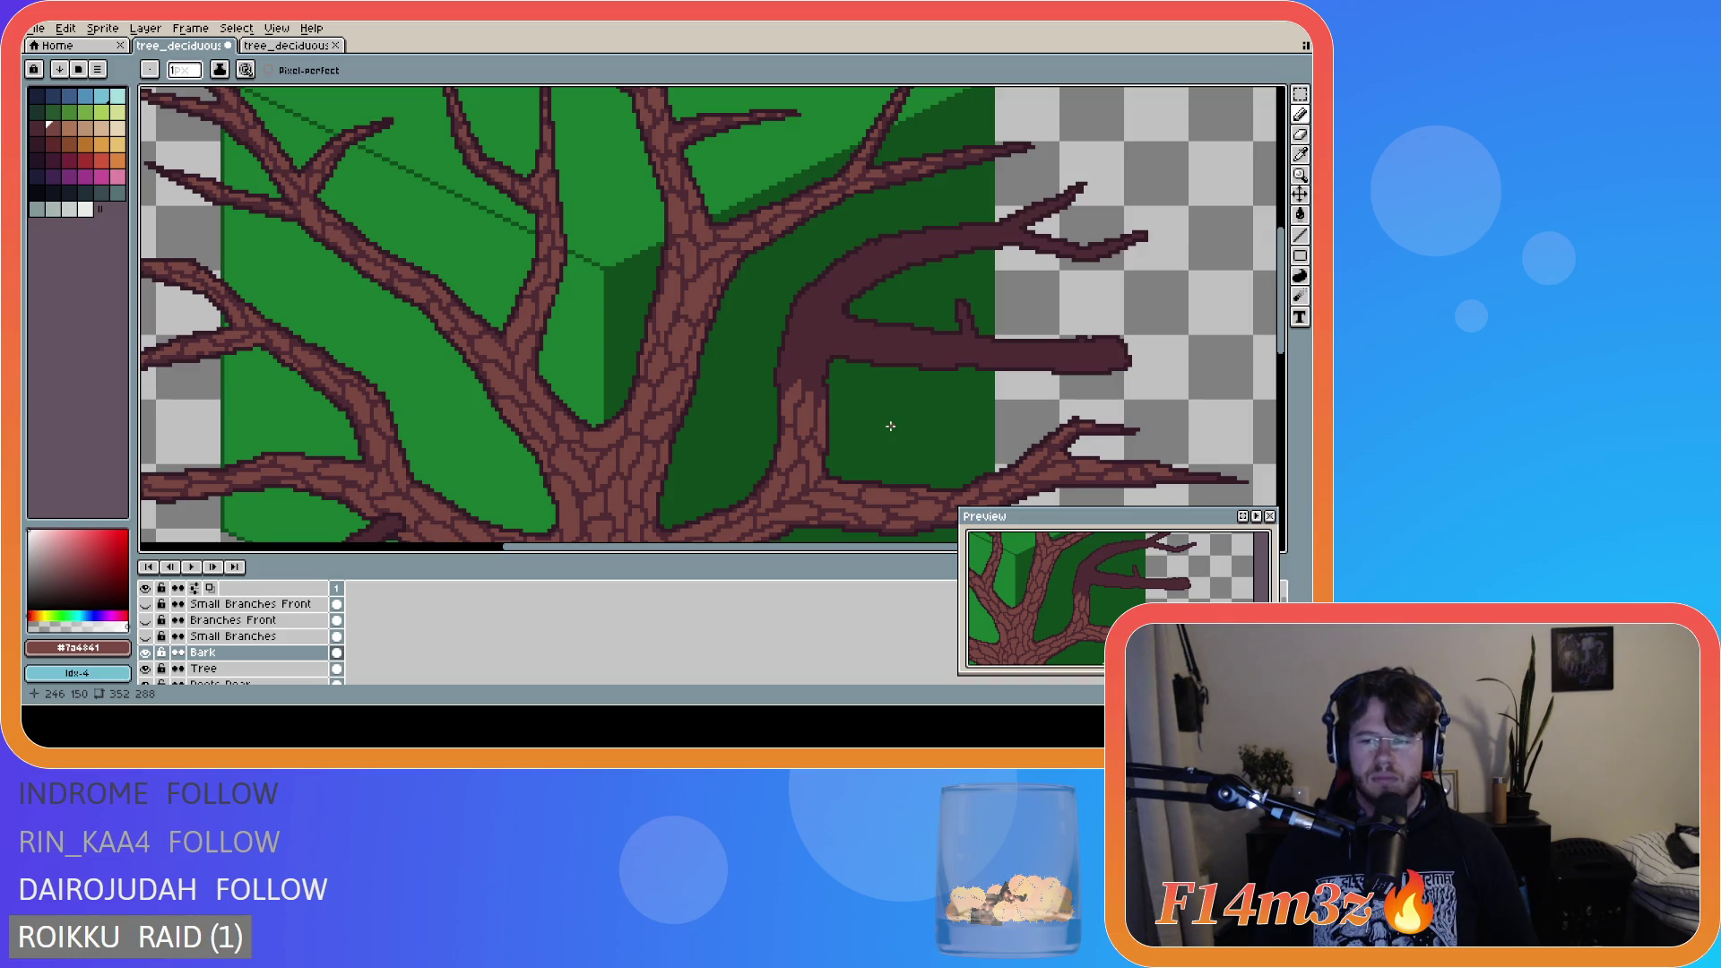
drag(800, 547, 773, 547)
- Save tree_deciduous_large_winter.ase and zoom out to see the whole tree over the green canopy
mouse_move(1282, 328)
mouse_down()
mouse_move(1282, 368)
mouse_move(1282, 292)
mouse_up()
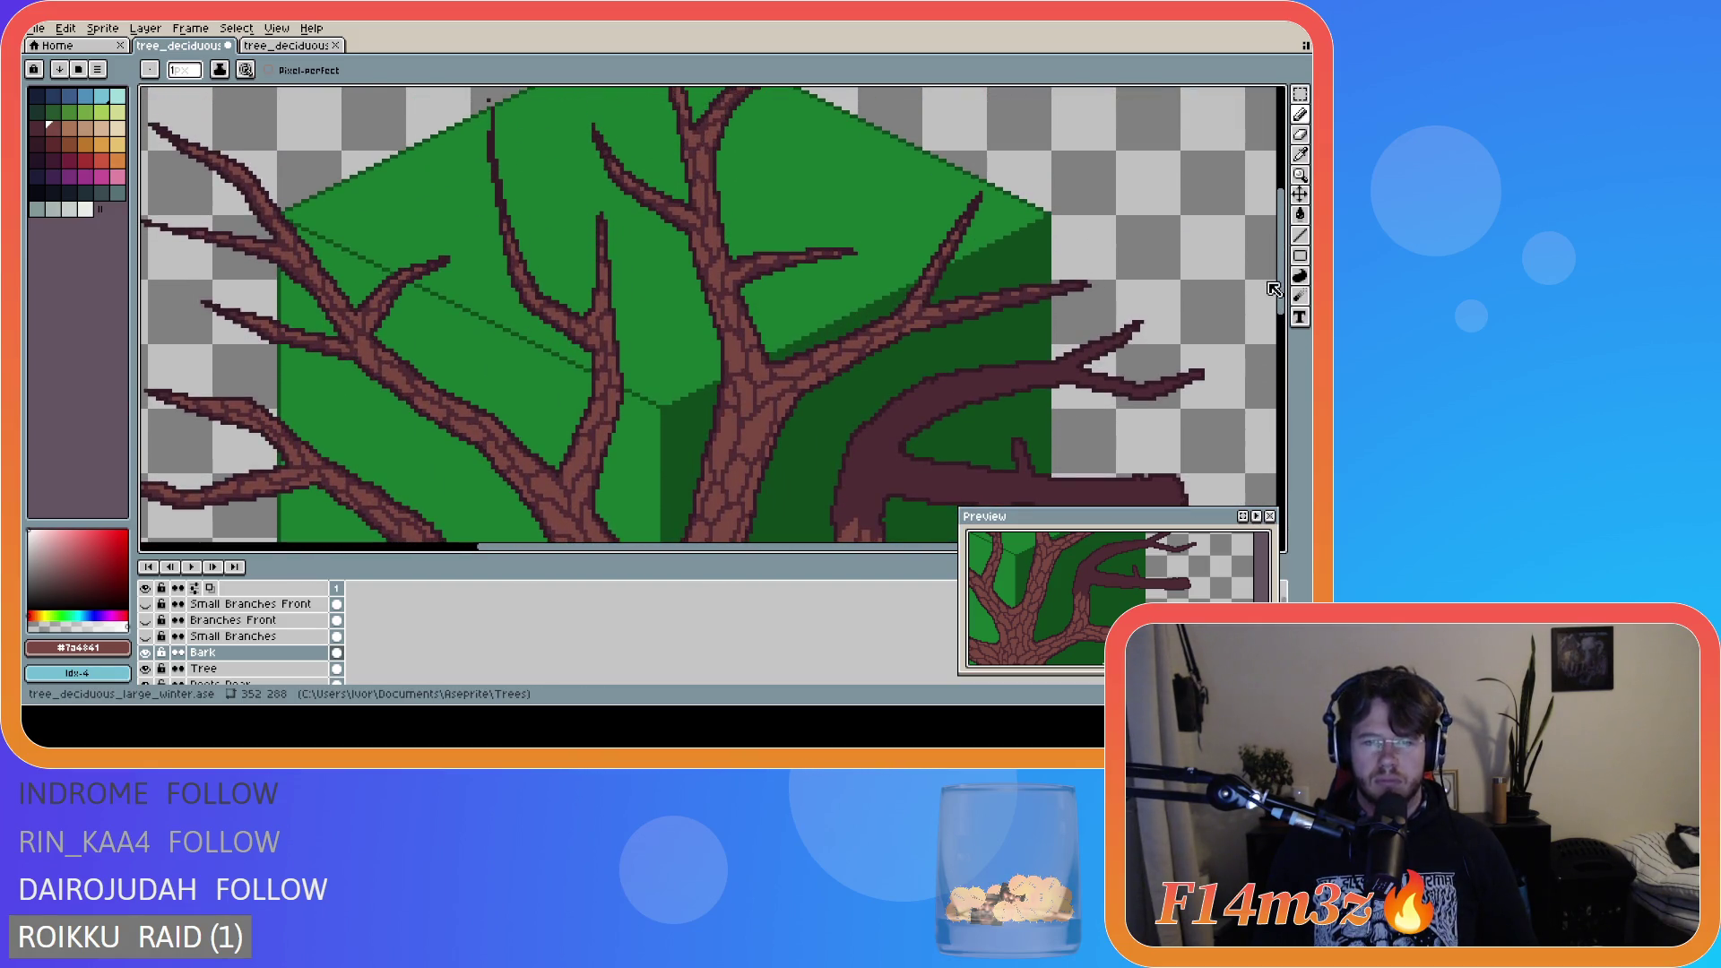
key(ctrl+s)
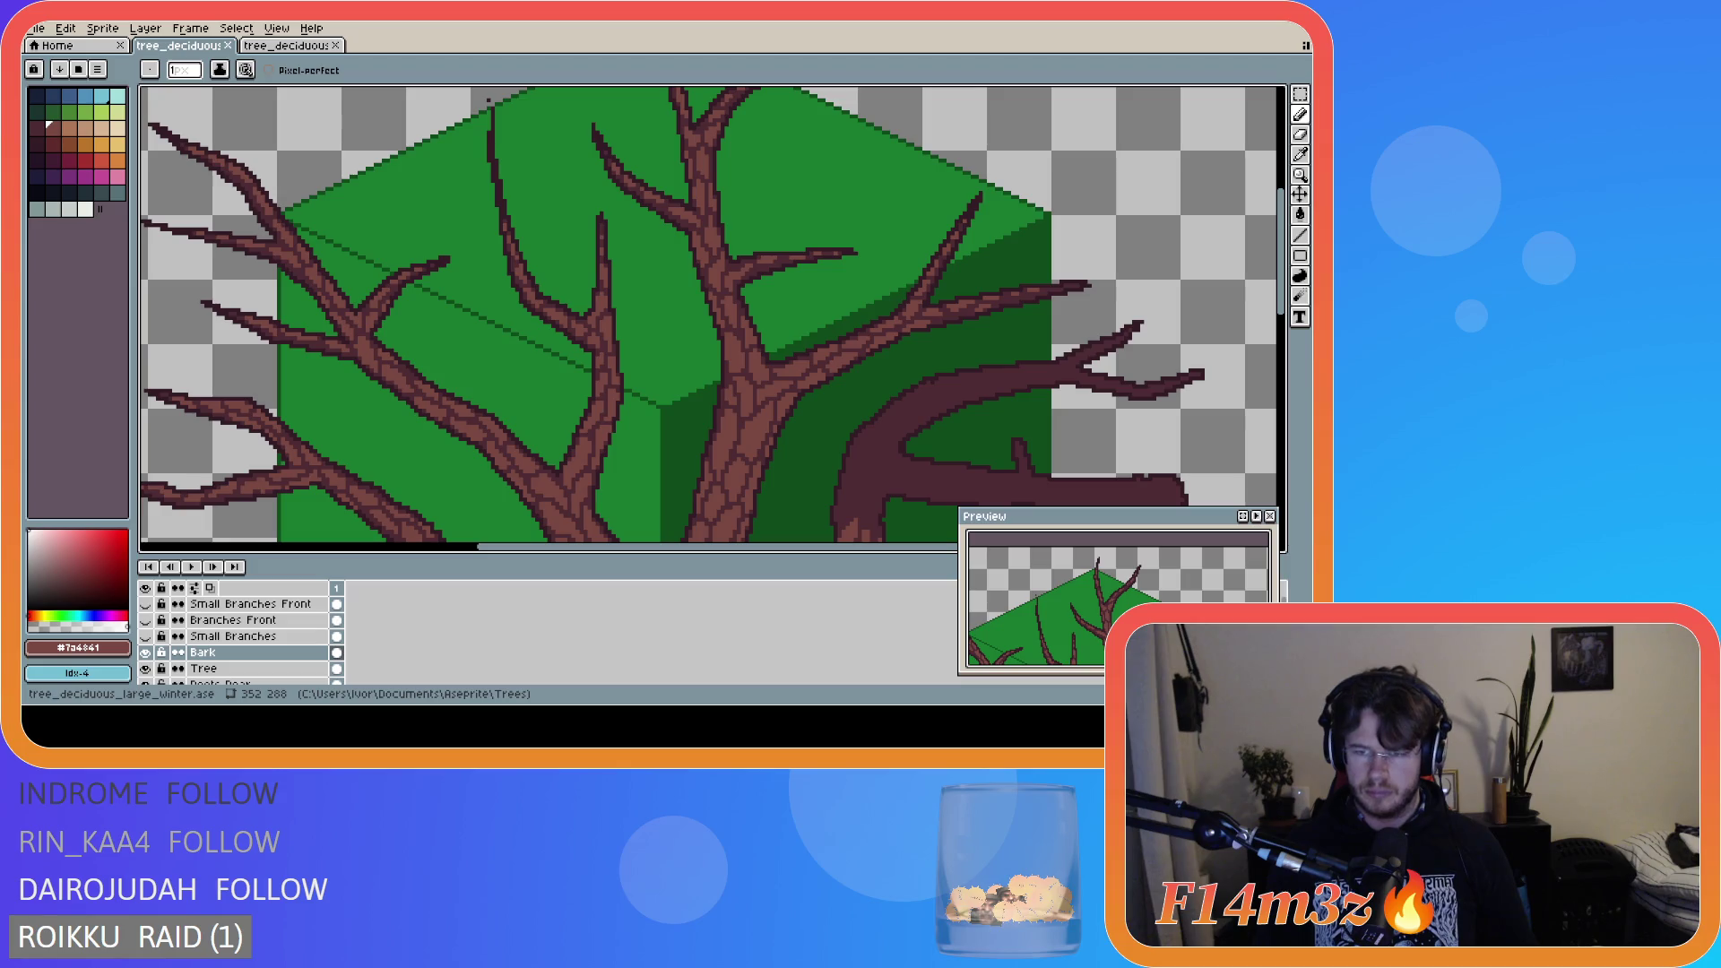
scroll(1166, 563, up, 3)
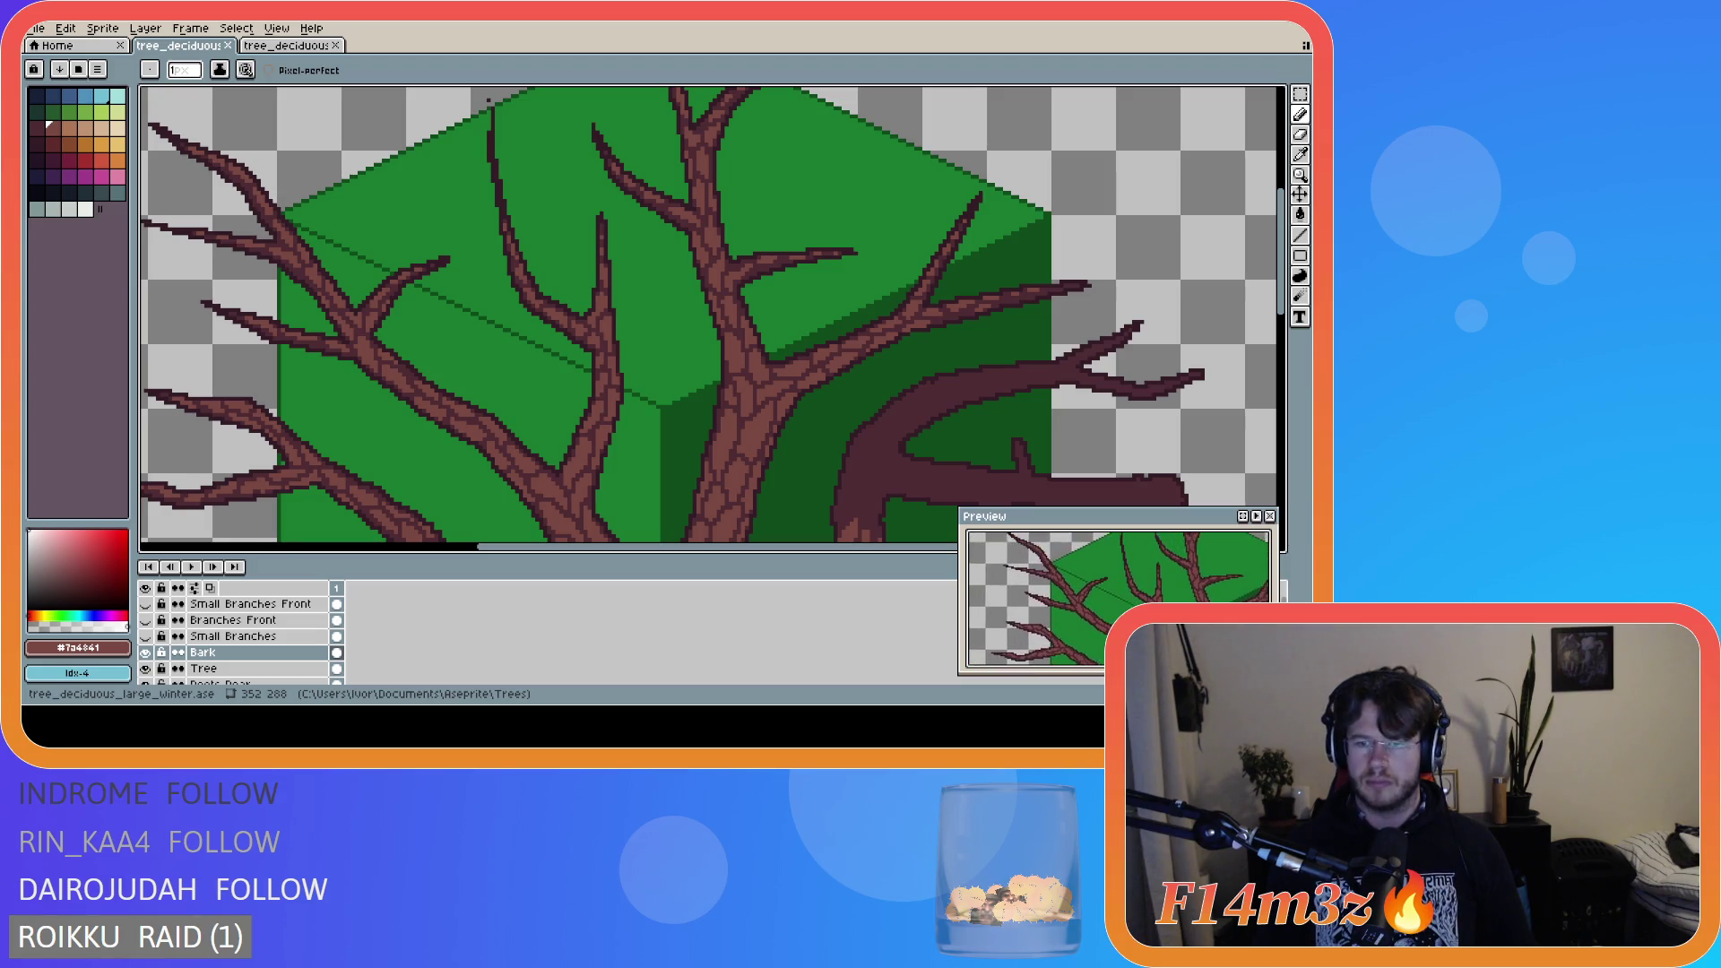
scroll(1252, 338, down, 3)
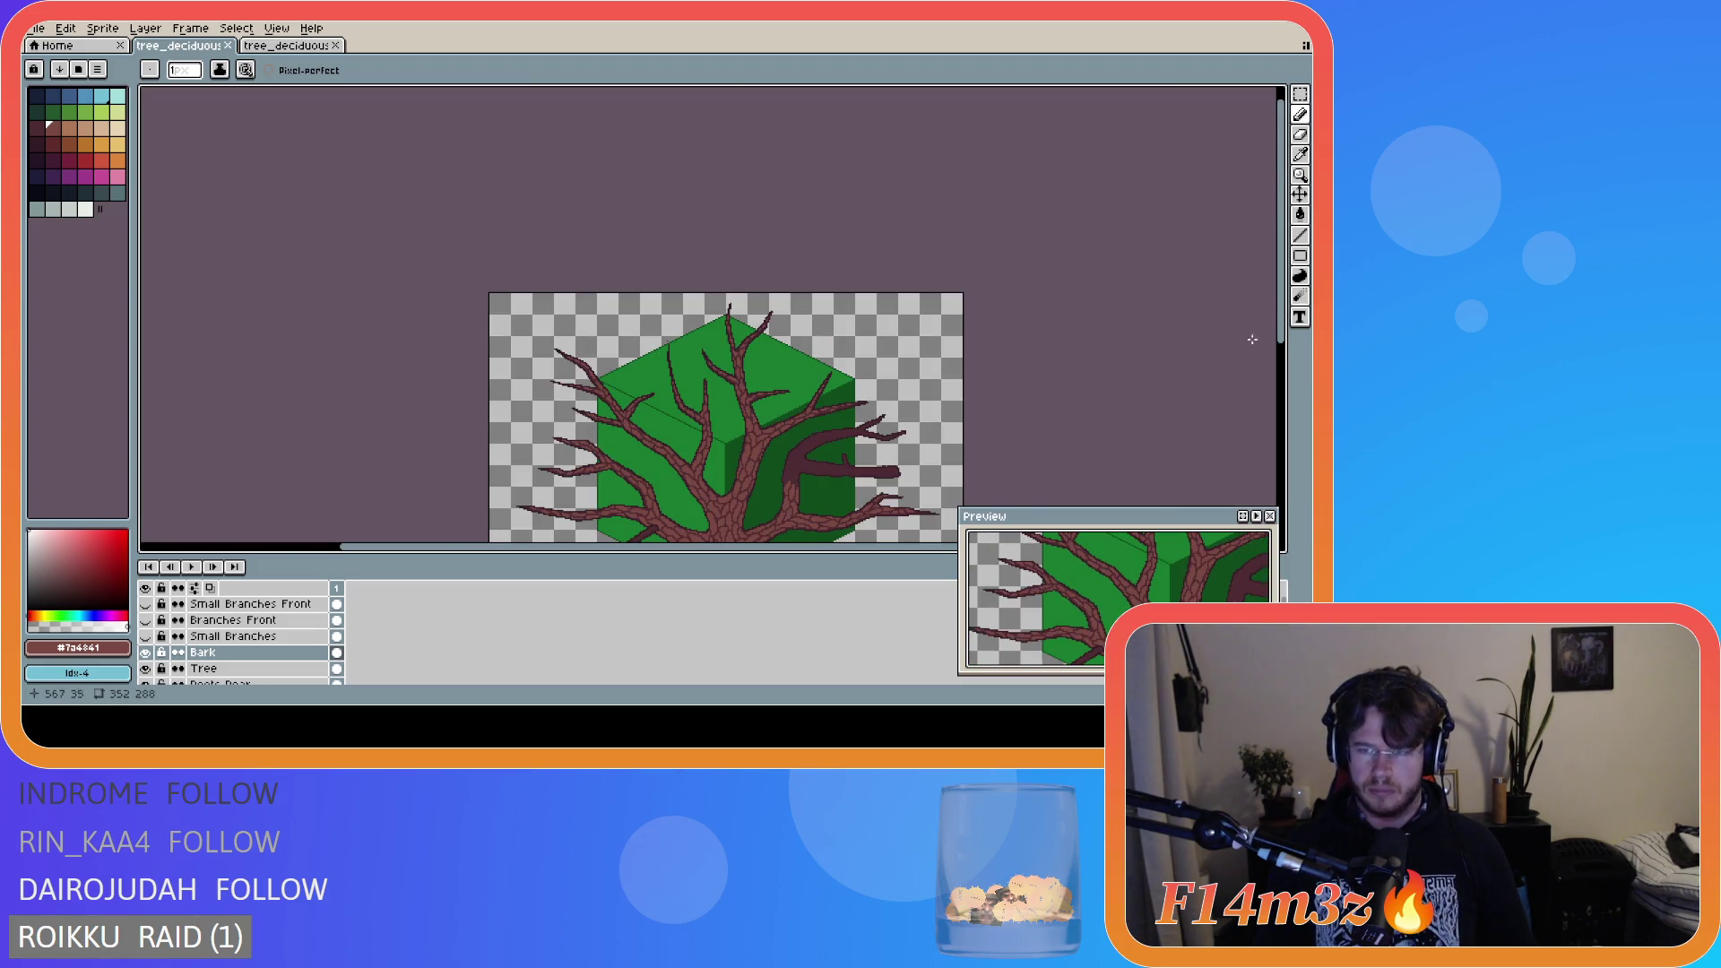
- Save tree_deciduous_large_winter.ase again with the bark-textured trunk and branches
drag(1287, 350, 1289, 441)
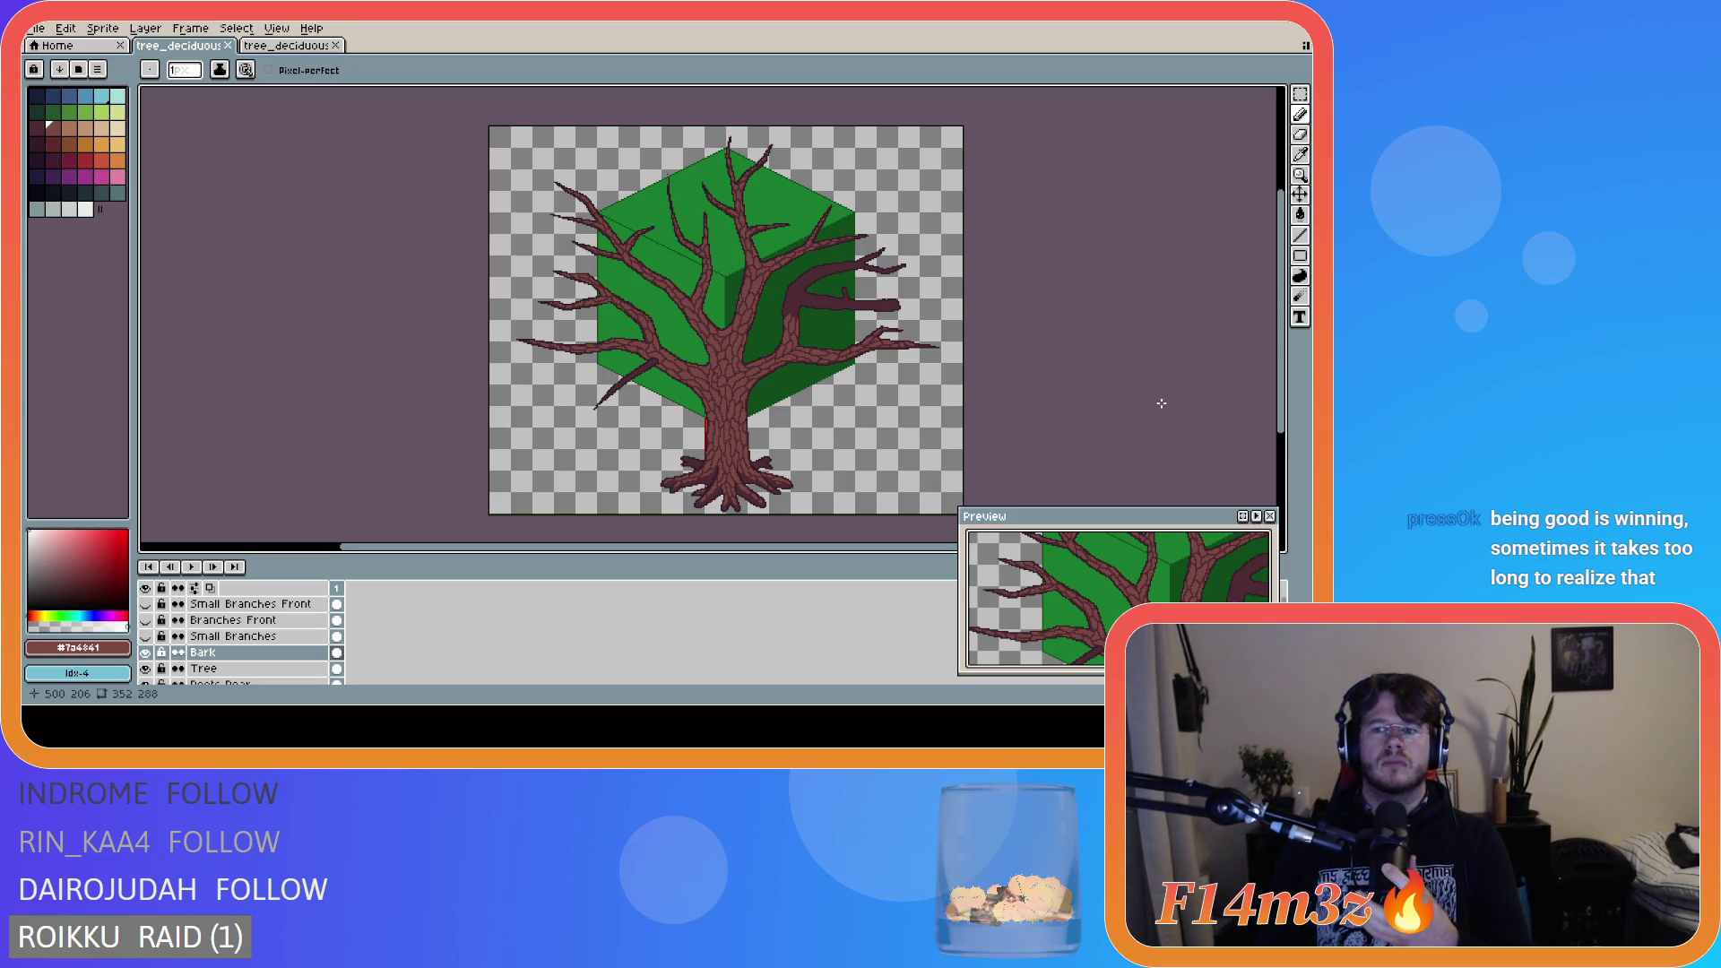
key(ctrl+s)
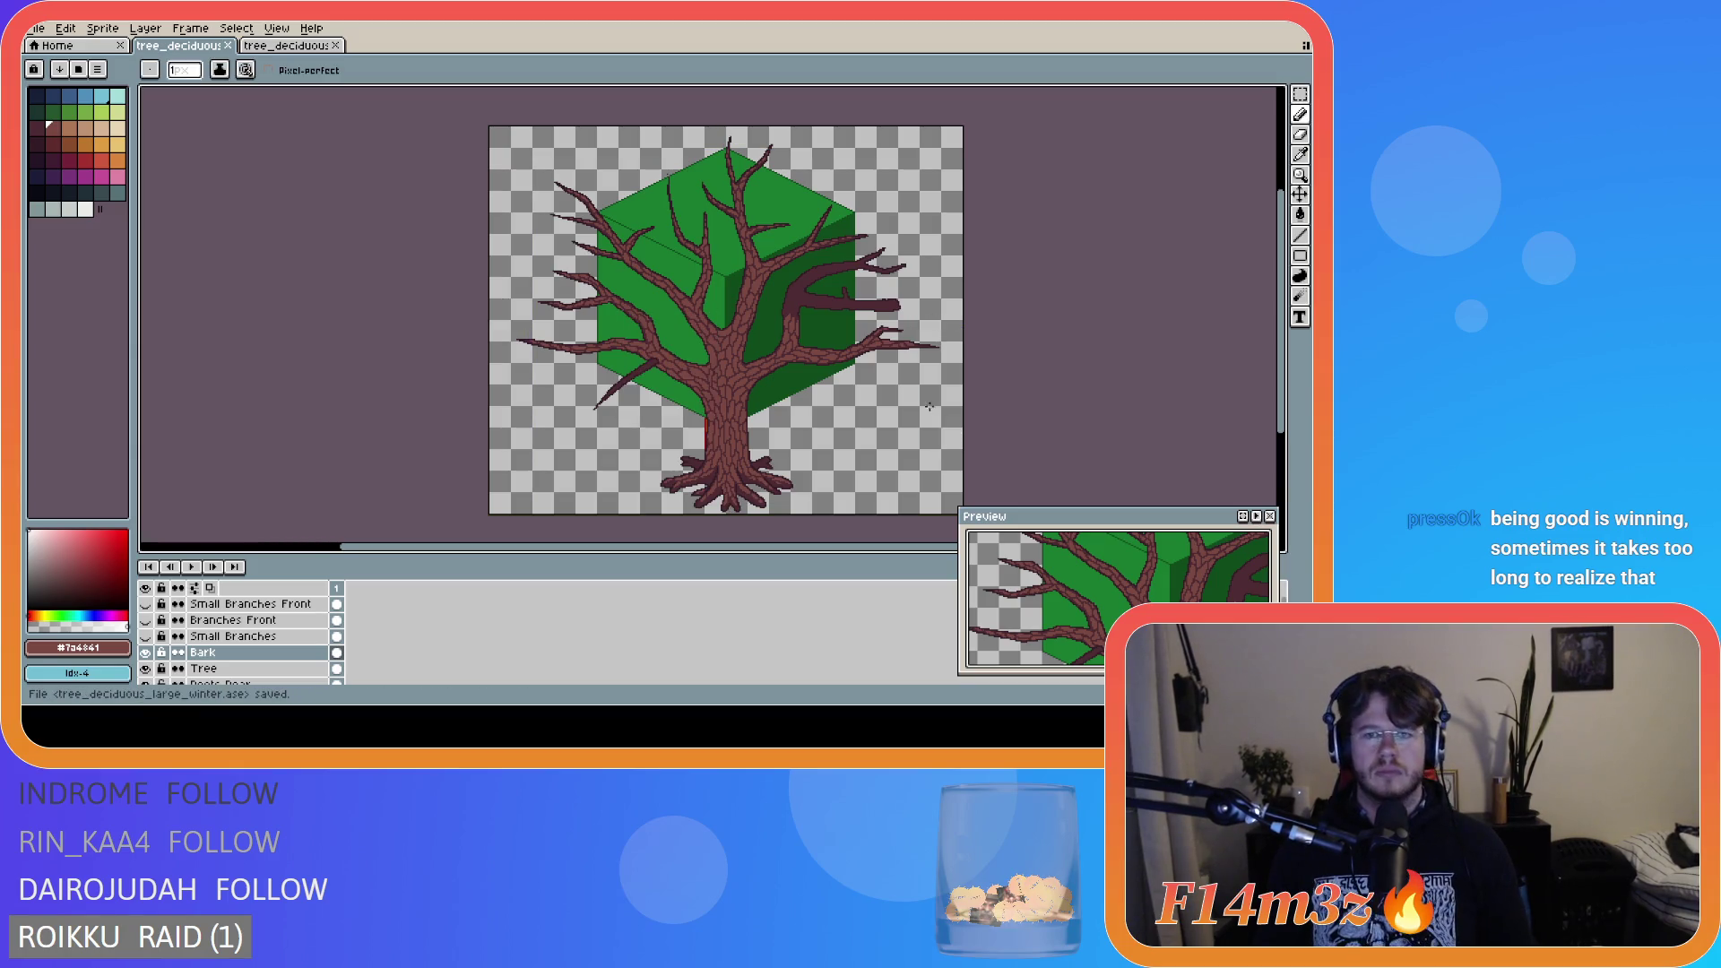
scroll(919, 363, up, 1)
- Draw a straight bark crack line at the right branch junction and save the file
scroll(801, 354, down, 3)
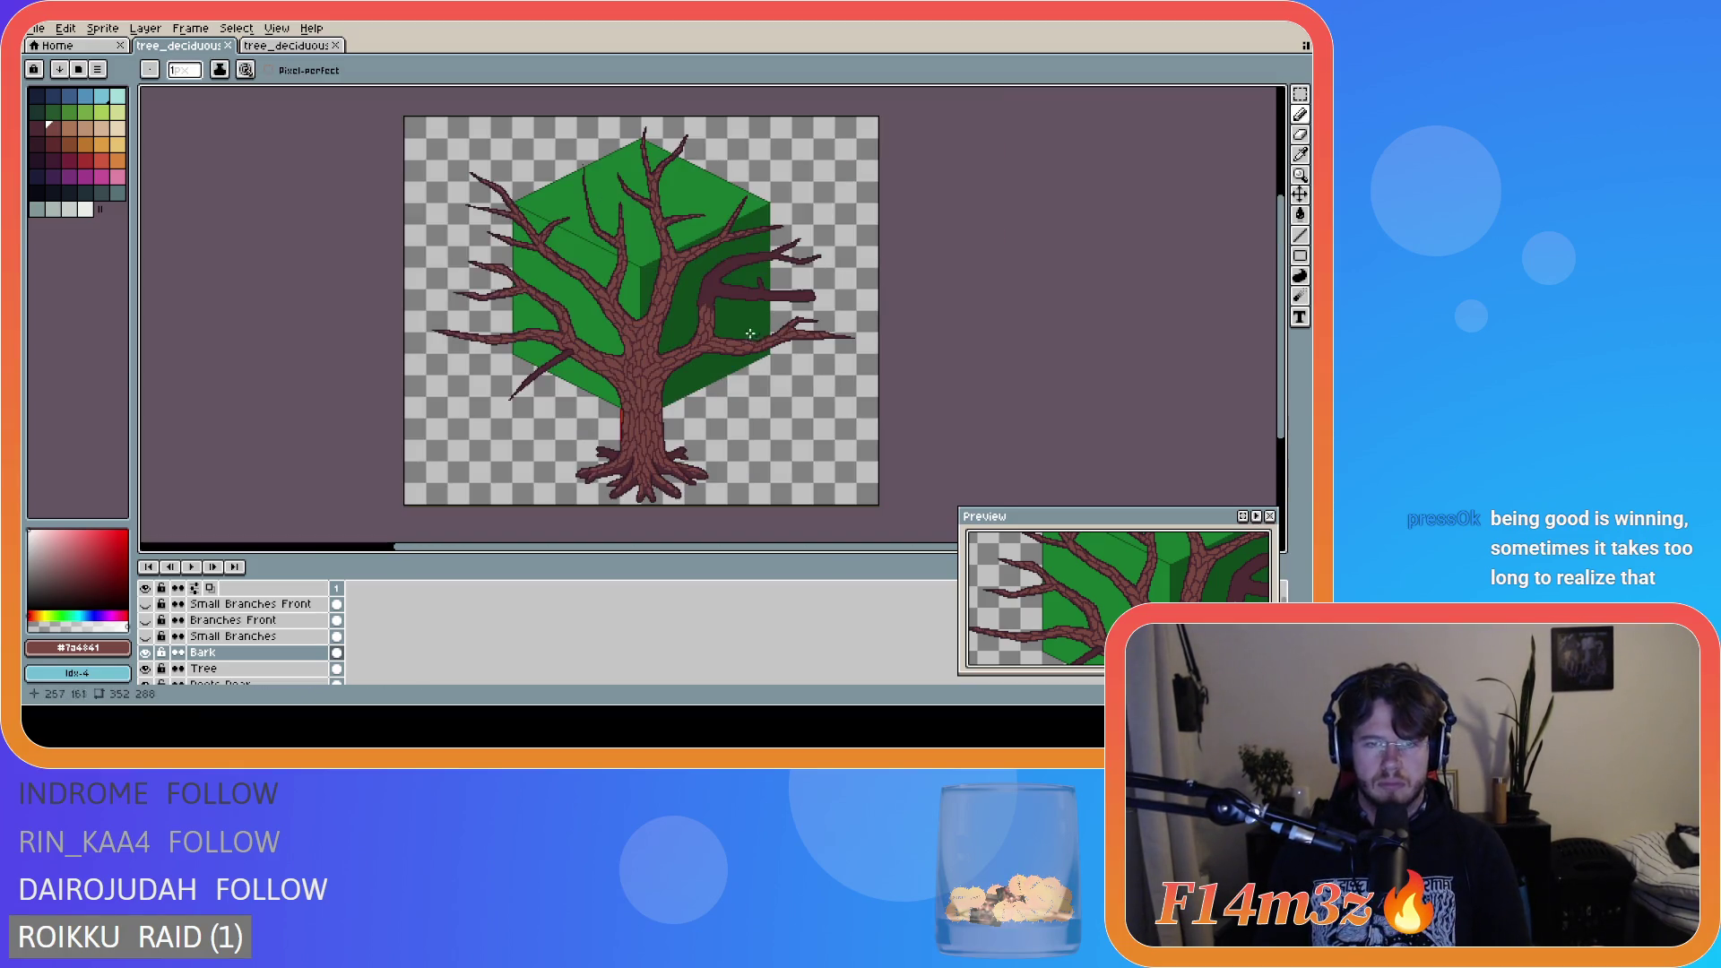
scroll(703, 293, up, 4)
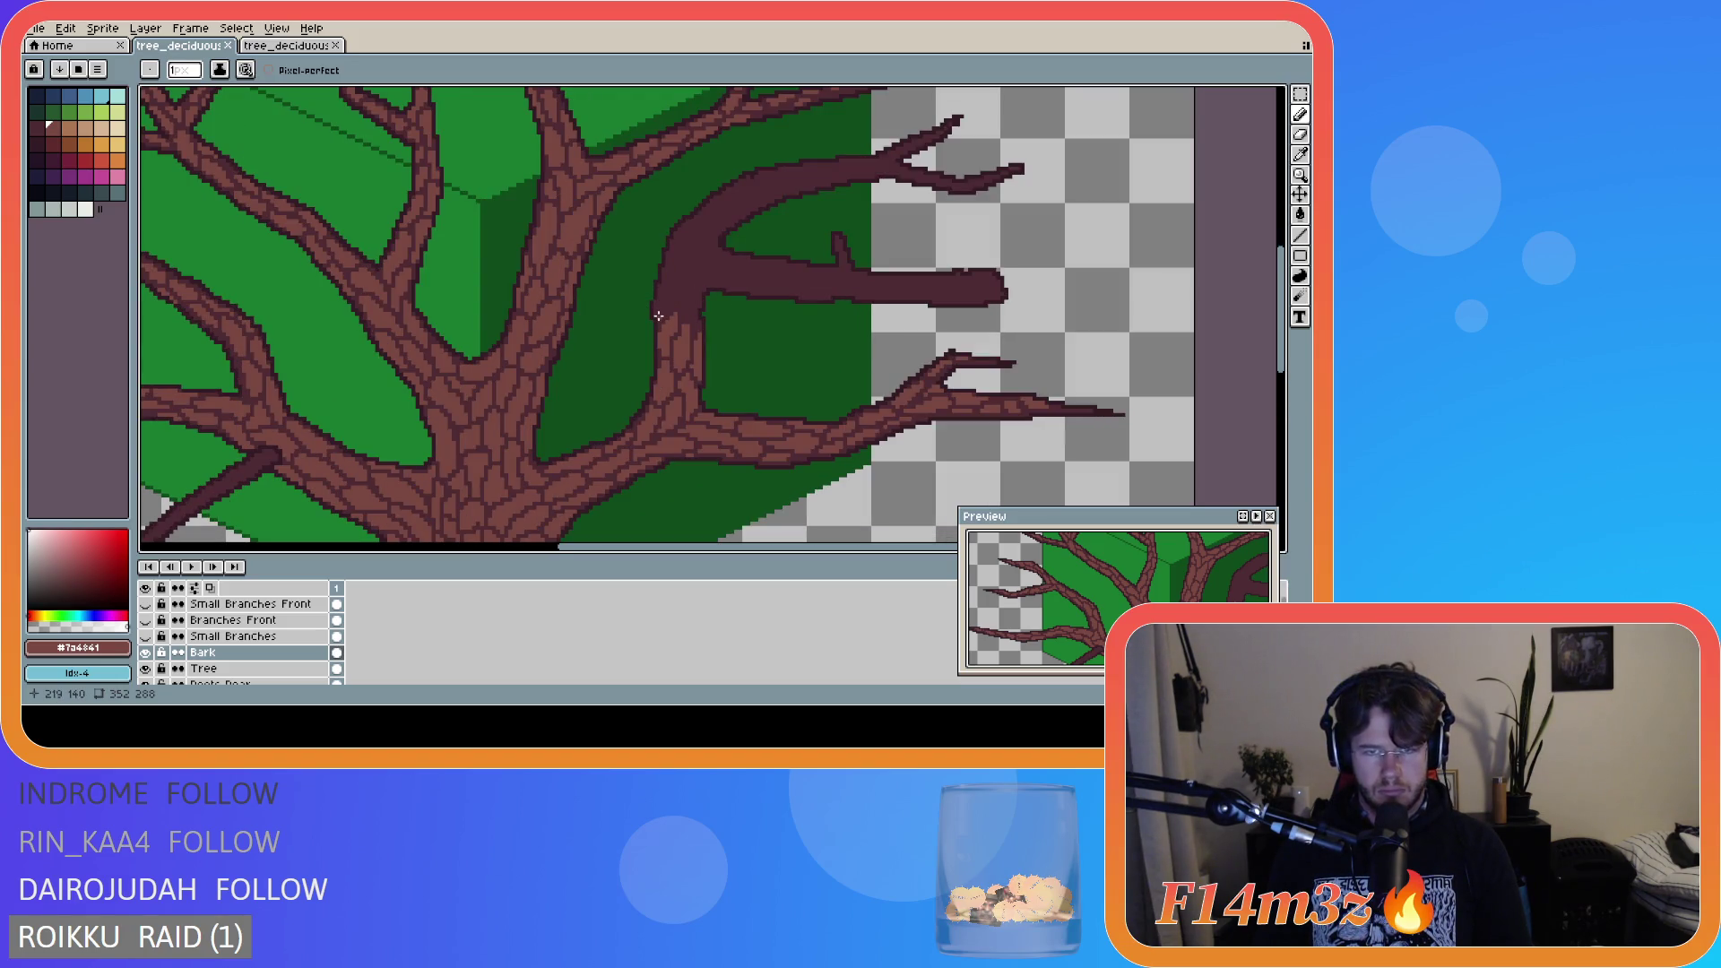
key(shift)
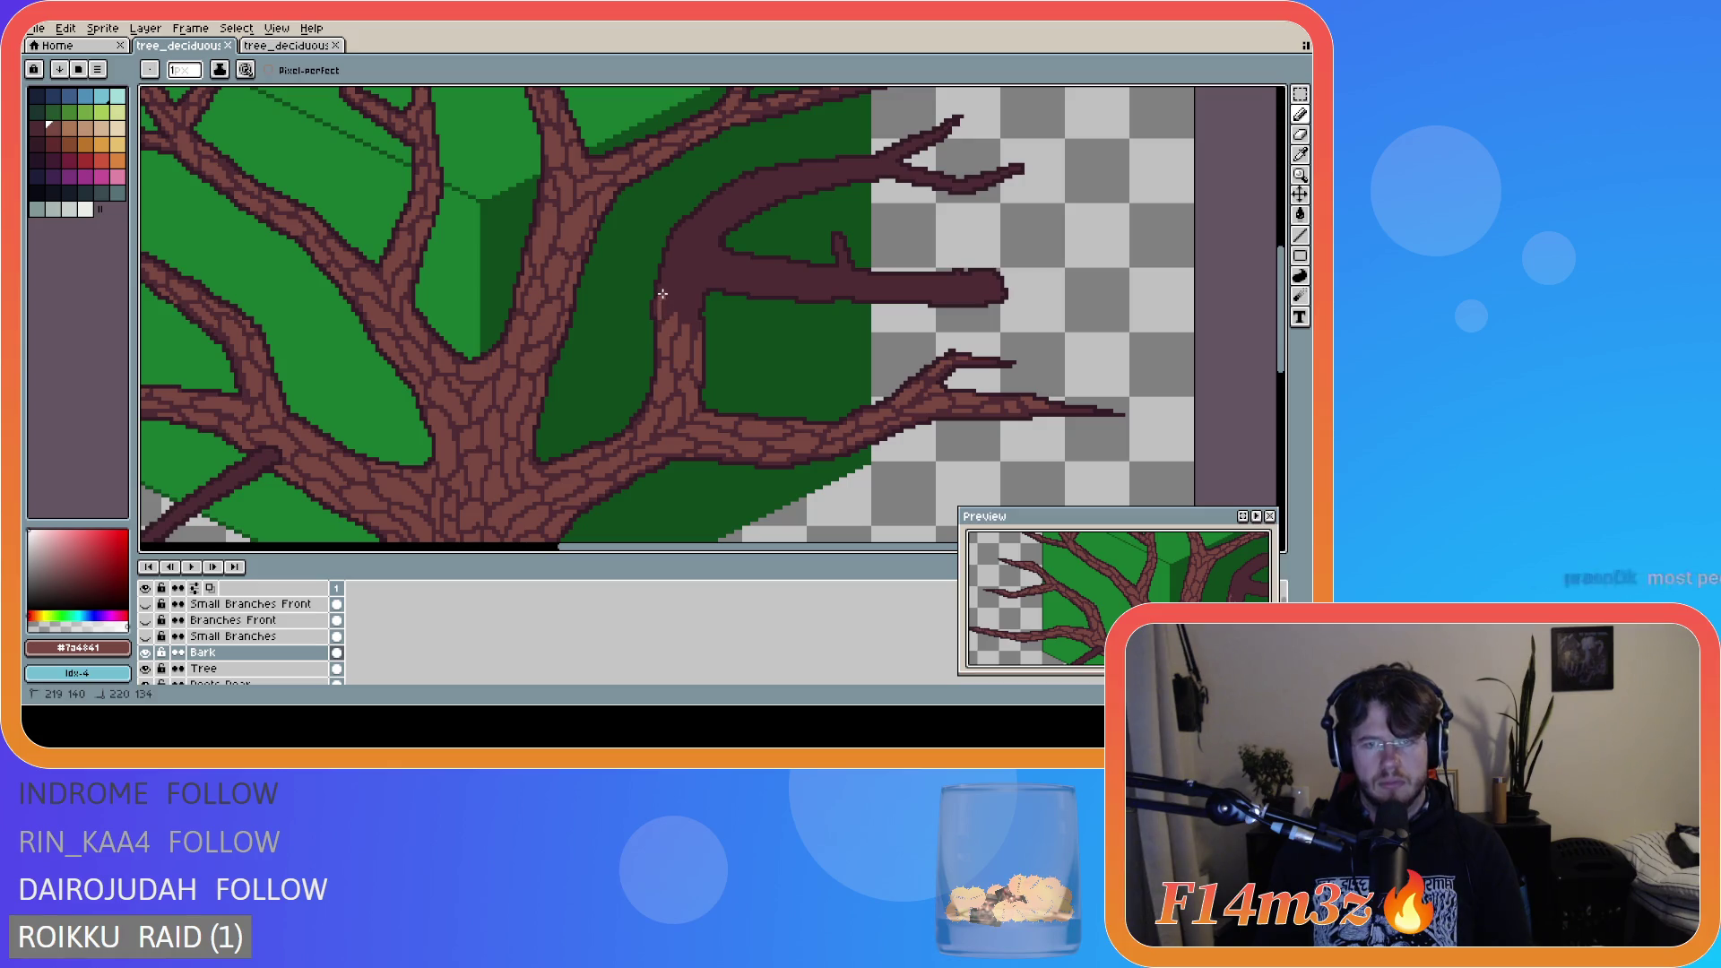
shift+click(662, 295)
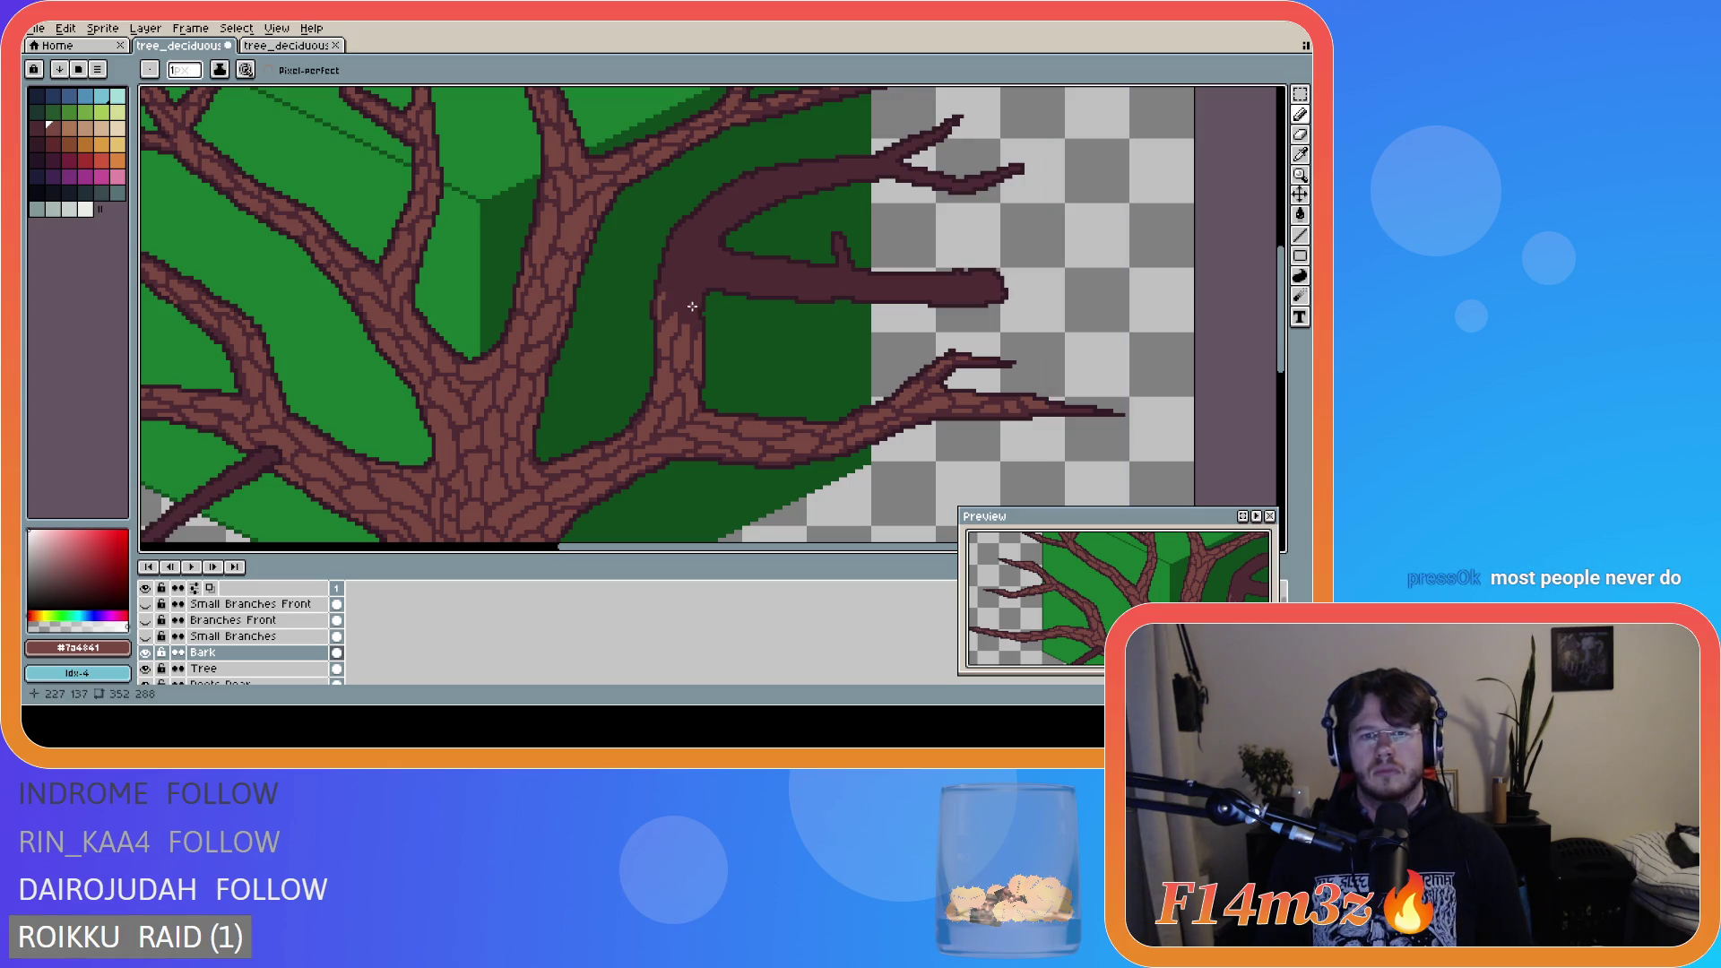
key(shift)
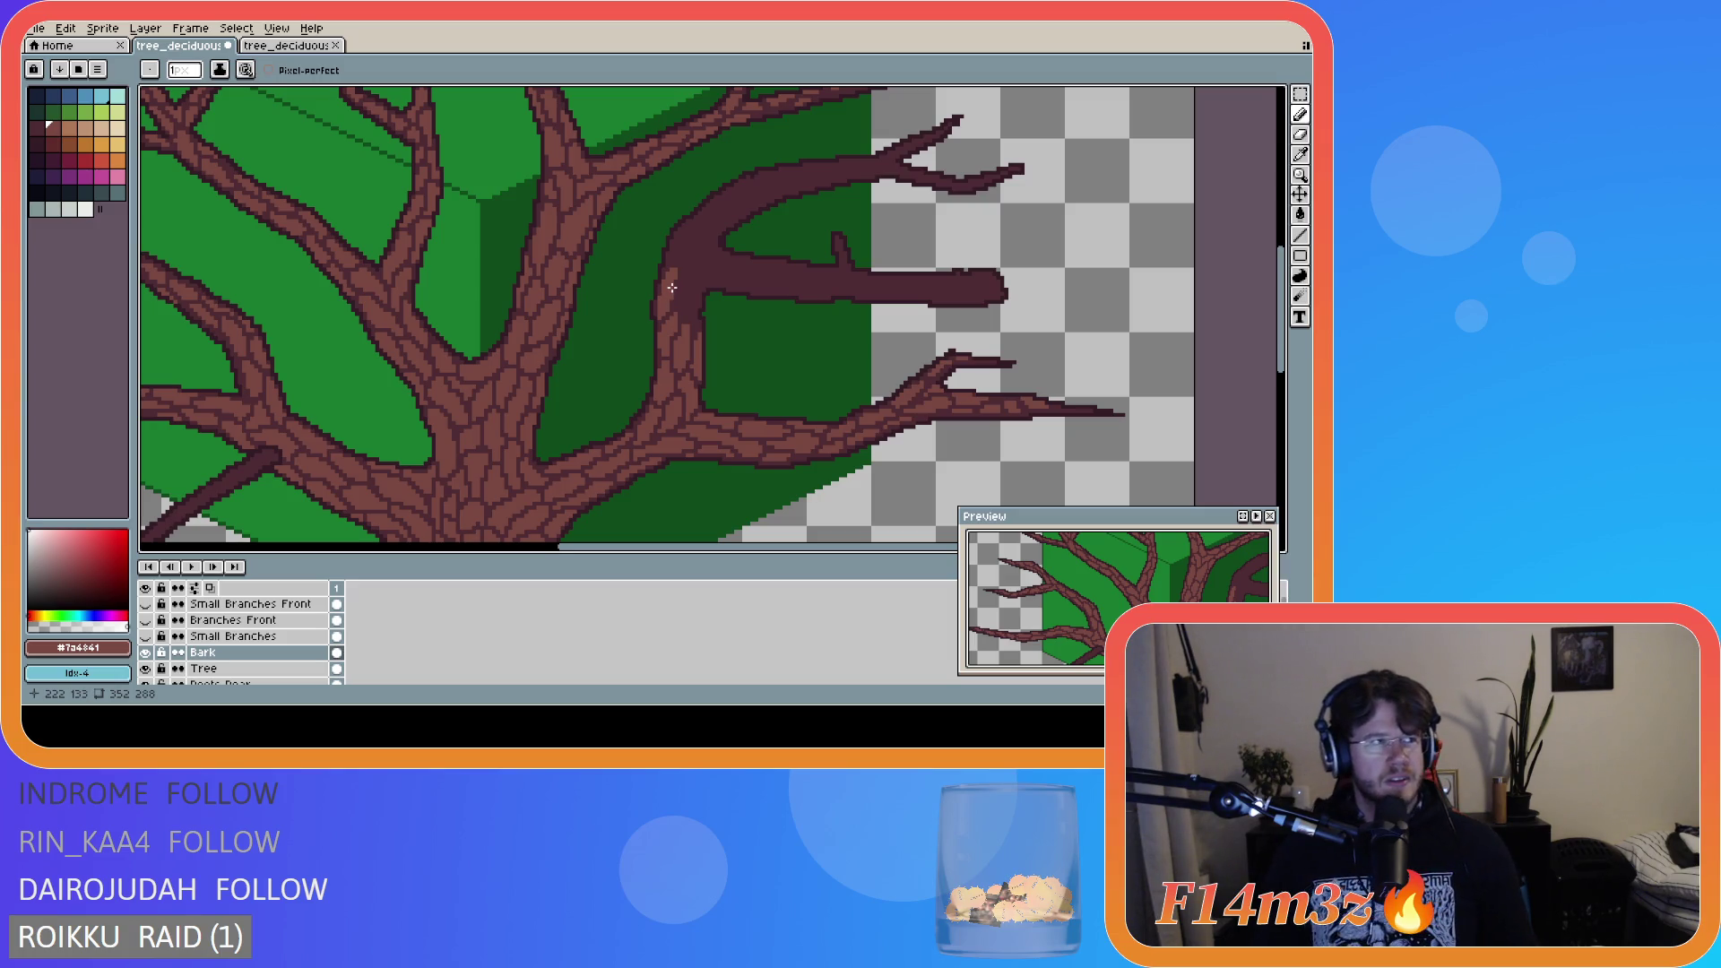
key(v)
key(b)
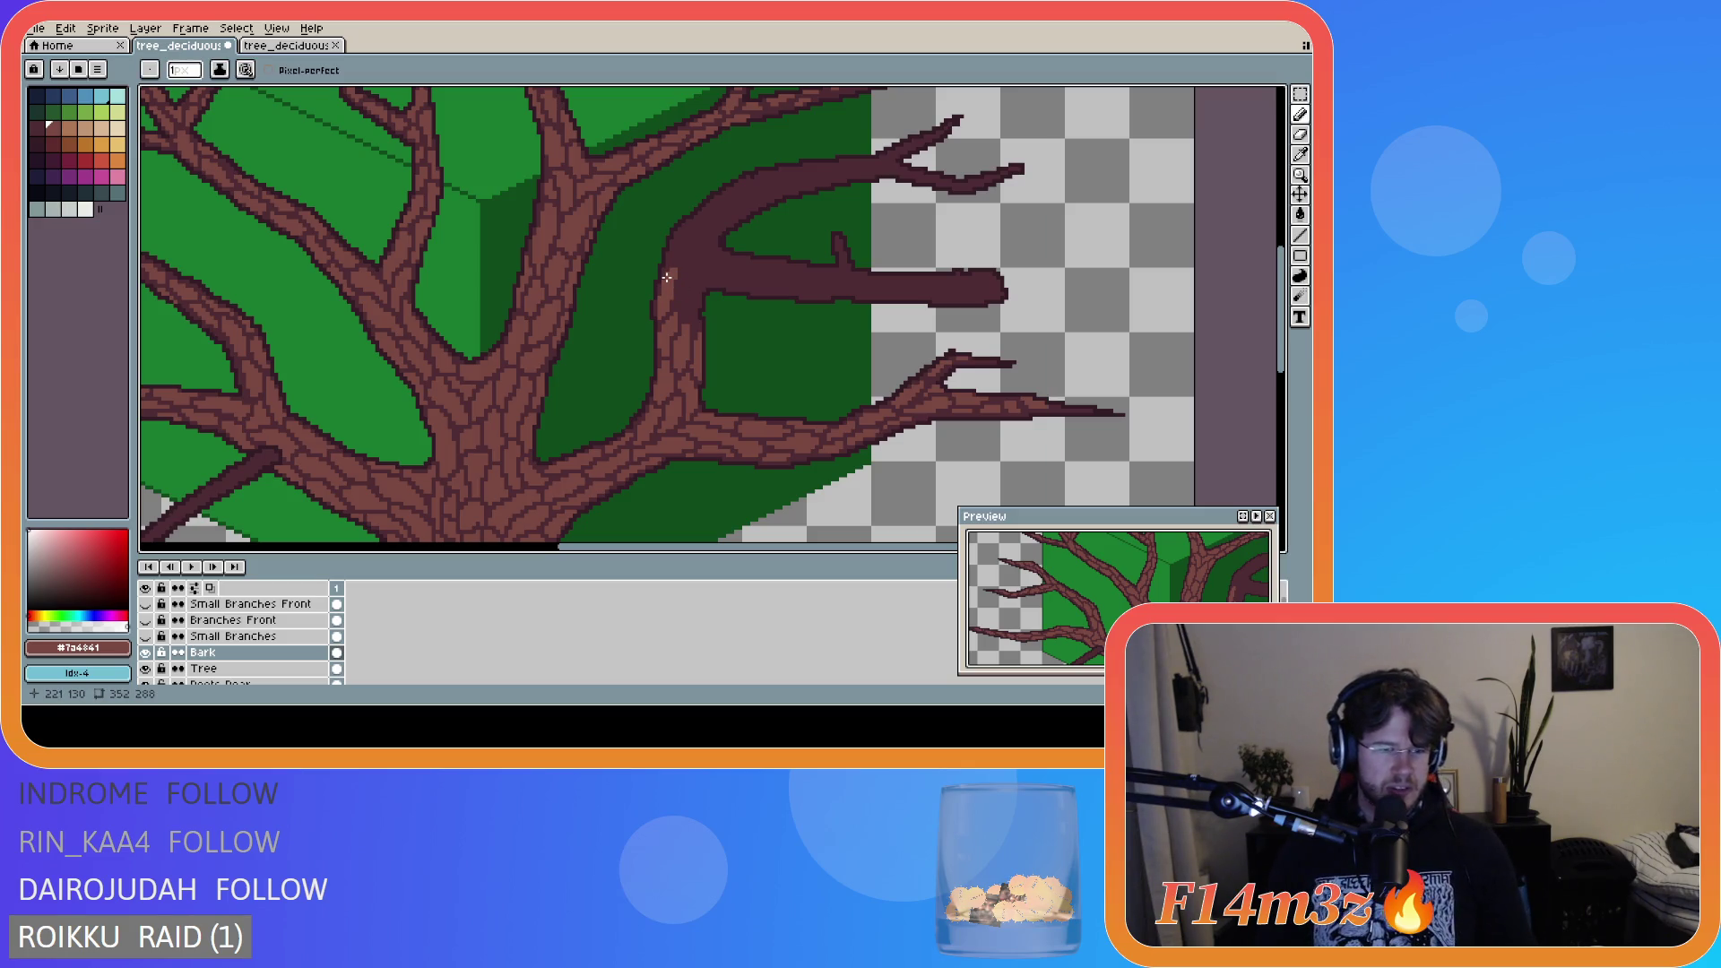
key(ctrl)
key(ctrl+s)
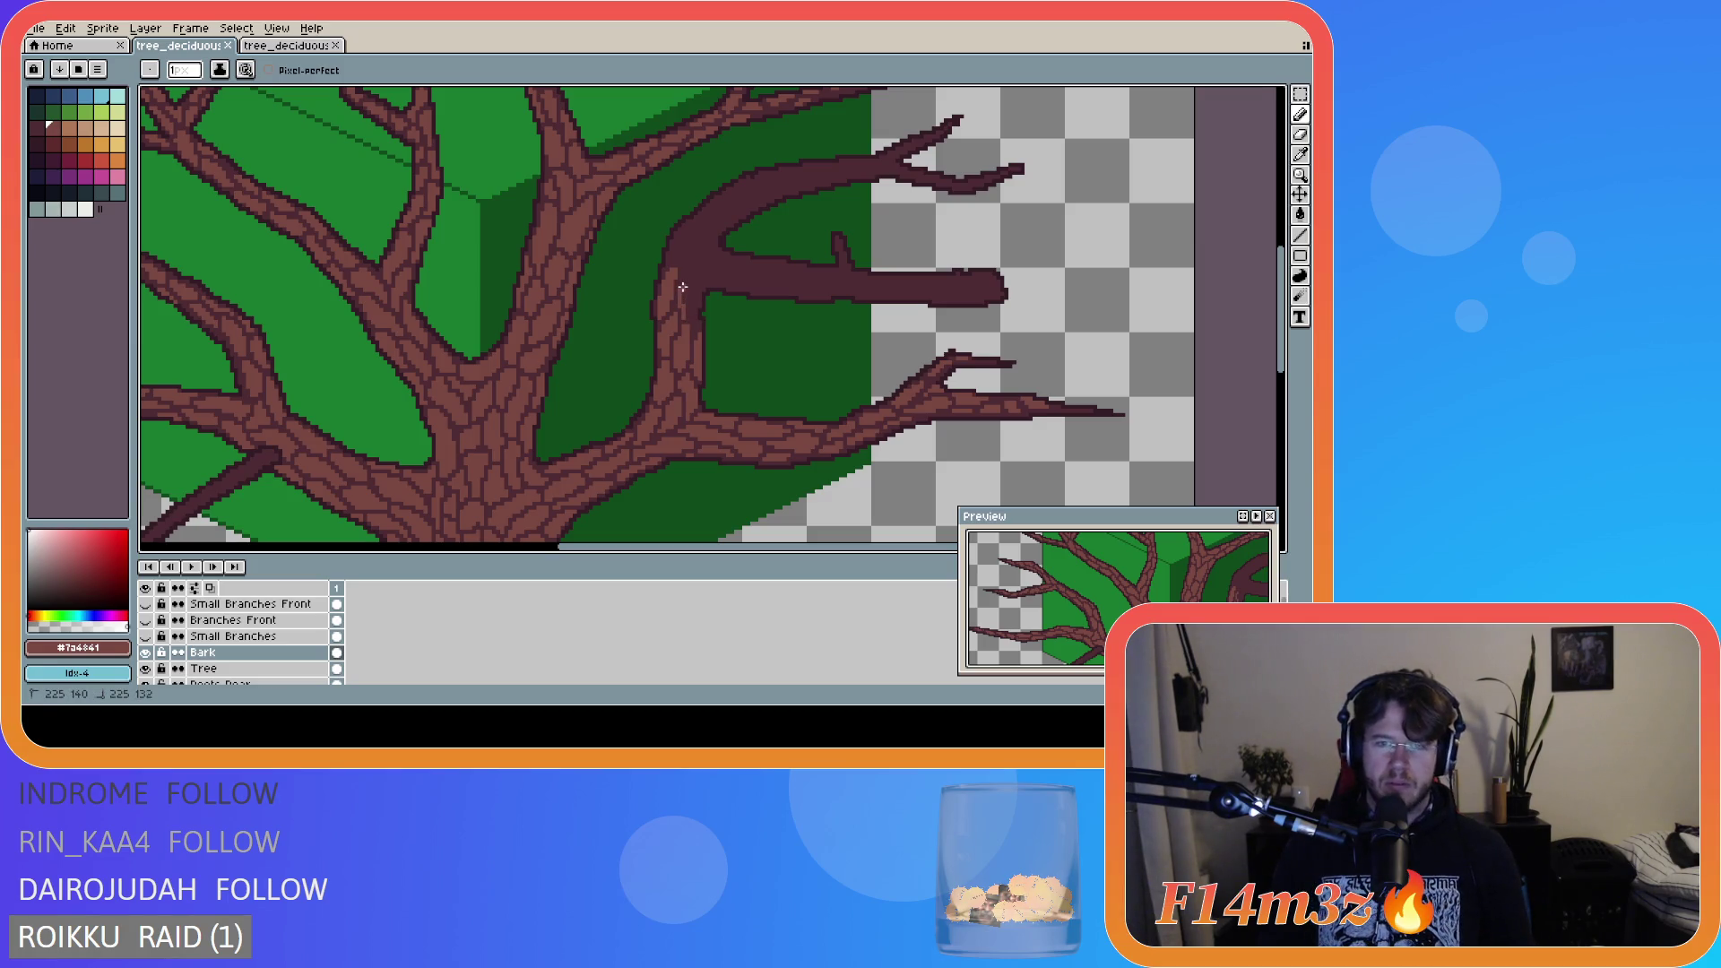
- Add more bark crack strokes down the trunk edge and toward the upper right branch
drag(684, 280, 690, 316)
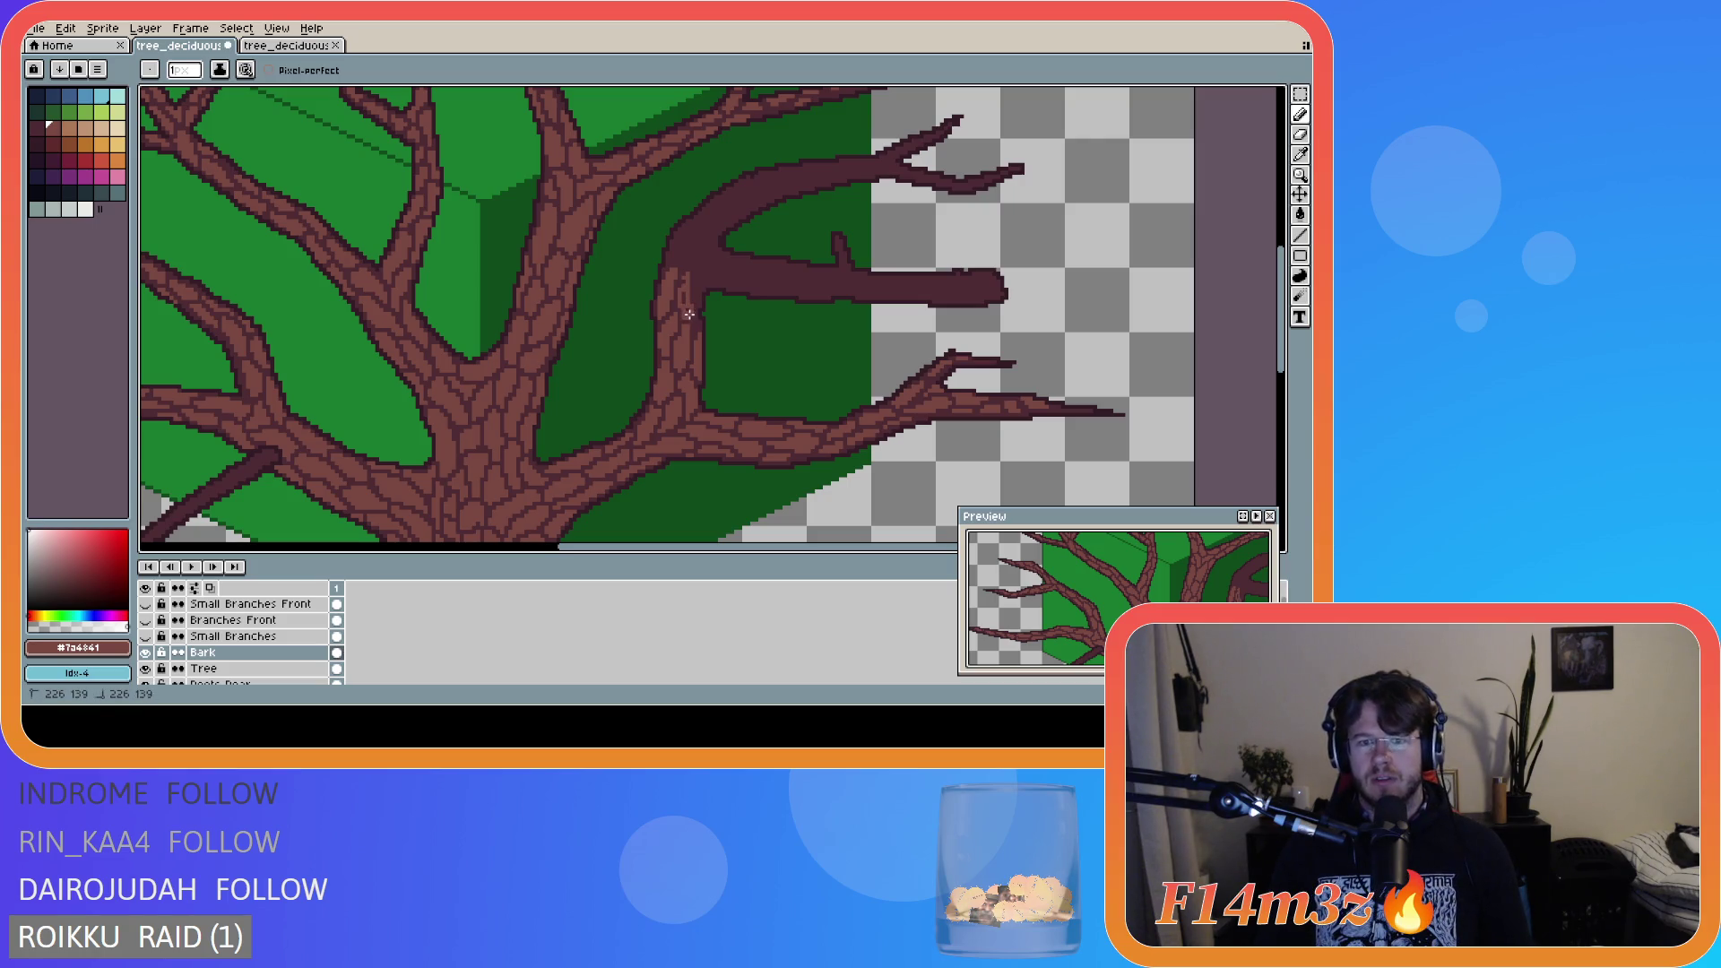
key(ctrl)
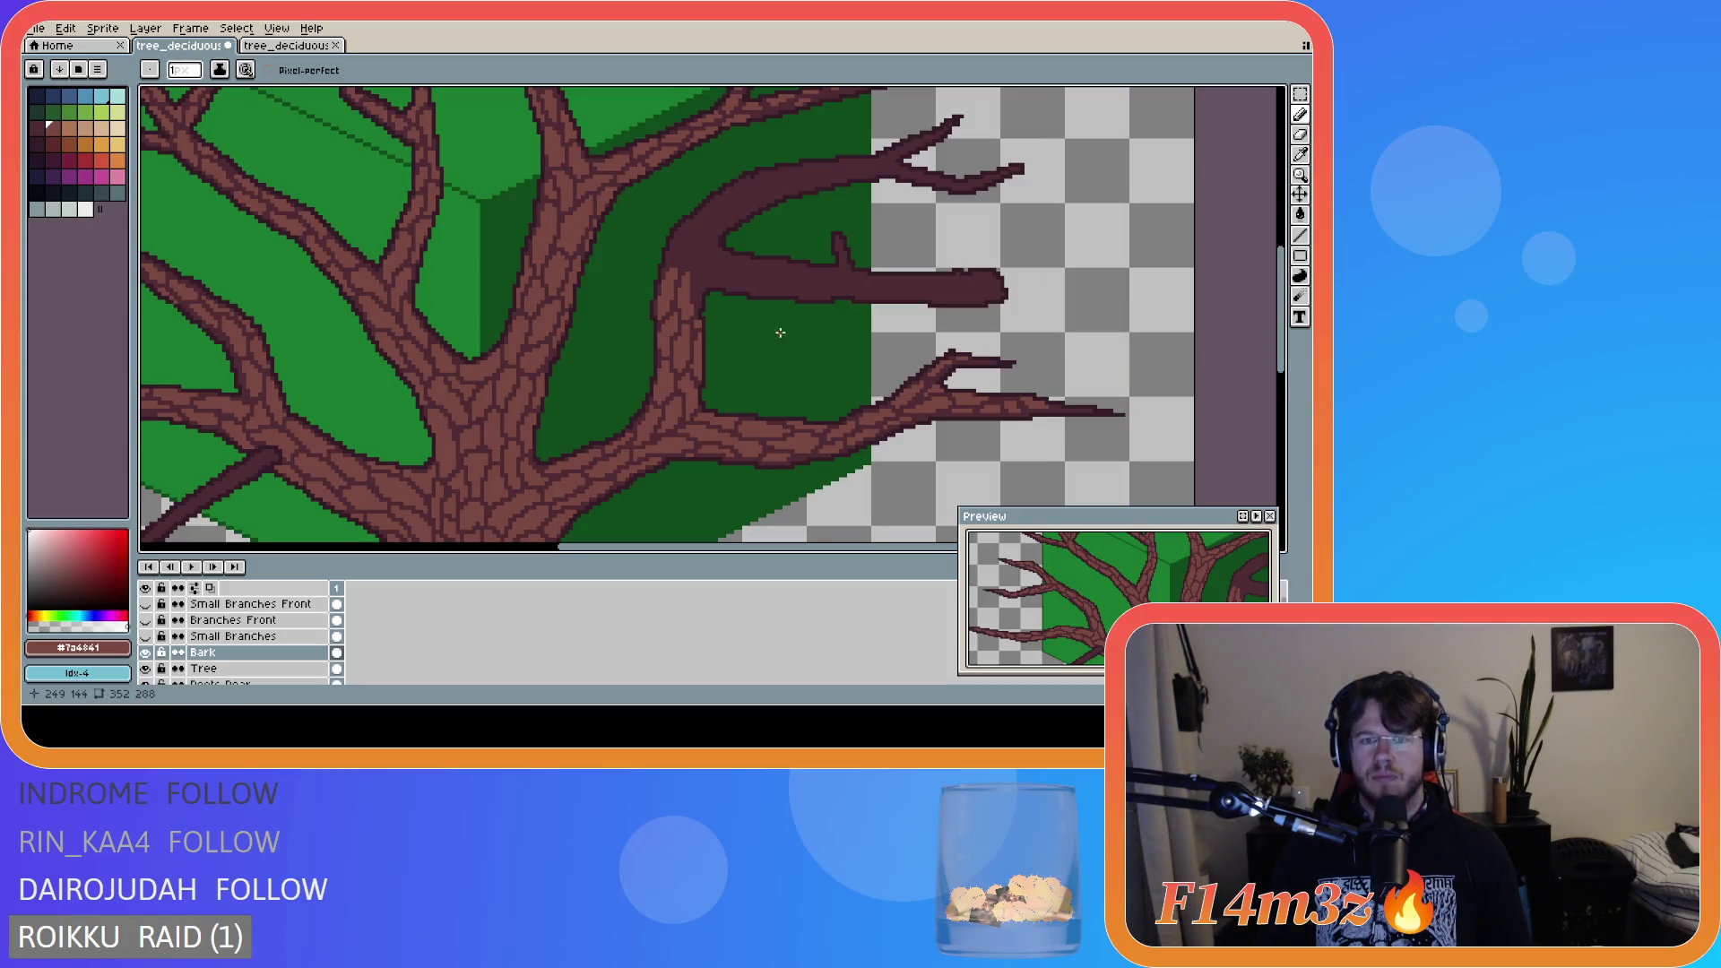
key(ctrl)
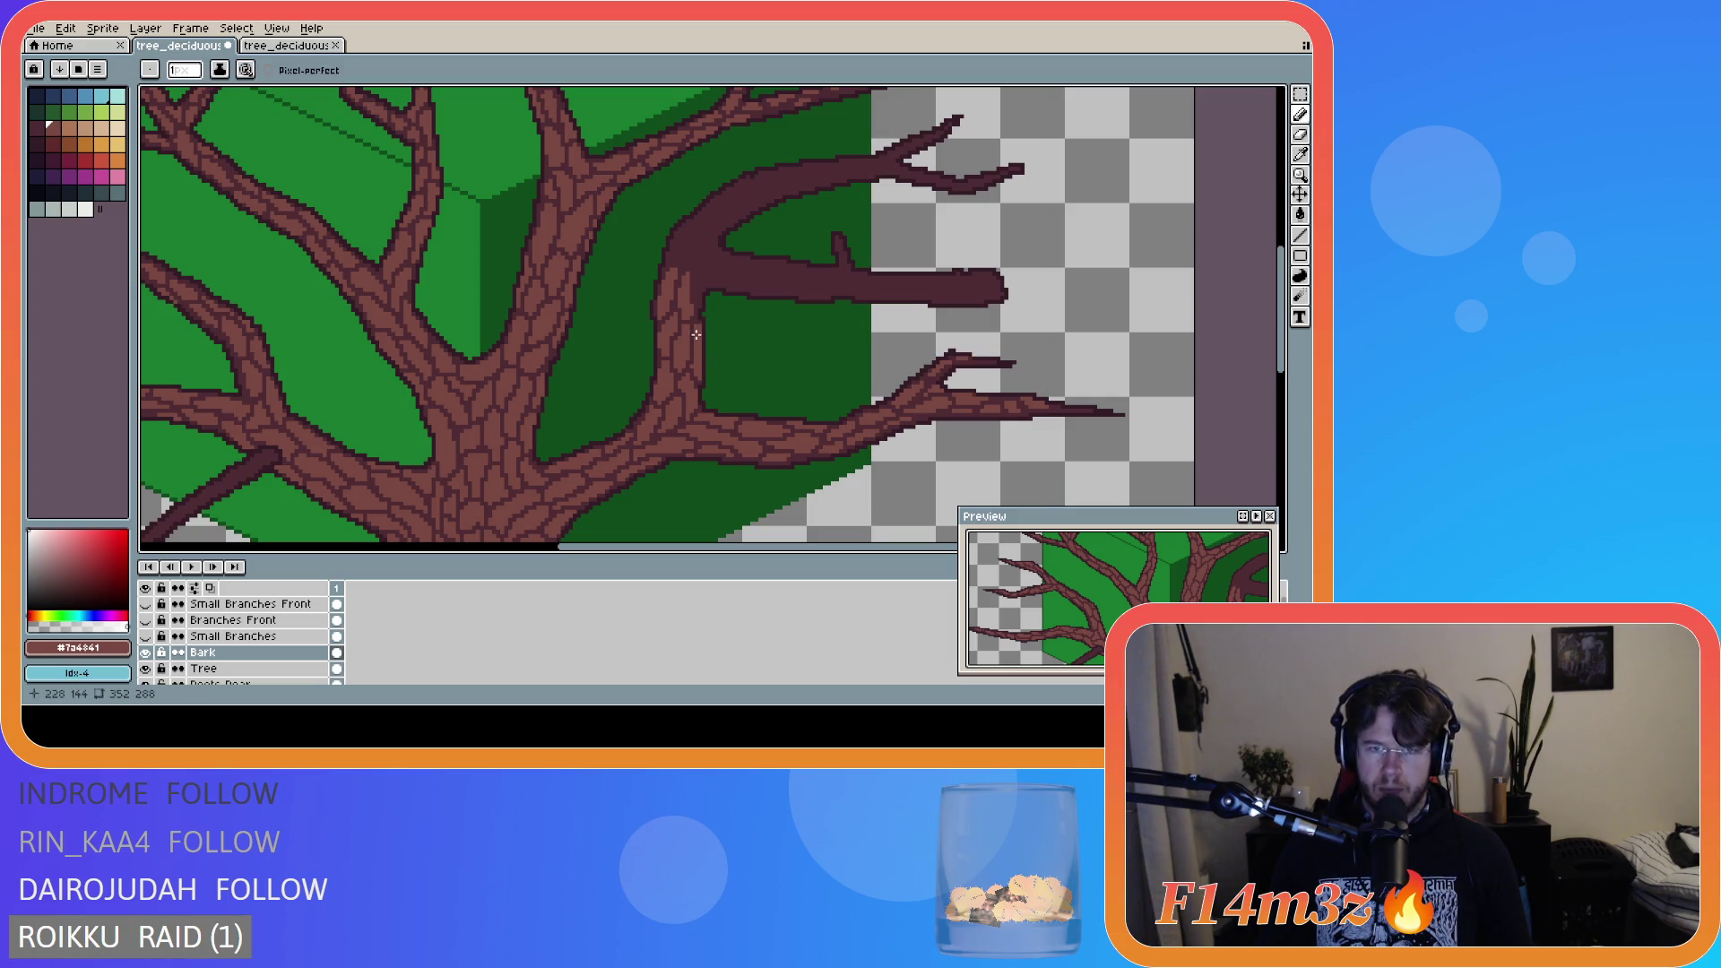
key(e)
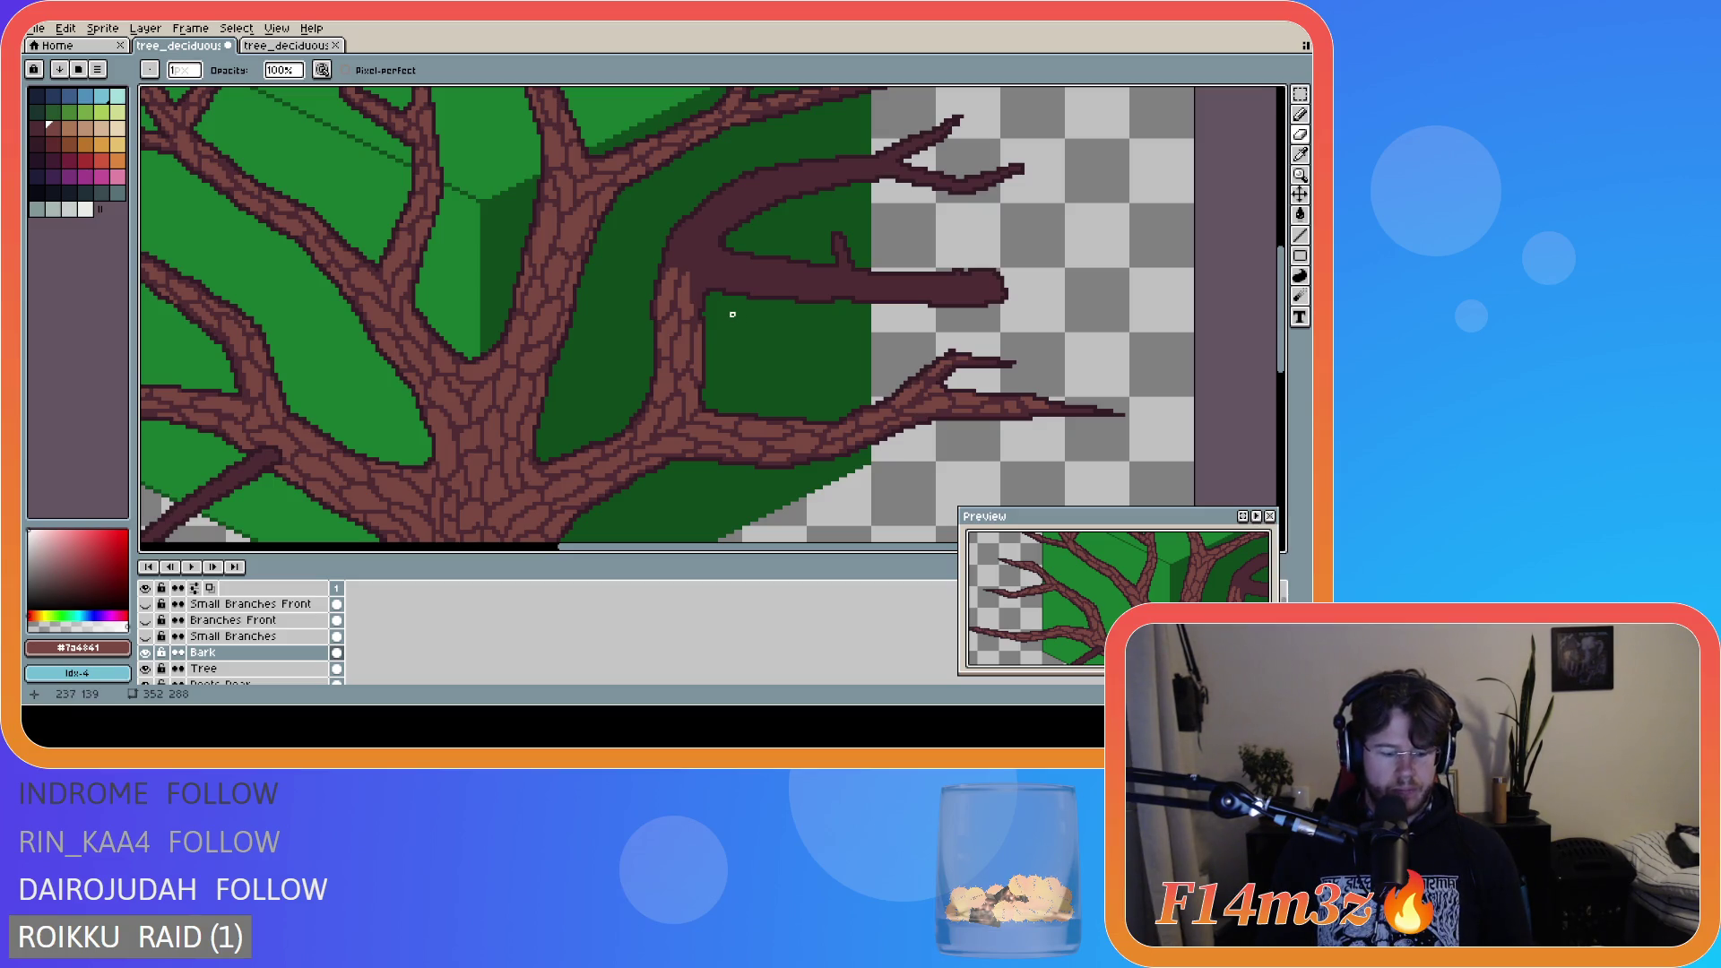
key(b)
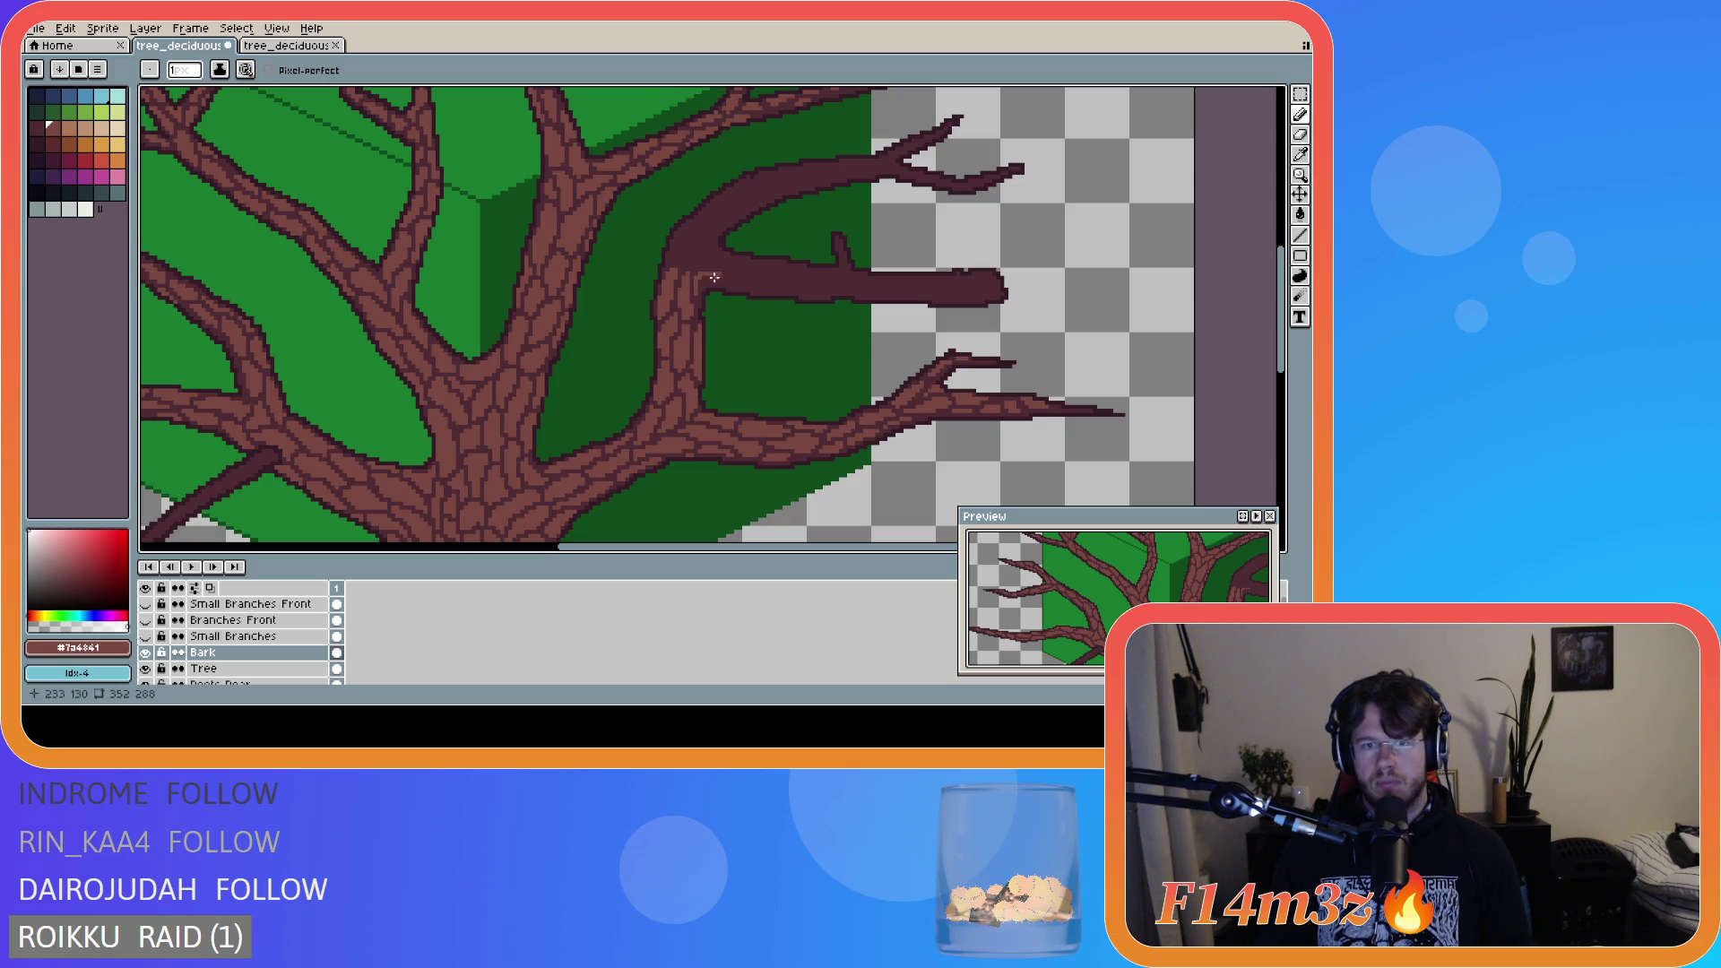
drag(694, 292, 721, 276)
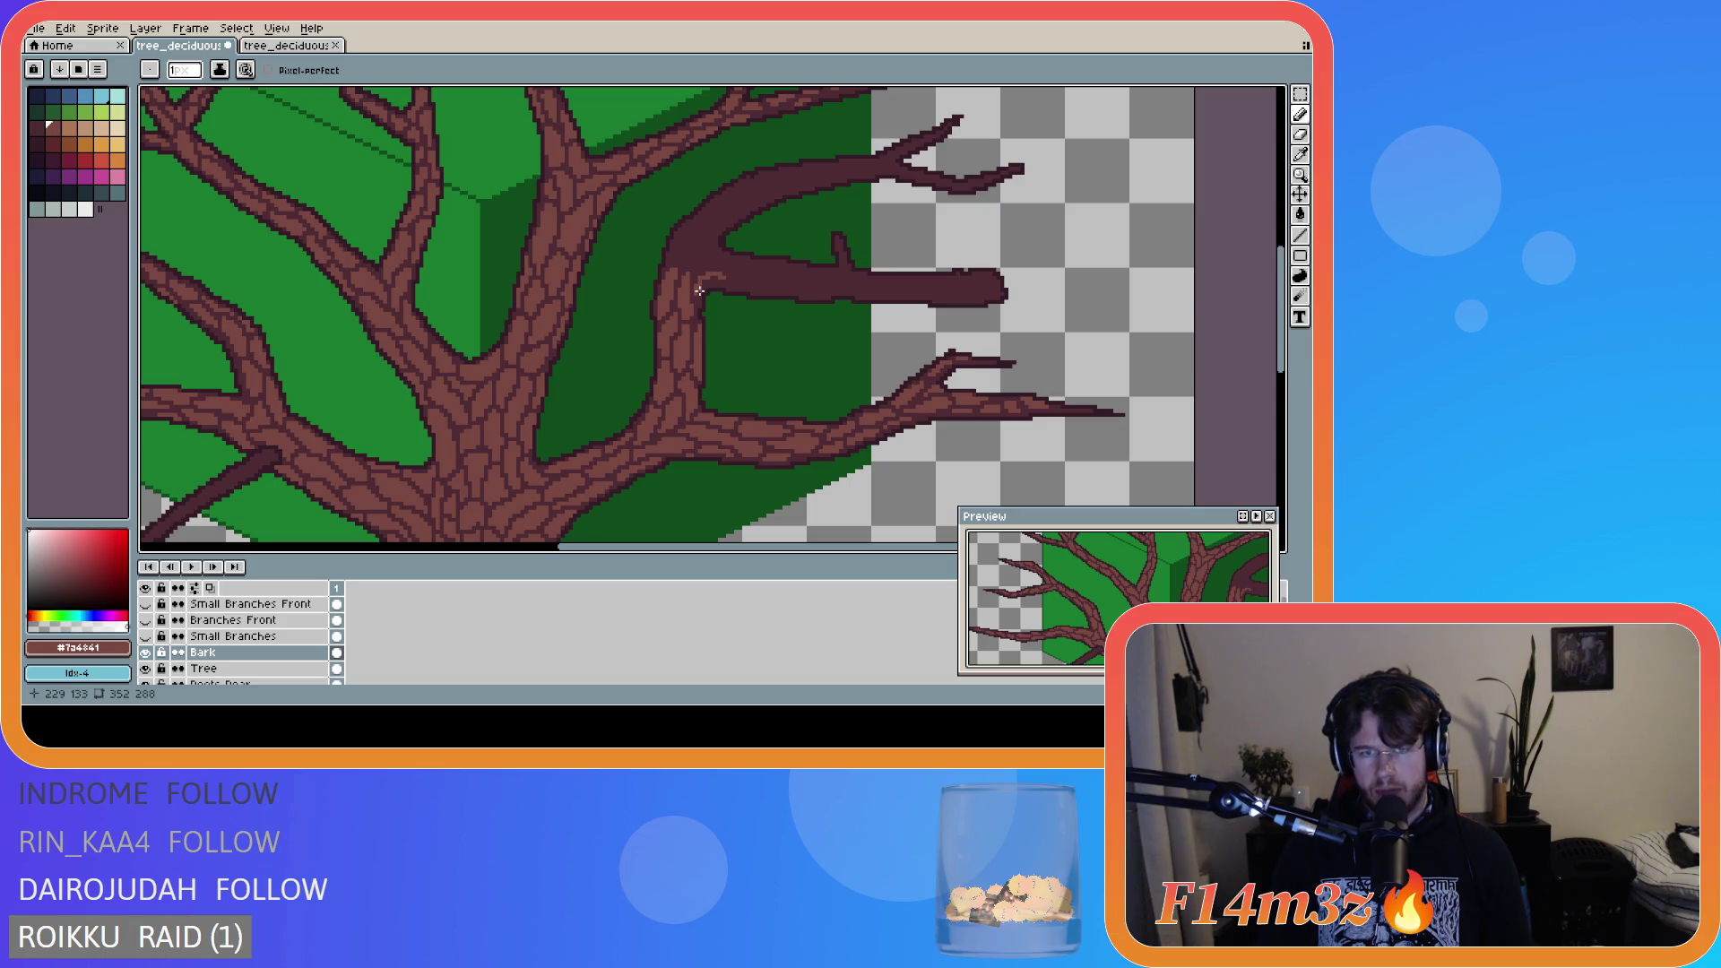
drag(725, 283, 723, 283)
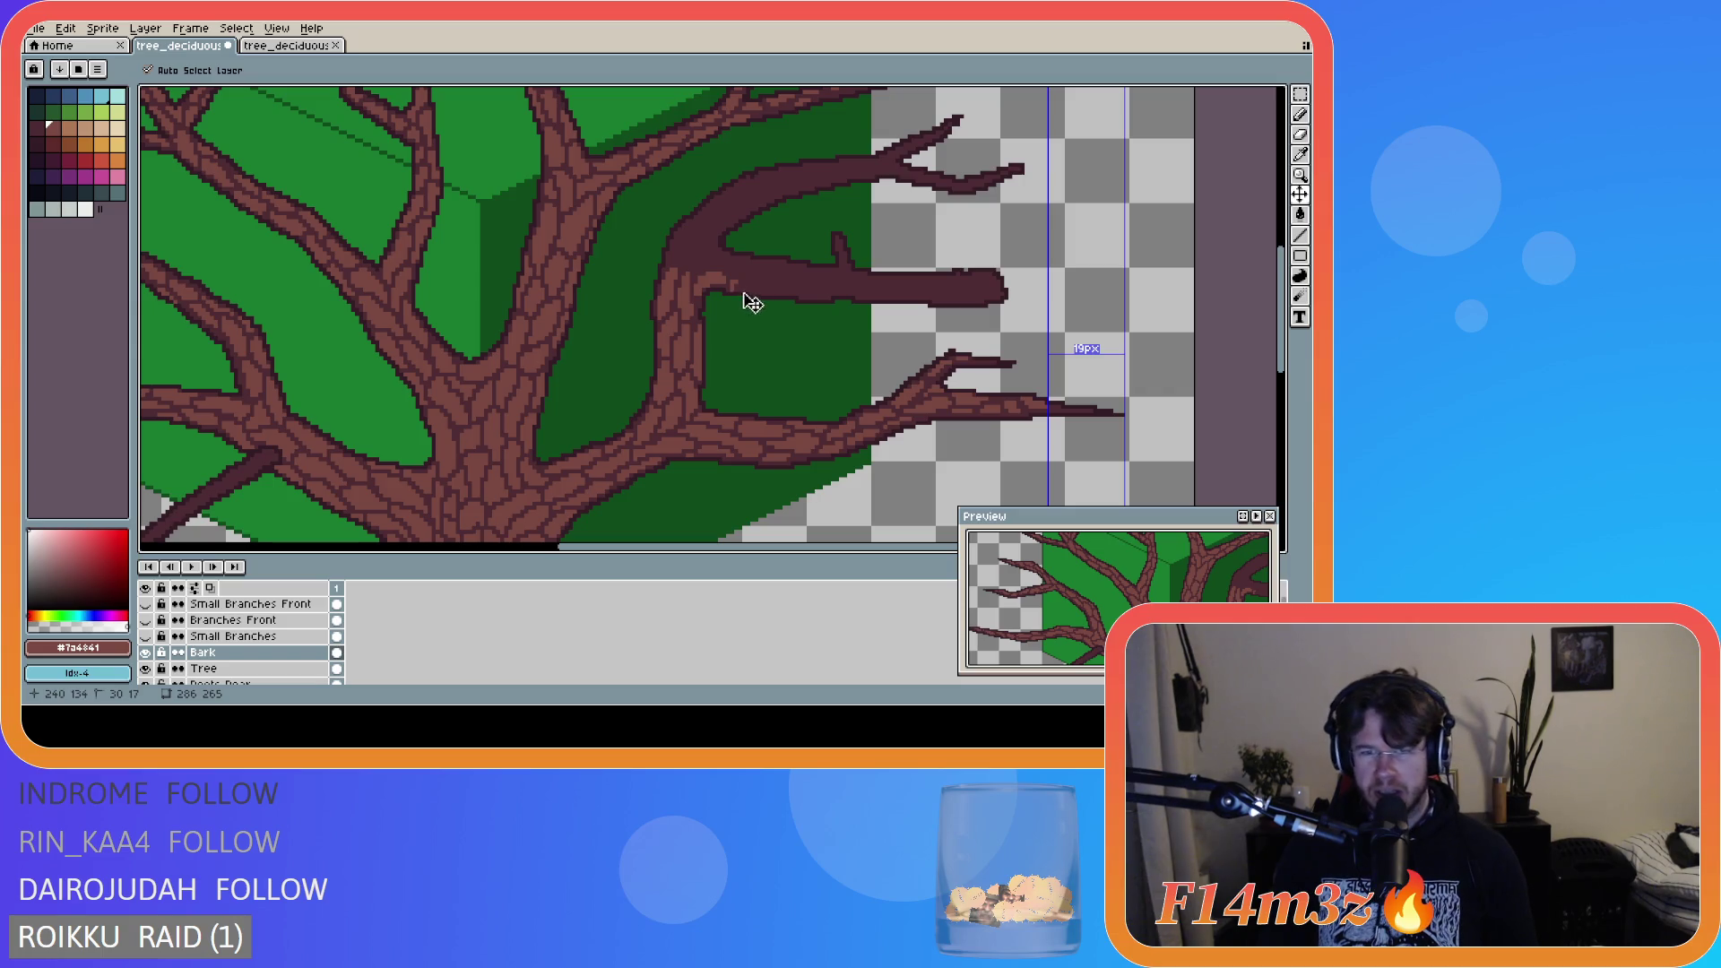
click(730, 290)
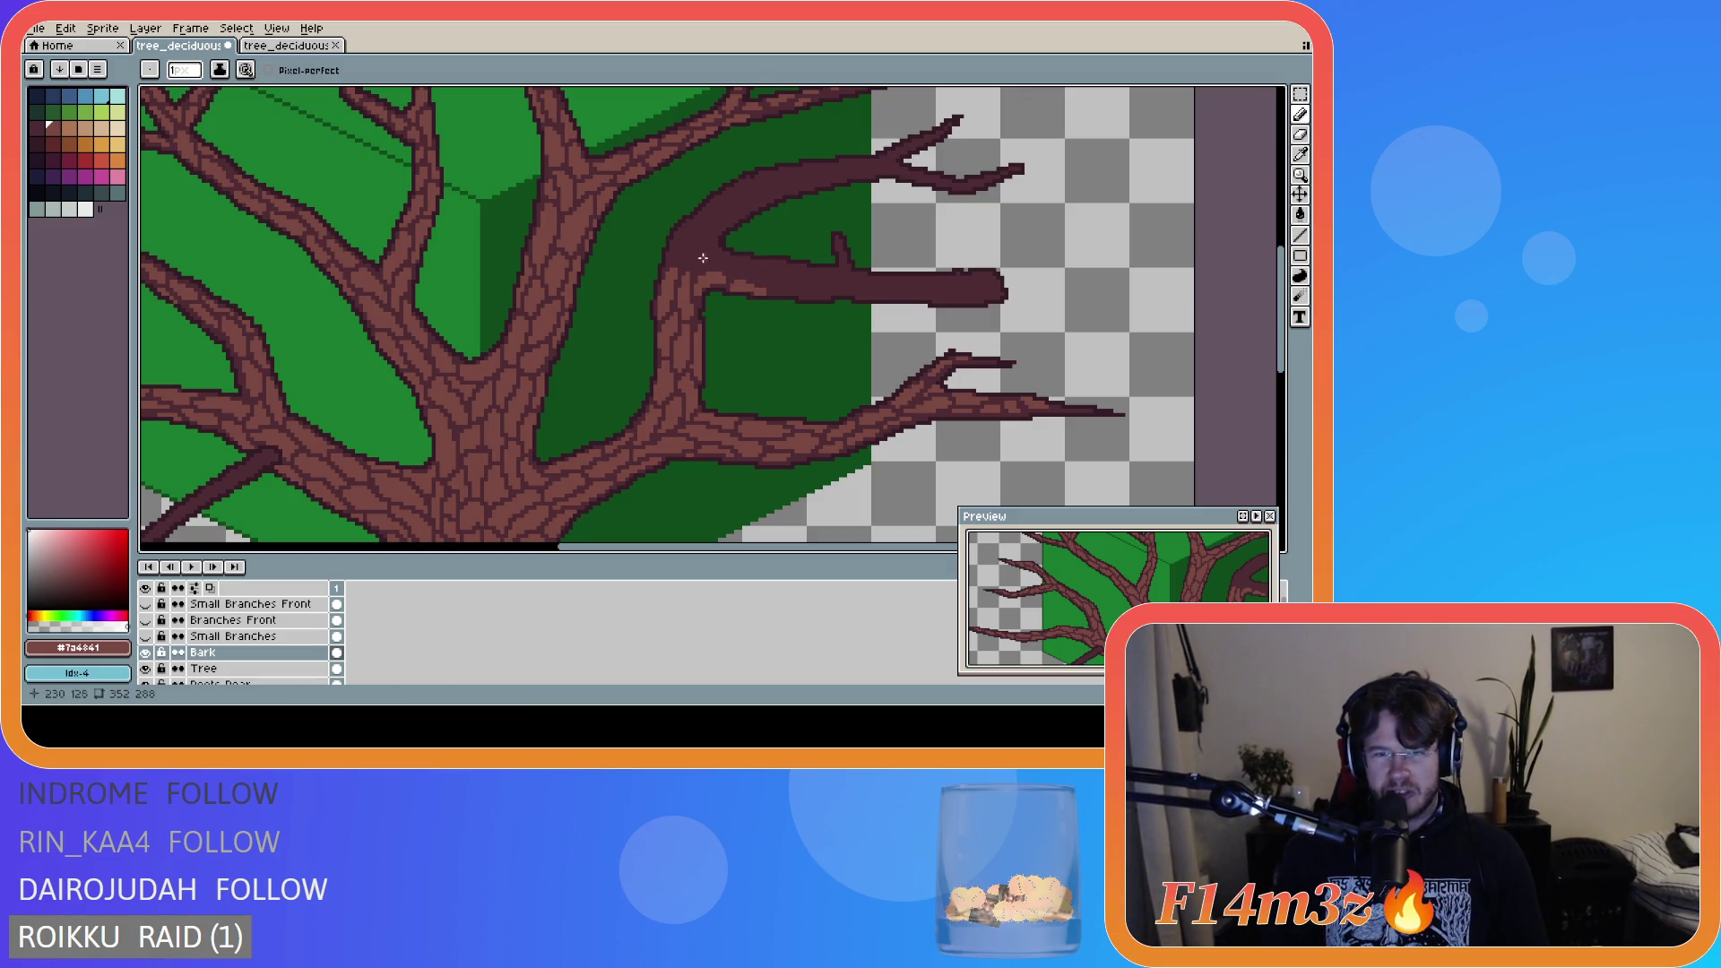
- Zoom in and draw short bark crack strokes on the dark branch near the trunk
scroll(776, 264, up, 1)
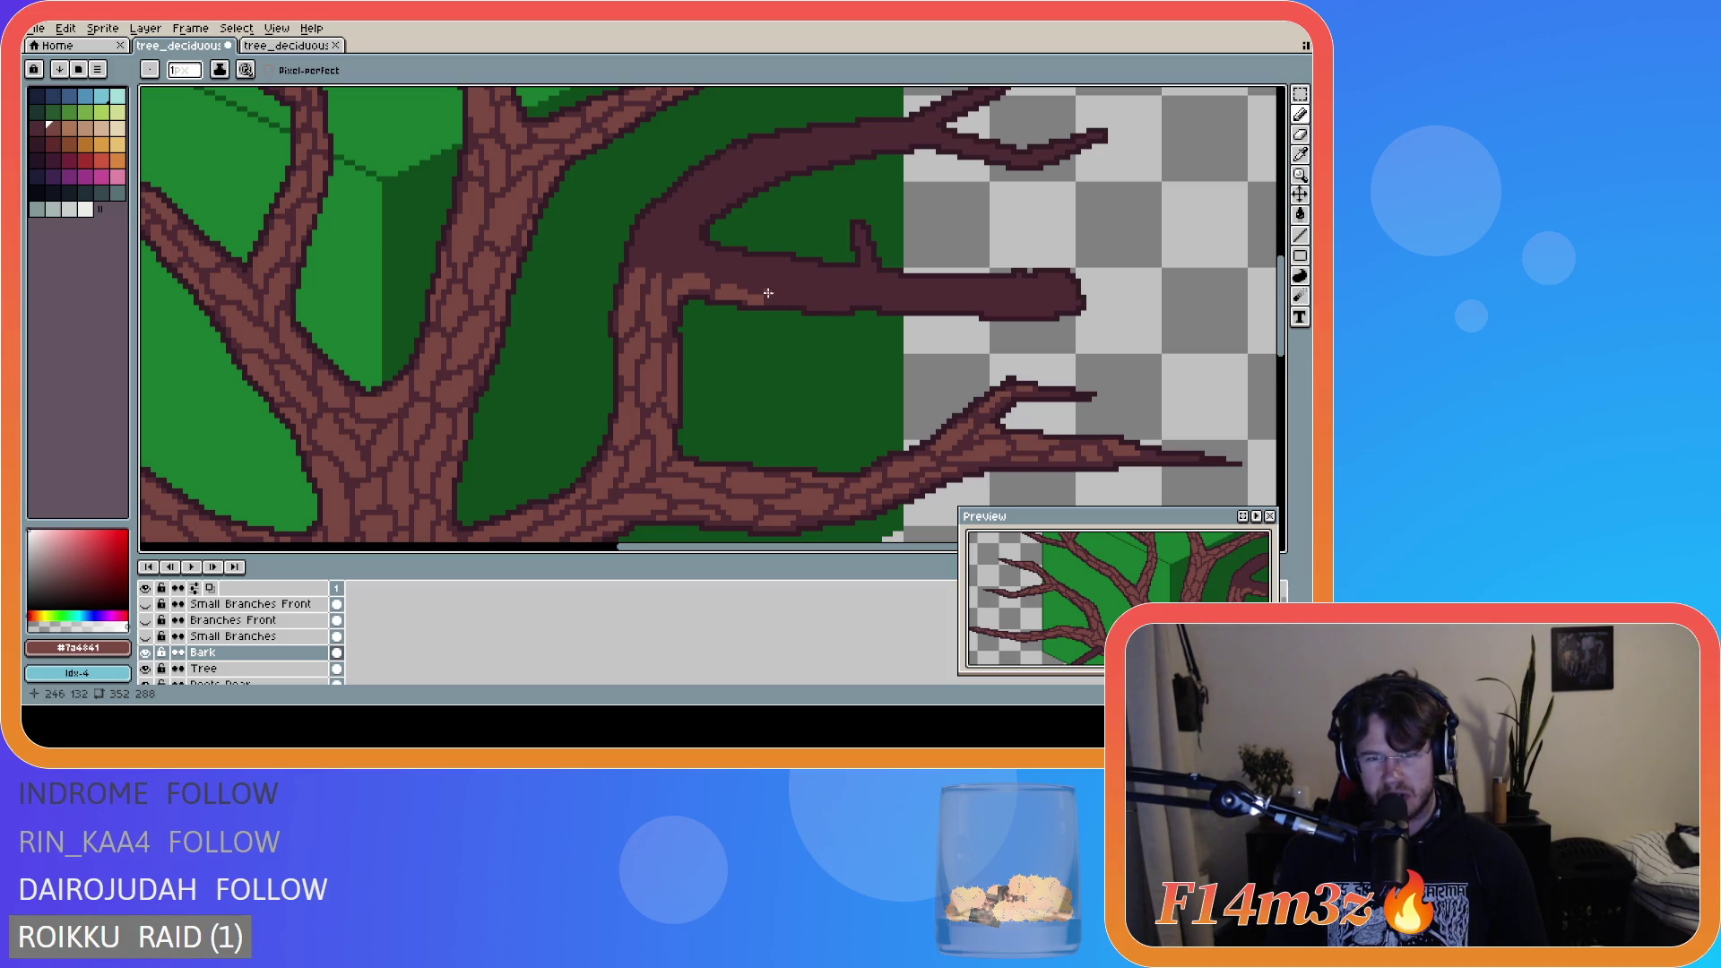
mouse_move(635, 261)
mouse_down()
mouse_move(661, 214)
mouse_move(648, 247)
mouse_up()
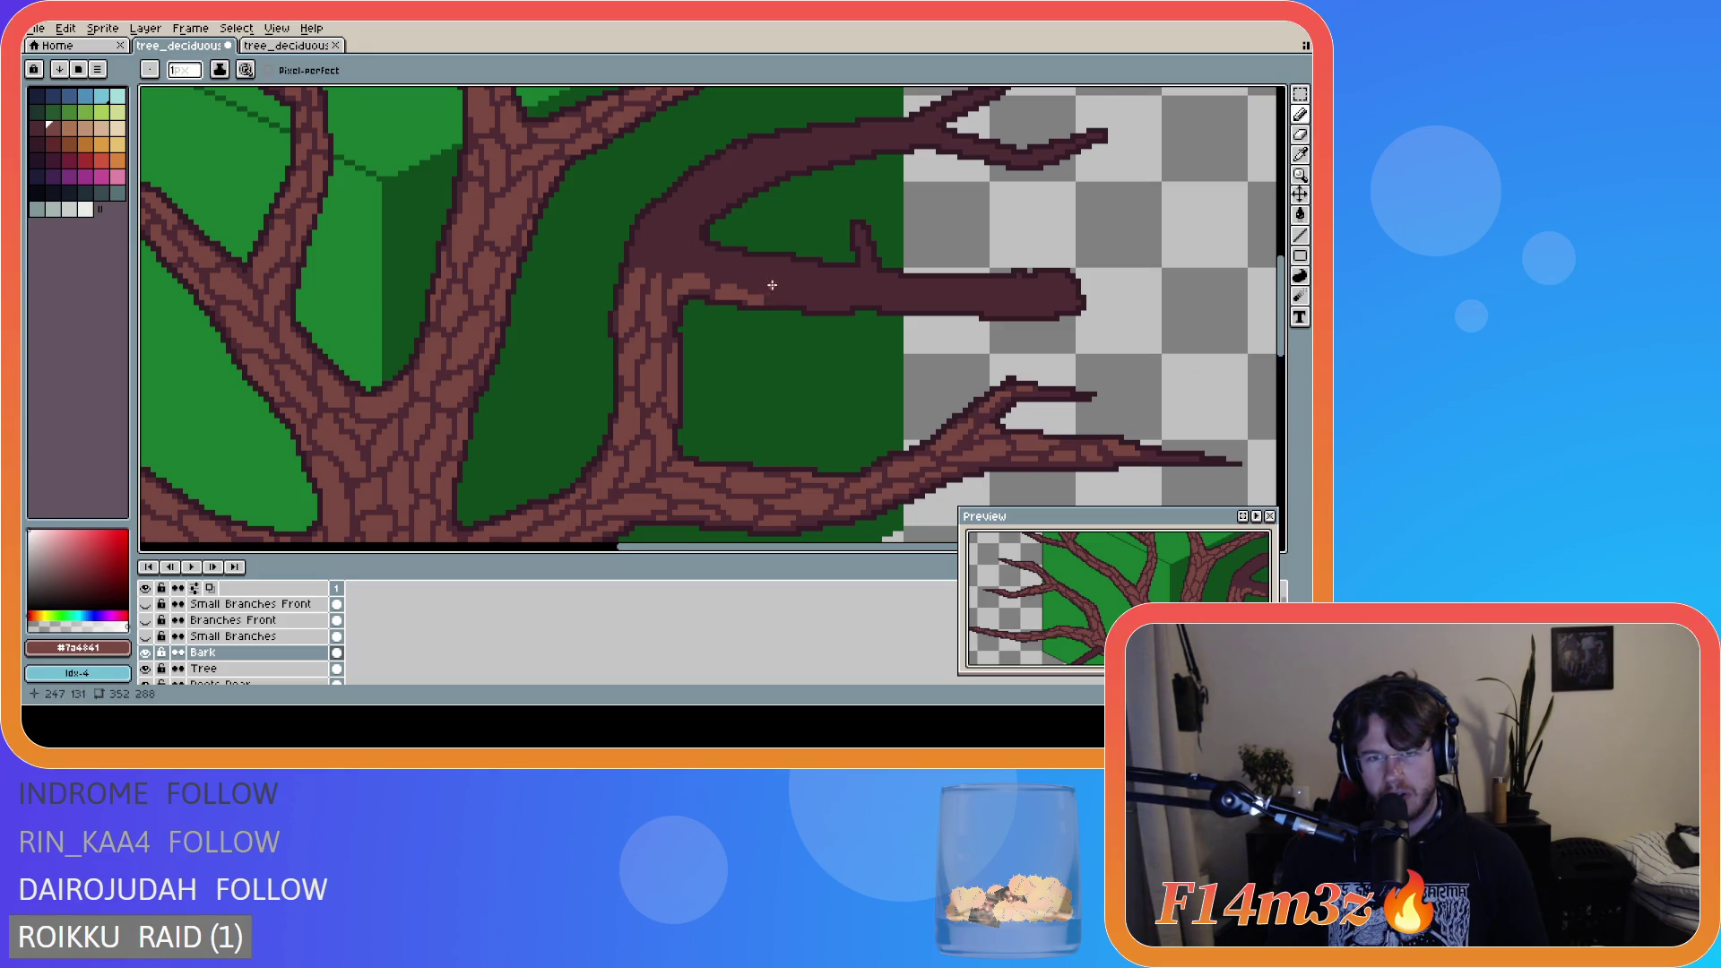
drag(771, 285, 793, 298)
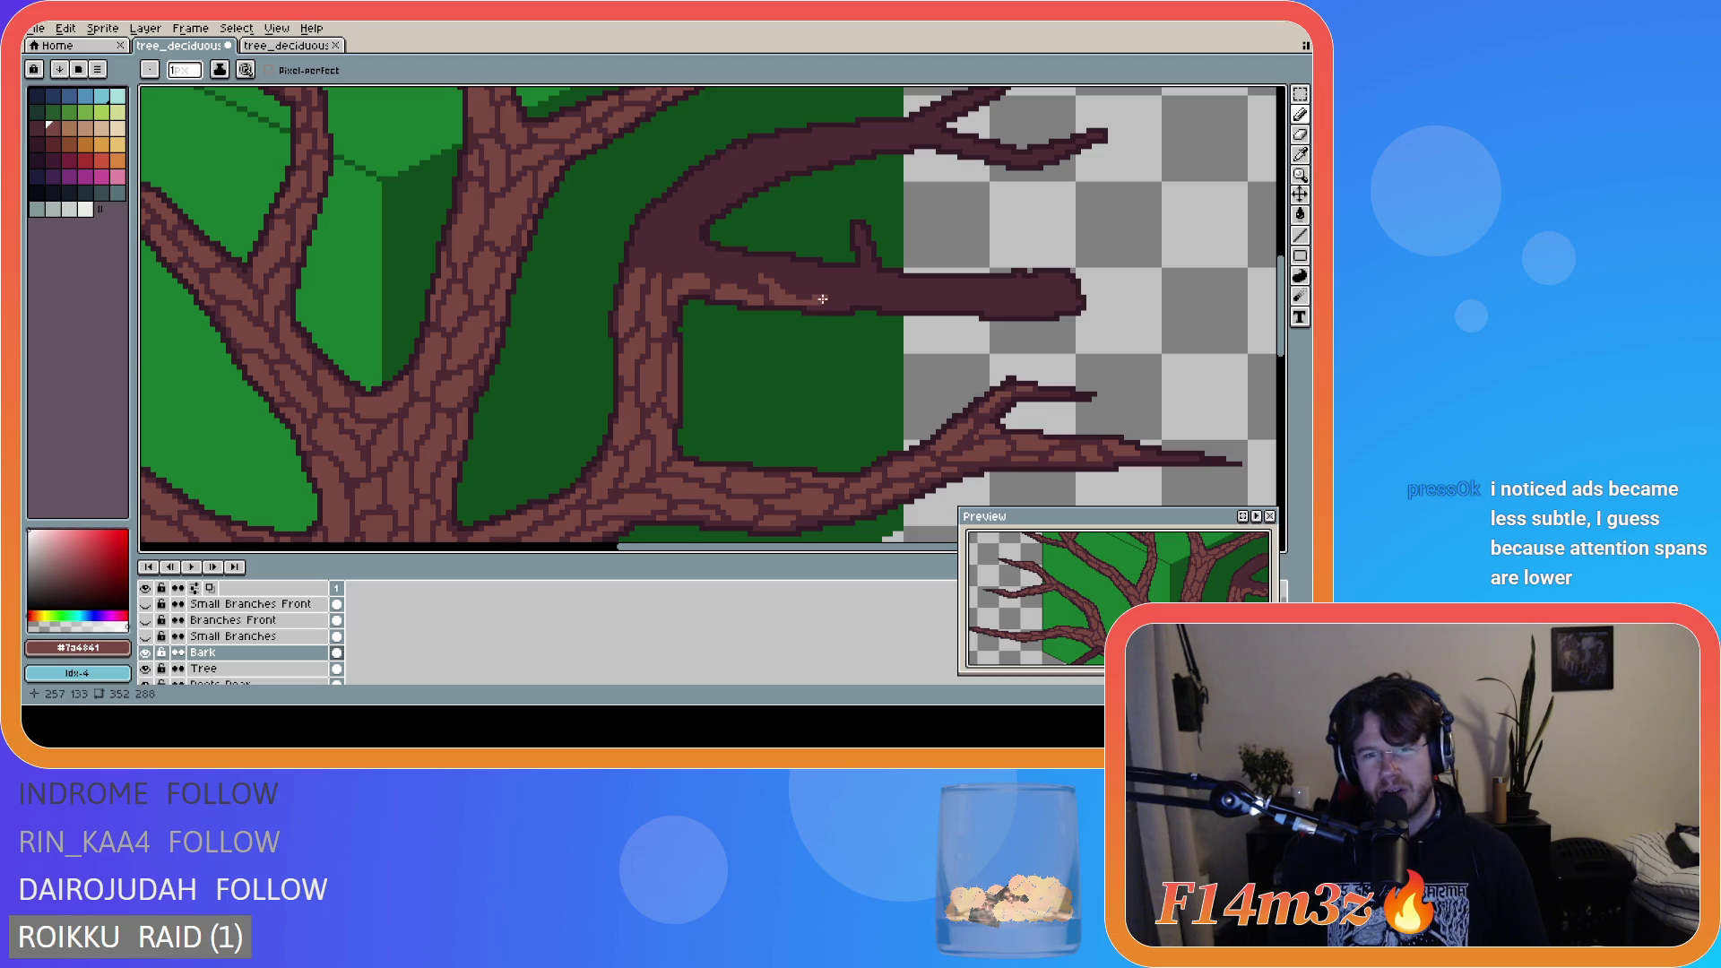
drag(748, 275, 759, 277)
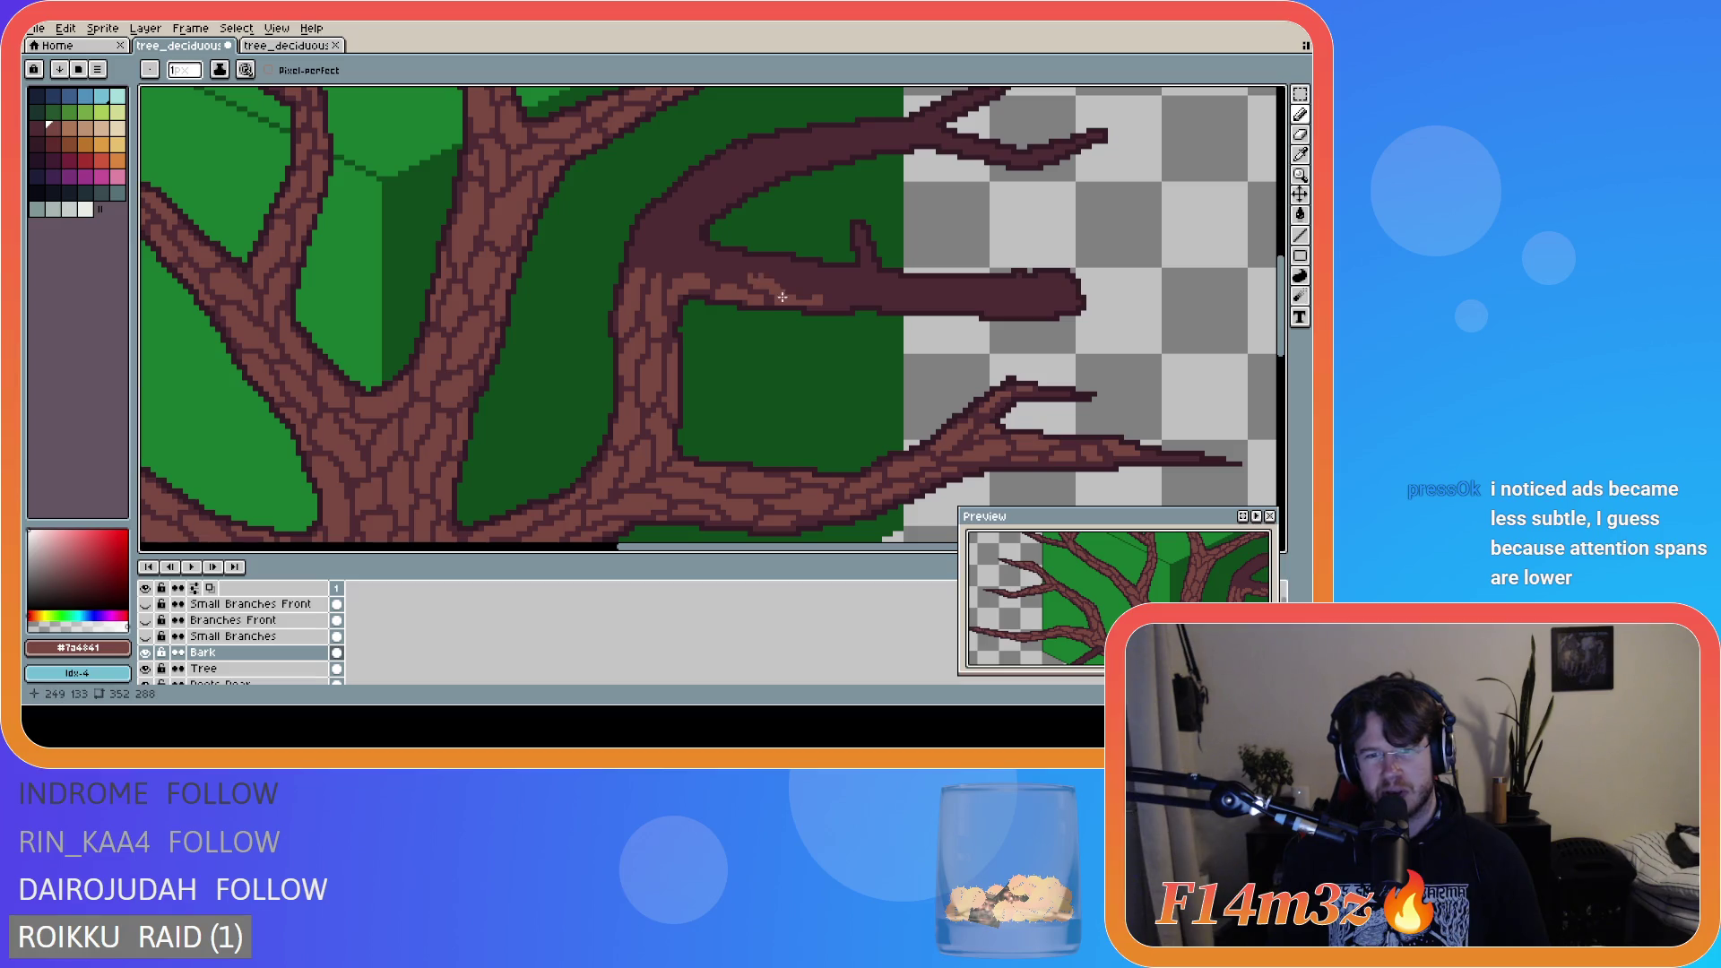
key(b)
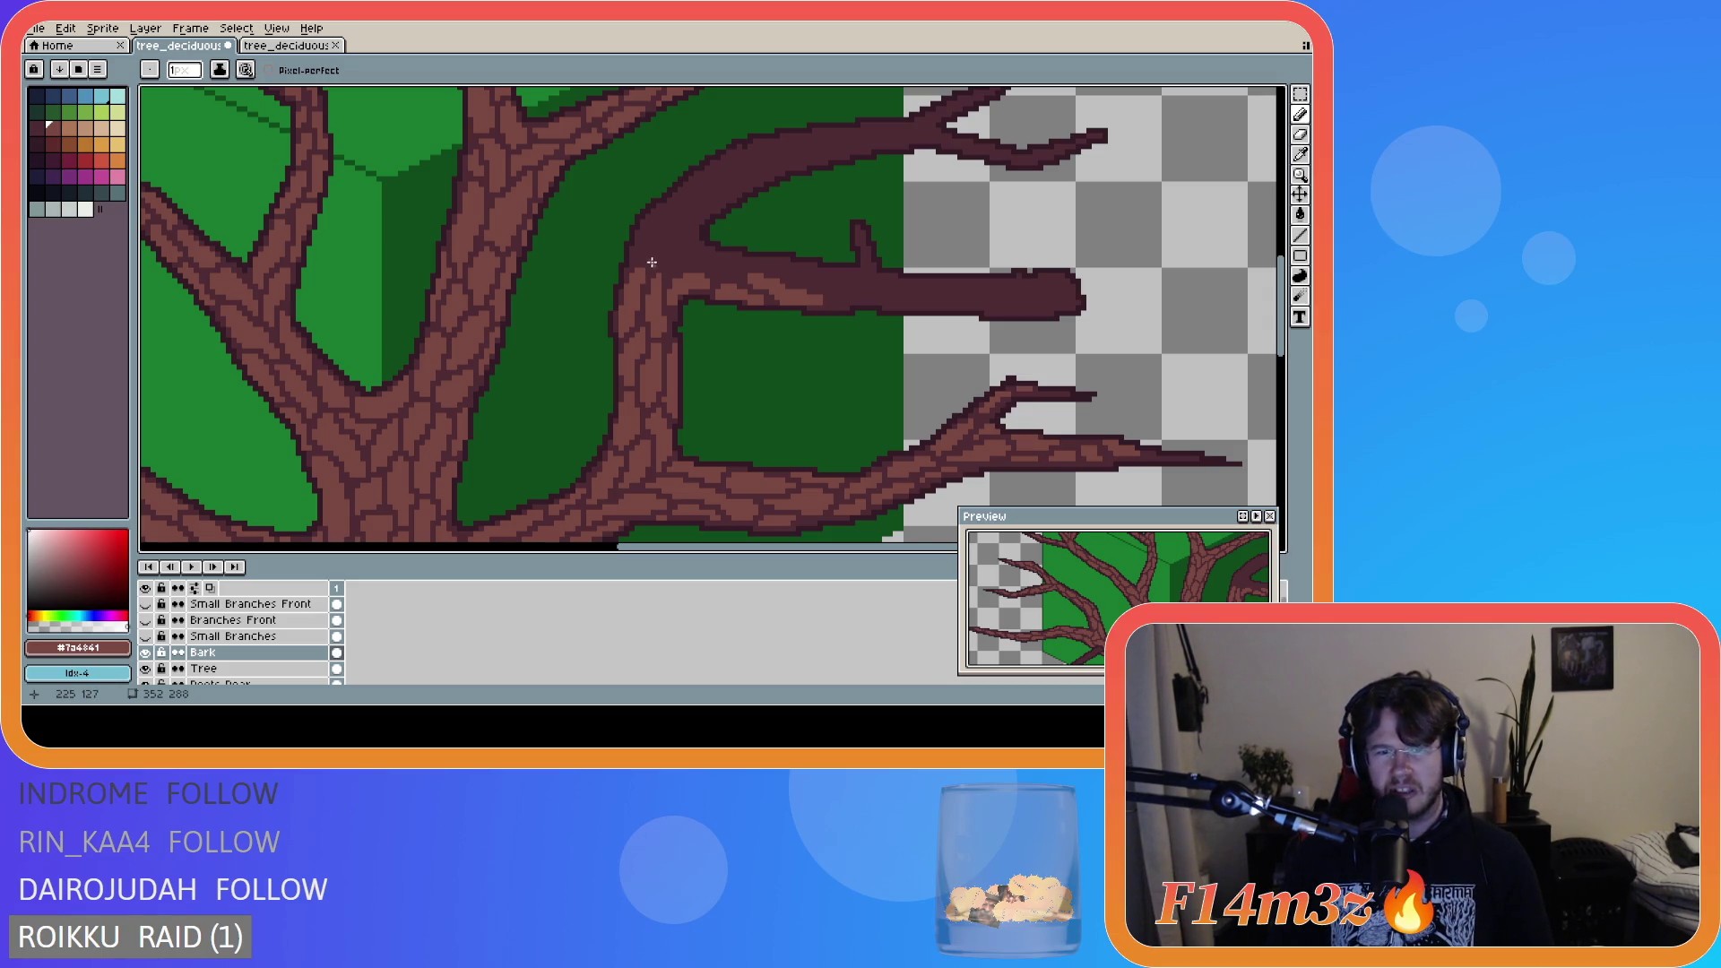
click(657, 266)
- Draw a short bark stroke at the upper right branch junction, undoing a stray pixel attempt
drag(675, 234, 651, 250)
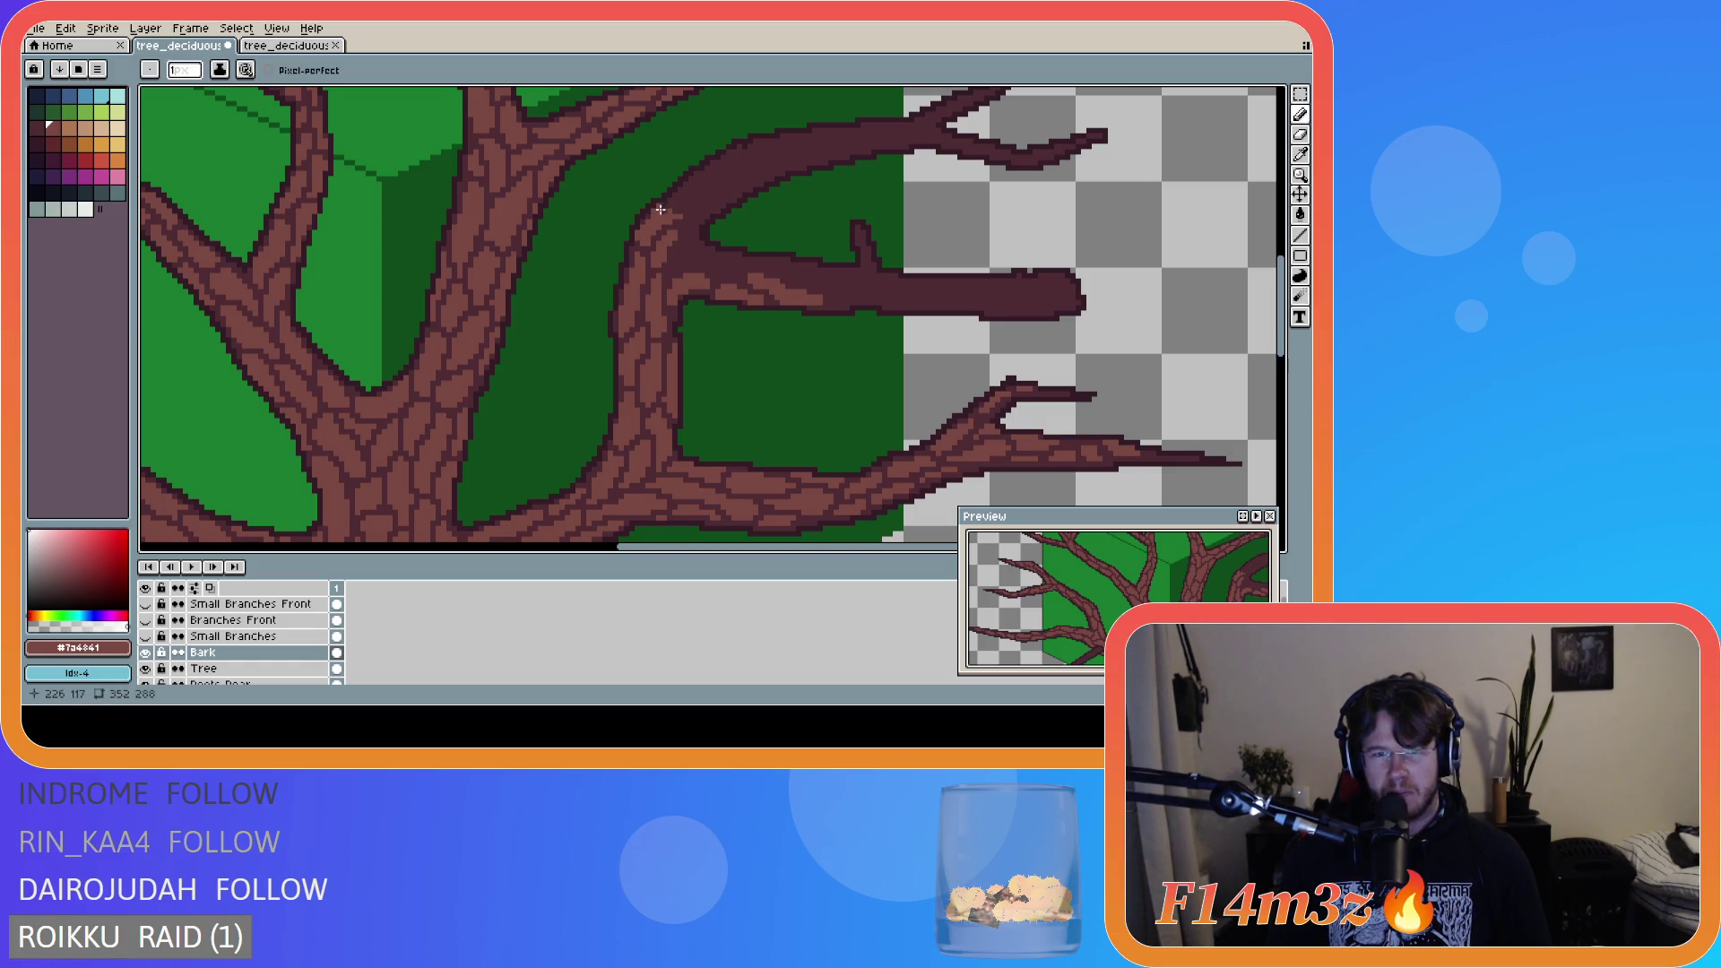
shift+click(670, 208)
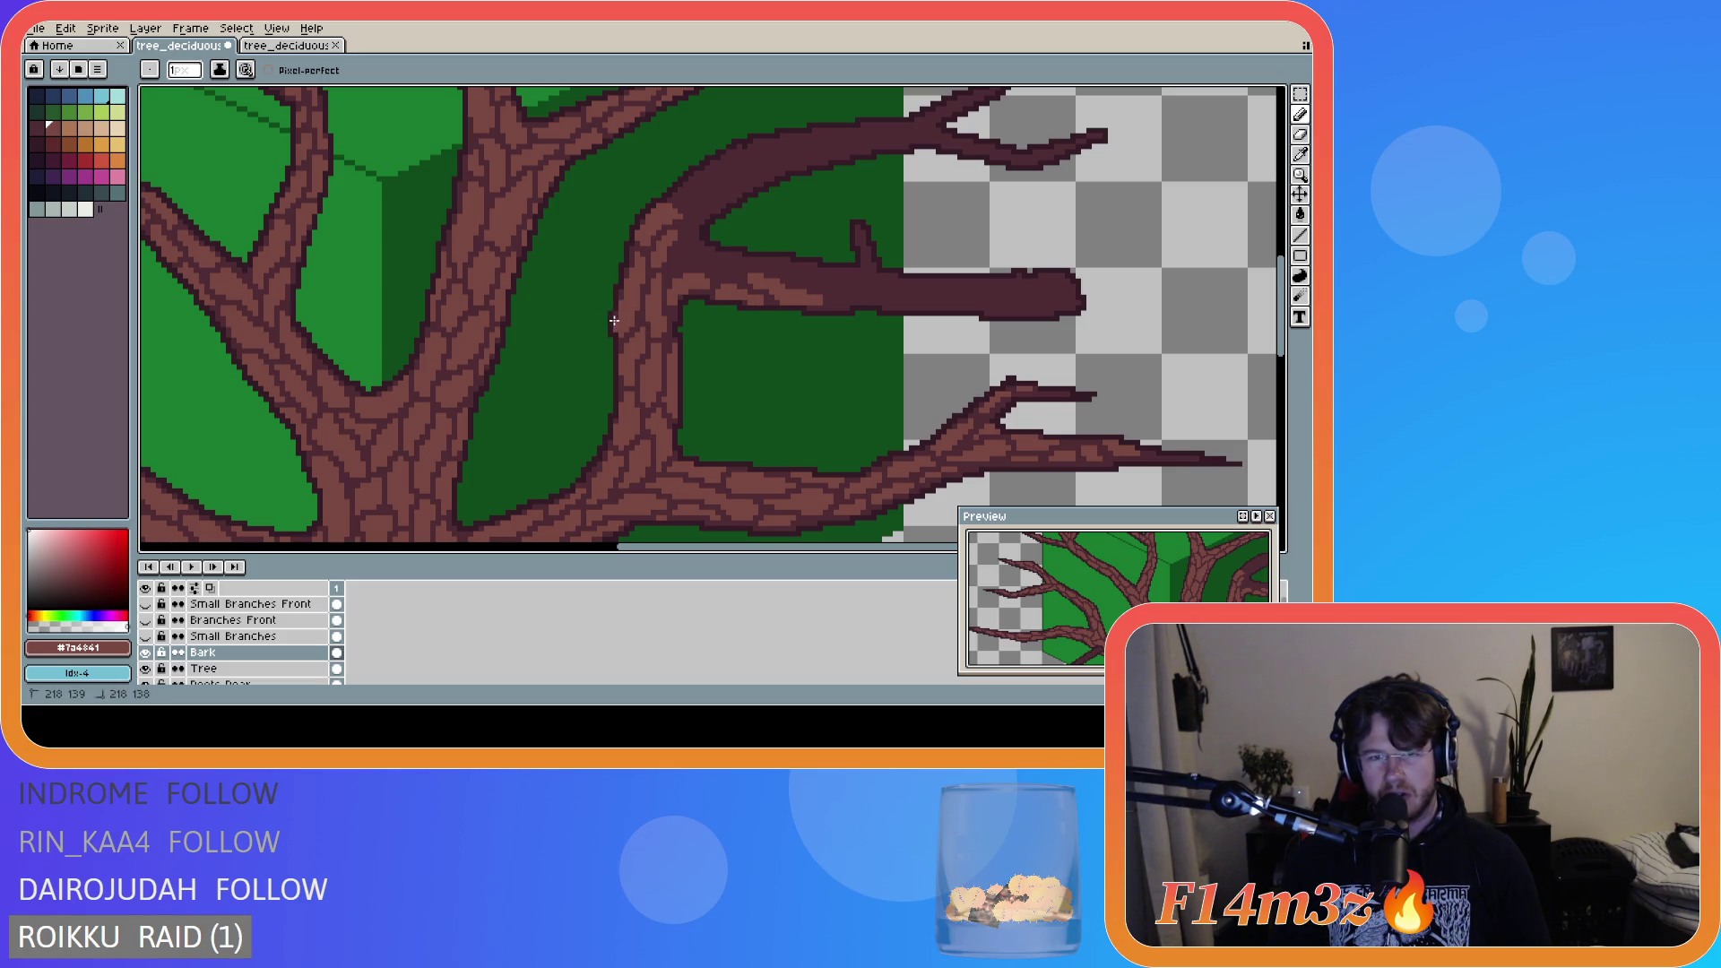
key(ctrl+z)
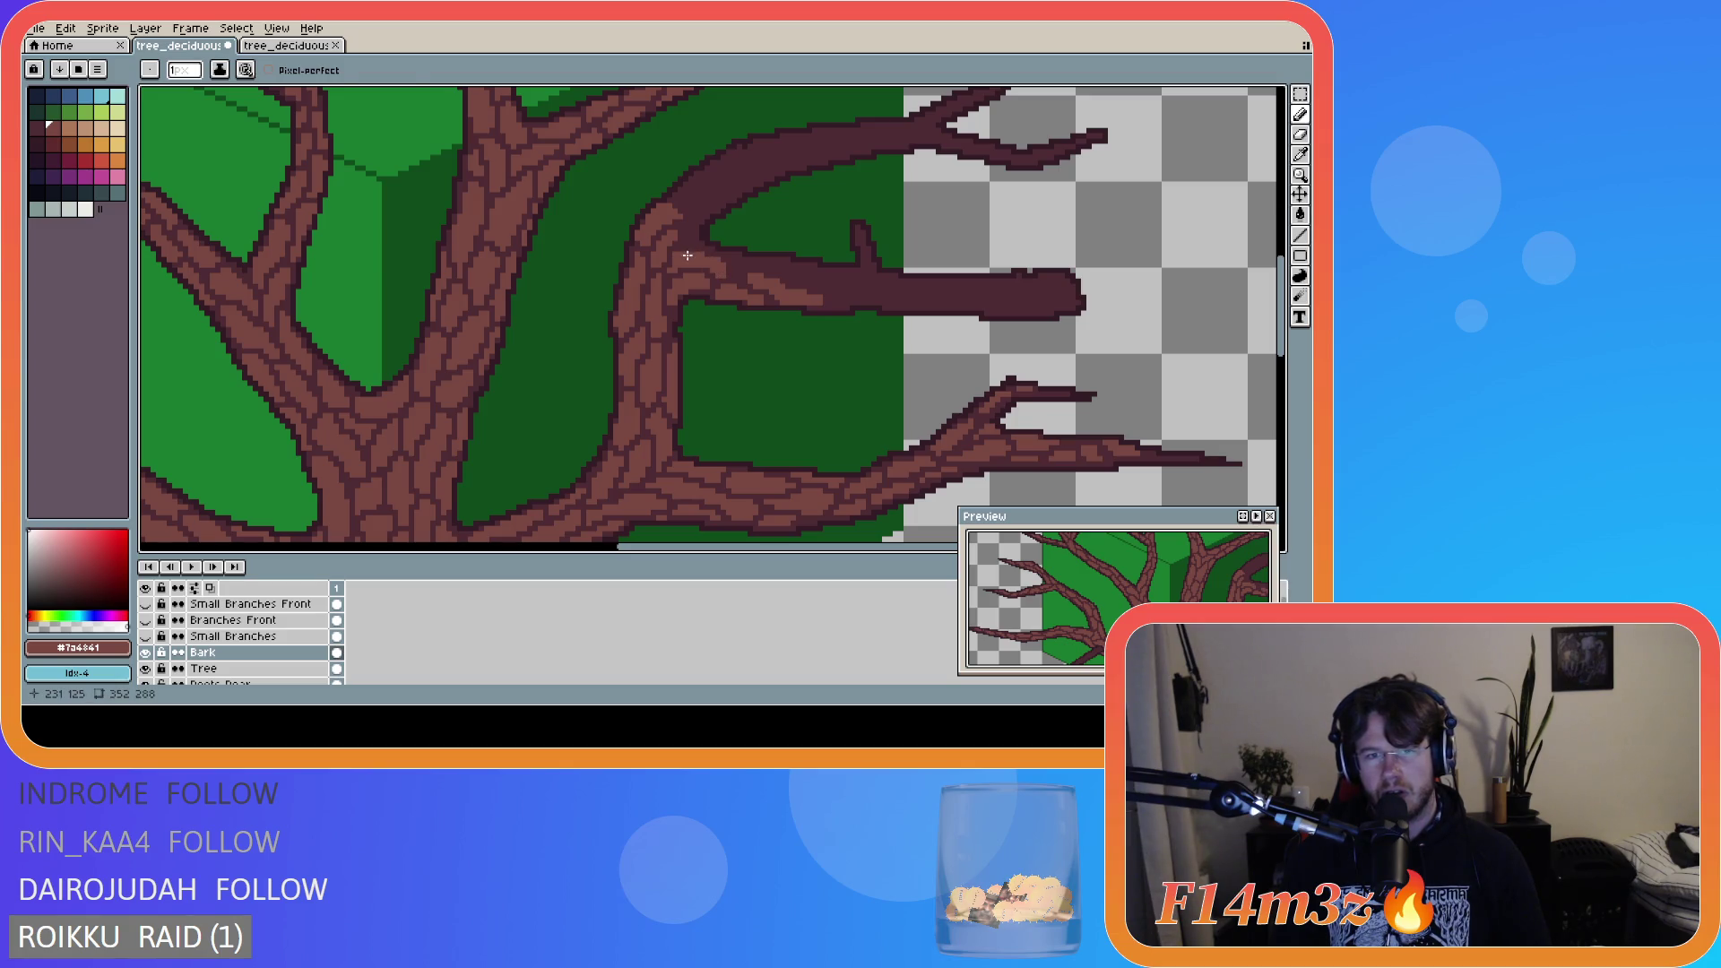
key(b)
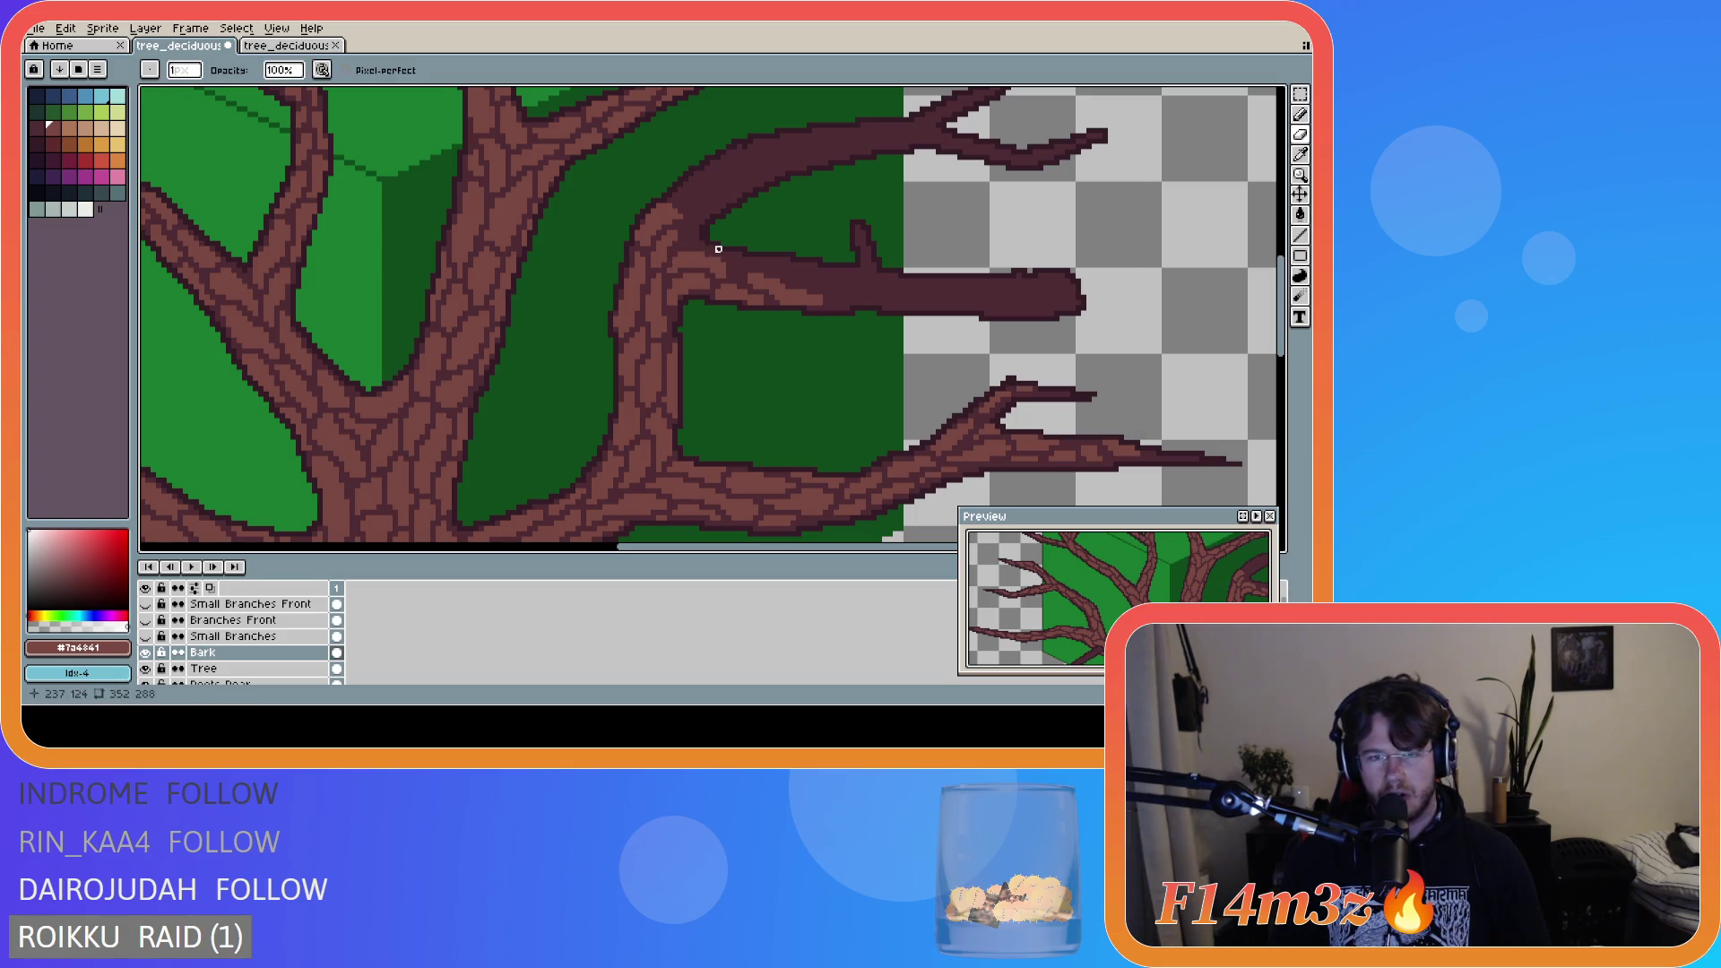
key(l)
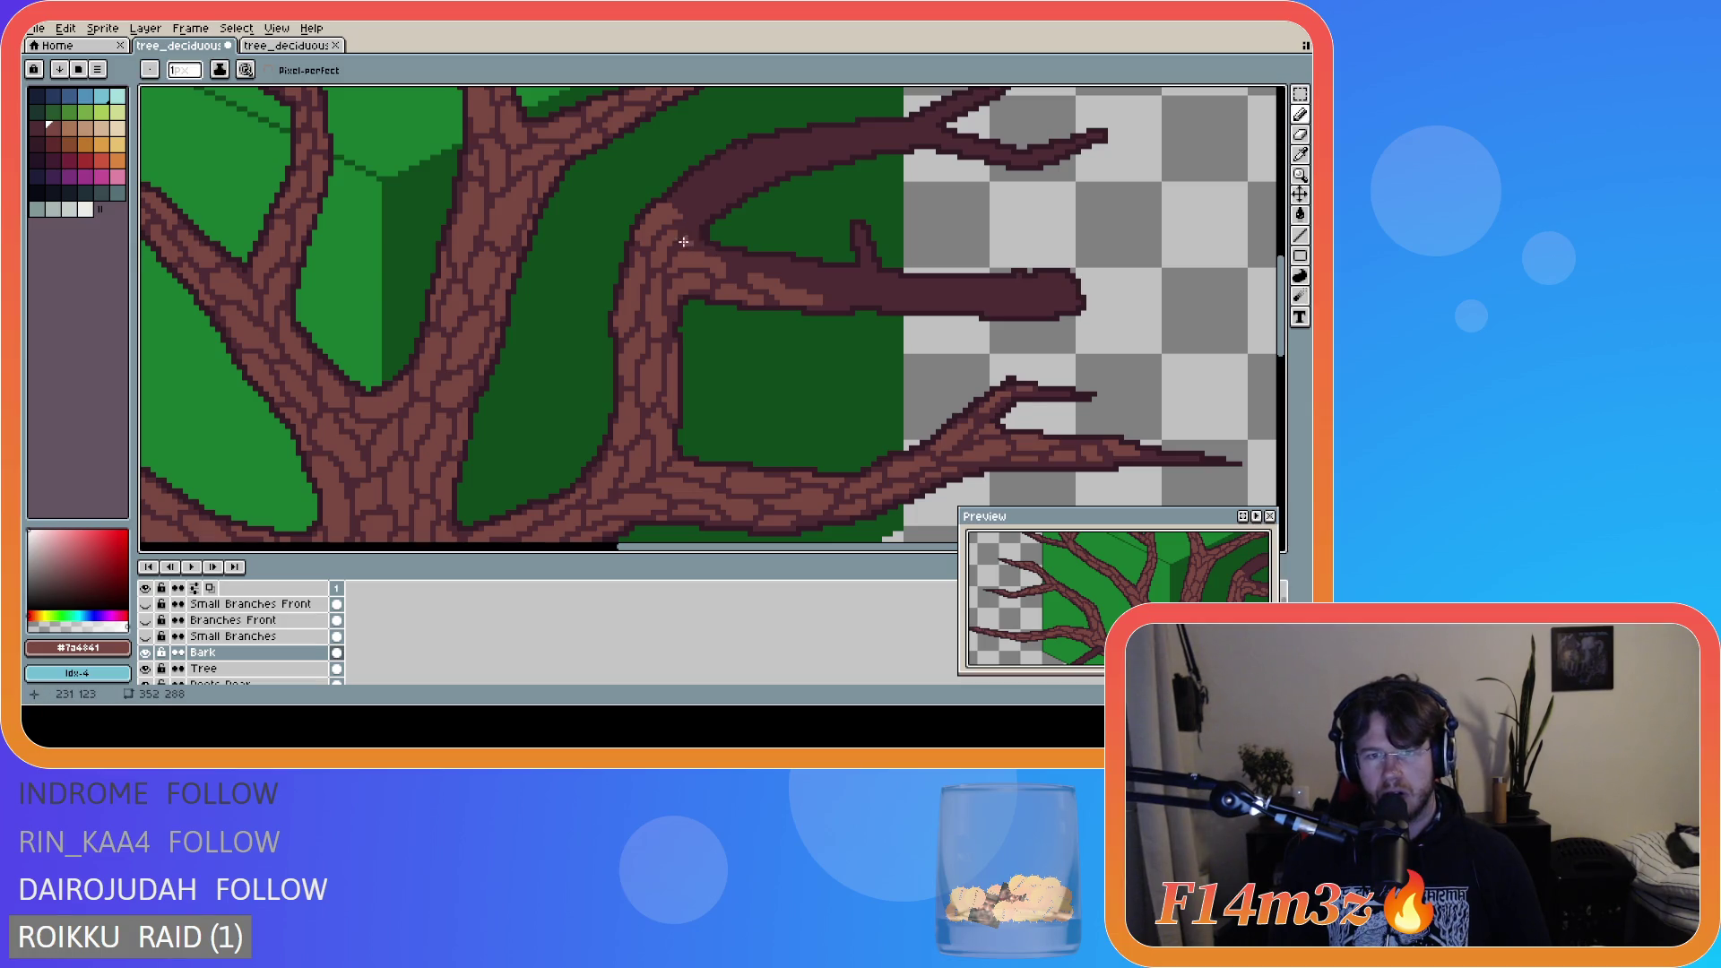
- Add two more bark cracks and texture pixels at the junction, tidying with the eraser
drag(685, 226, 702, 214)
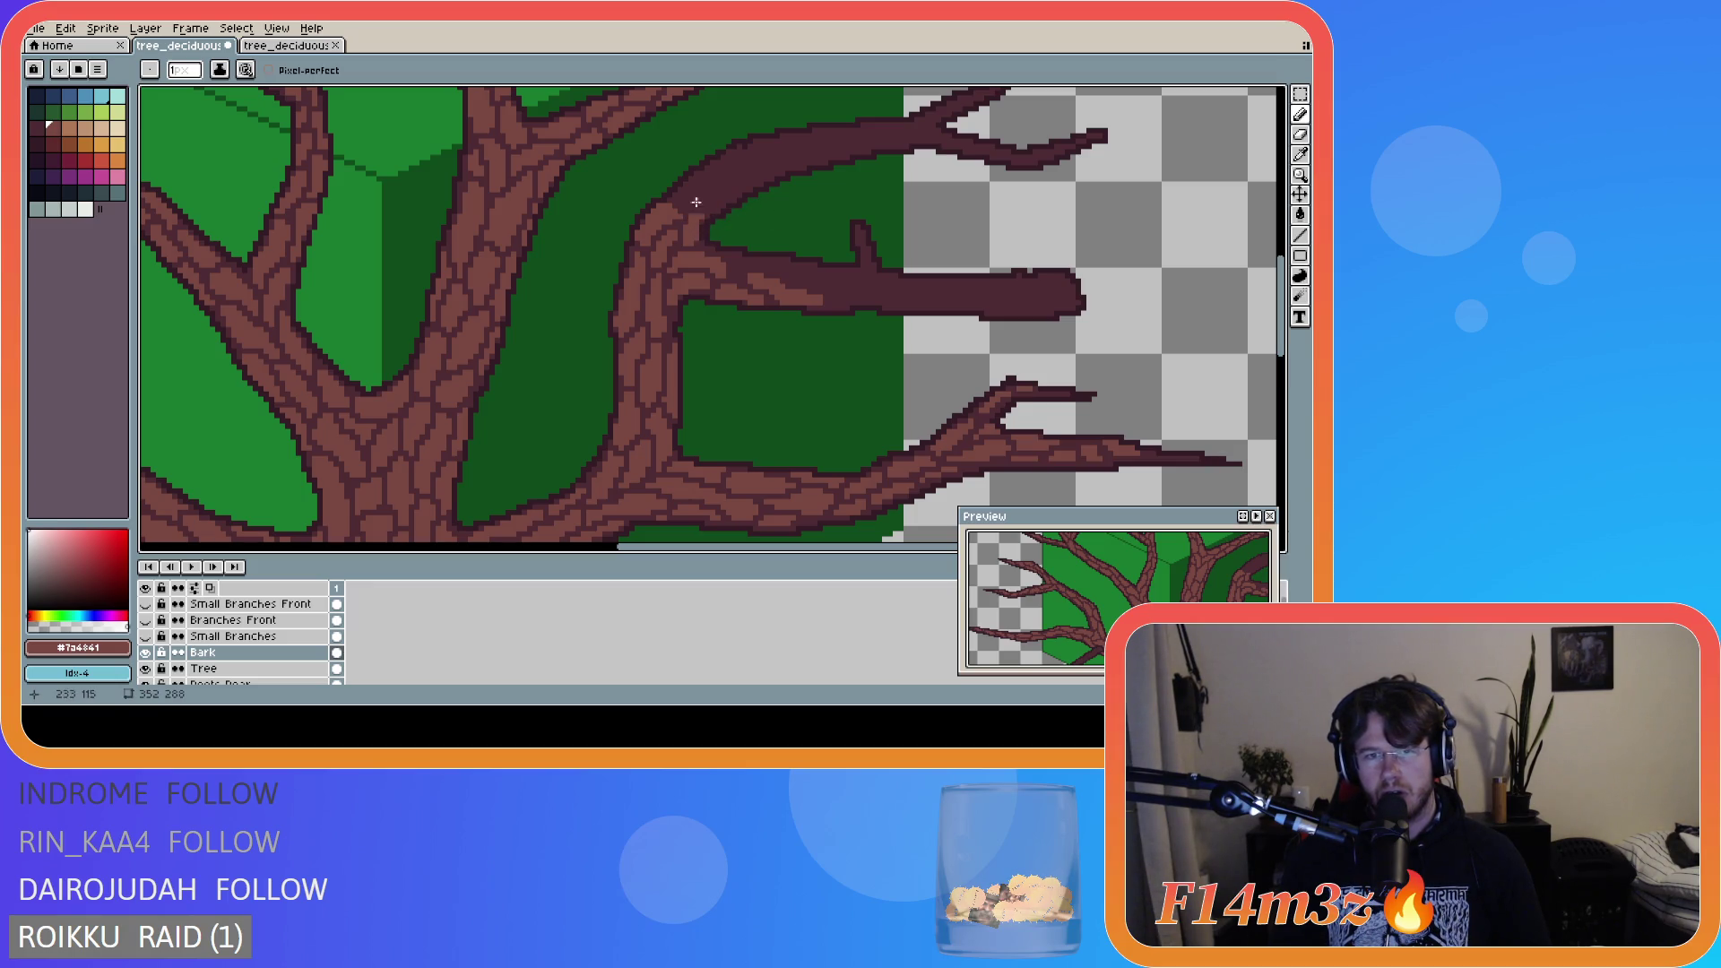
mouse_move(684, 205)
mouse_down()
mouse_move(713, 184)
mouse_move(700, 205)
mouse_up()
key(e)
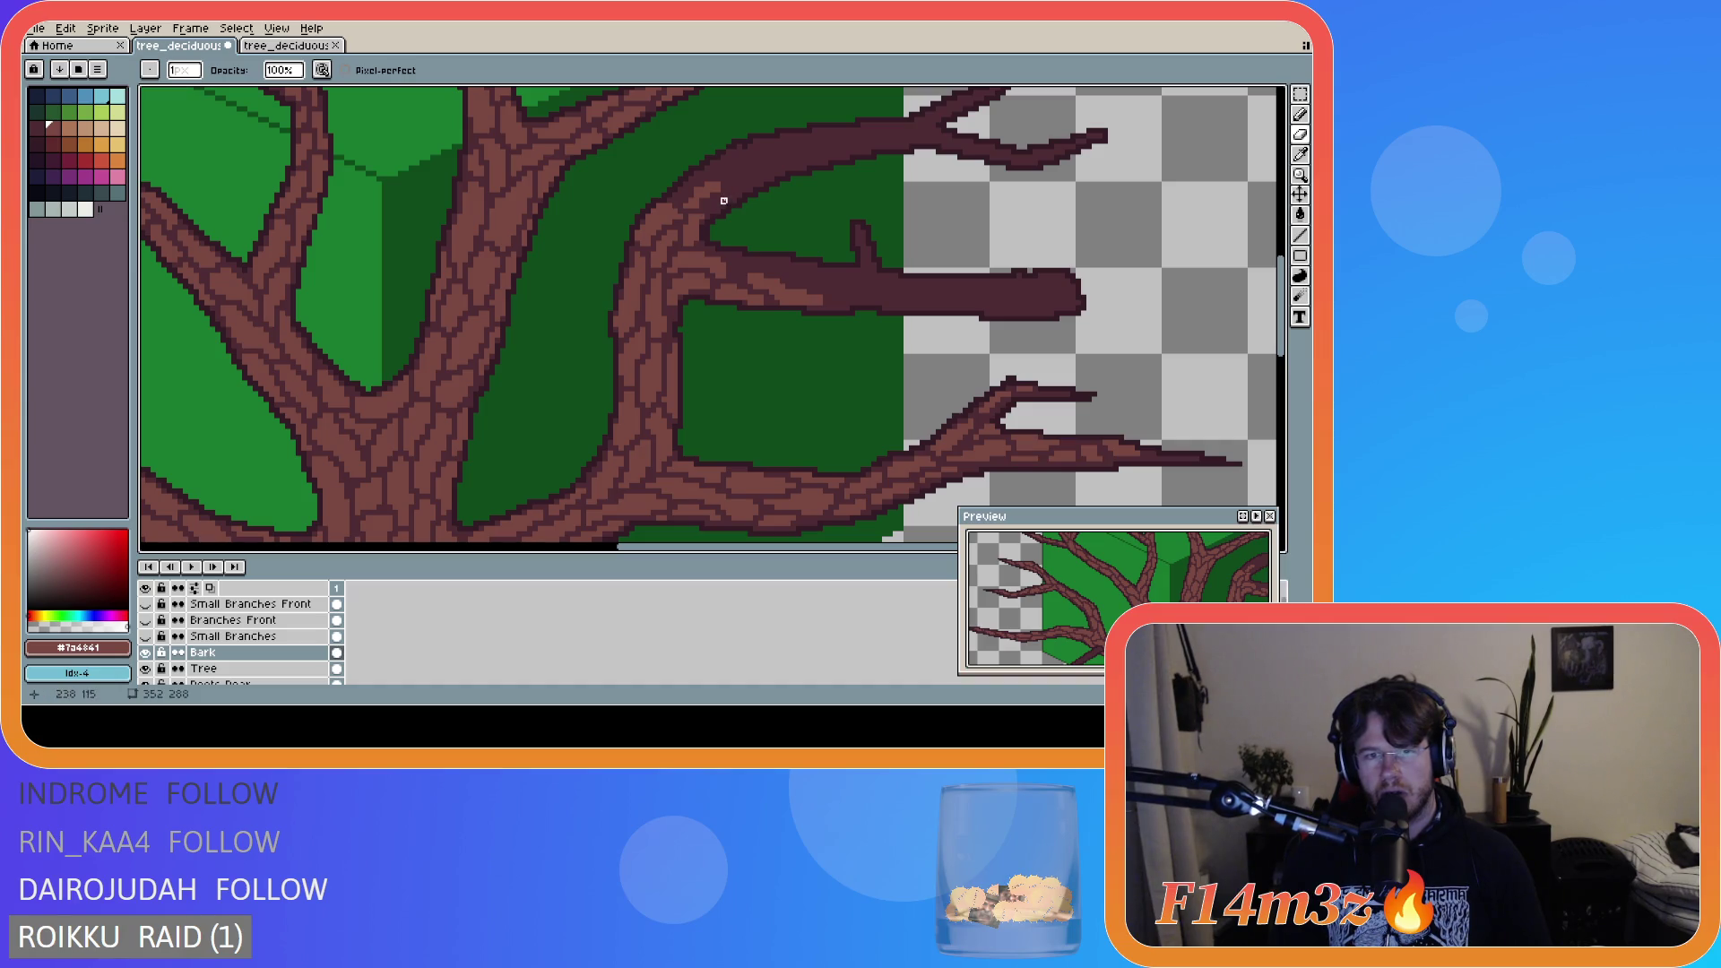
key(b)
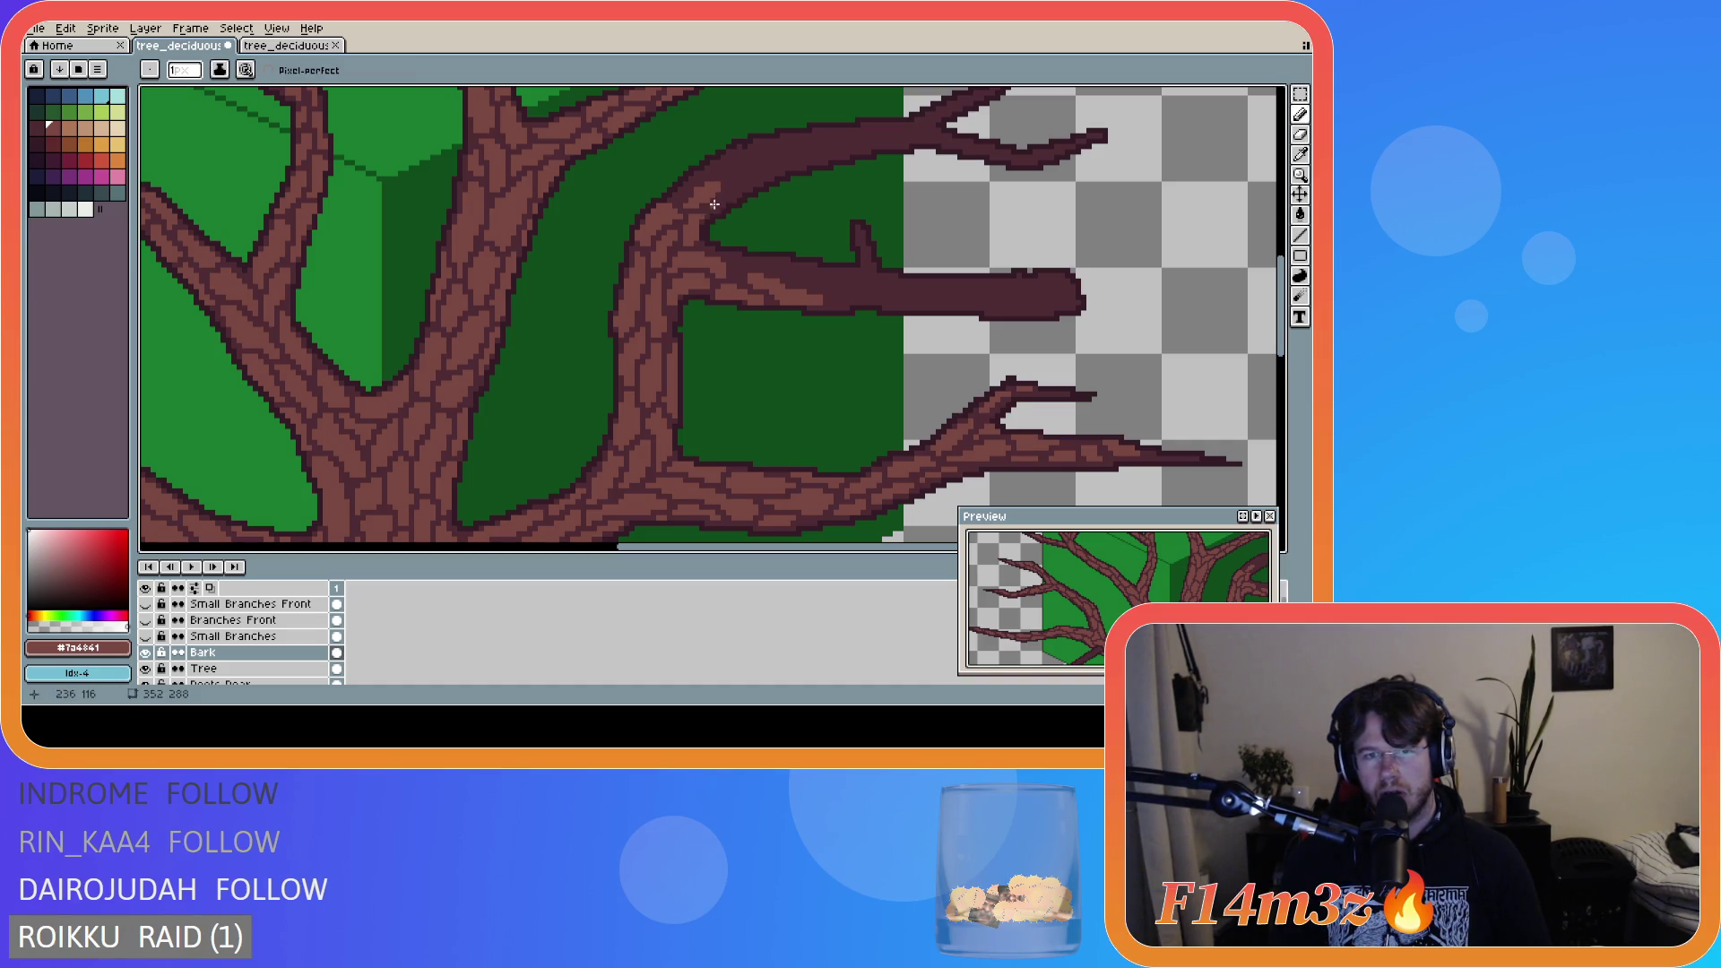
mouse_move(742, 196)
mouse_down()
mouse_move(722, 204)
mouse_move(735, 194)
mouse_up()
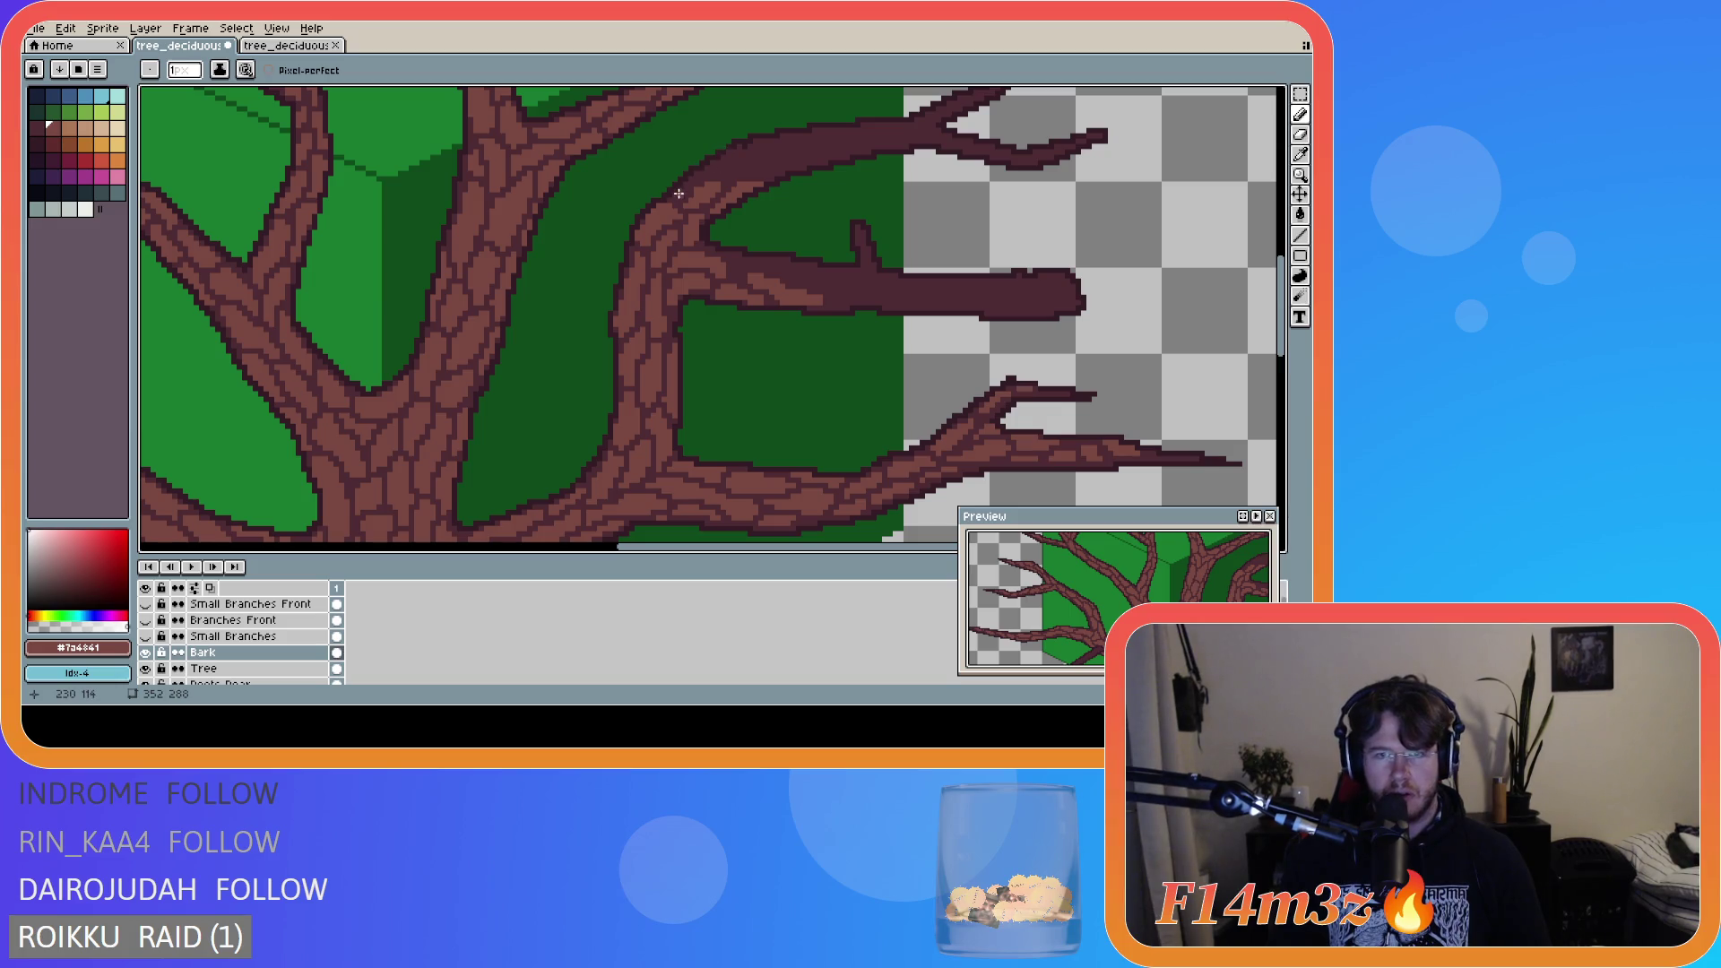
key(e)
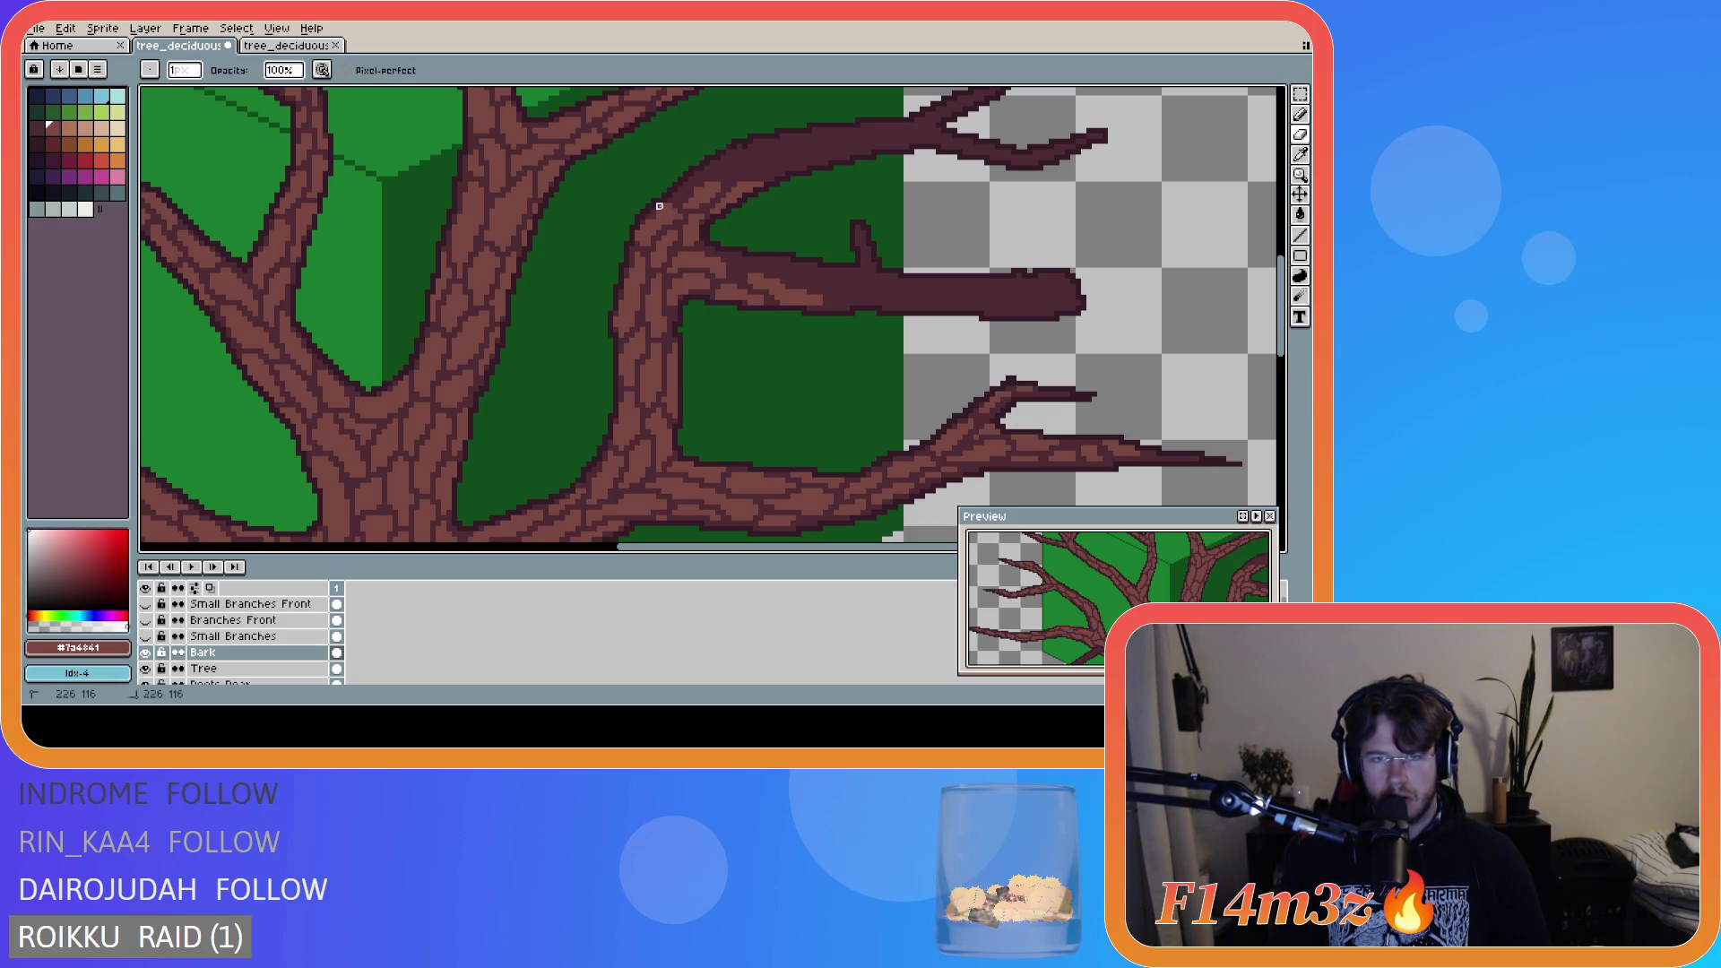
key(b)
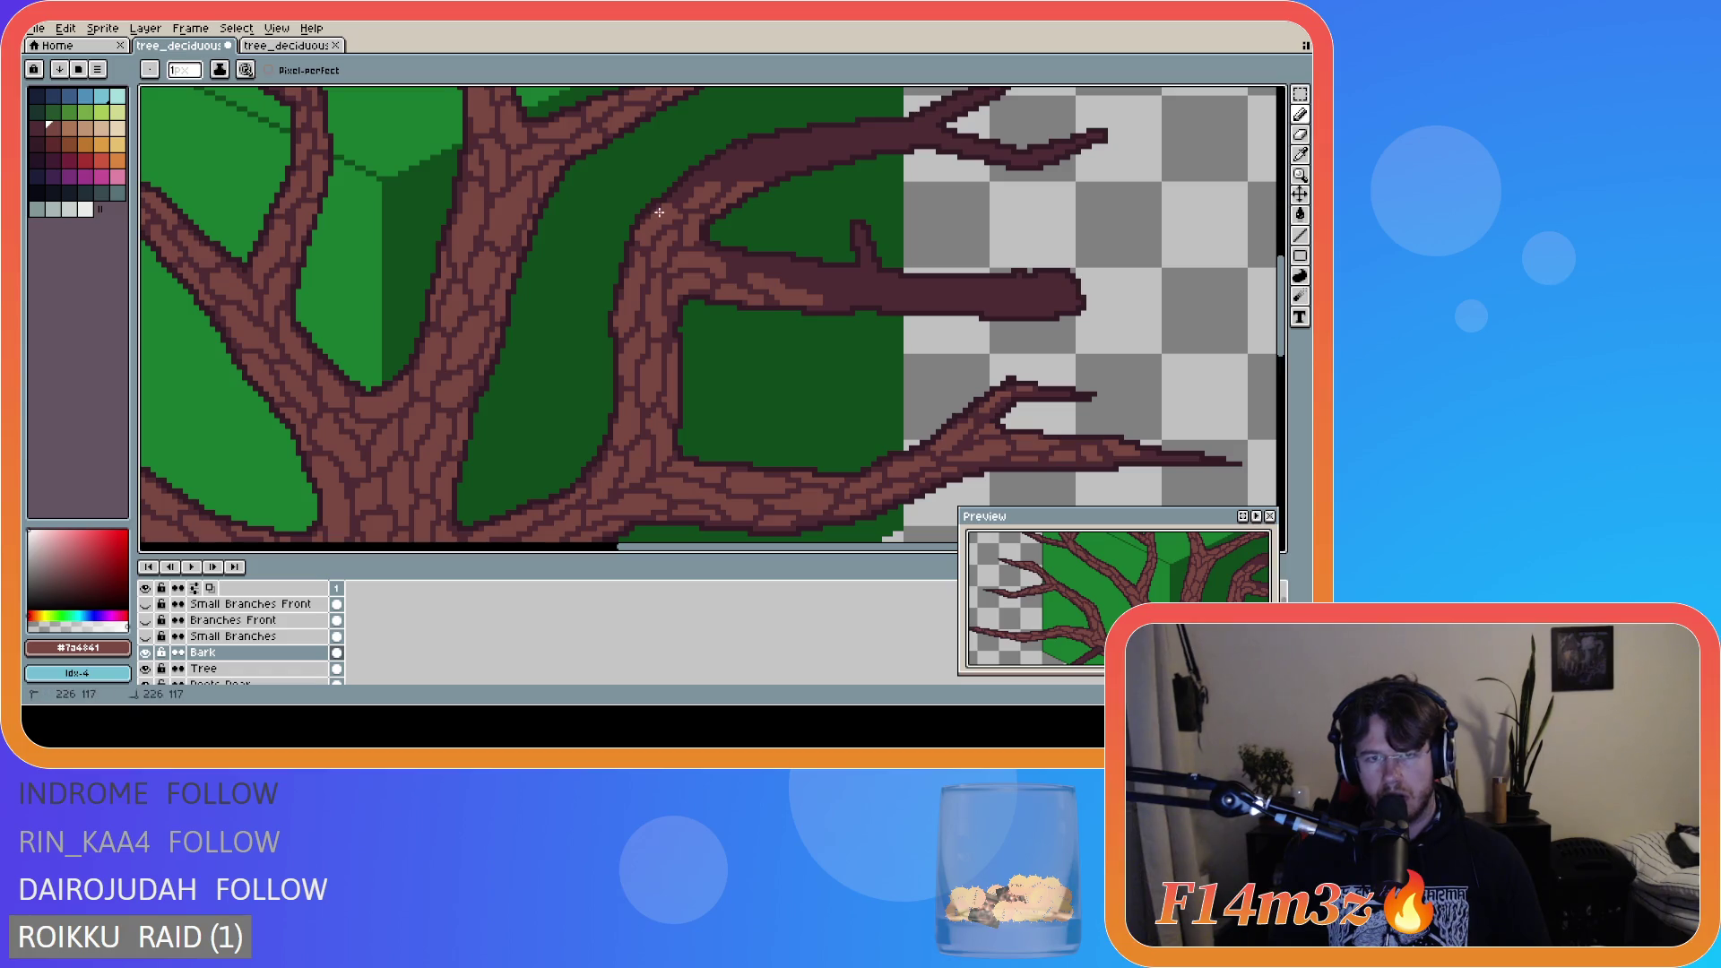
key(e)
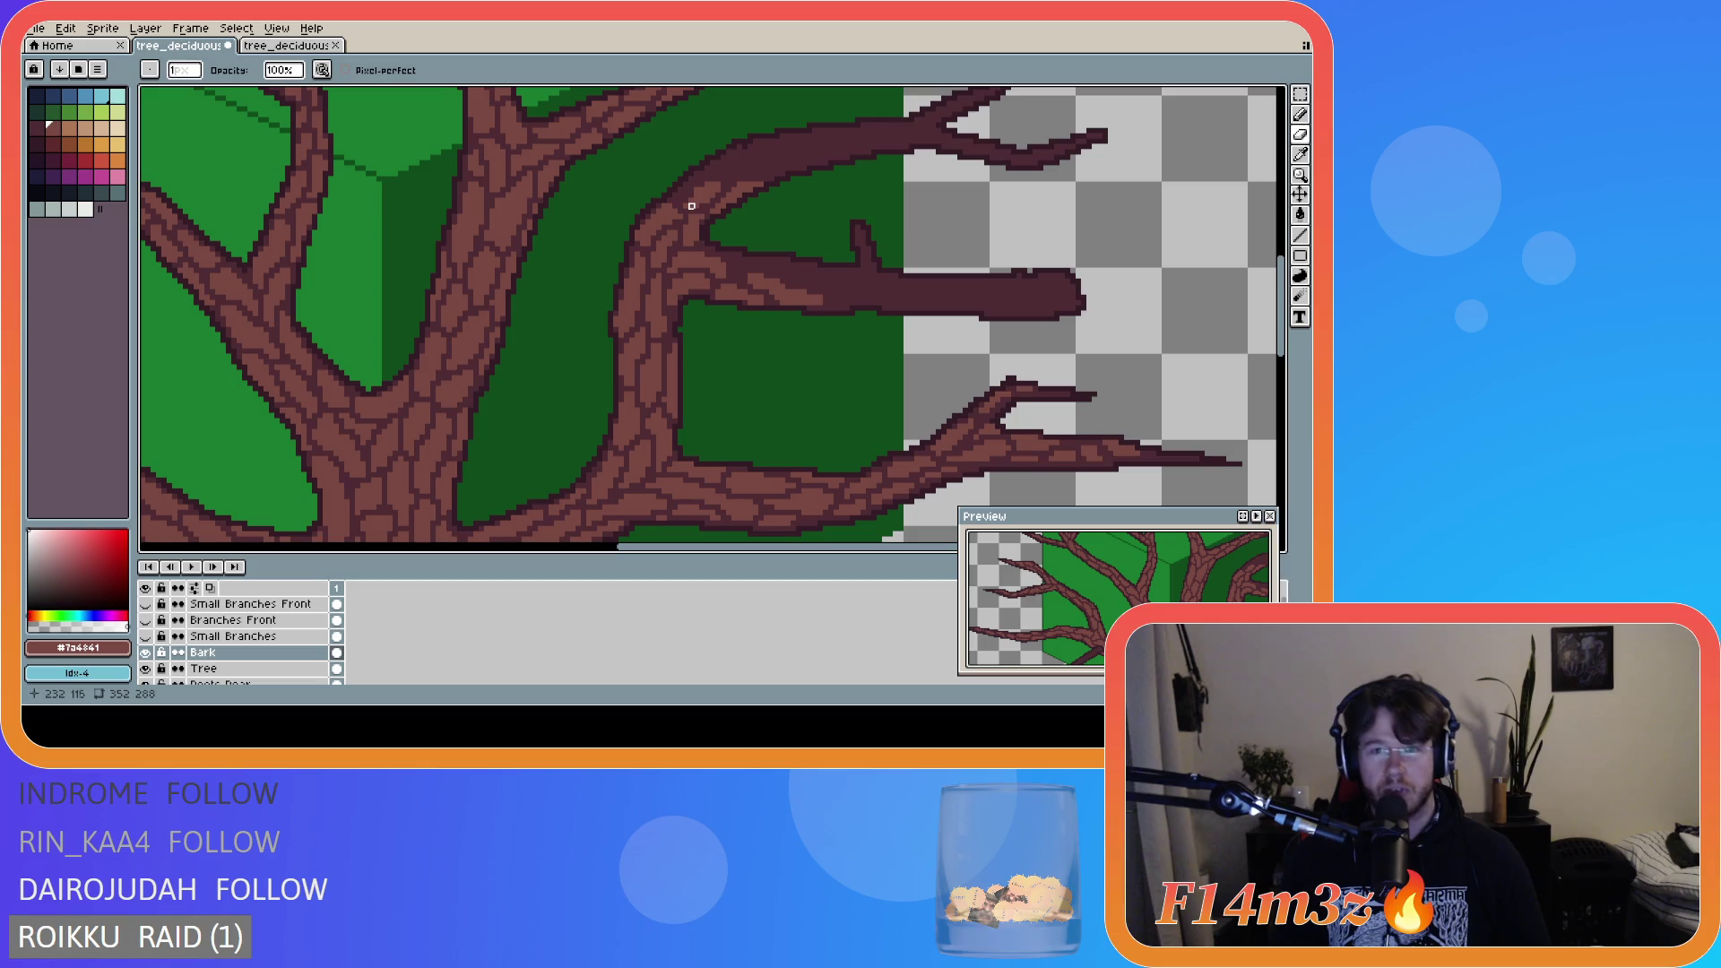
key(b)
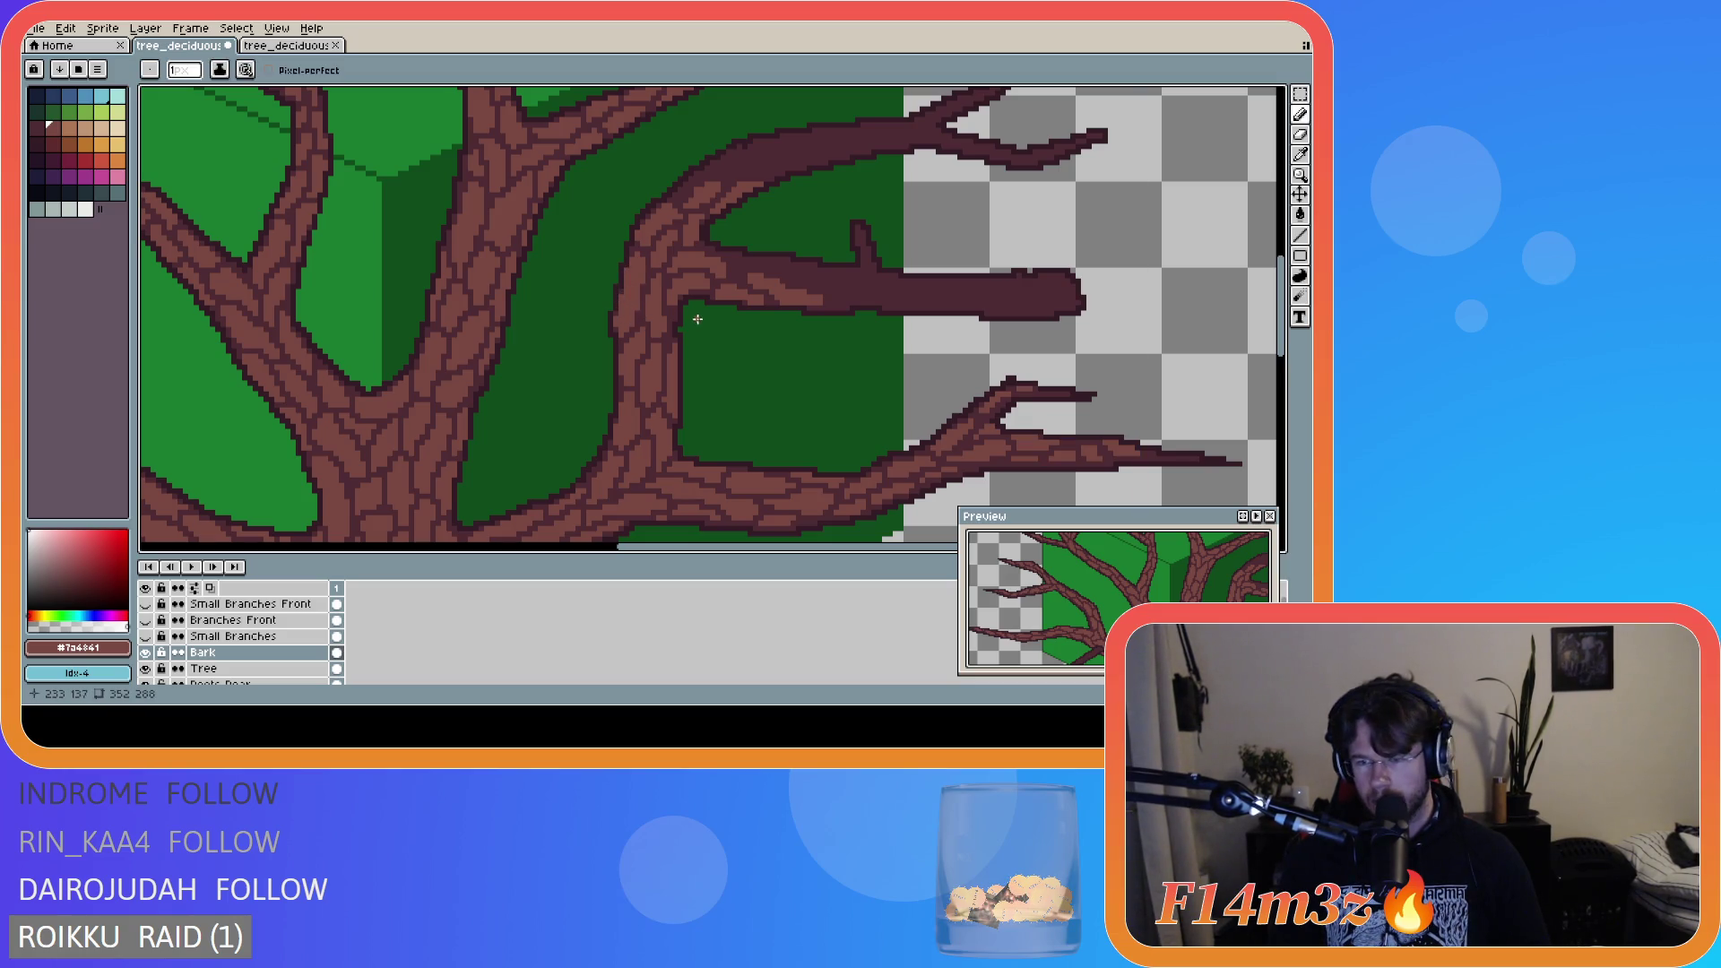
scroll(1119, 600, up, 2)
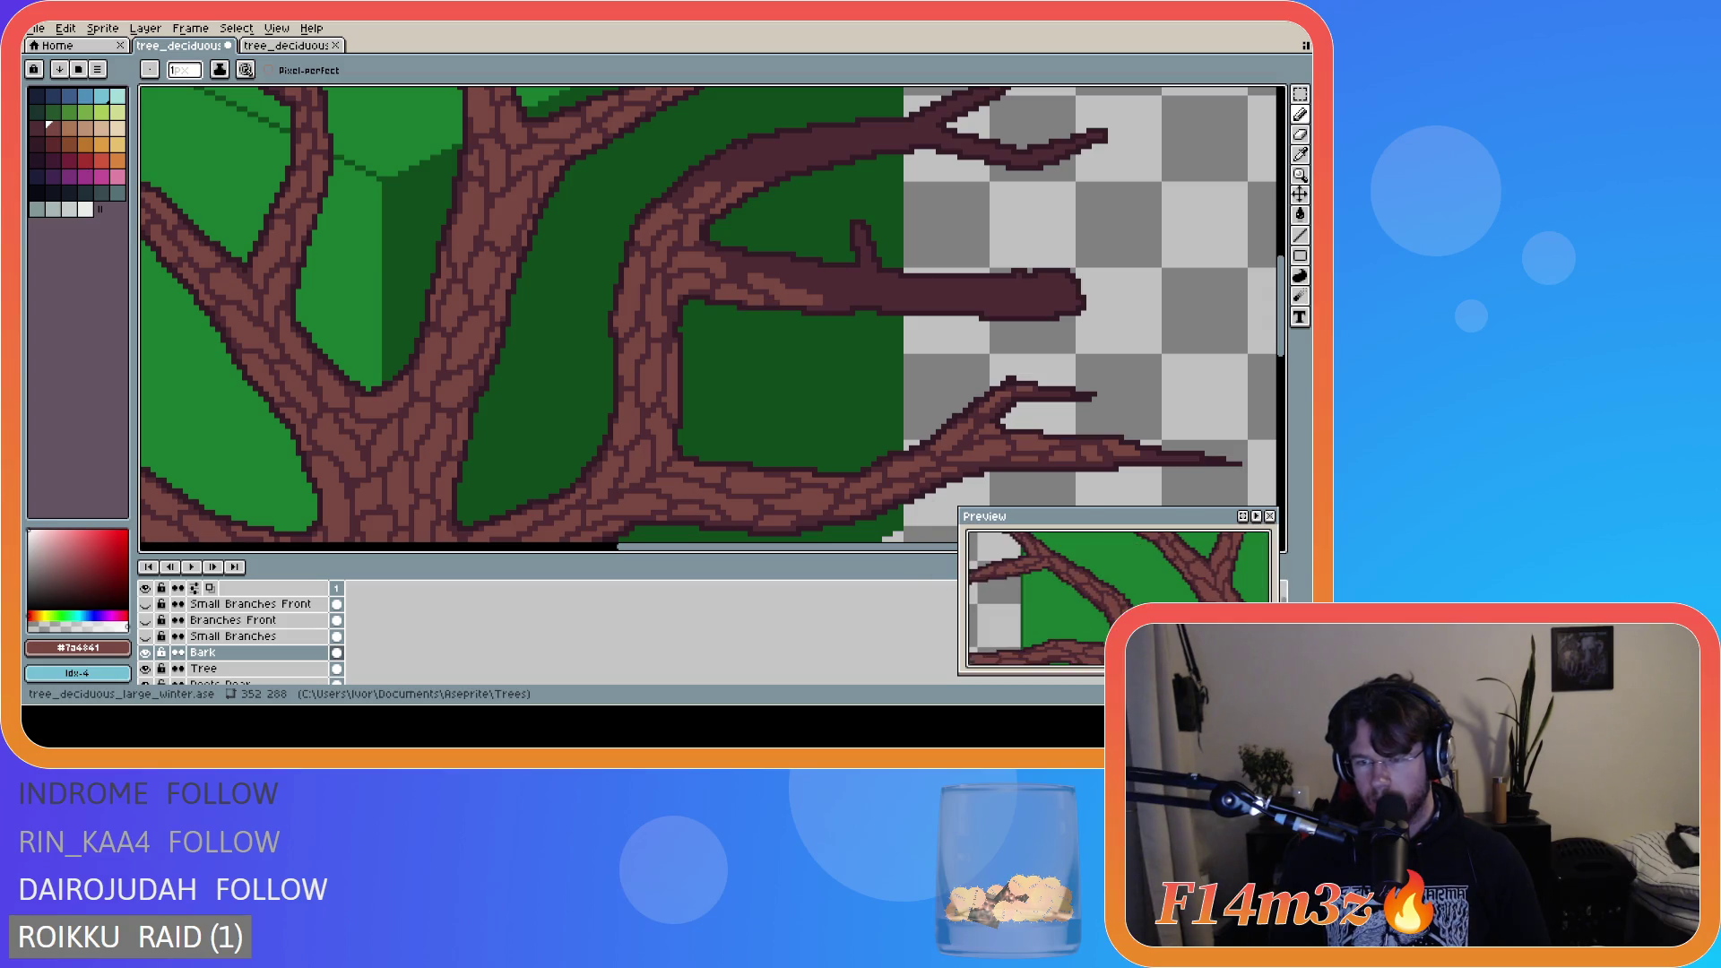
- Paint bark cracks along the edge of the middle right-hand branch
scroll(1190, 597, down, 3)
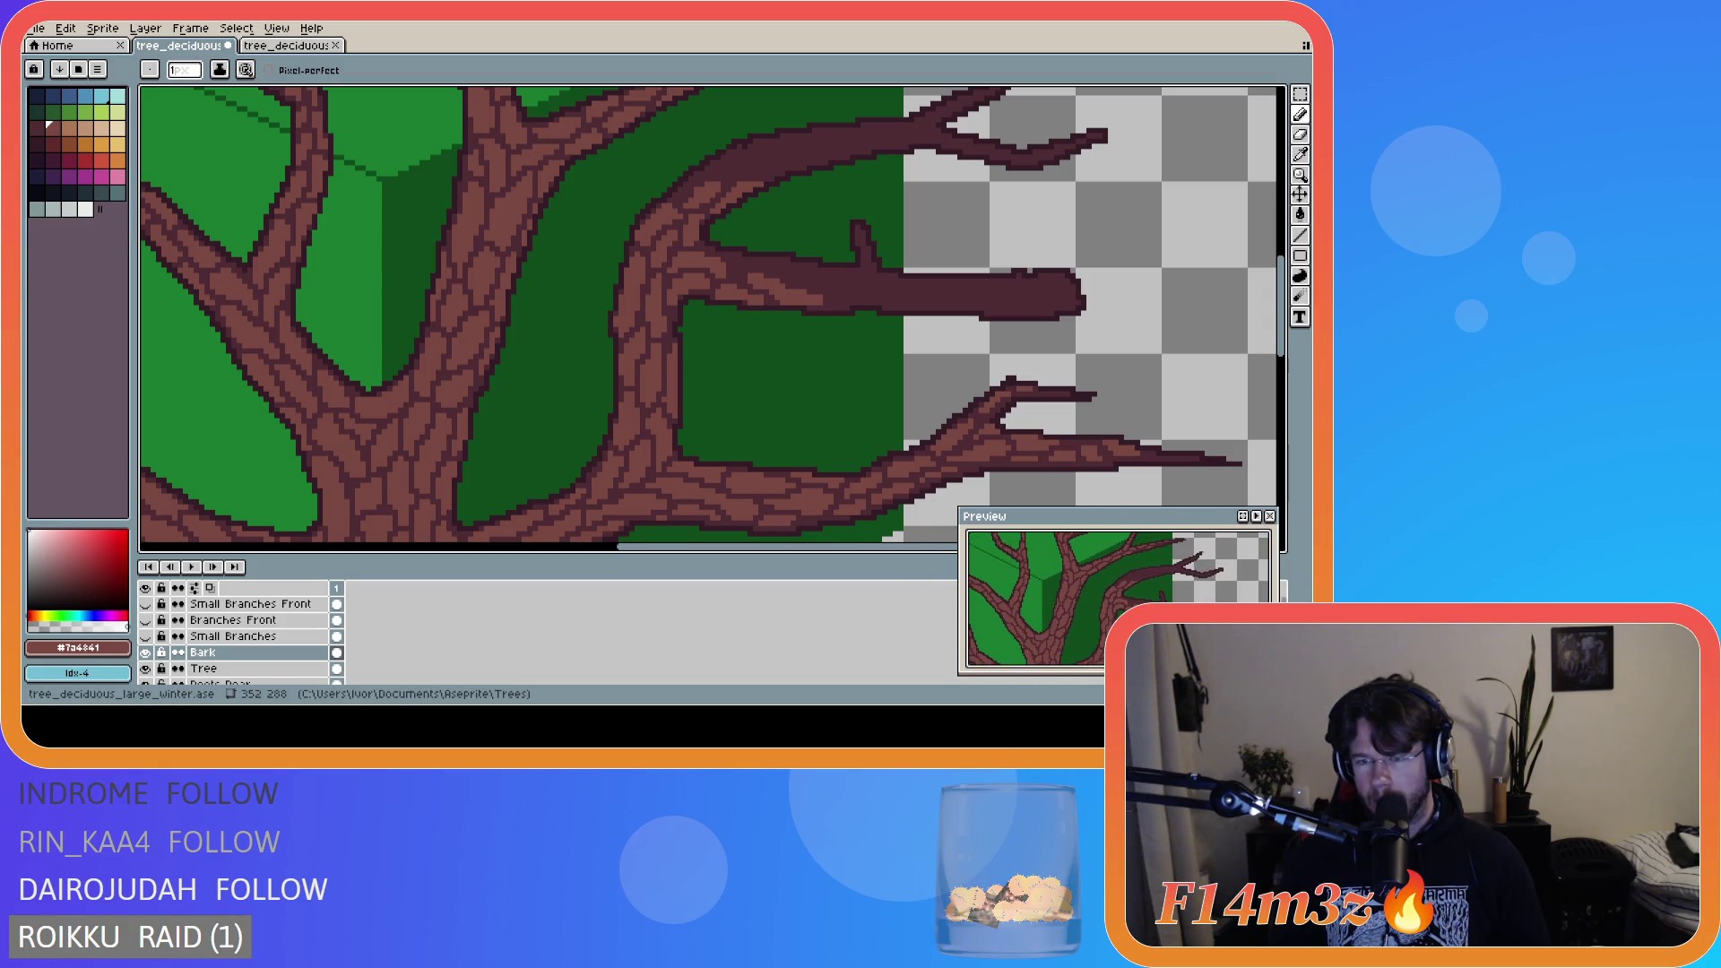
key(b)
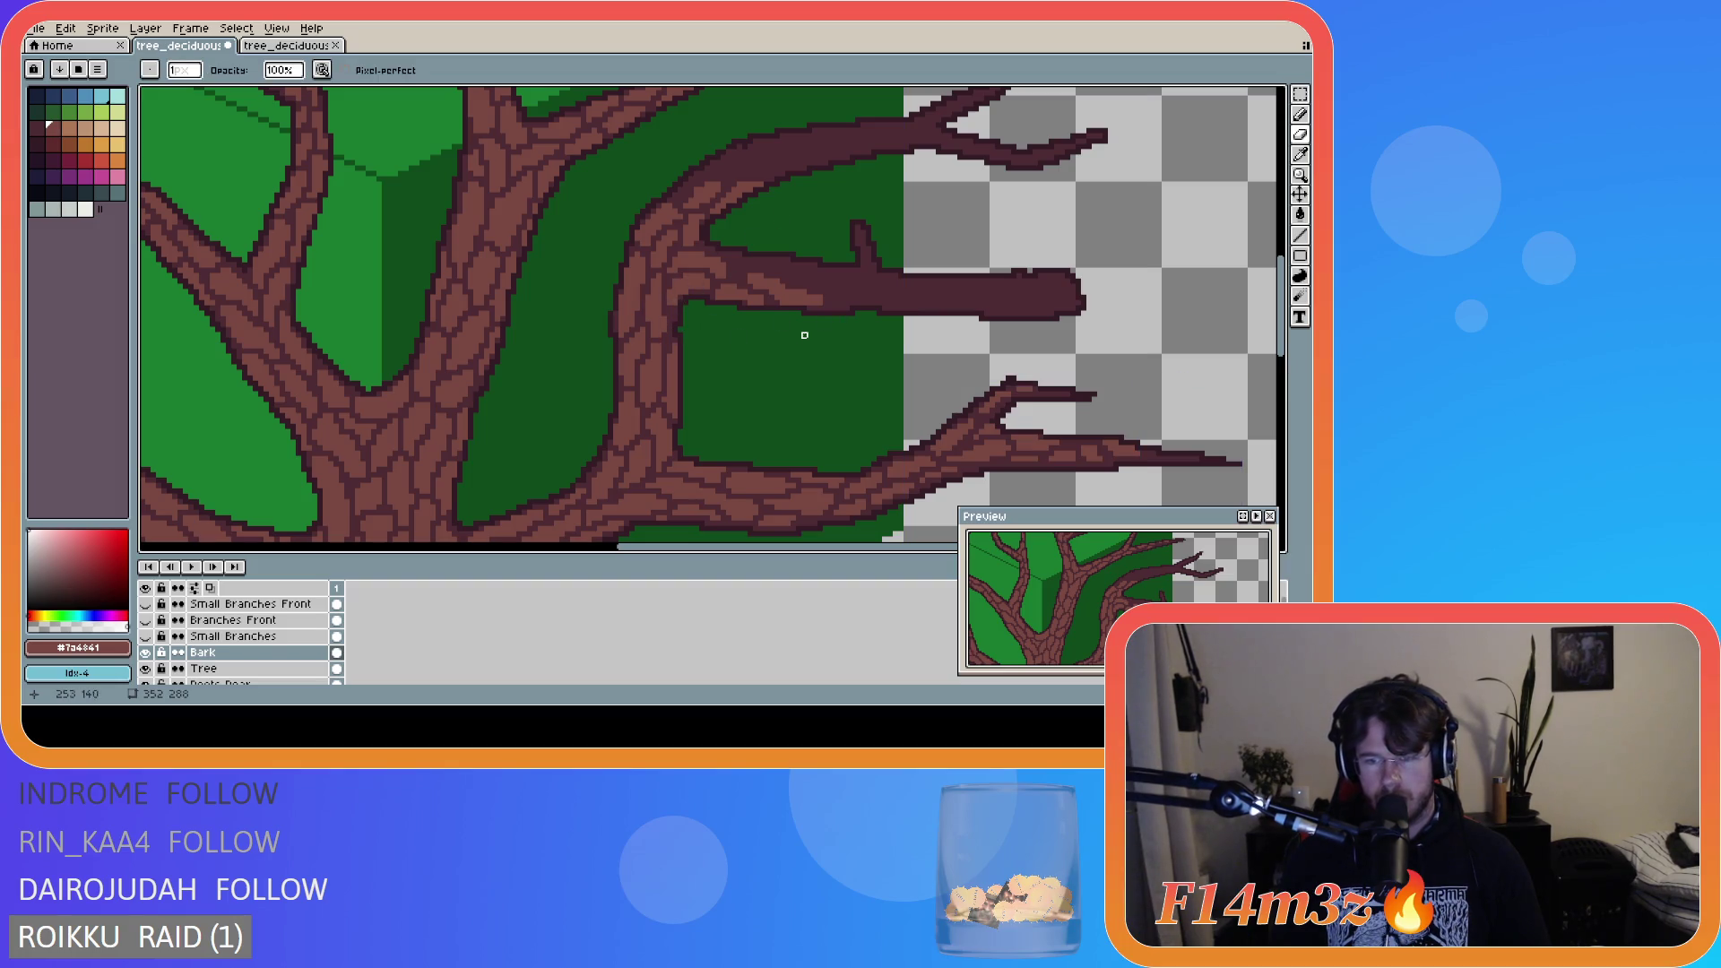
key(b)
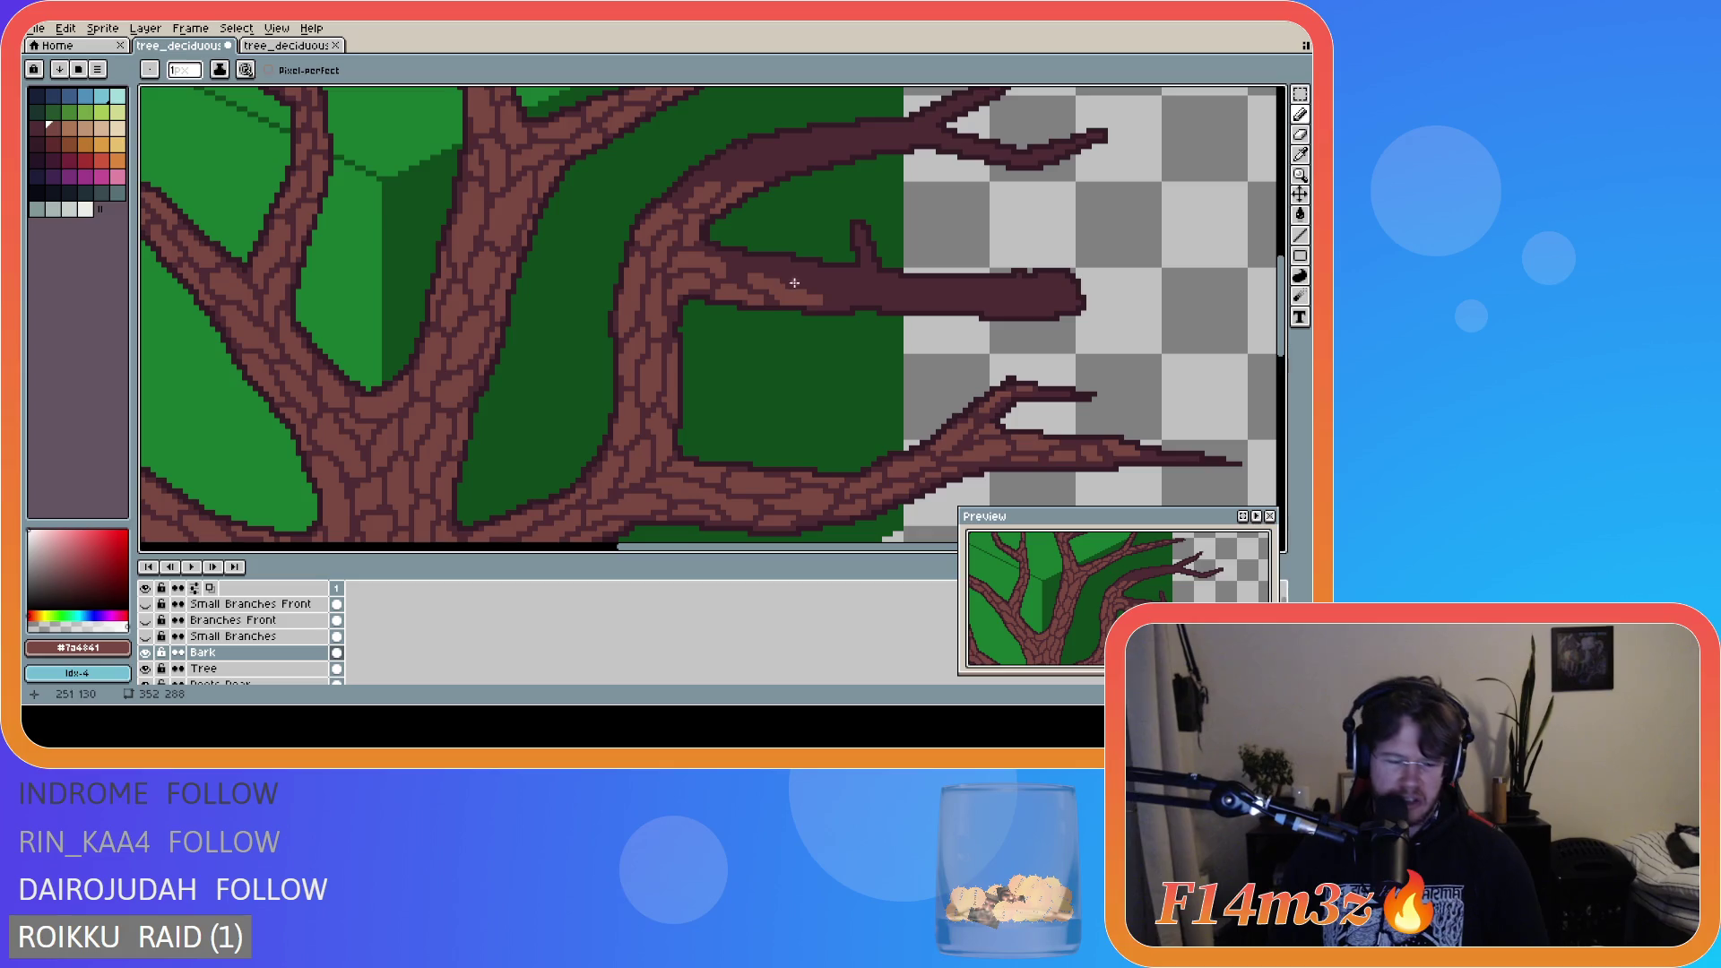
key(e)
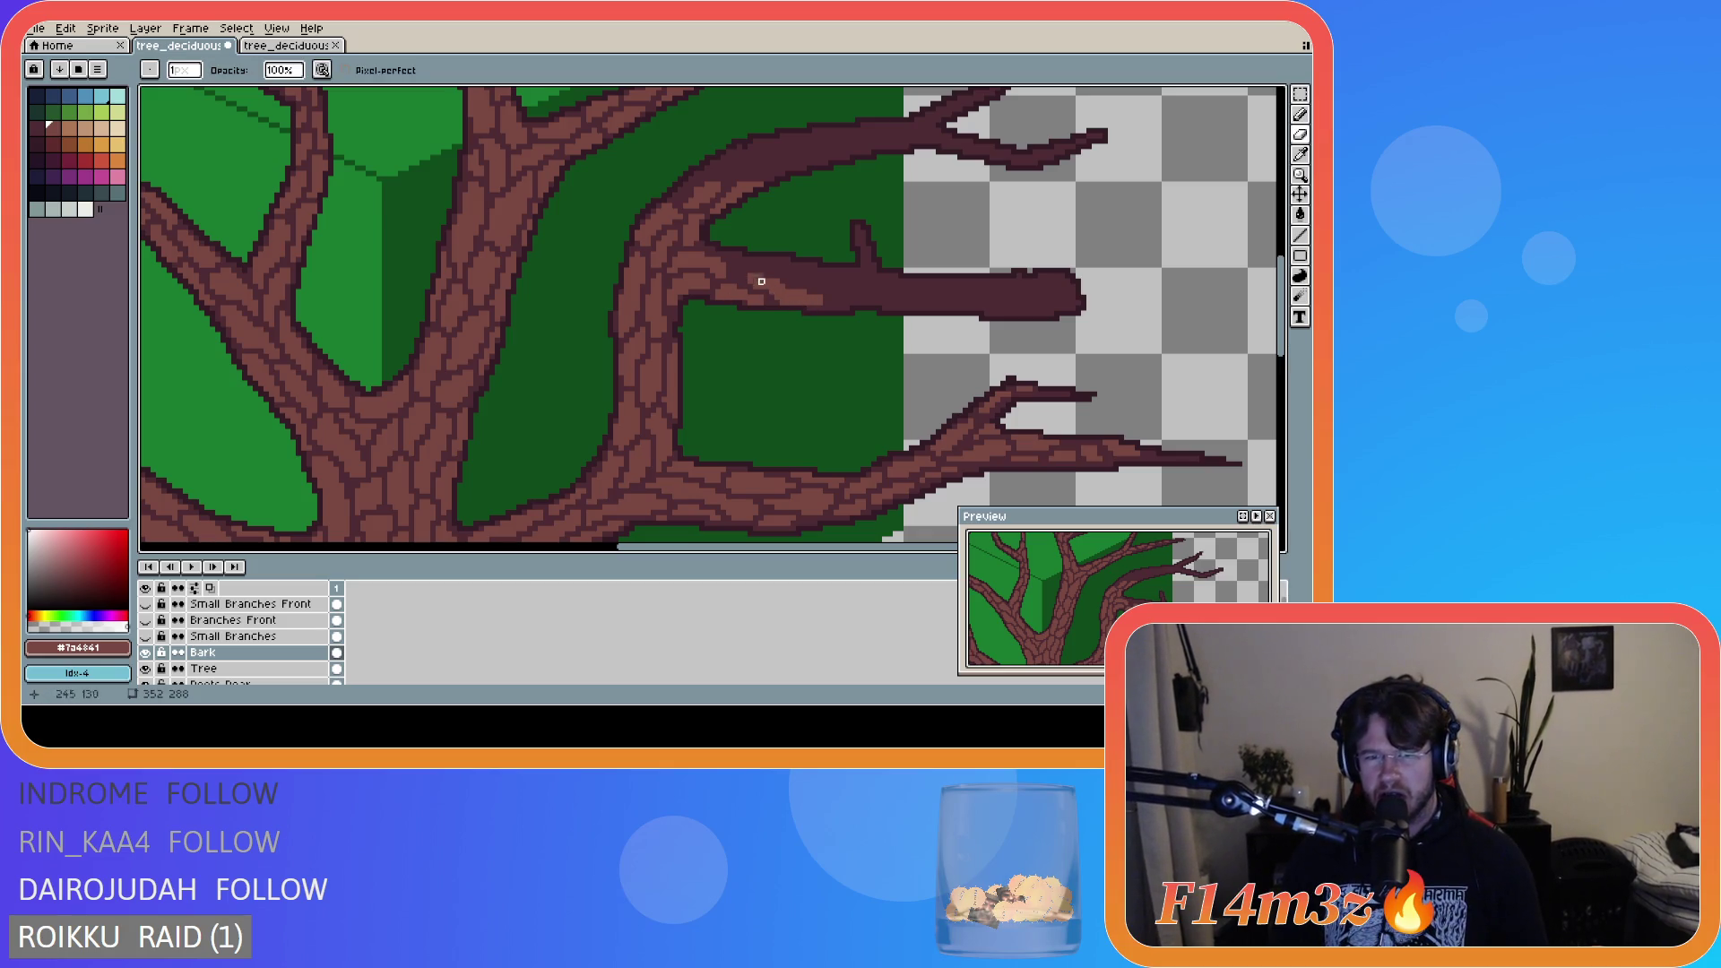
key(e)
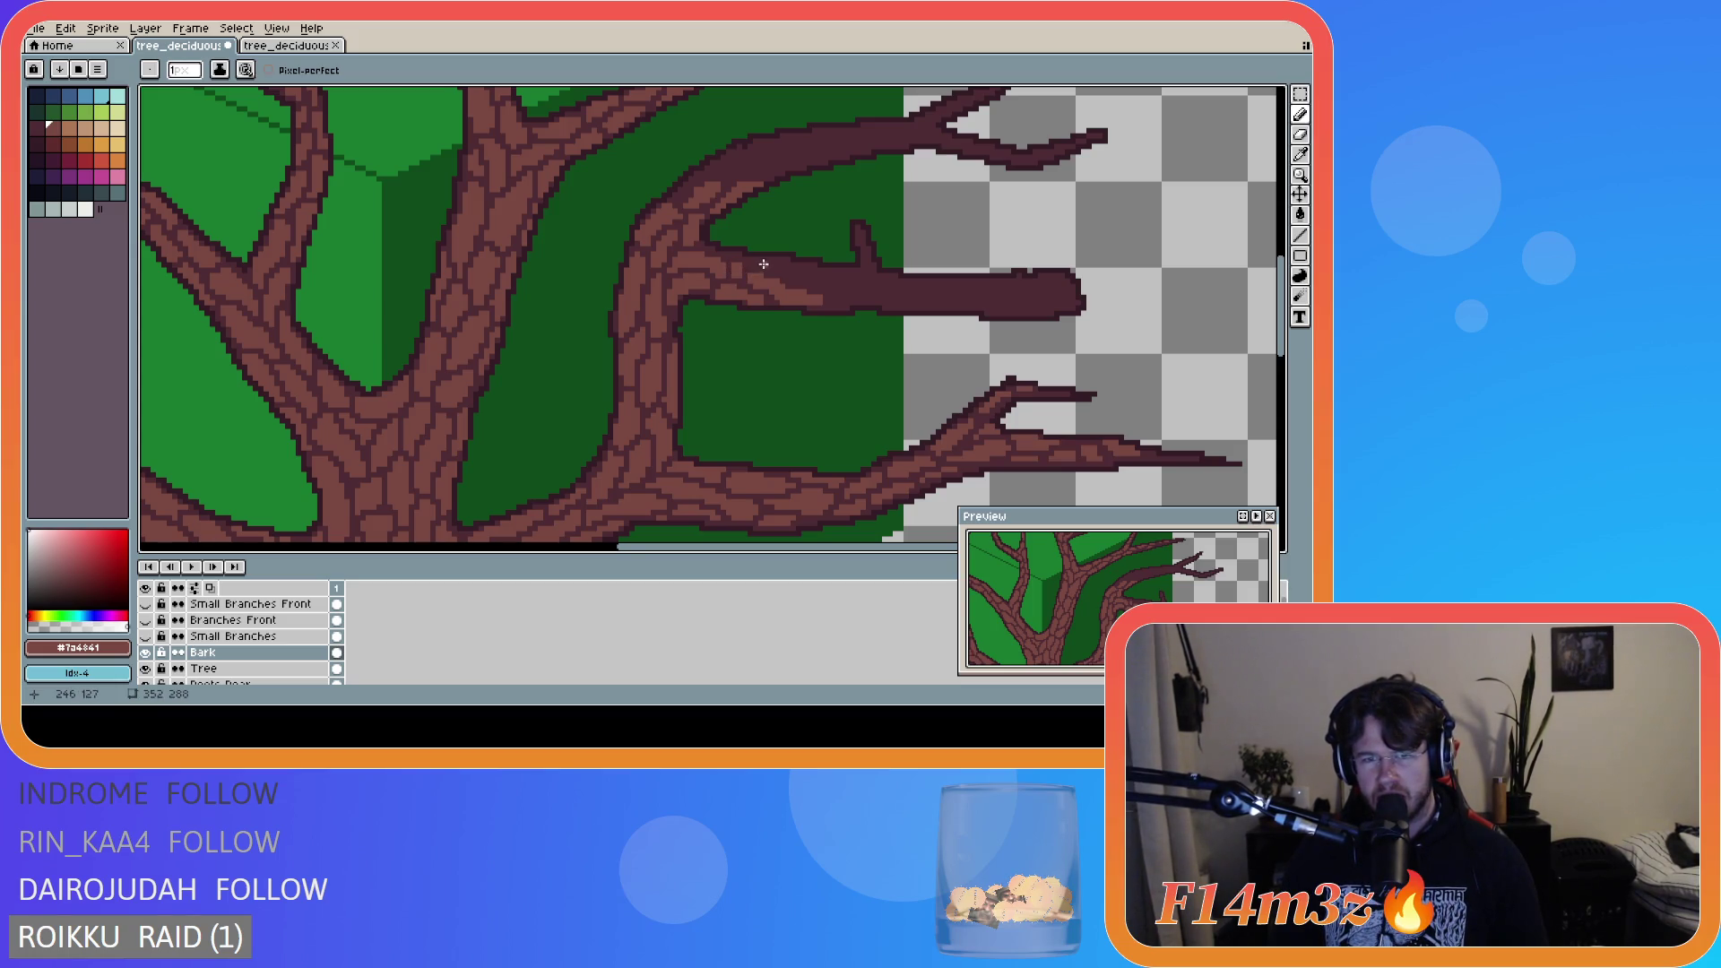
key(e)
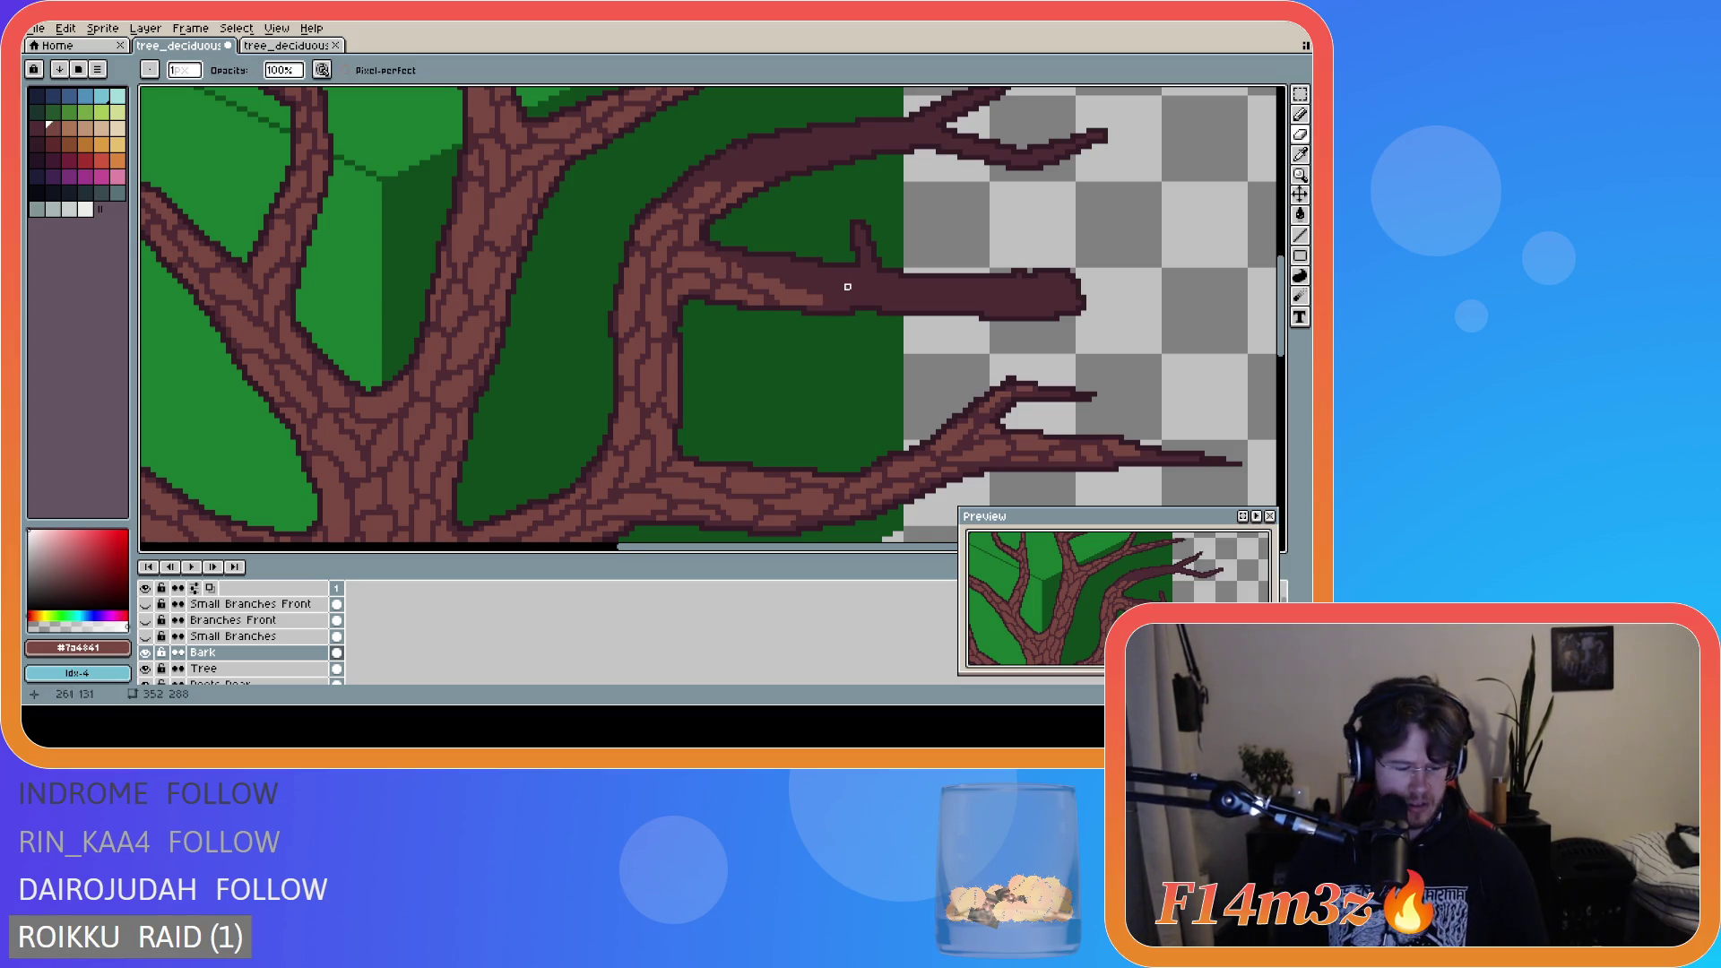
key(b)
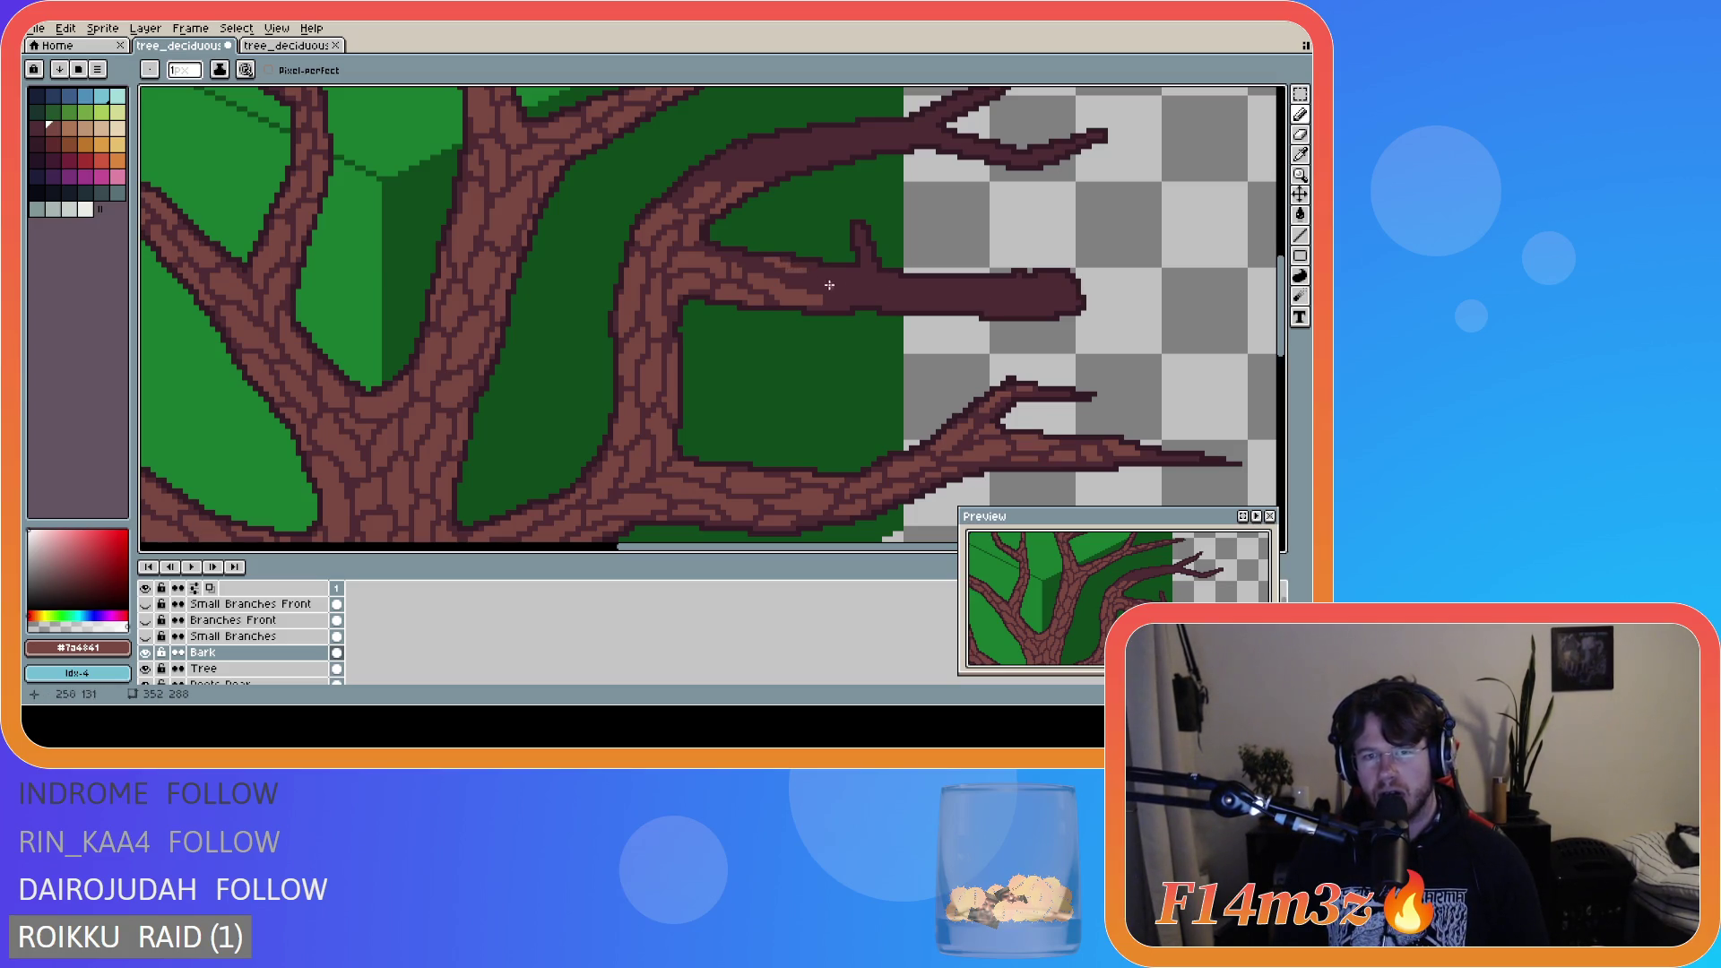
click(791, 275)
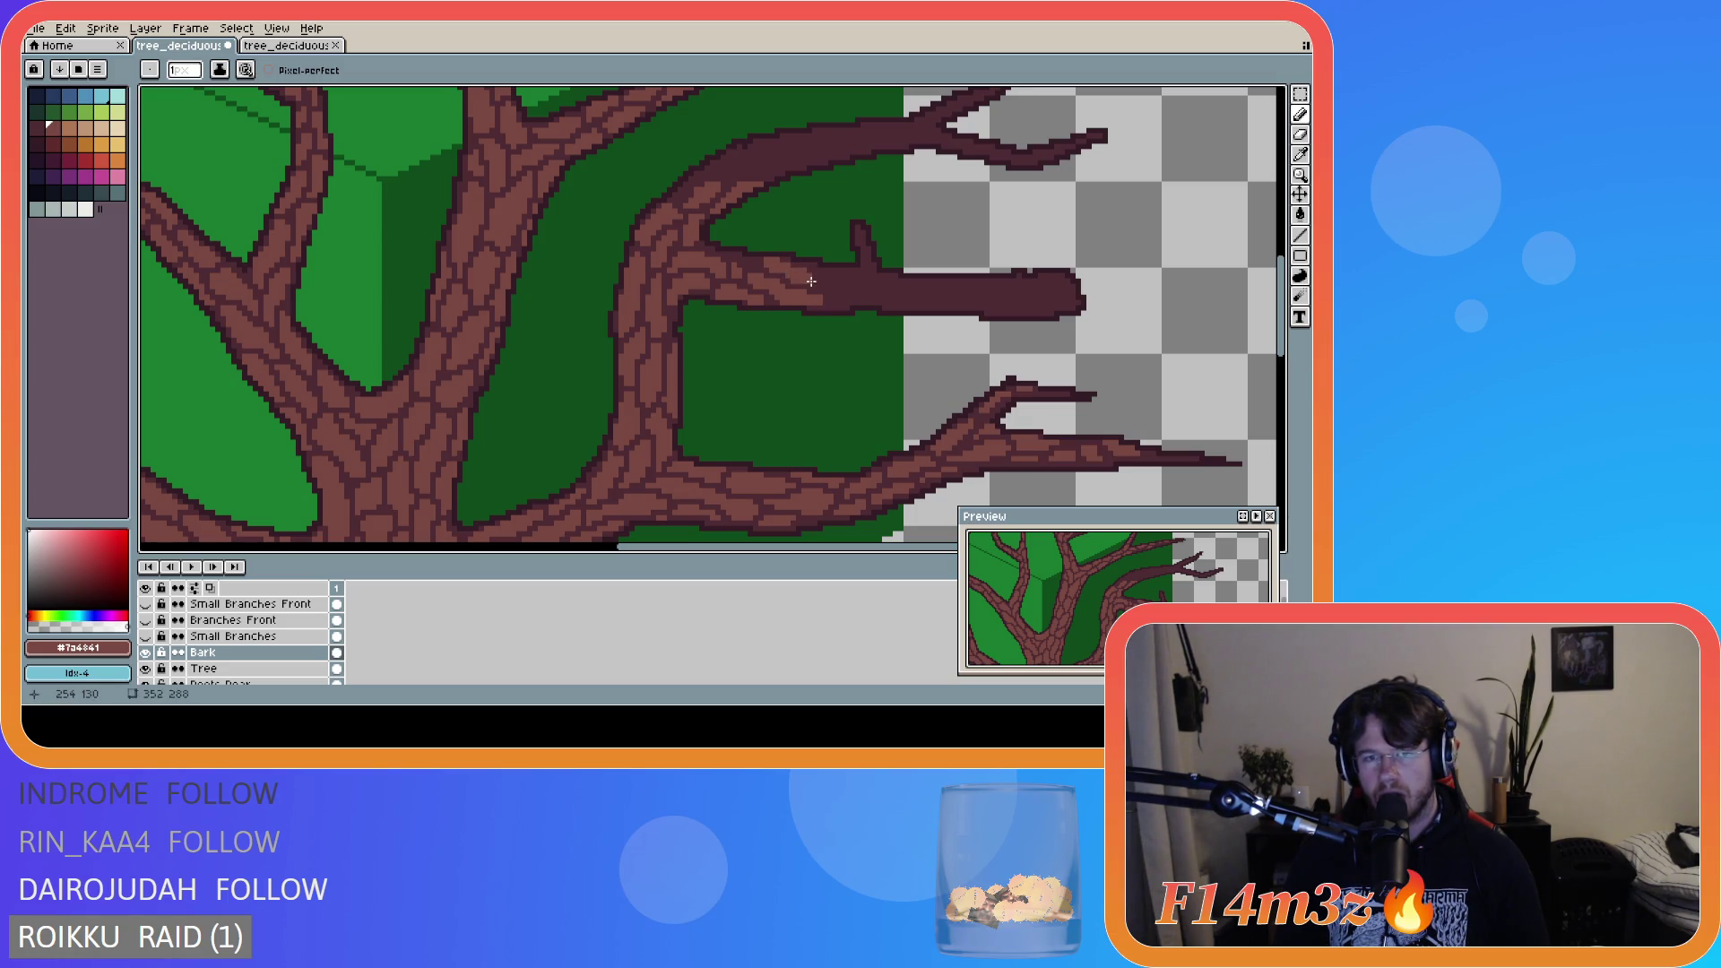
drag(816, 279, 859, 280)
drag(852, 296, 868, 294)
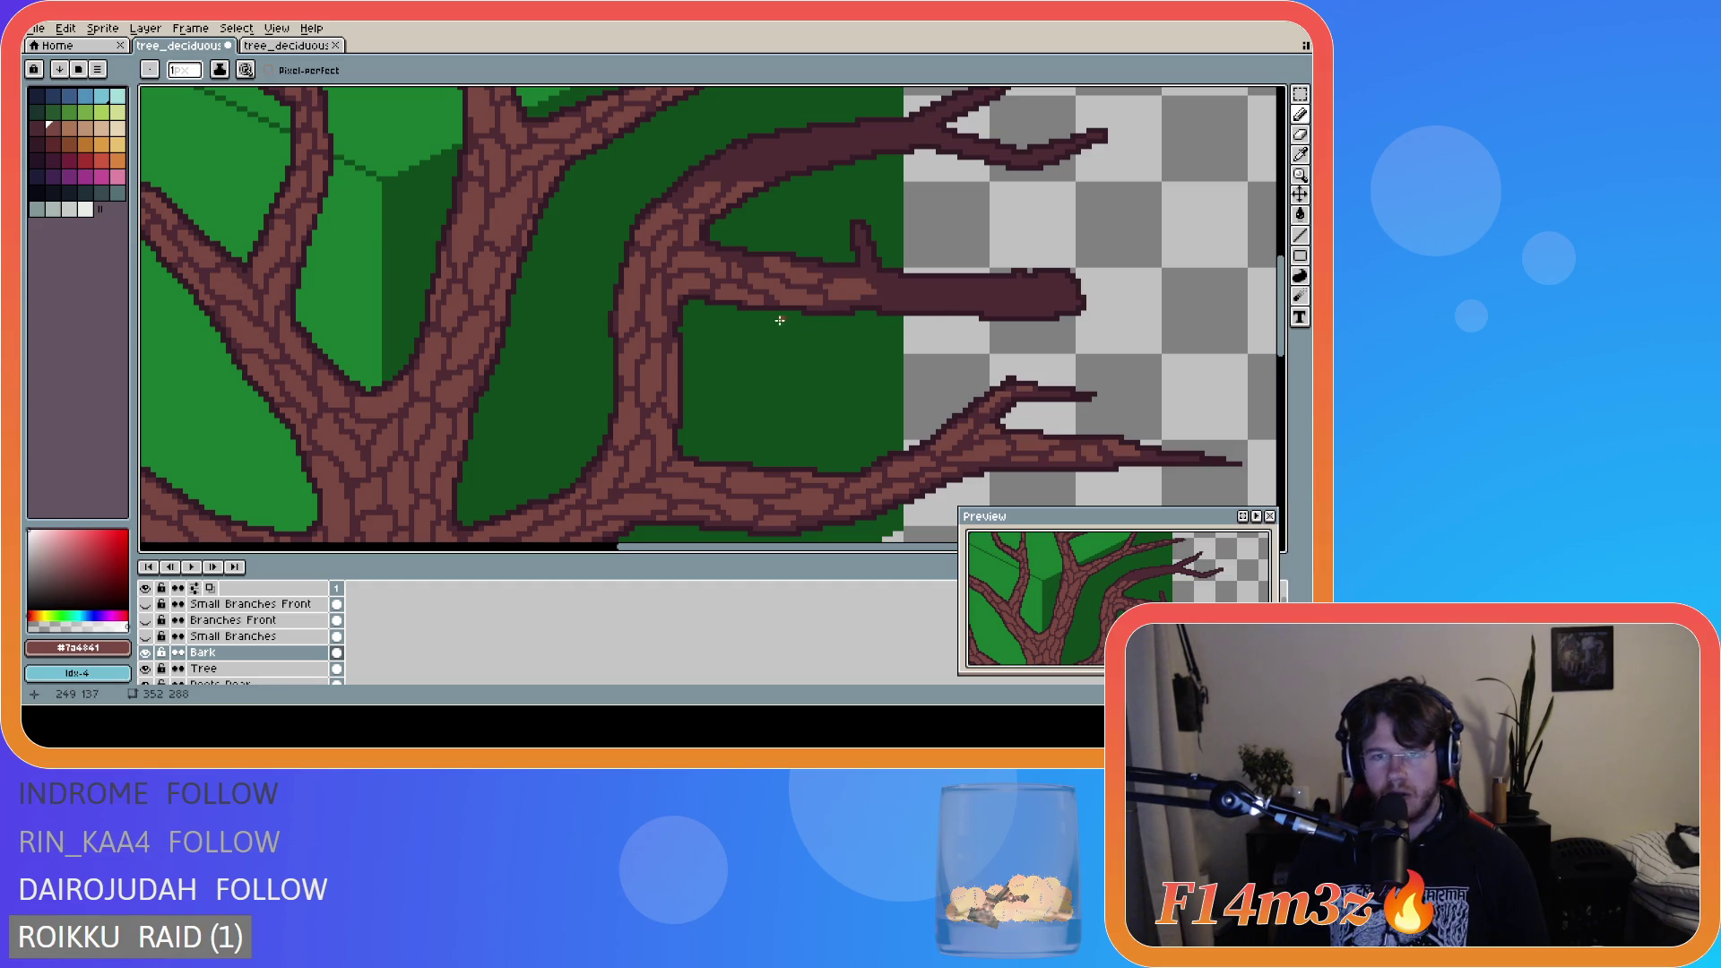
- Erase stray pixels on the middle branch, then zoom out to review and back in
key(e)
click(794, 292)
mouse_move(794, 293)
mouse_down()
mouse_move(780, 305)
mouse_move(804, 297)
mouse_up()
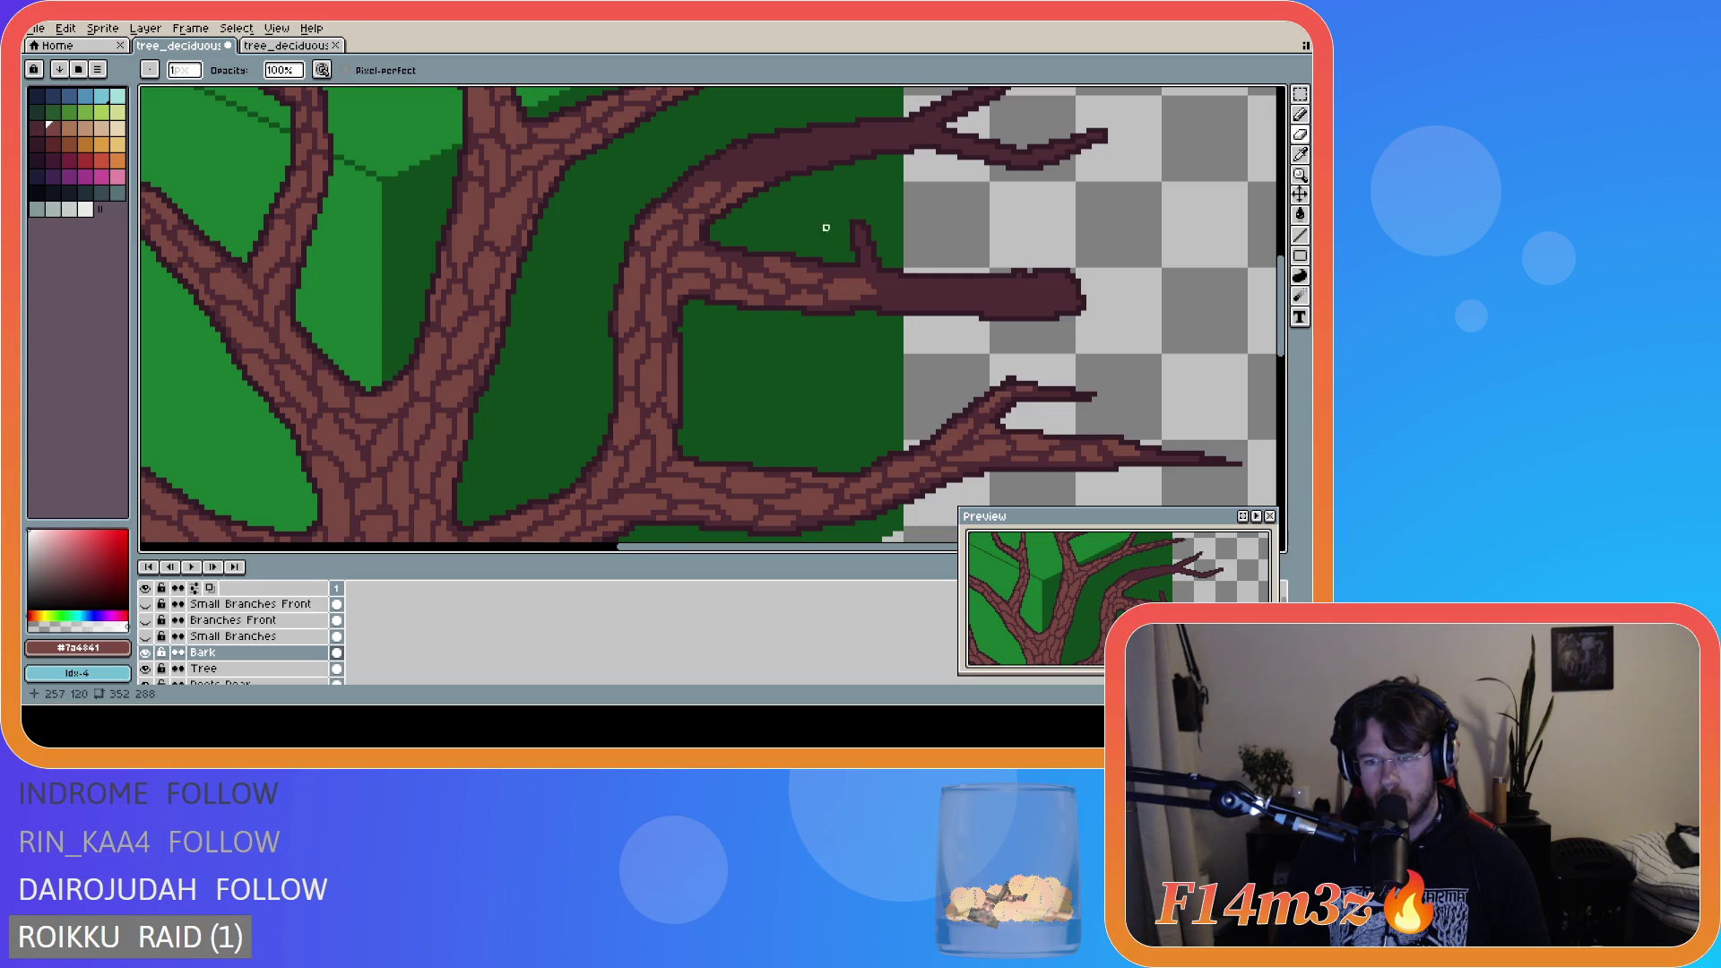
key(e)
key(b)
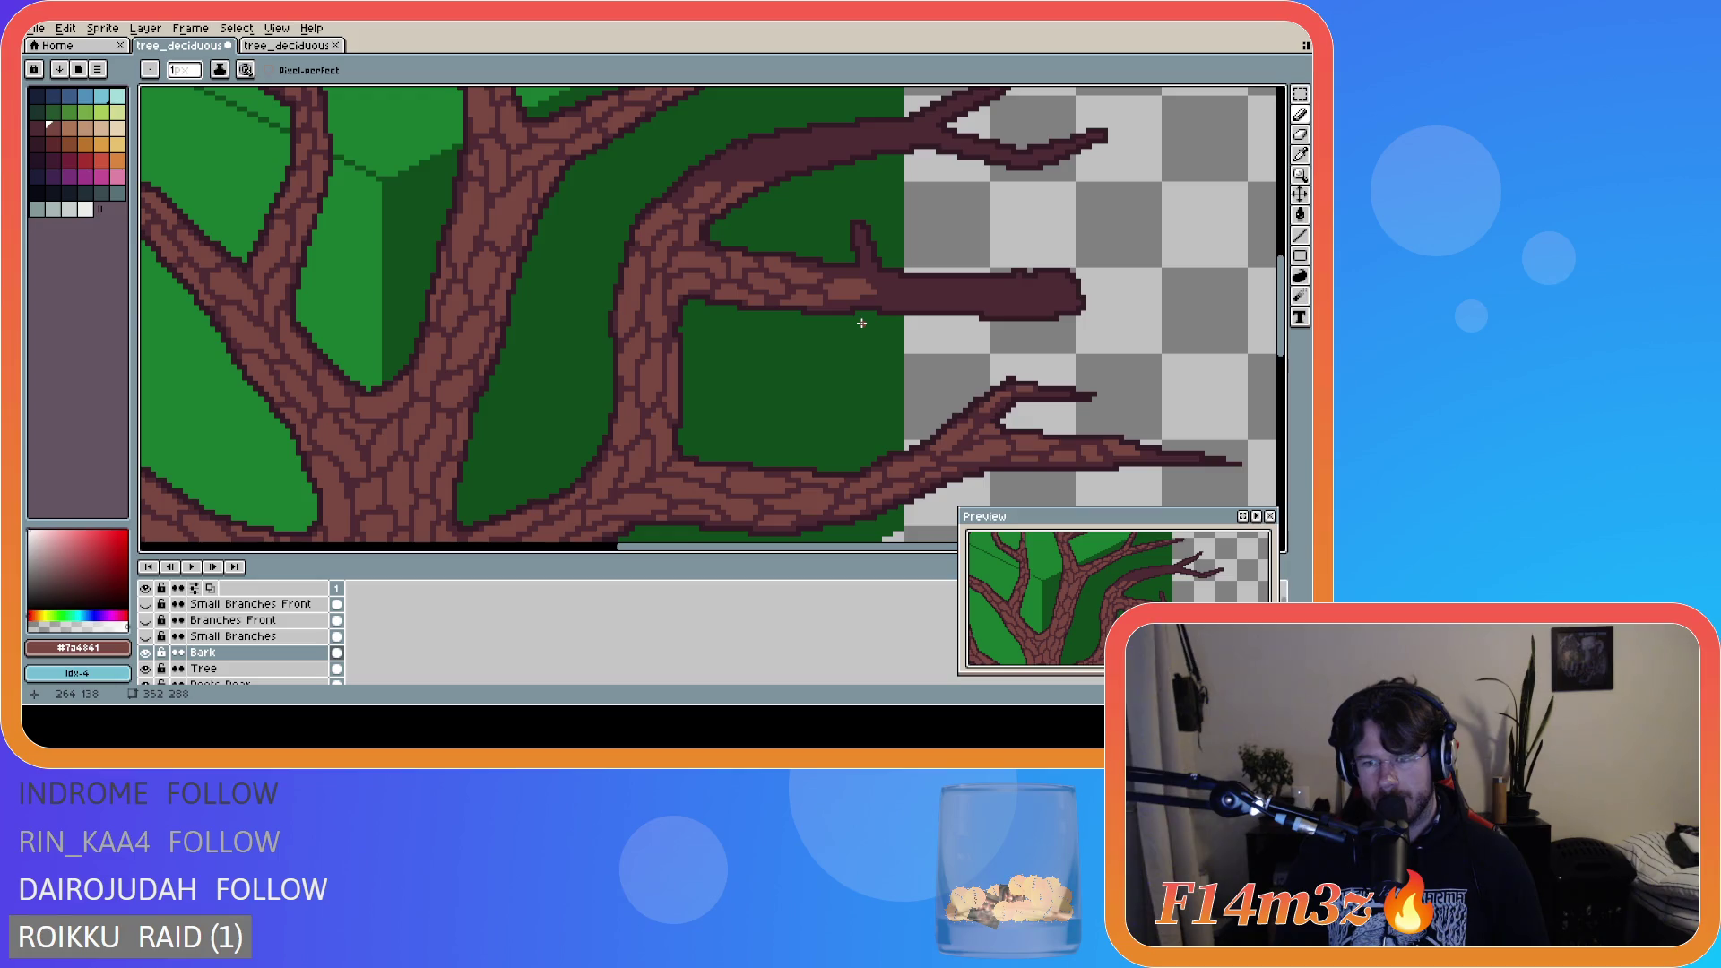
scroll(861, 324, down, 5)
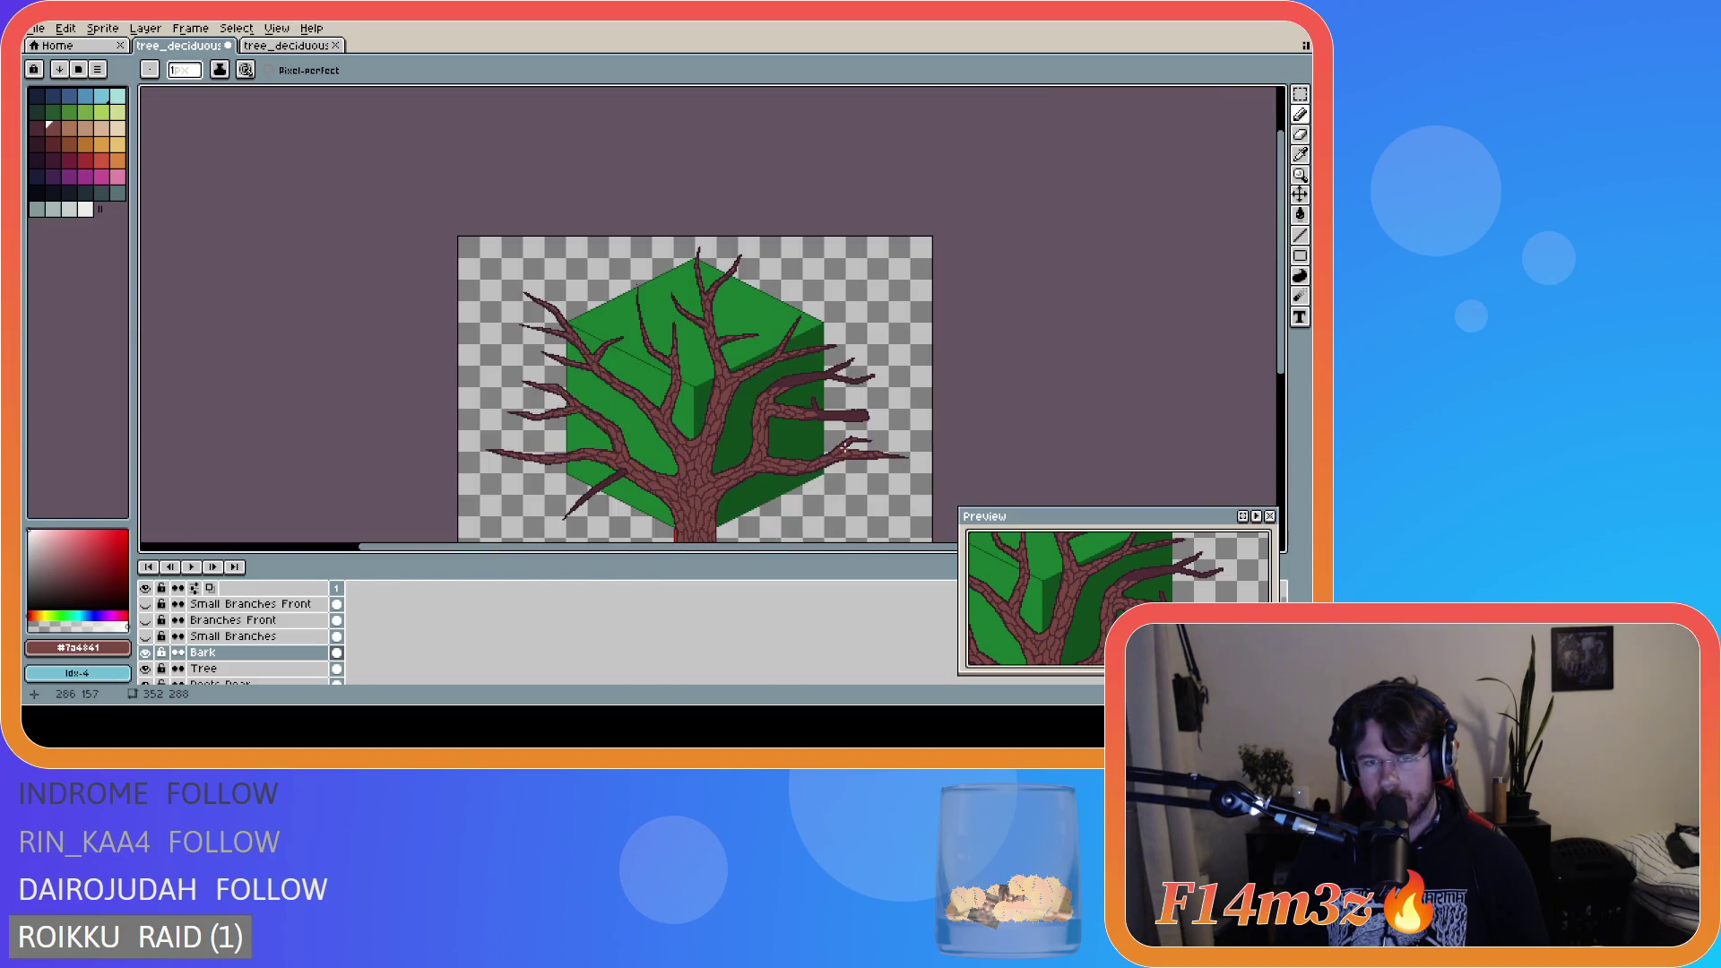
scroll(1187, 378, up, 2)
scroll(1273, 363, down, 2)
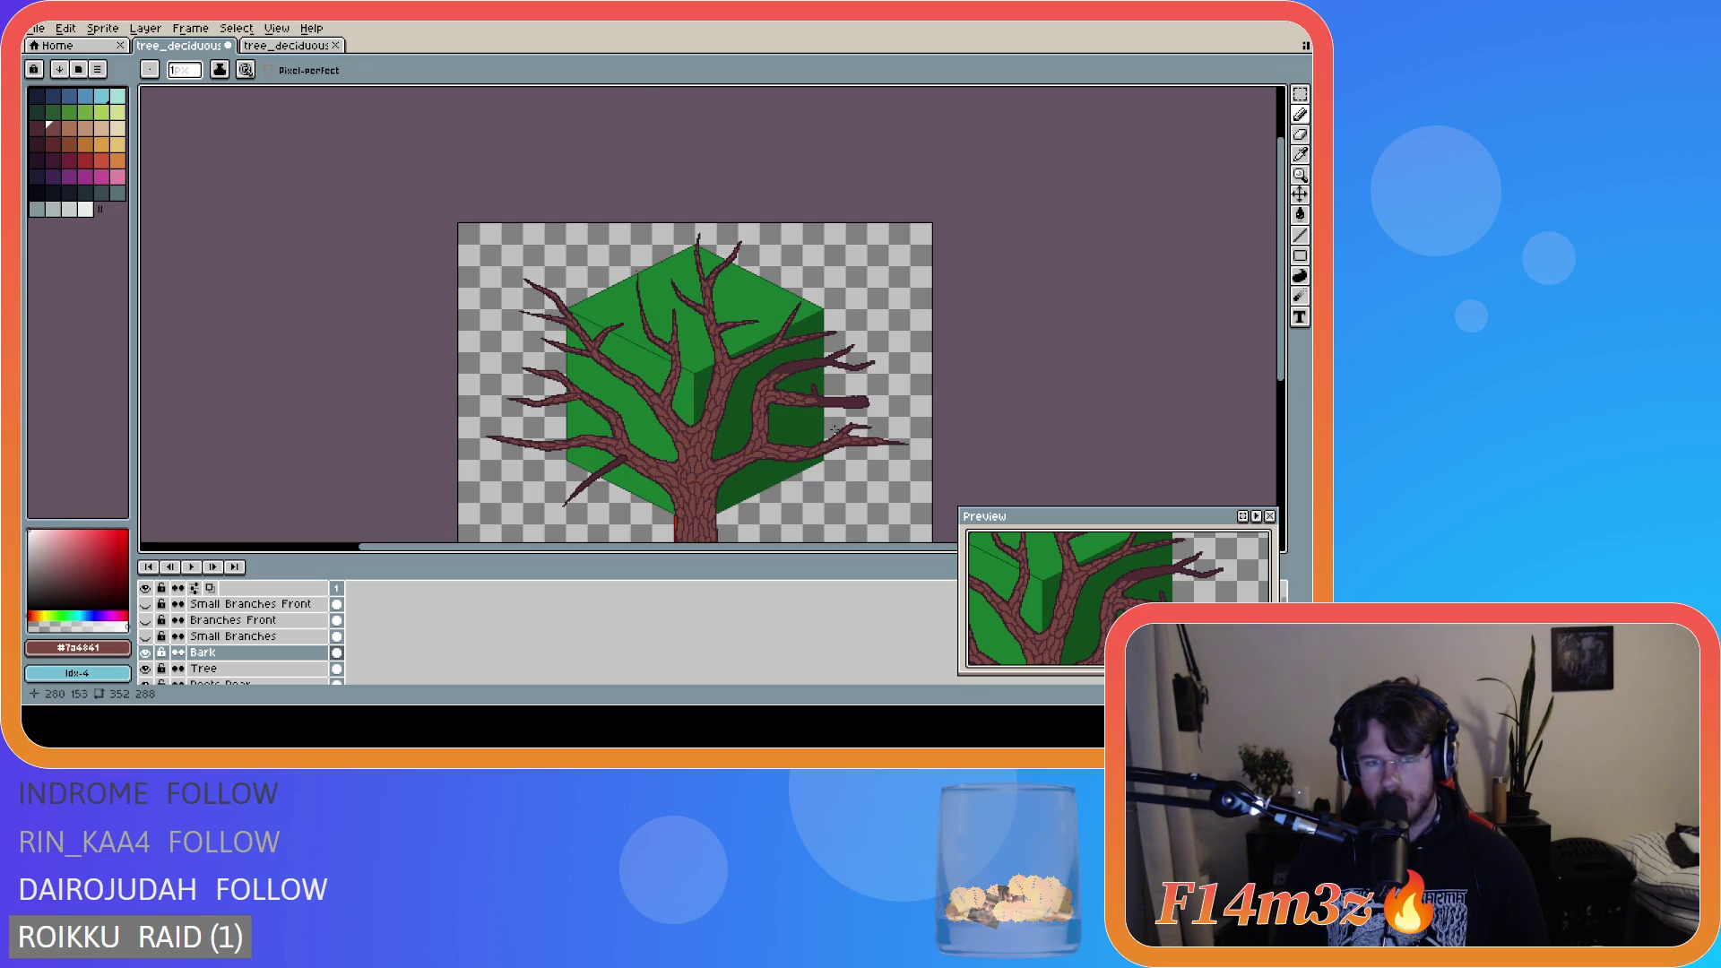
scroll(834, 434, up, 4)
click(729, 356)
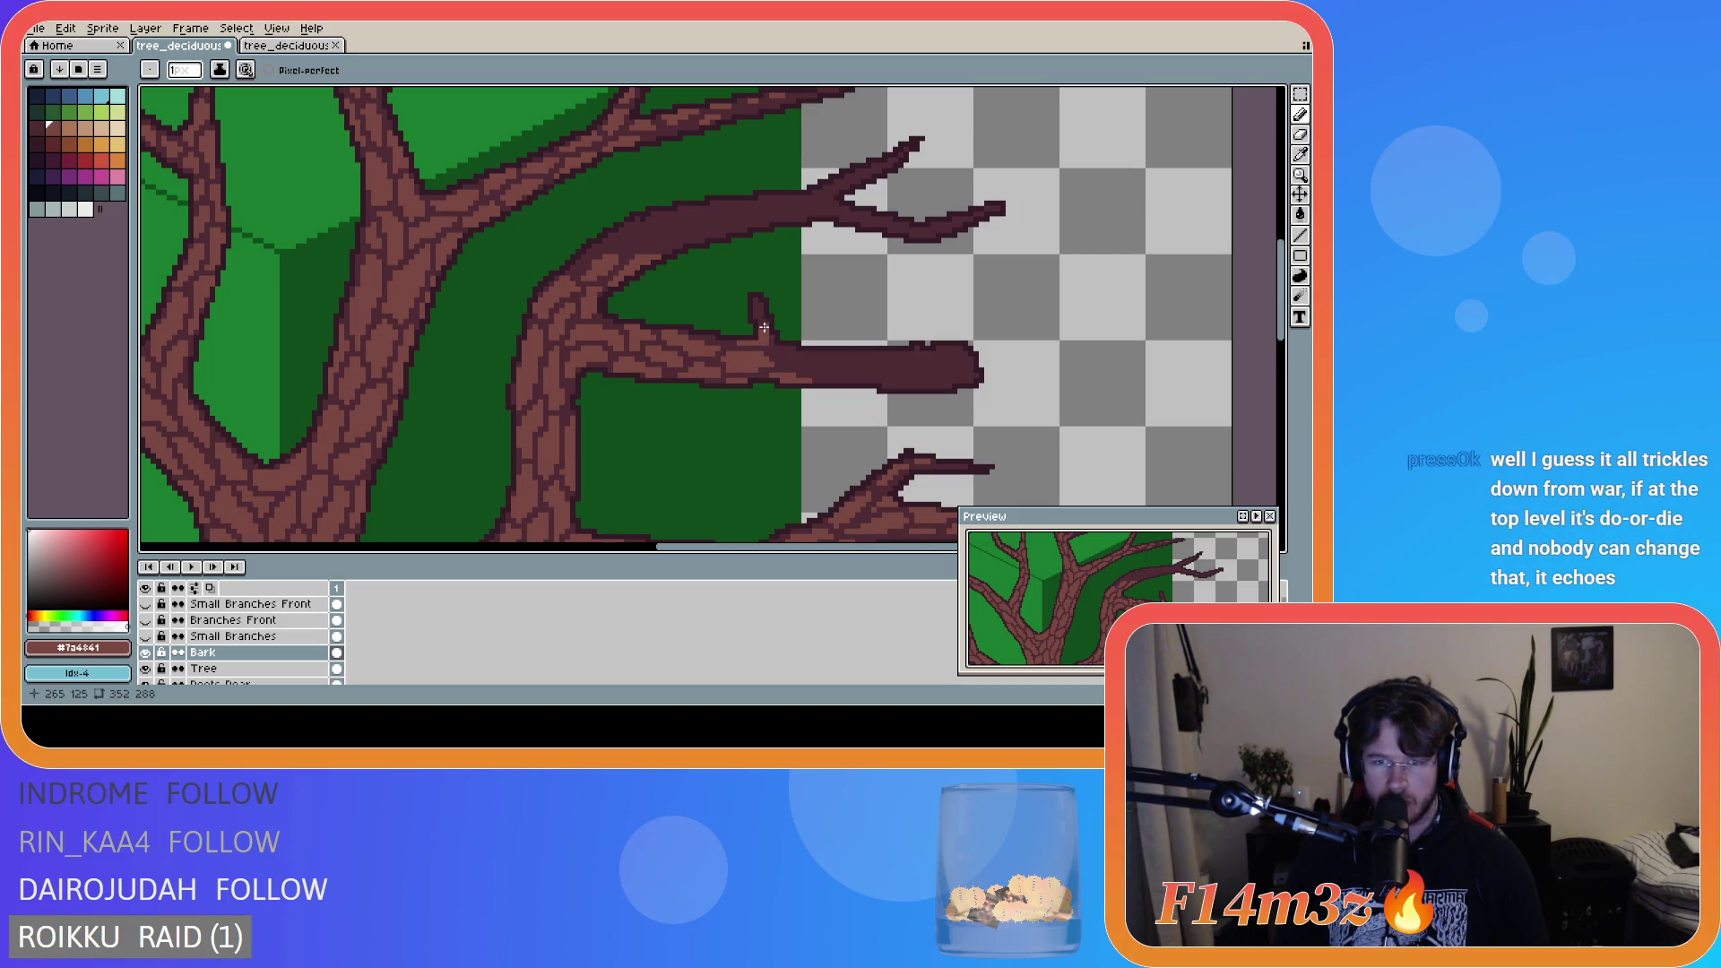
- Draw bark crack pixels onto the middle branch's protruding tip beyond the canopy, with eraser corrections
key(e)
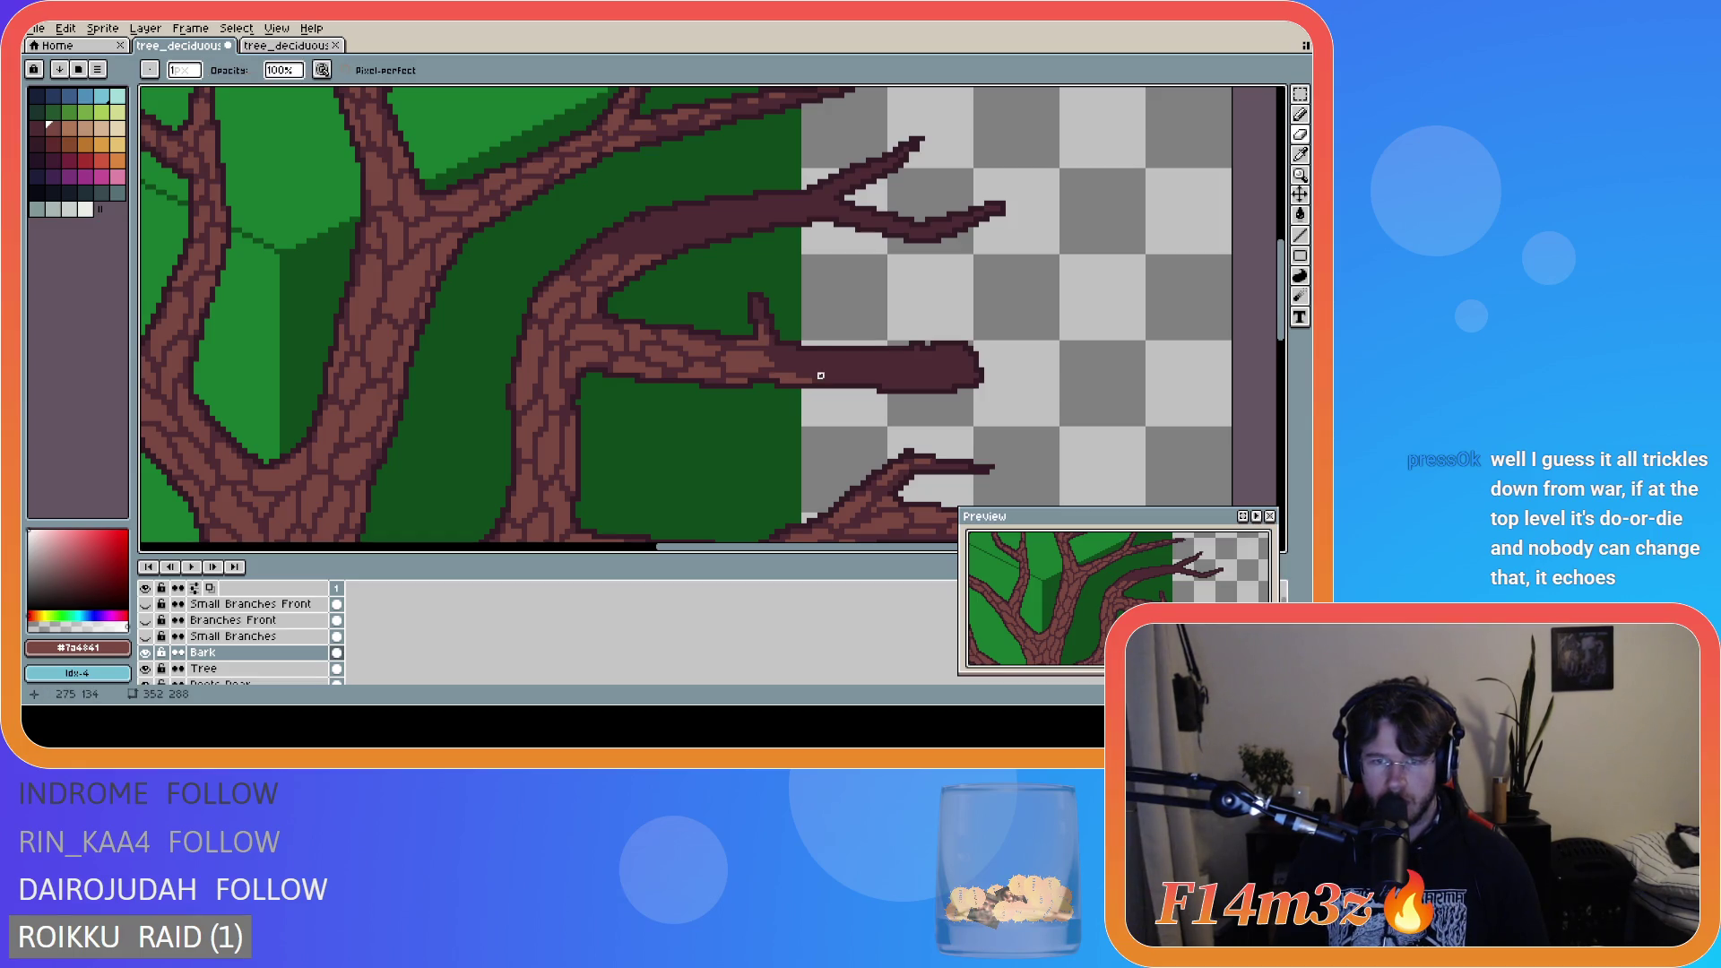
key(b)
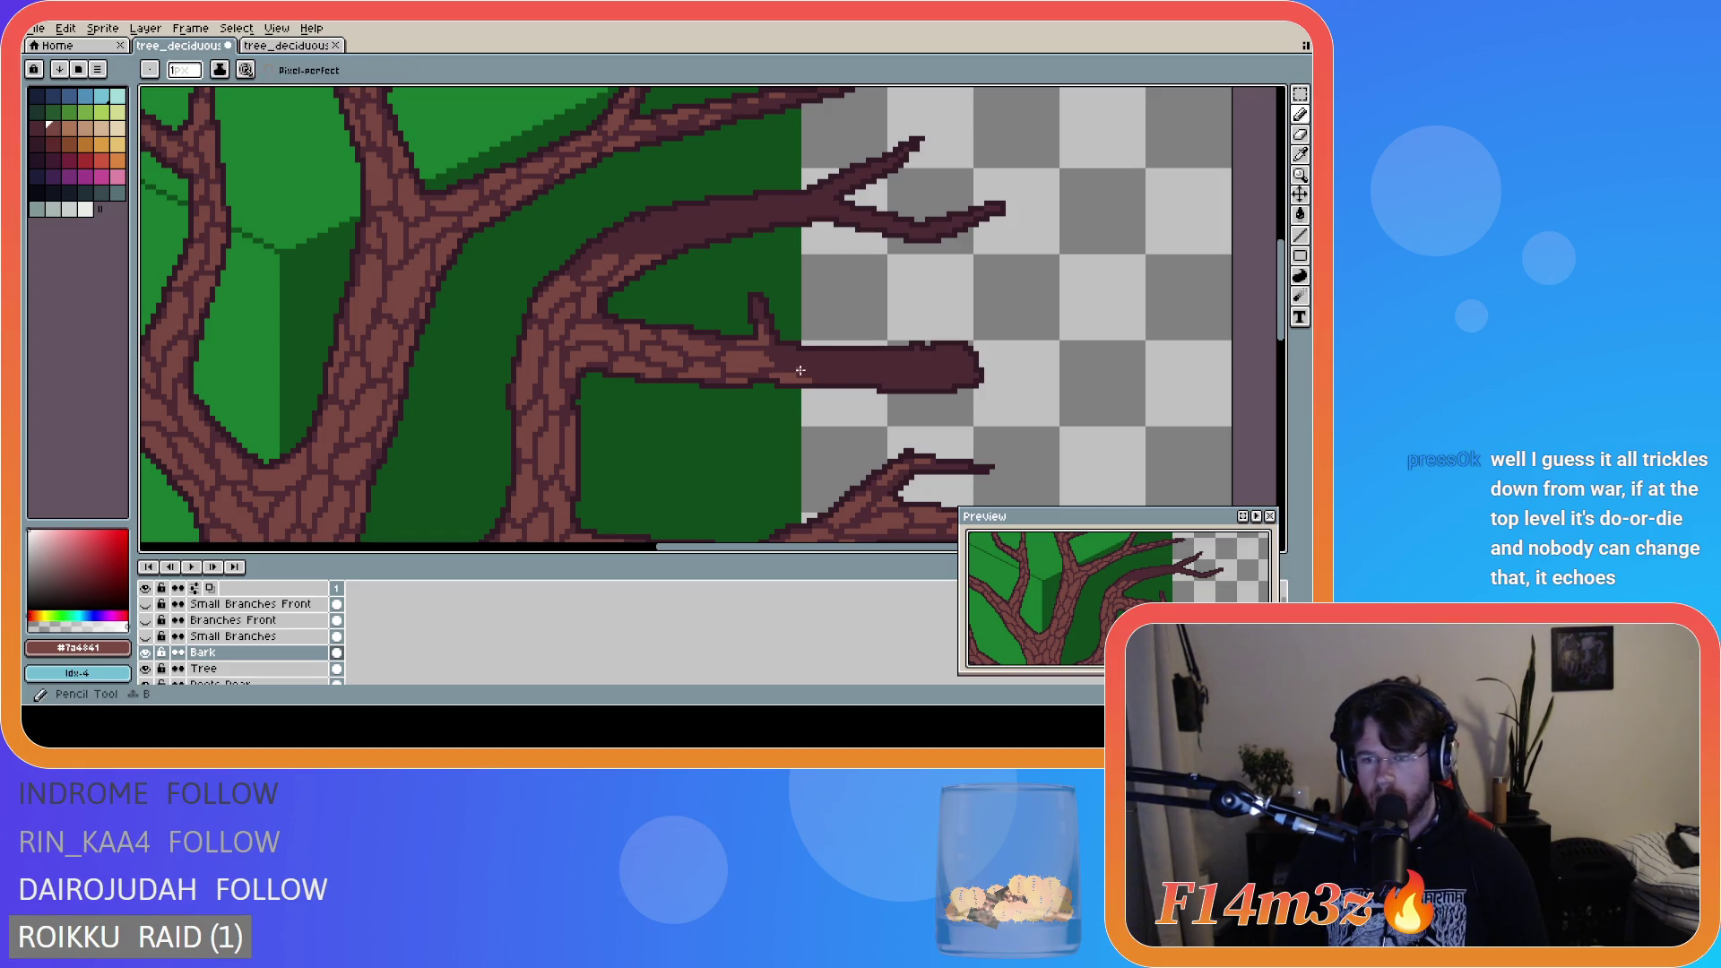
key(b)
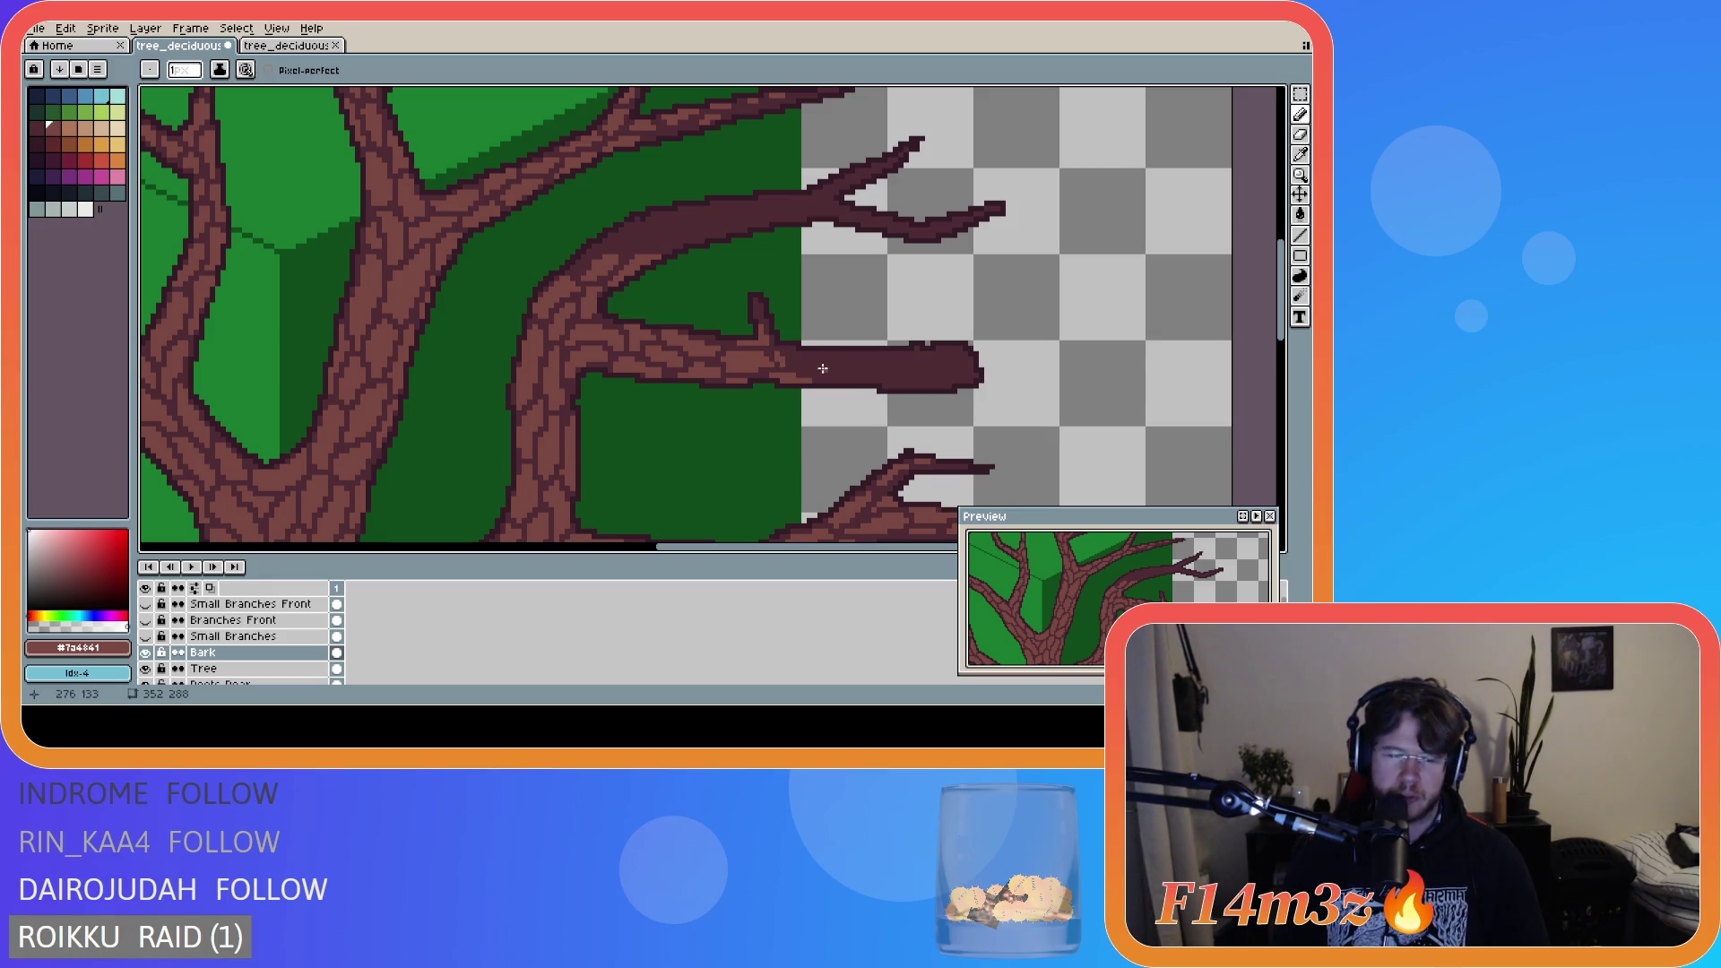
key(ctrl)
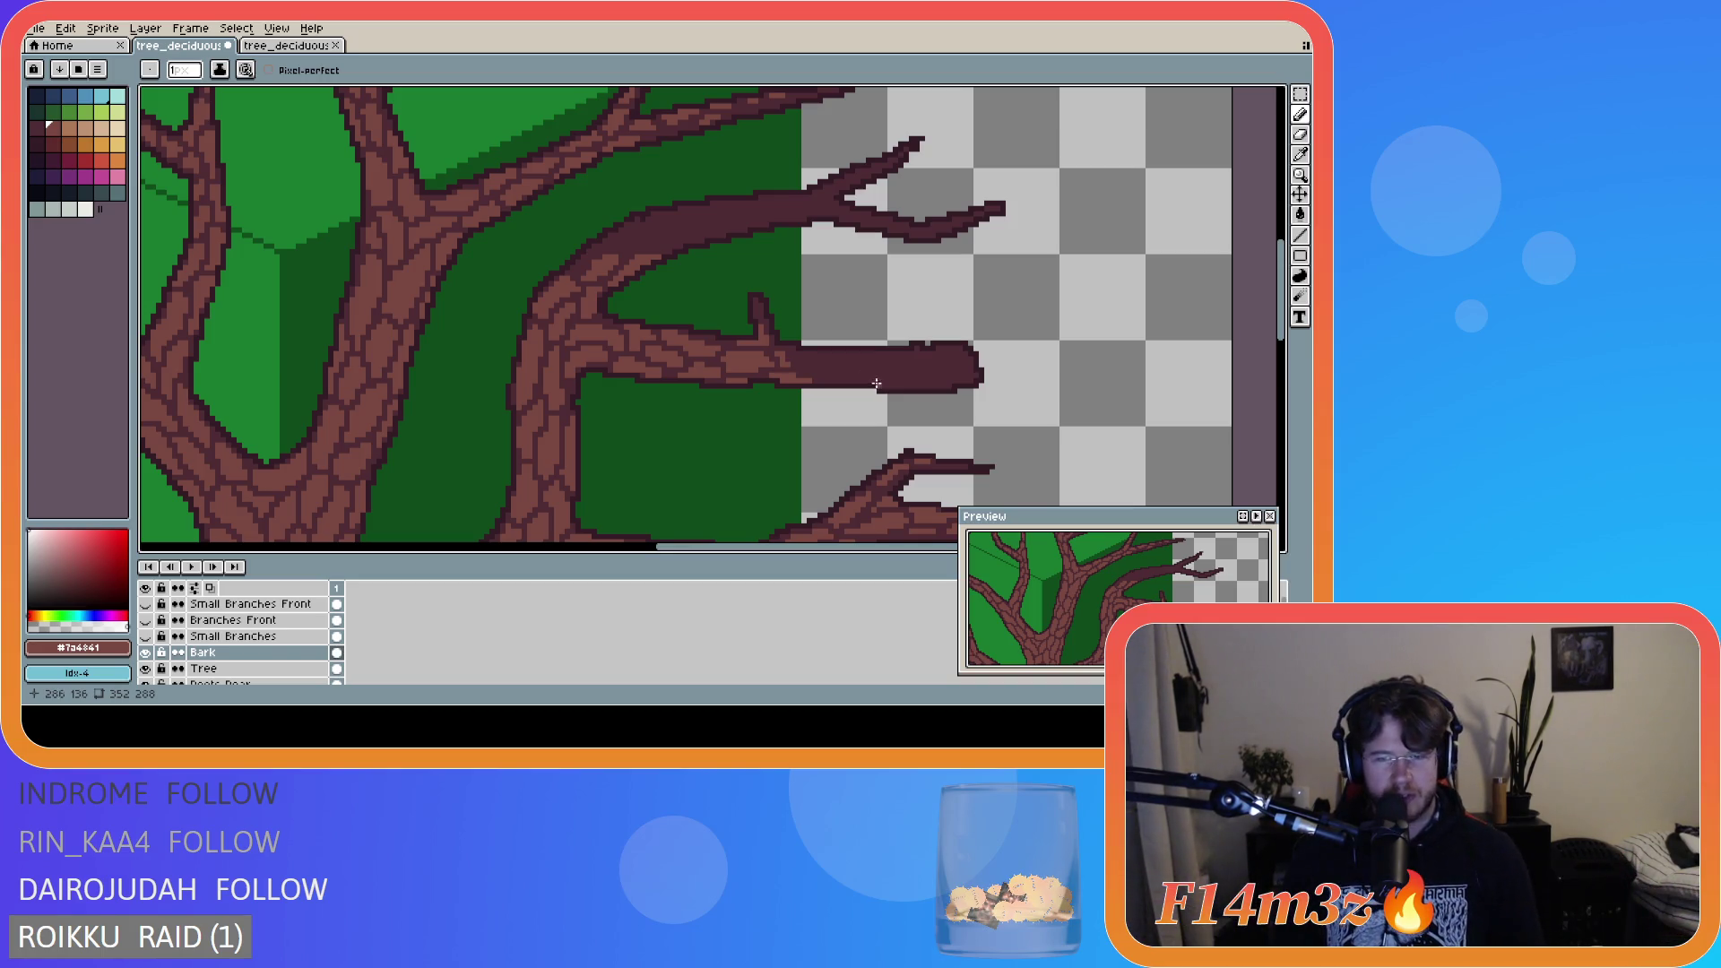
drag(793, 349, 812, 359)
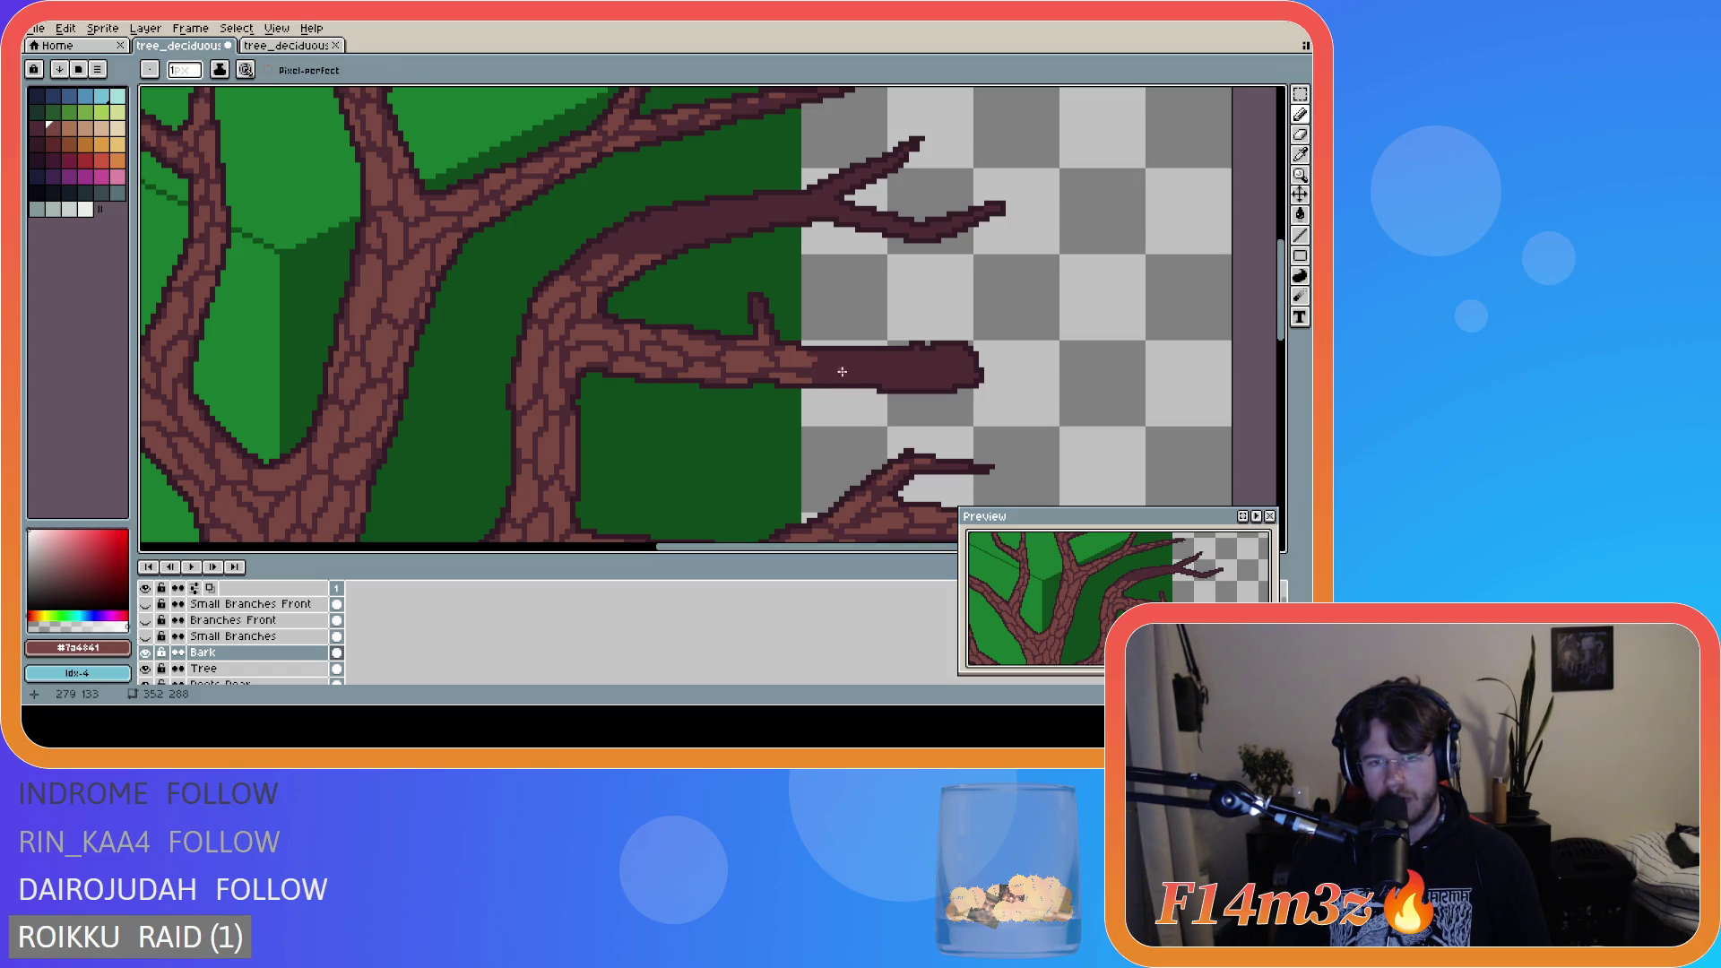
mouse_move(818, 372)
mouse_down()
mouse_move(842, 365)
mouse_move(851, 384)
mouse_move(832, 371)
mouse_move(852, 366)
mouse_up()
key(e)
key(b)
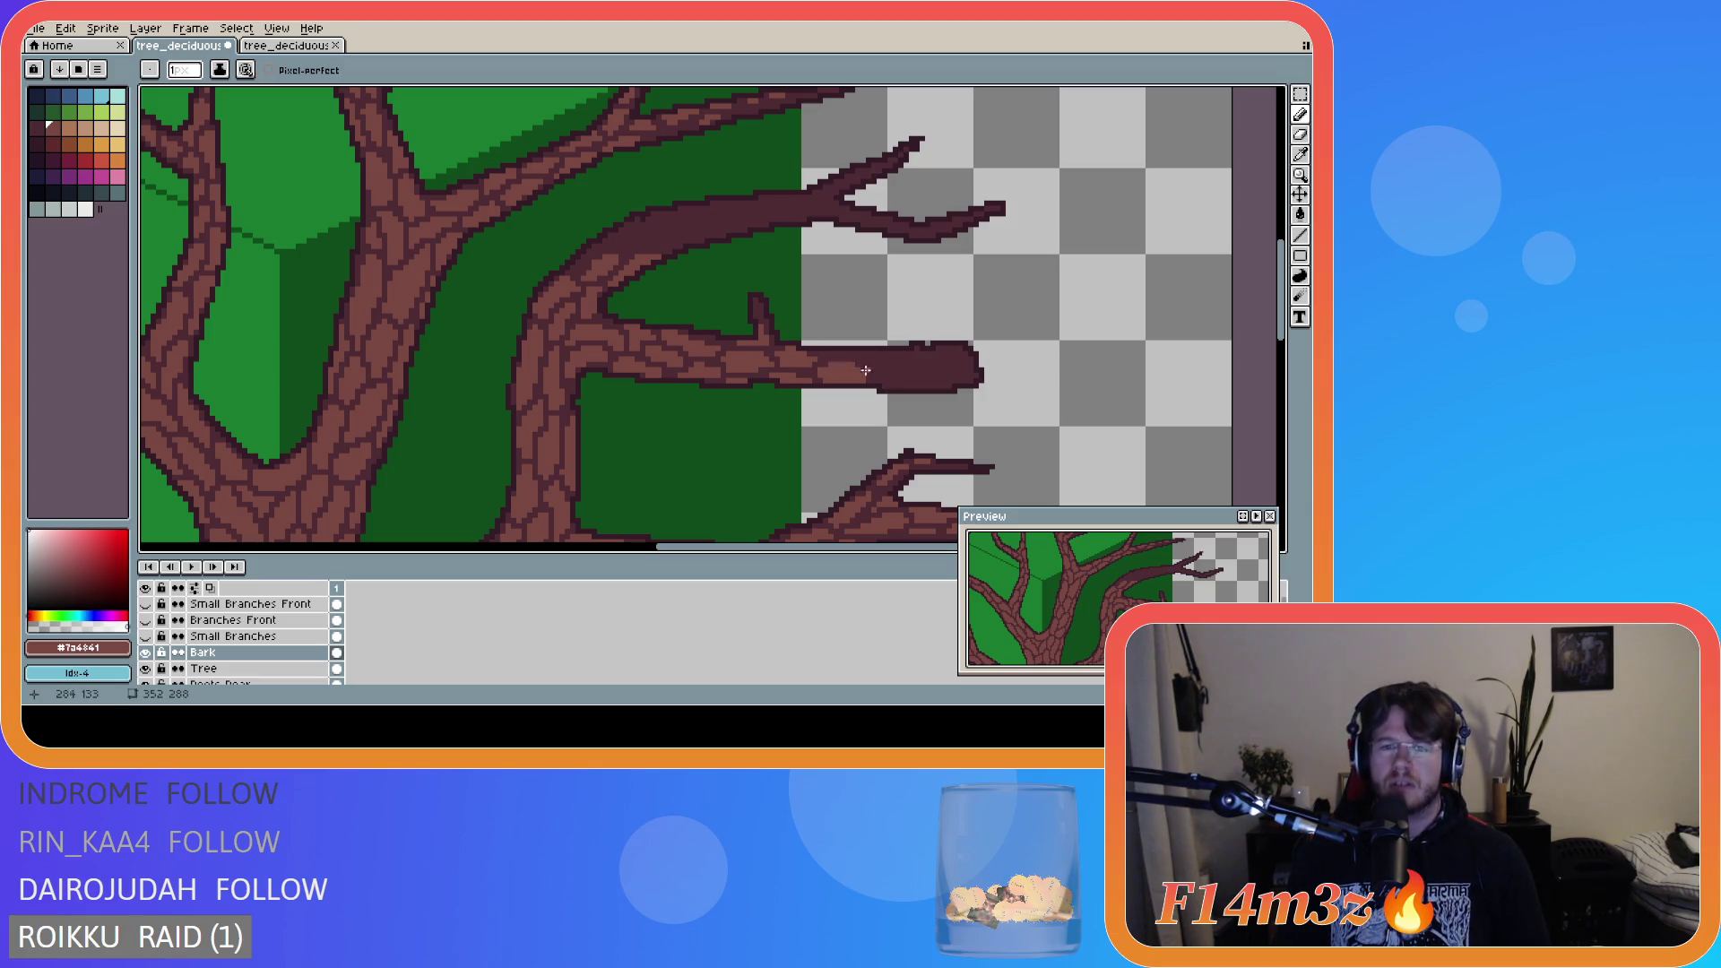
key(v)
key(b)
click(825, 353)
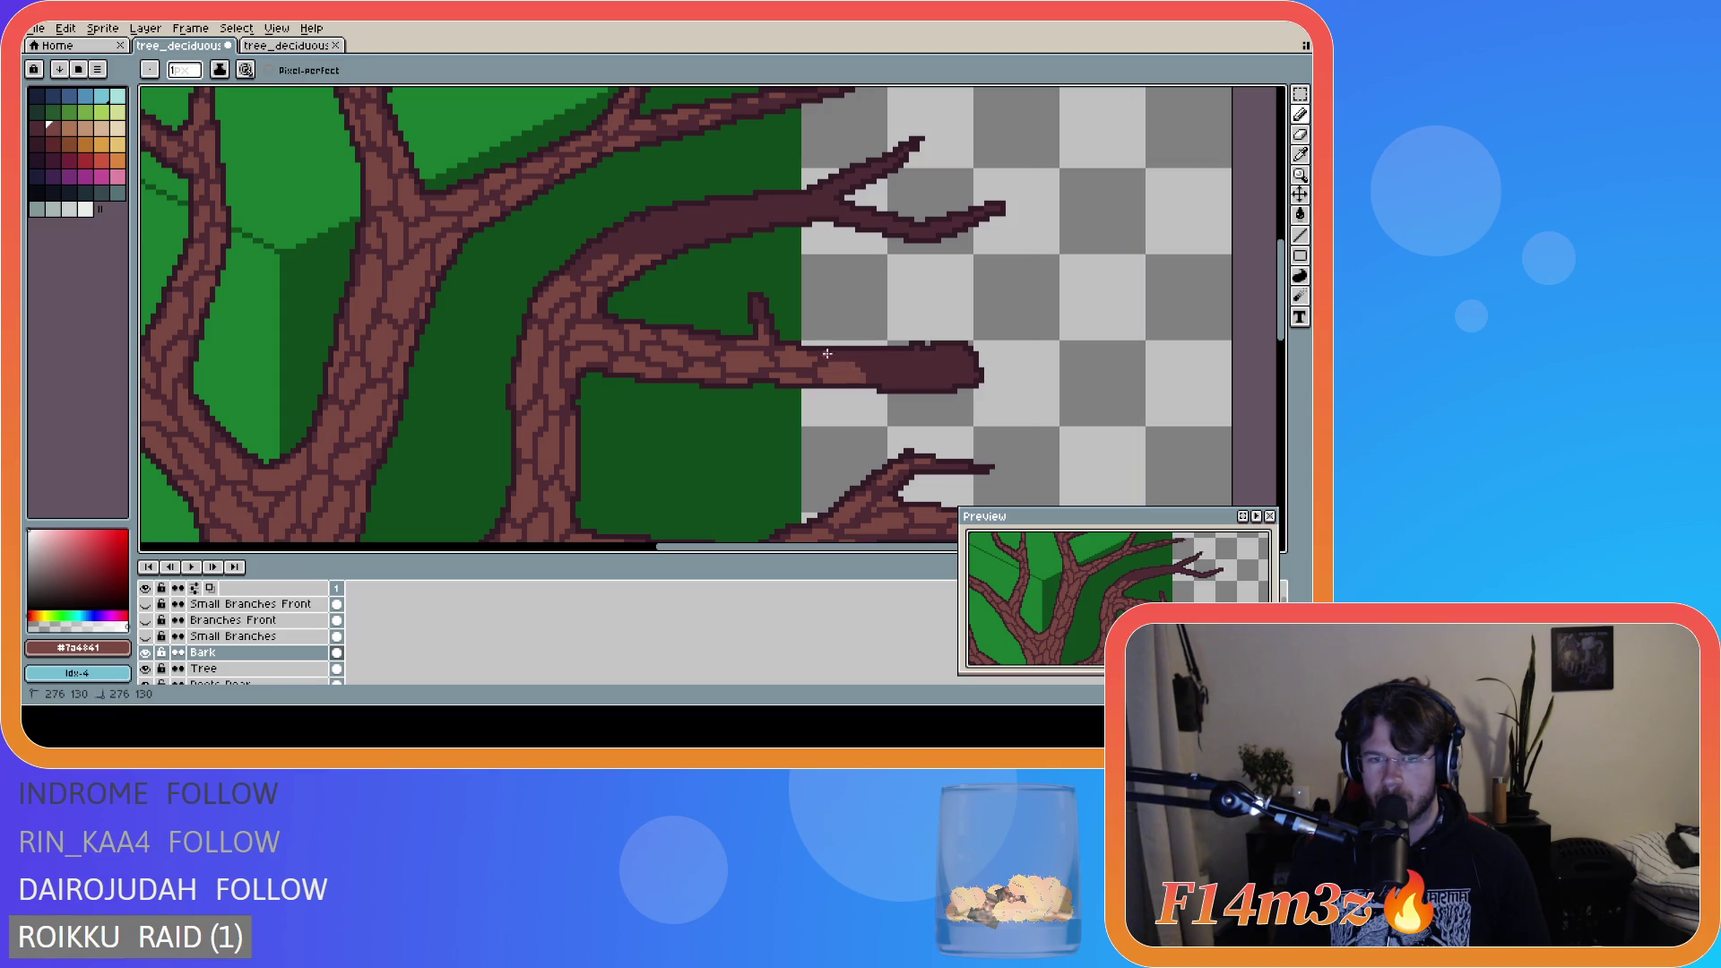
- Draw the remaining bark pixels at the middle branch tip, briefly trying the paint bucket
key(v)
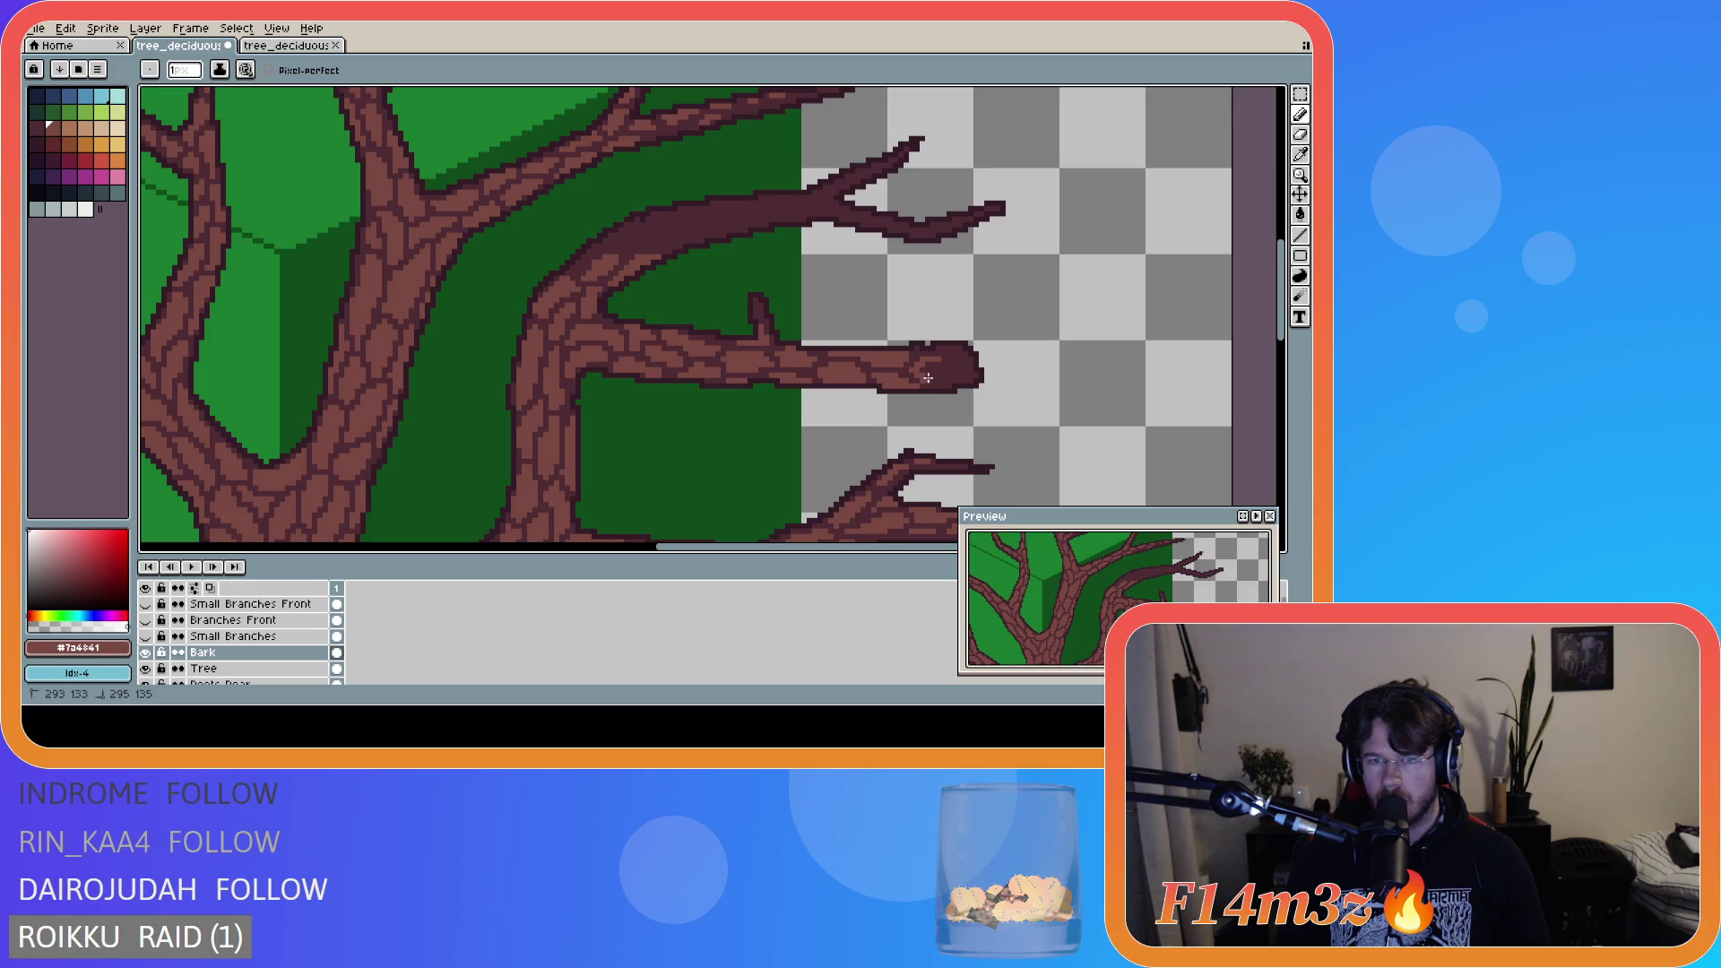
key(e)
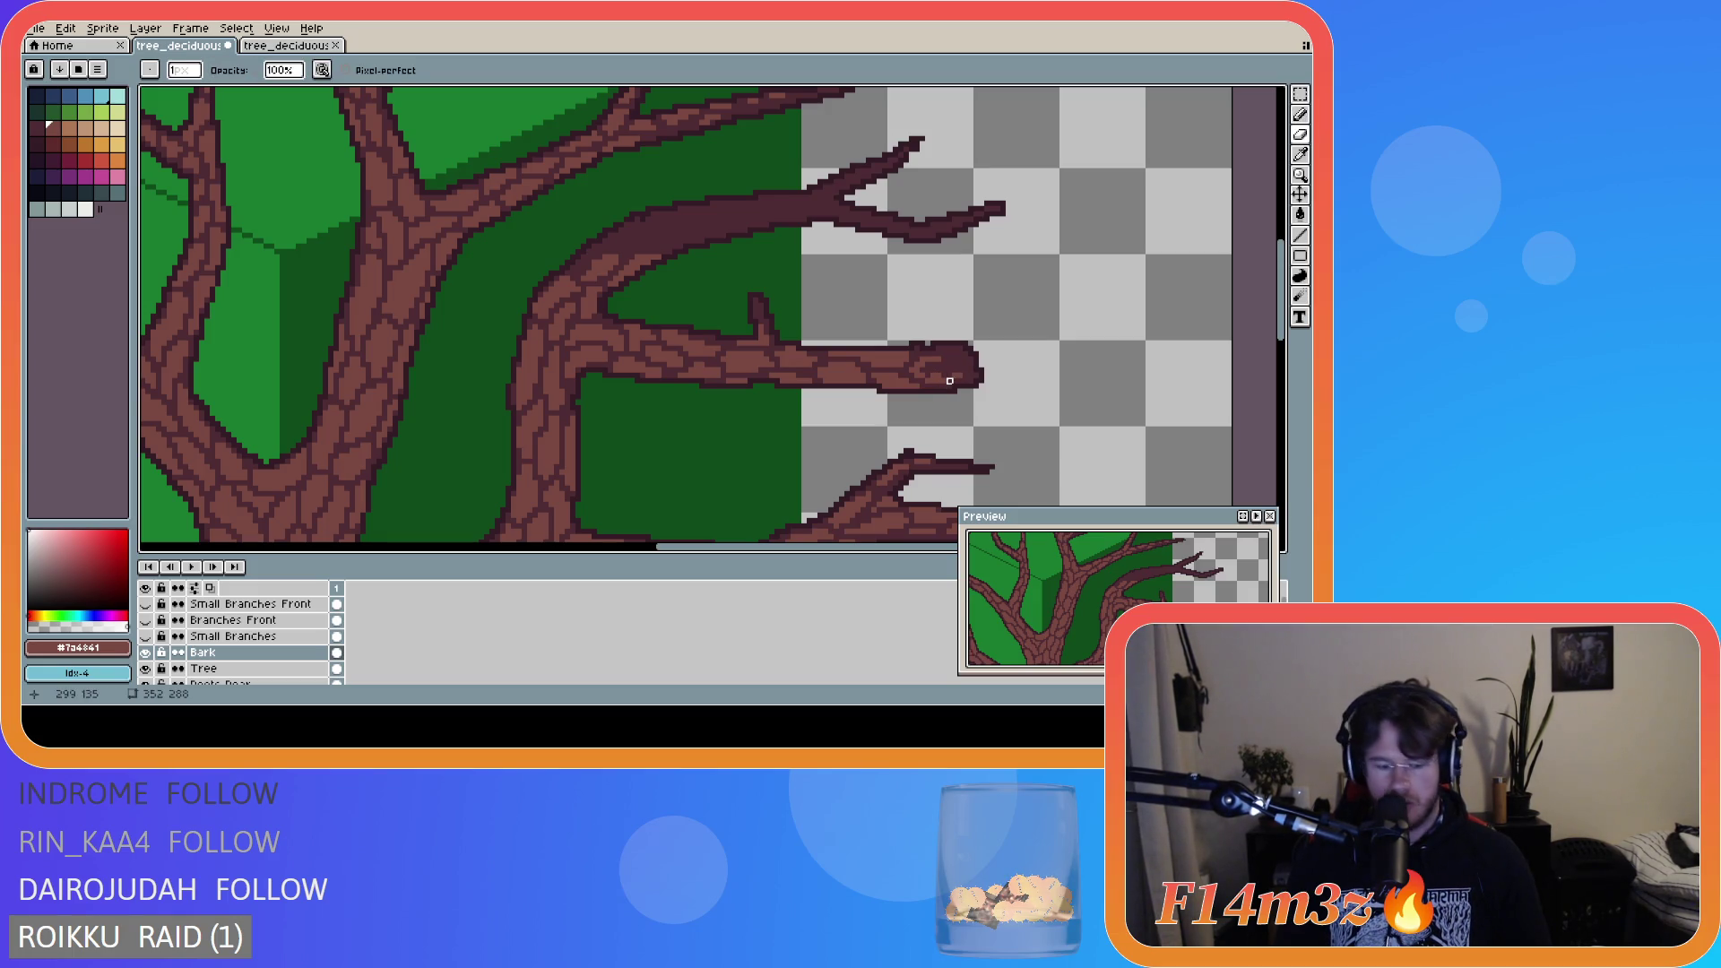
key(b)
drag(945, 376, 938, 374)
key(g)
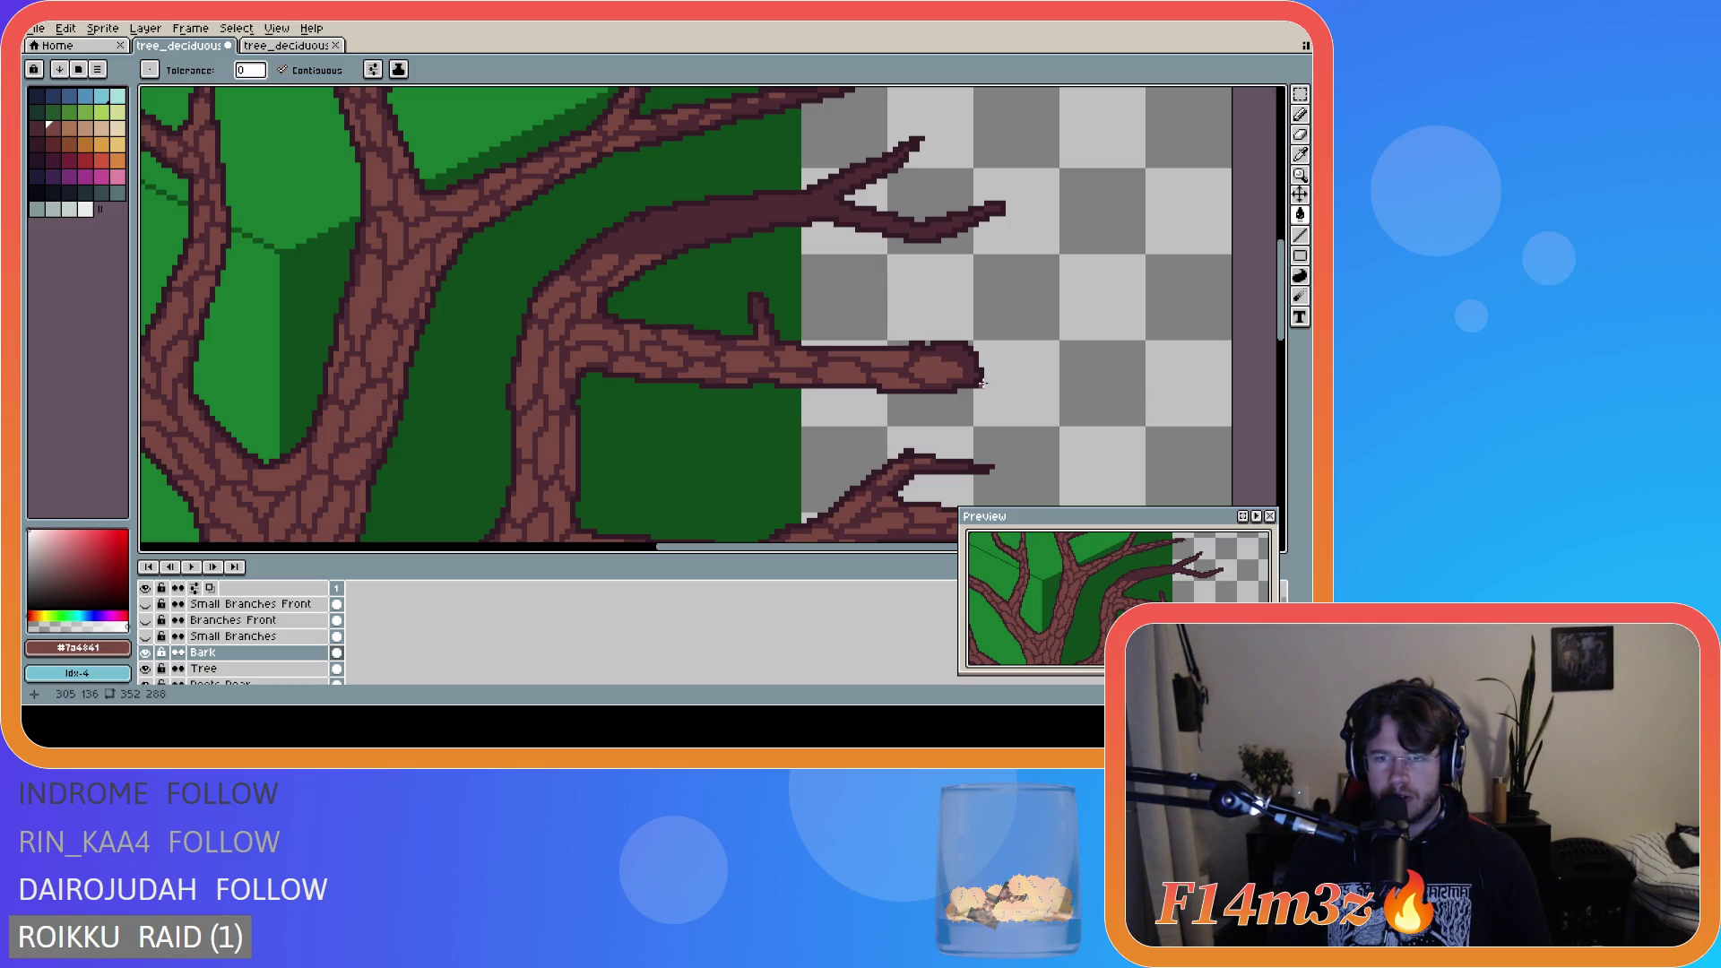
key(b)
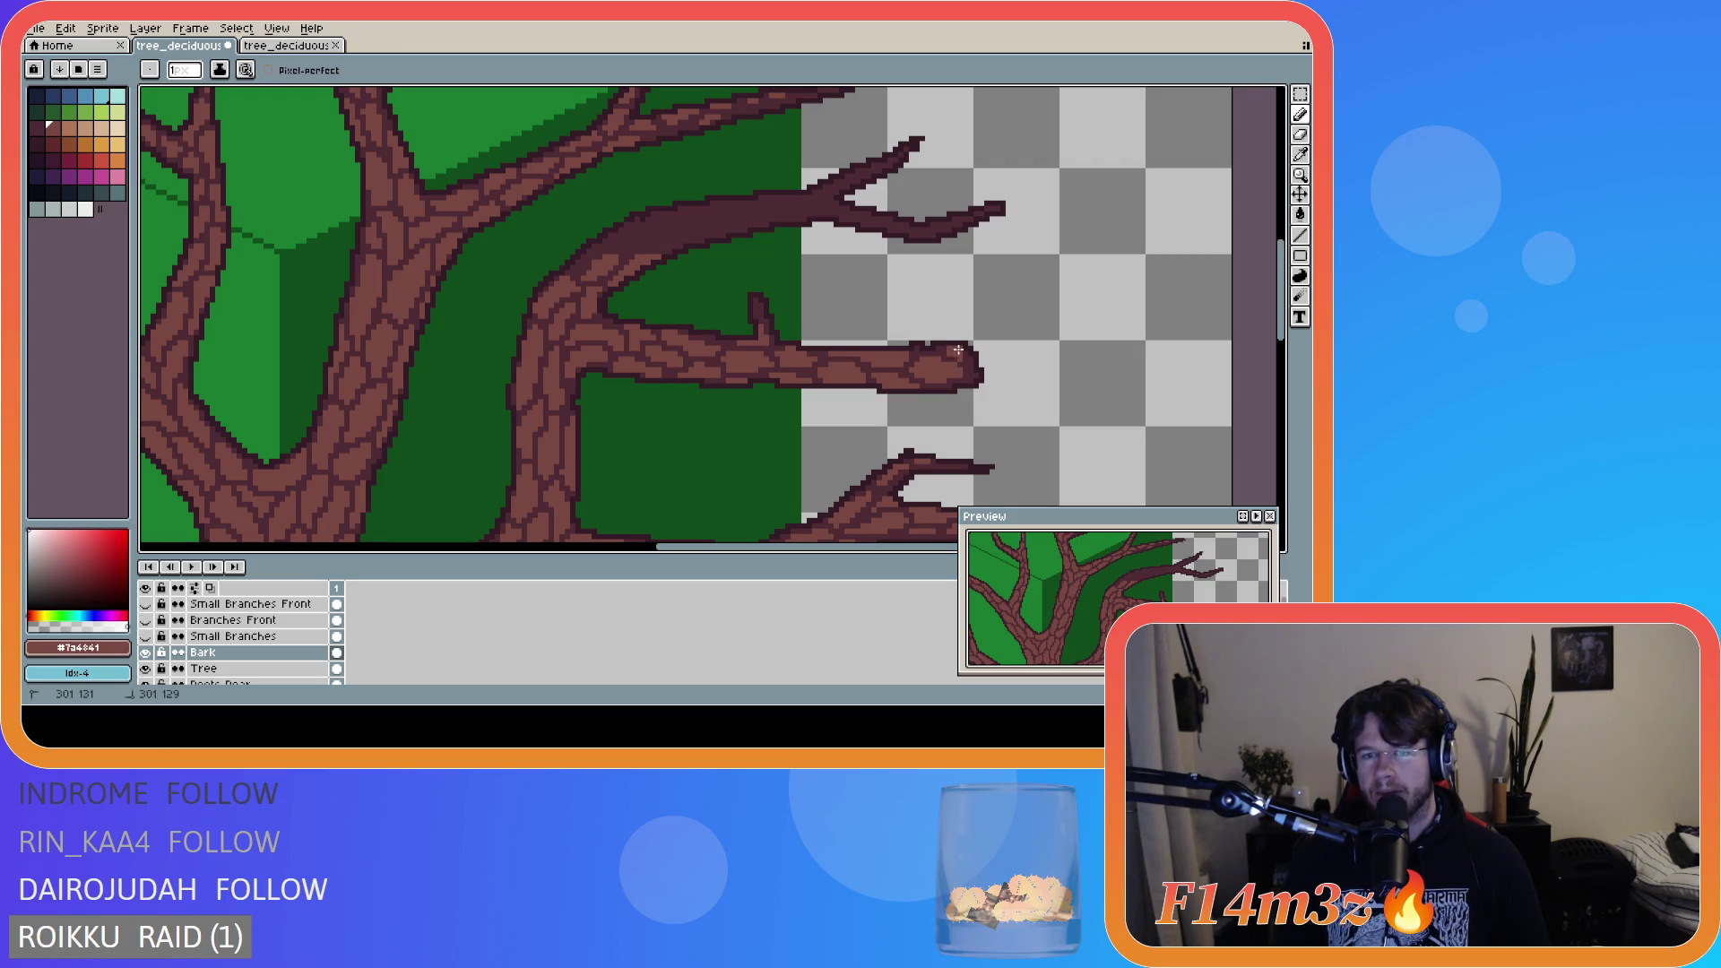
- Erase final stray pixels and save tree_deciduous_large_winter.ase
key(e)
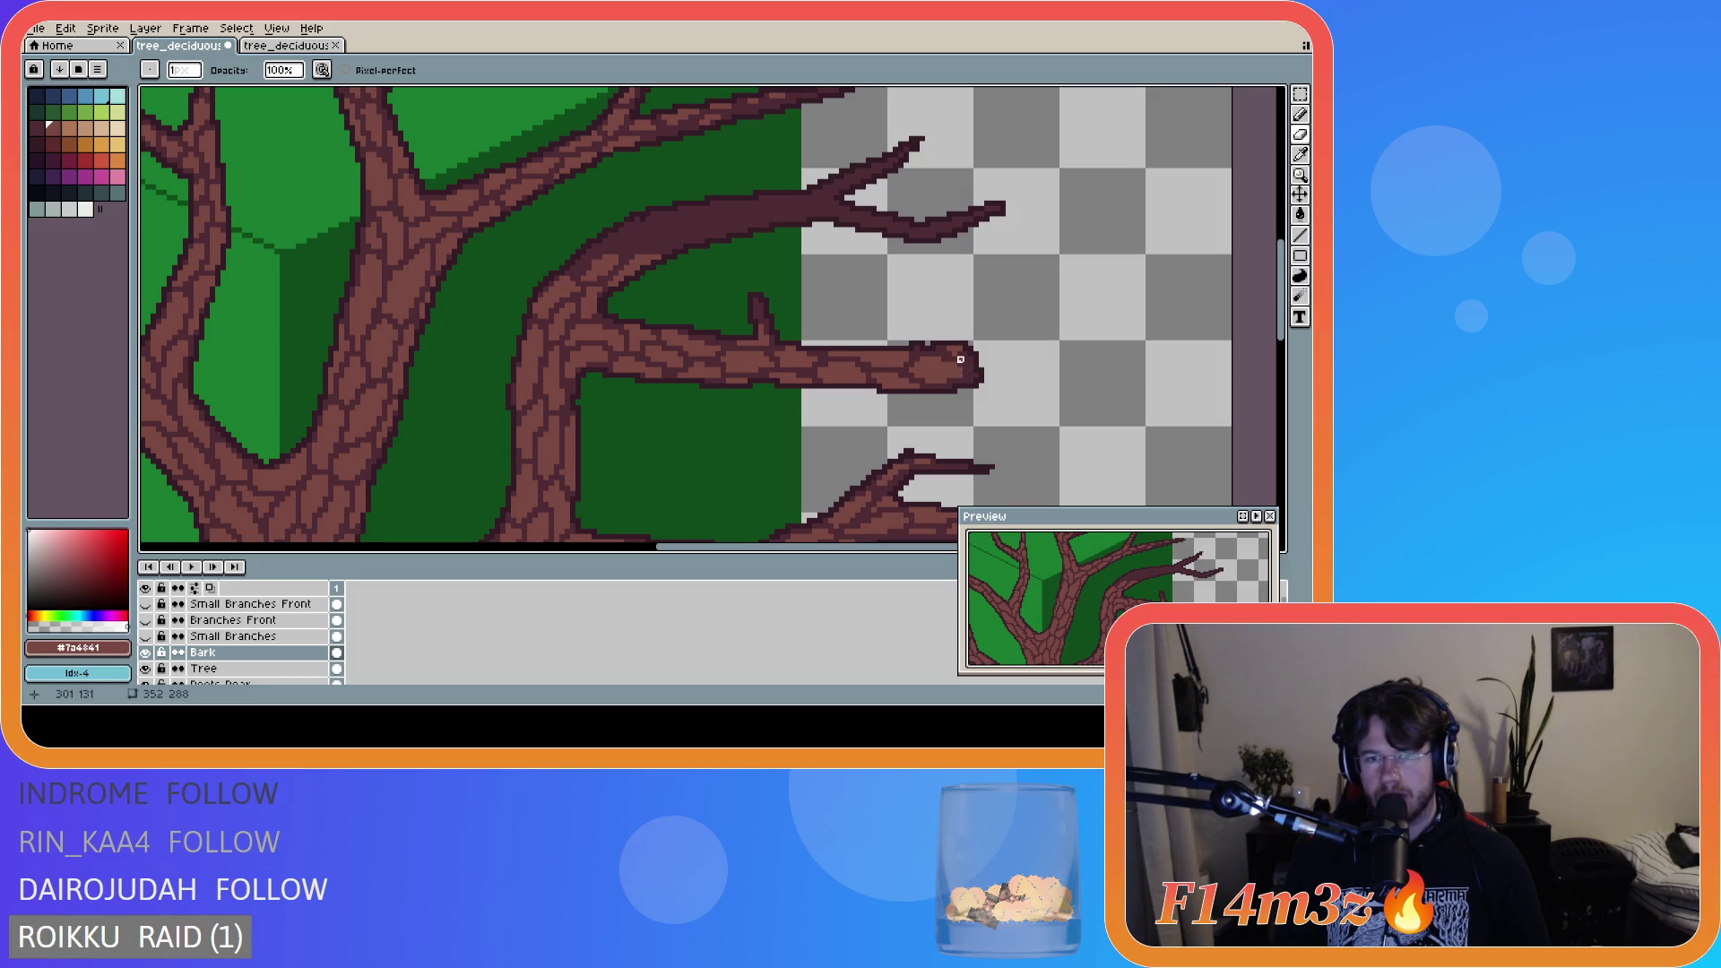
key(b)
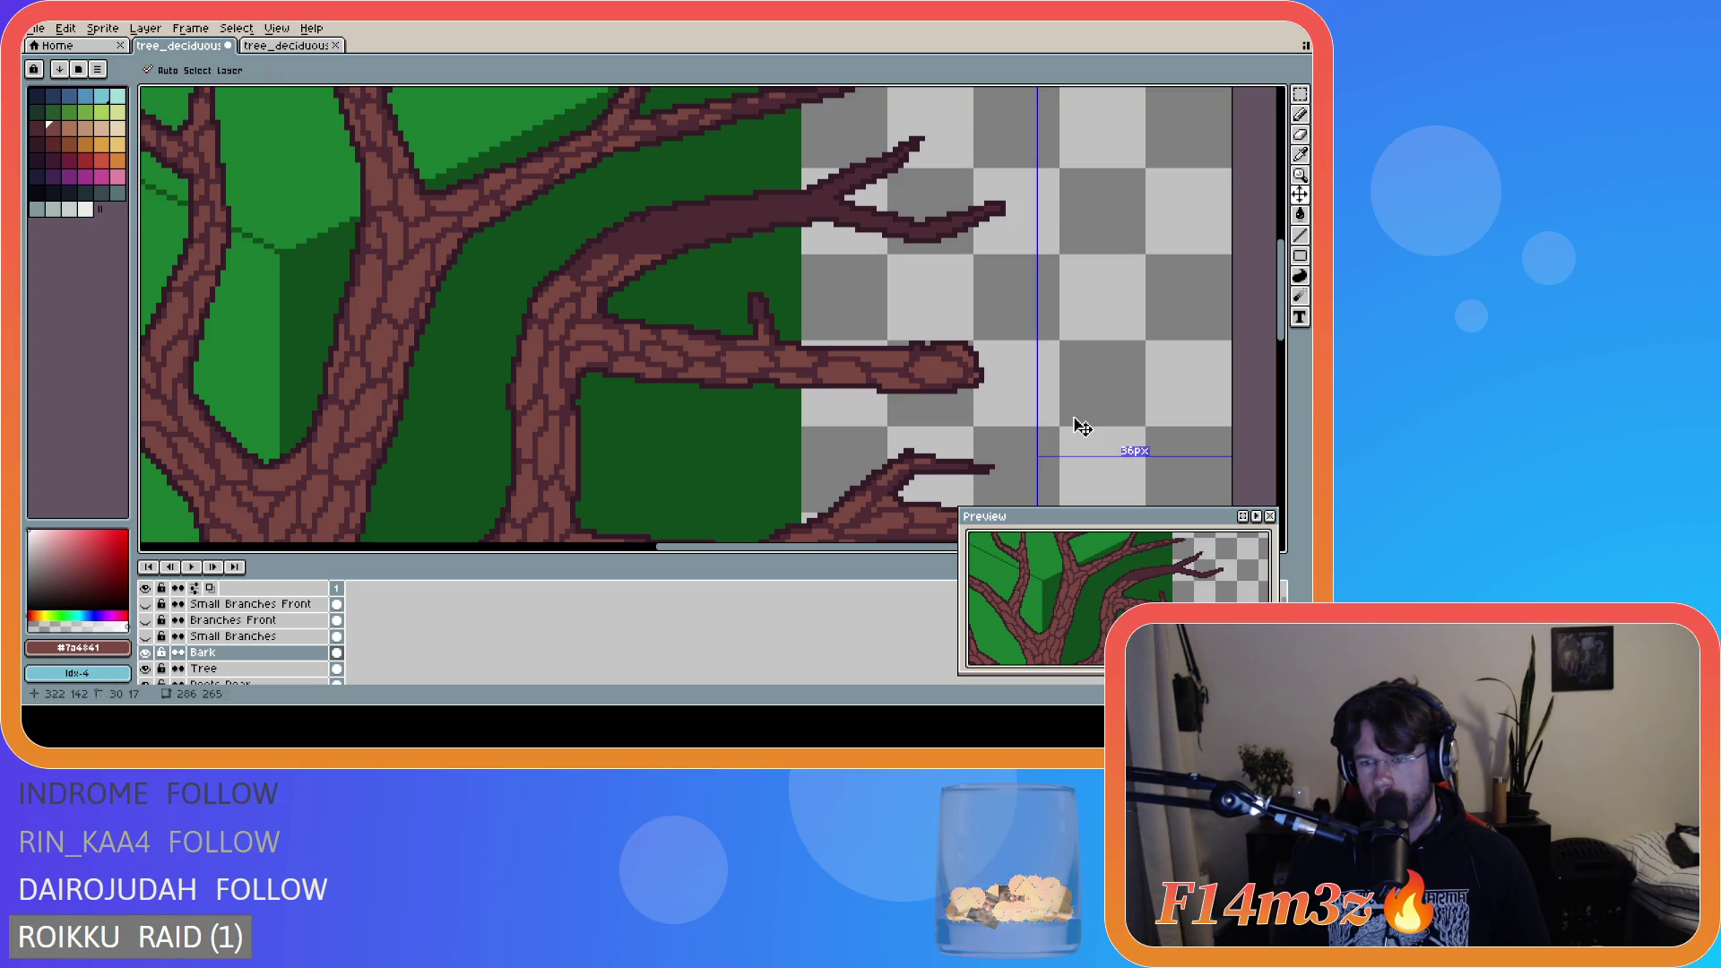
key(ctrl+s)
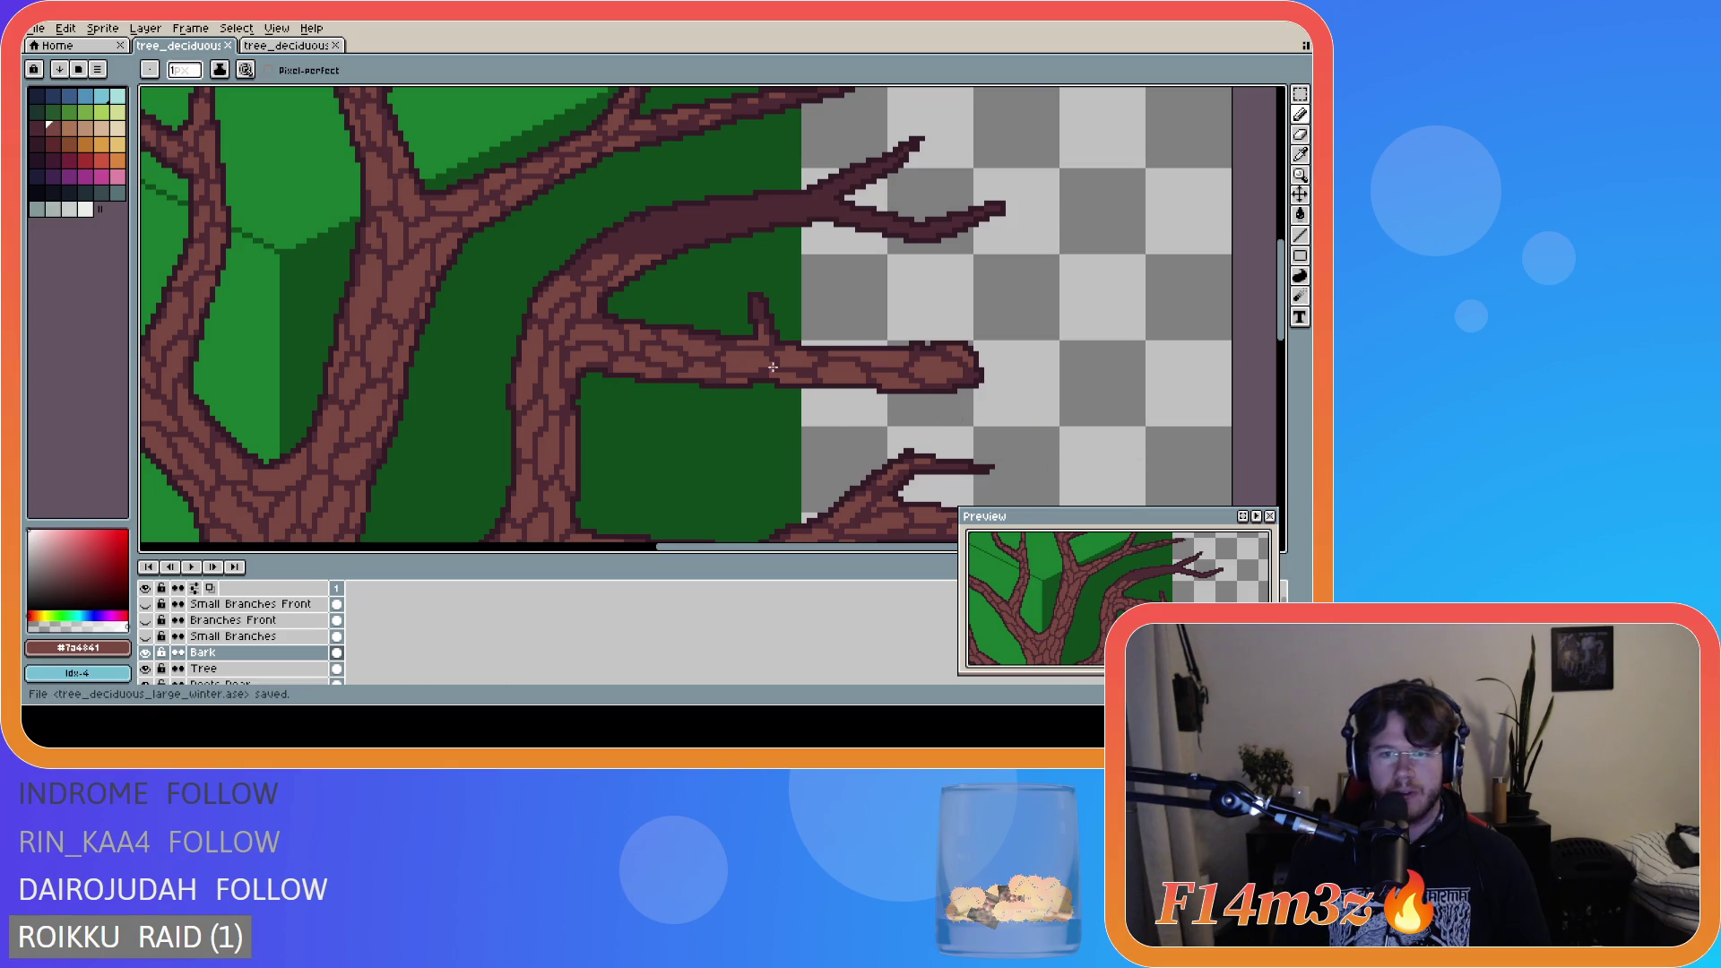
scroll(944, 429, down, 3)
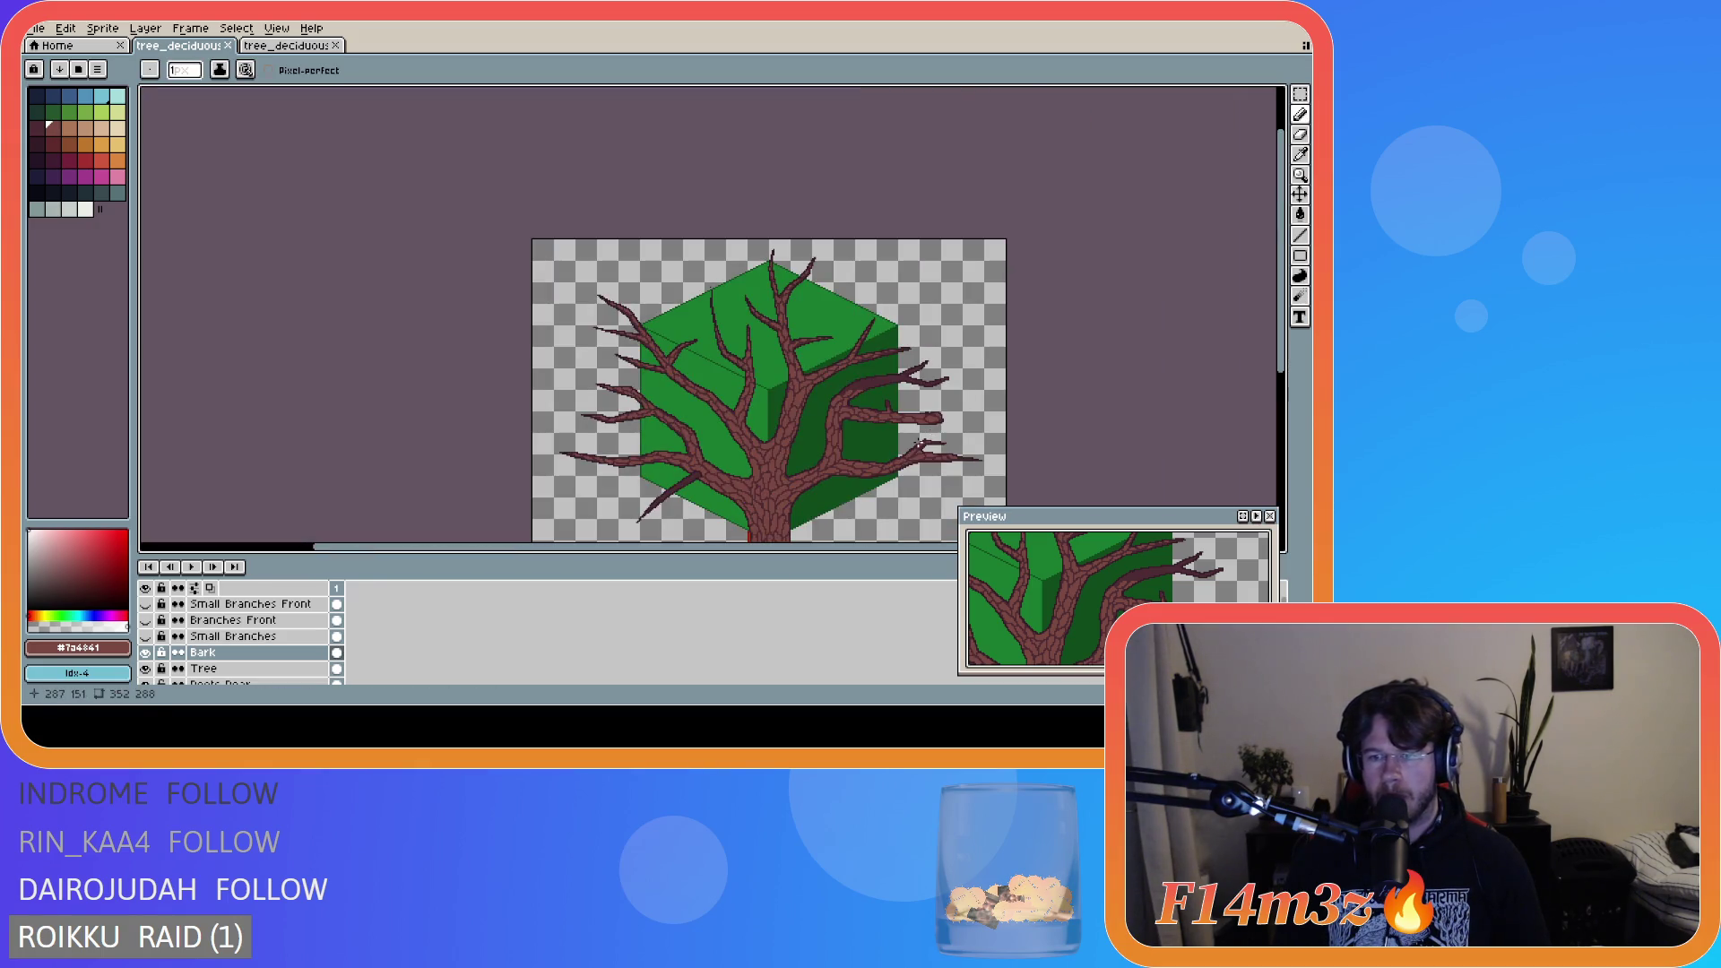
scroll(919, 443, up, 3)
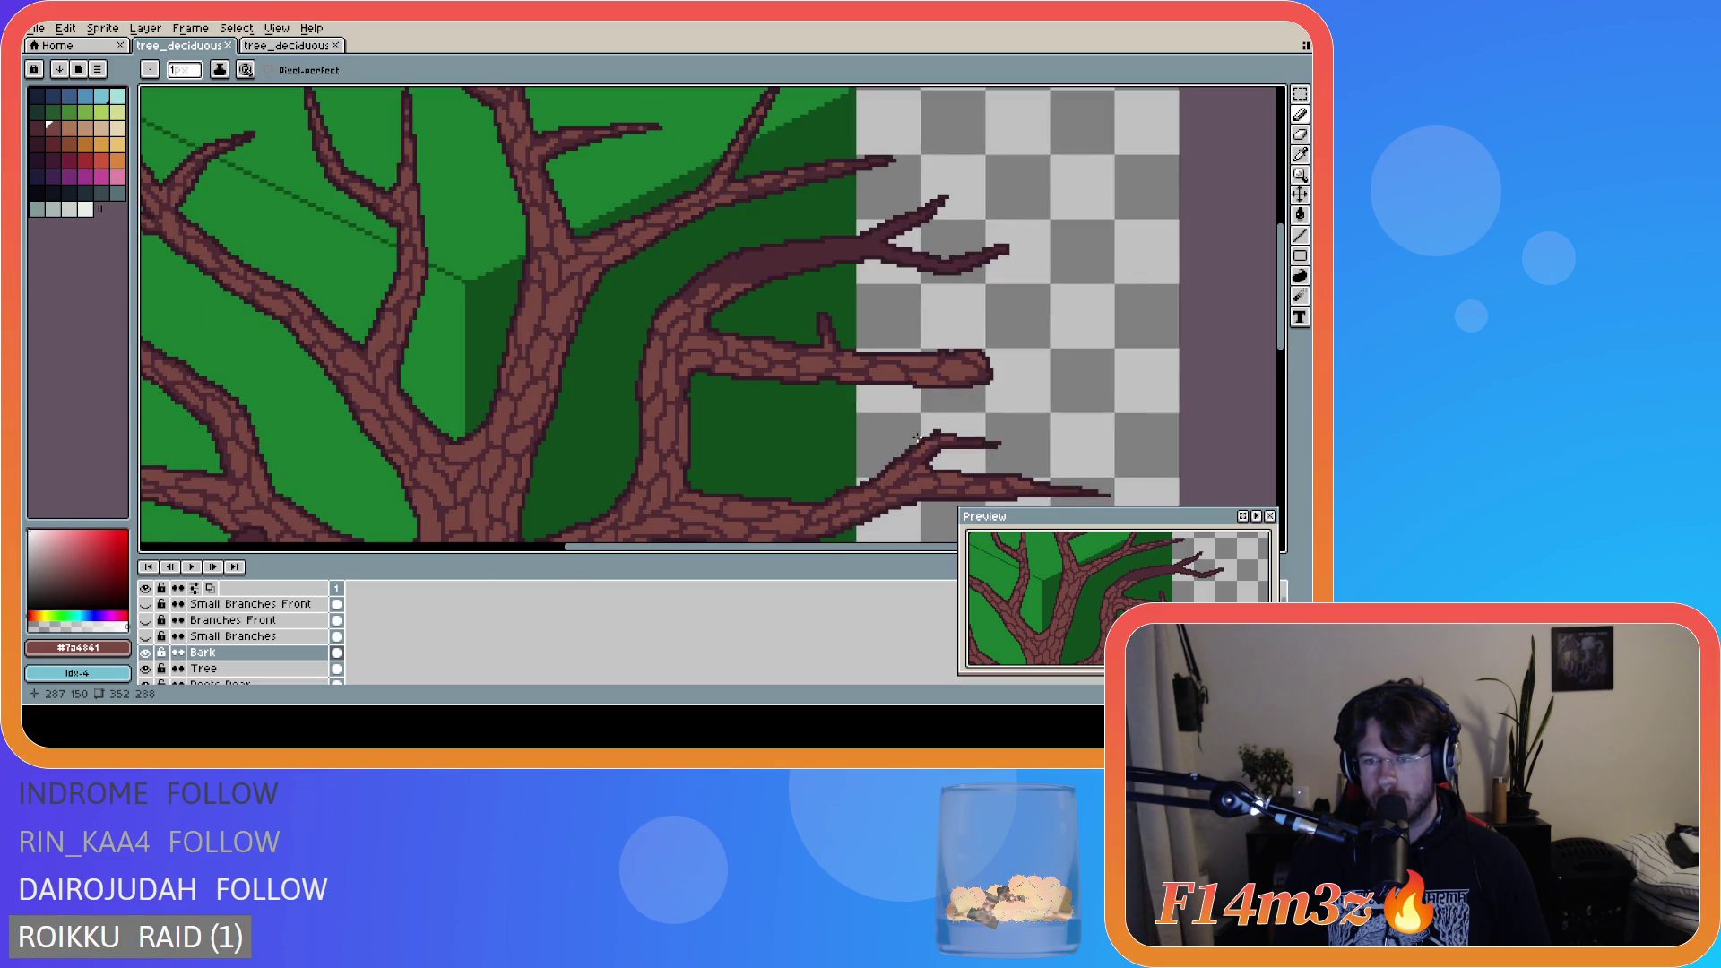
scroll(916, 437, down, 1)
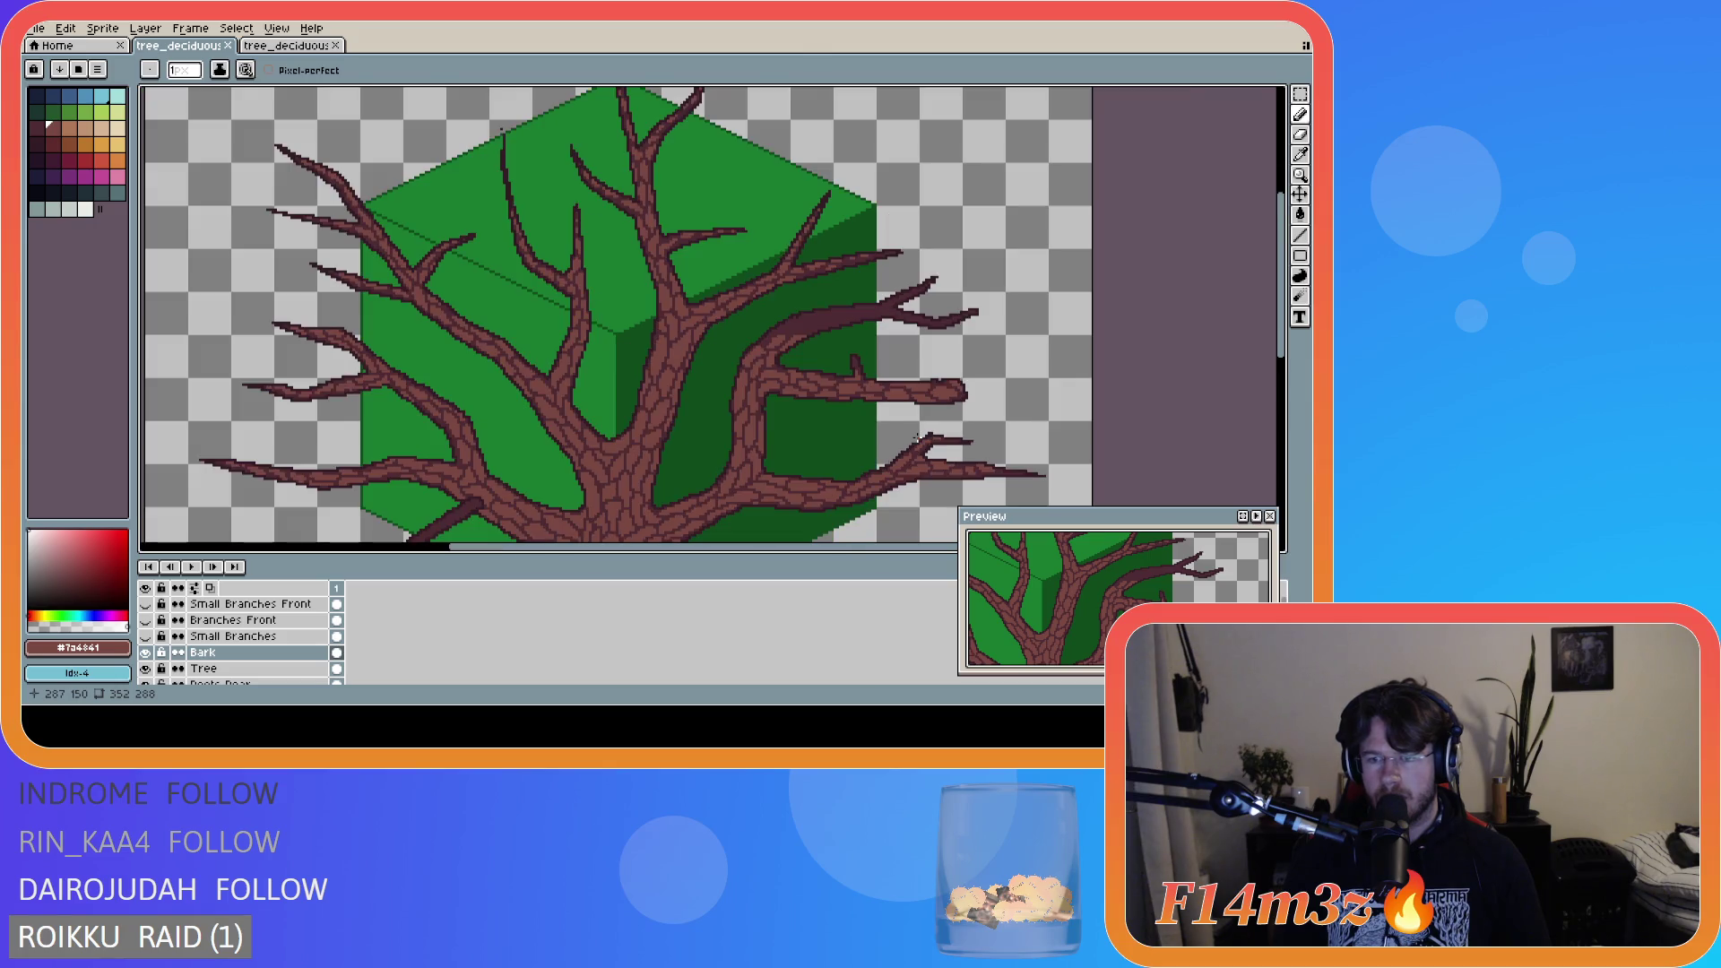
scroll(916, 437, down, 1)
scroll(972, 442, up, 1)
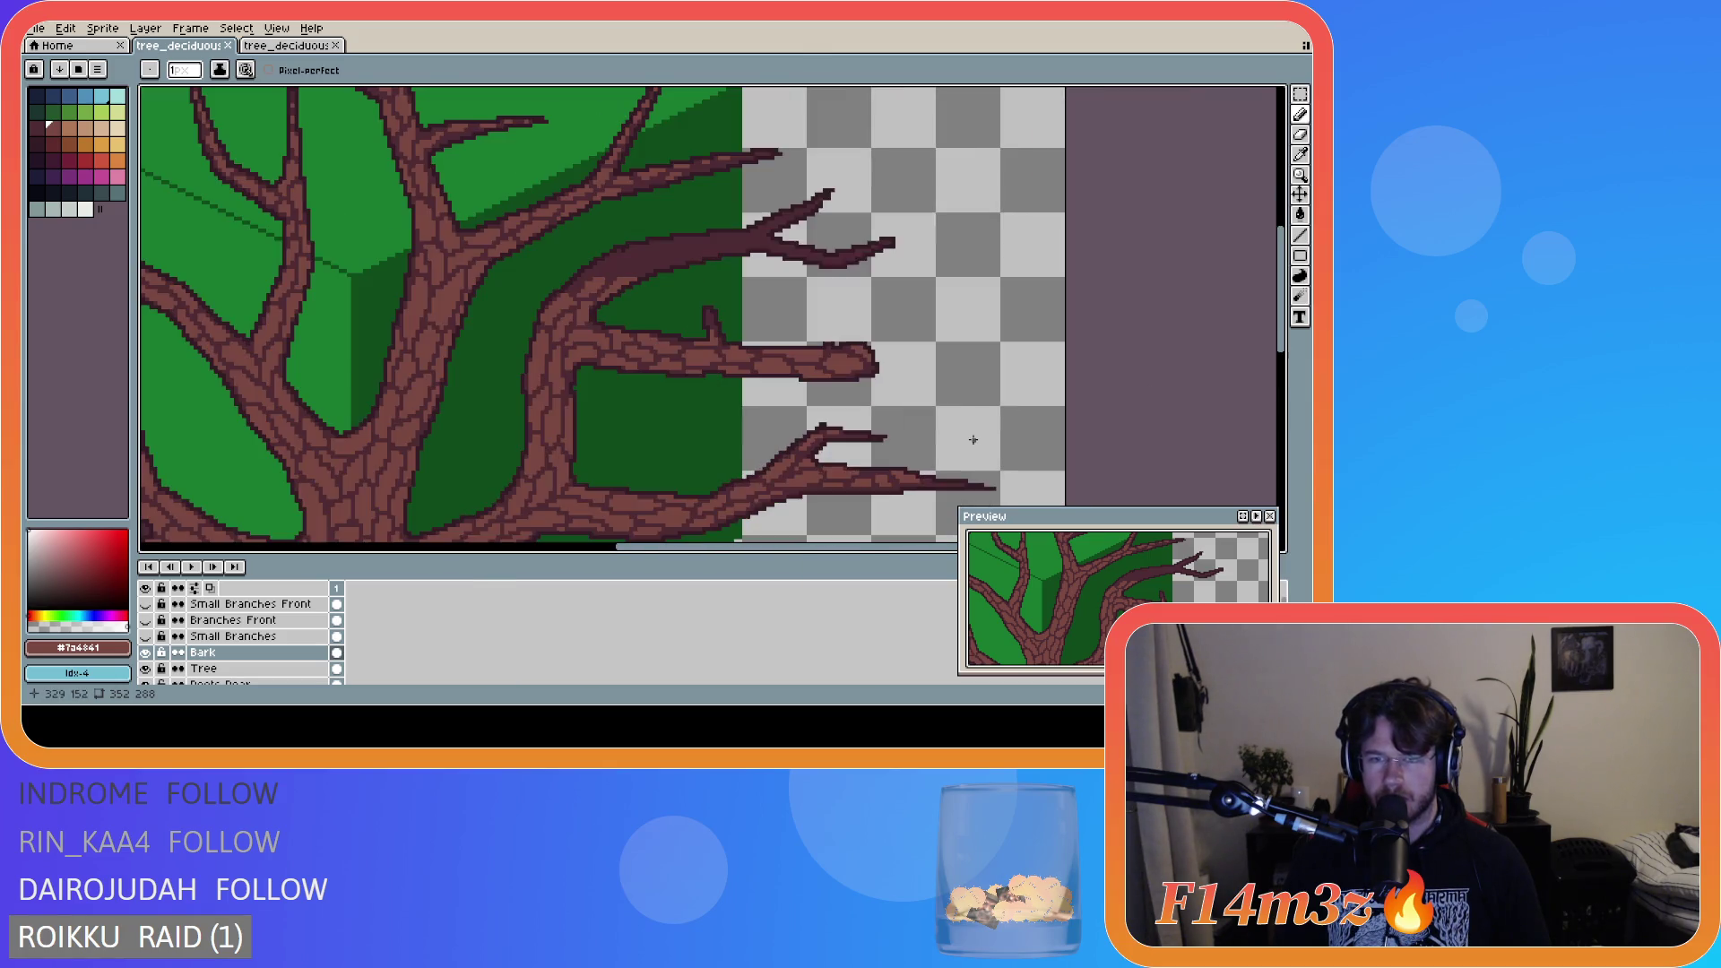
scroll(1191, 380, down, 1)
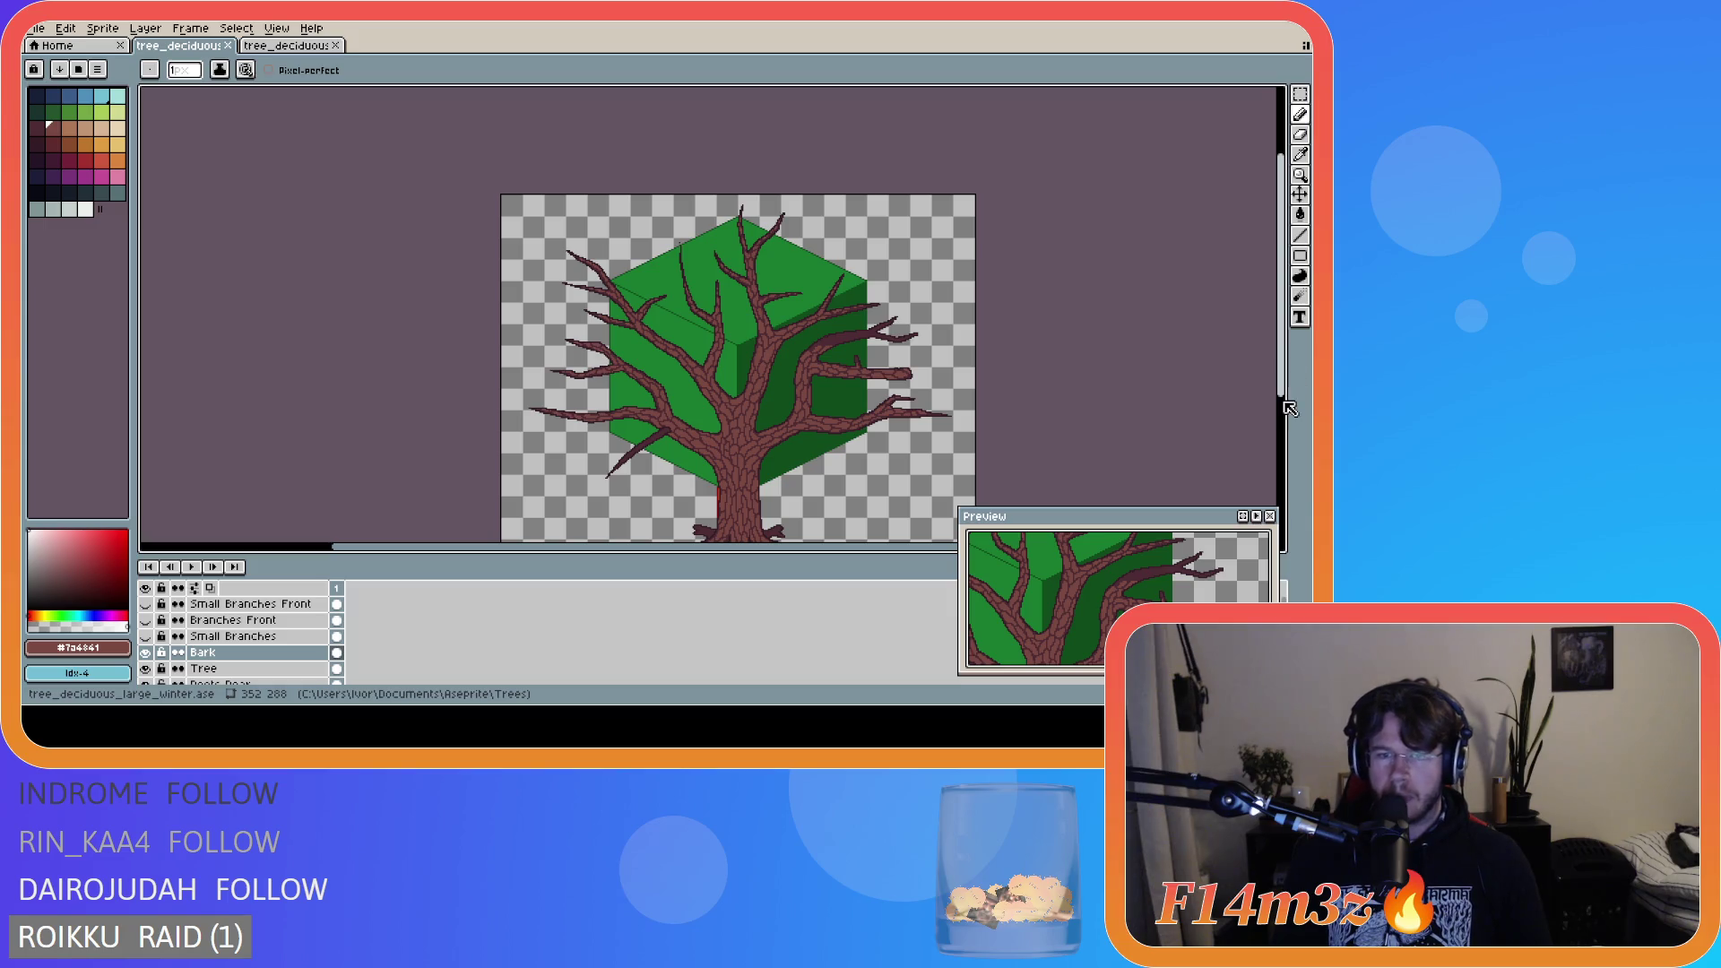
scroll(896, 513, right, 1)
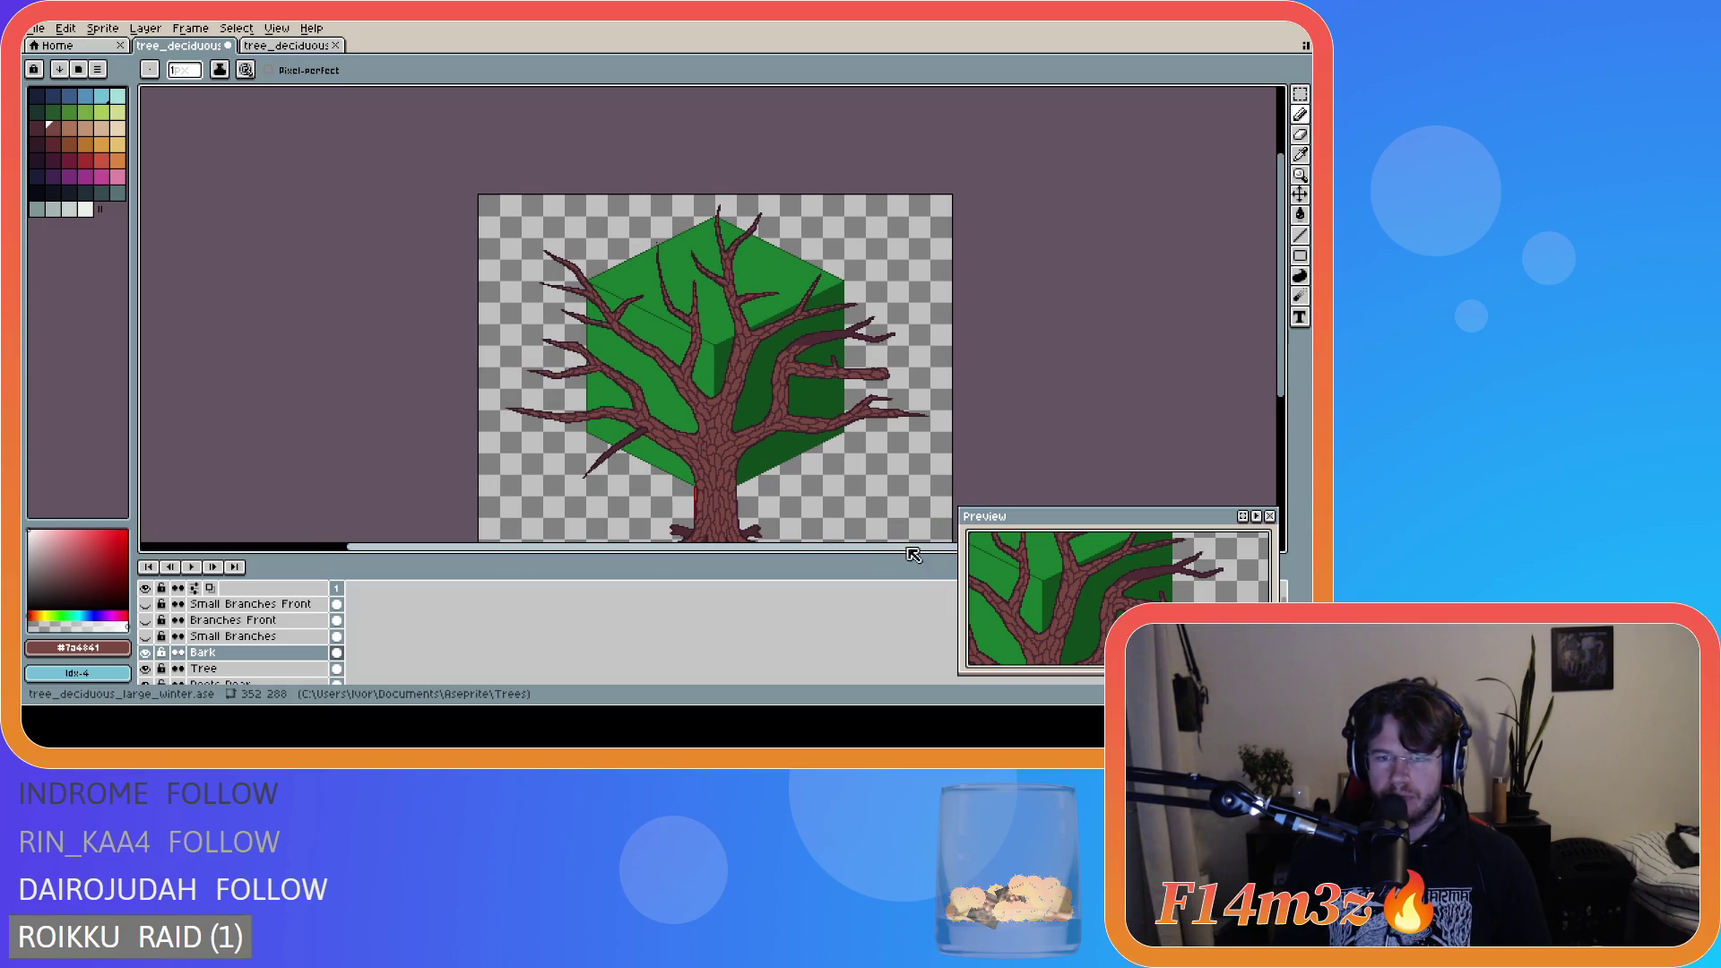
scroll(1040, 443, right, 1)
scroll(1246, 334, down, 3)
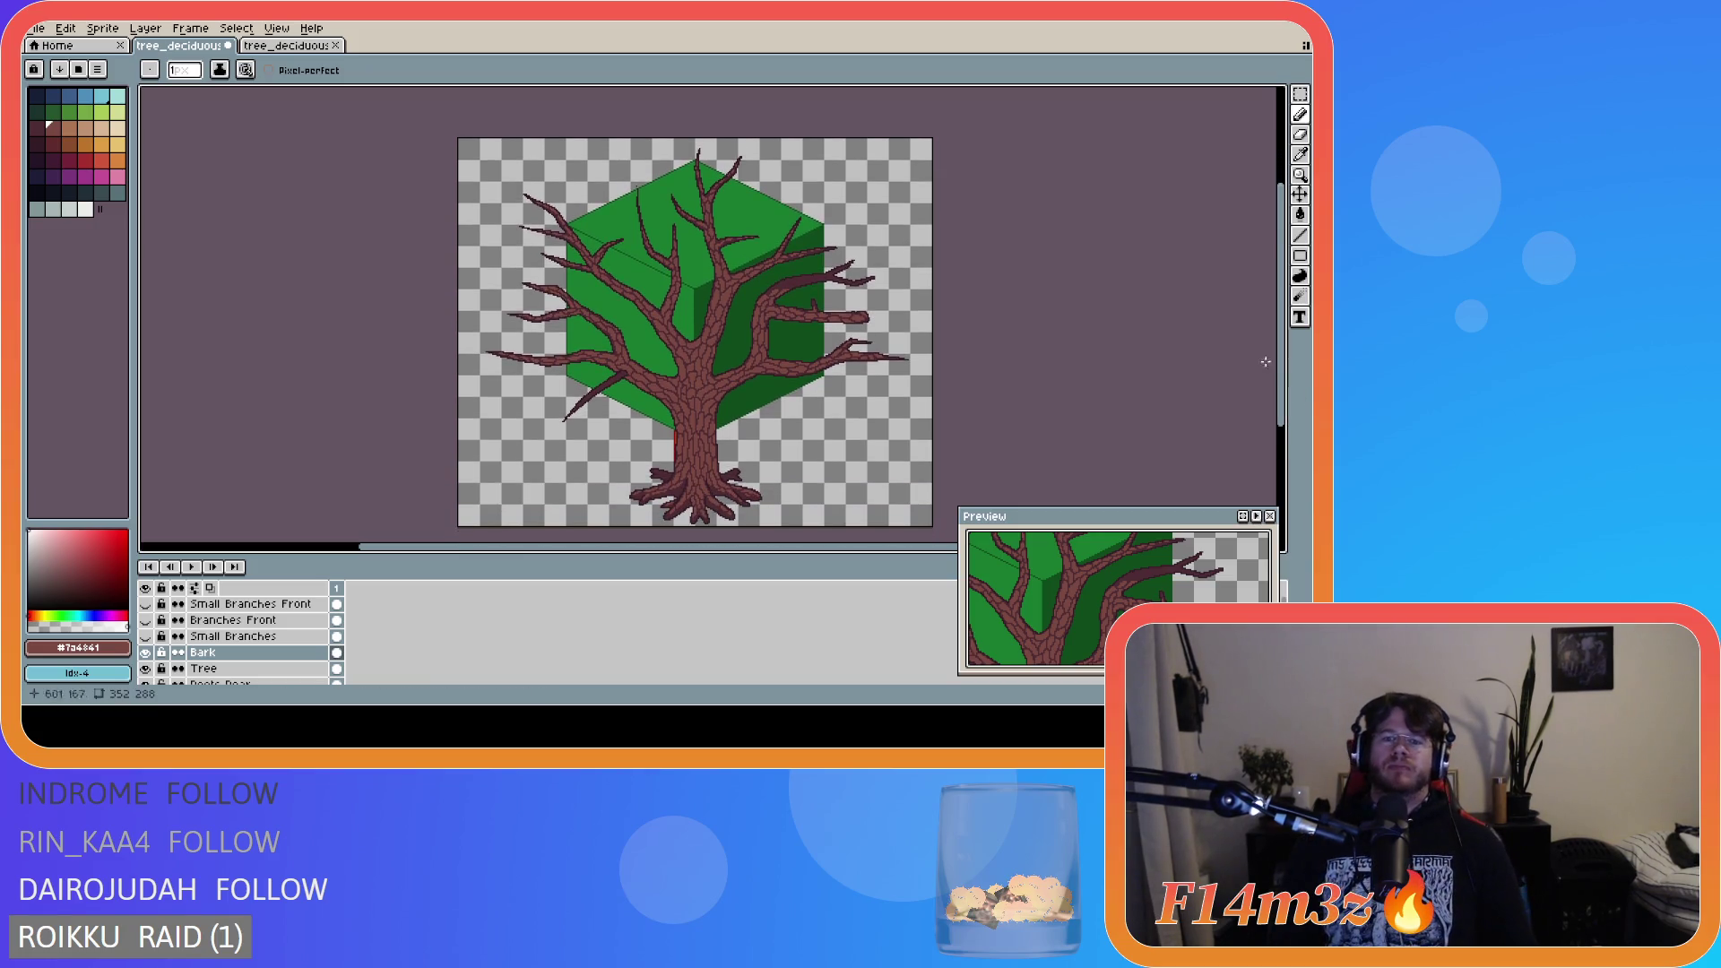
scroll(841, 385, up, 3)
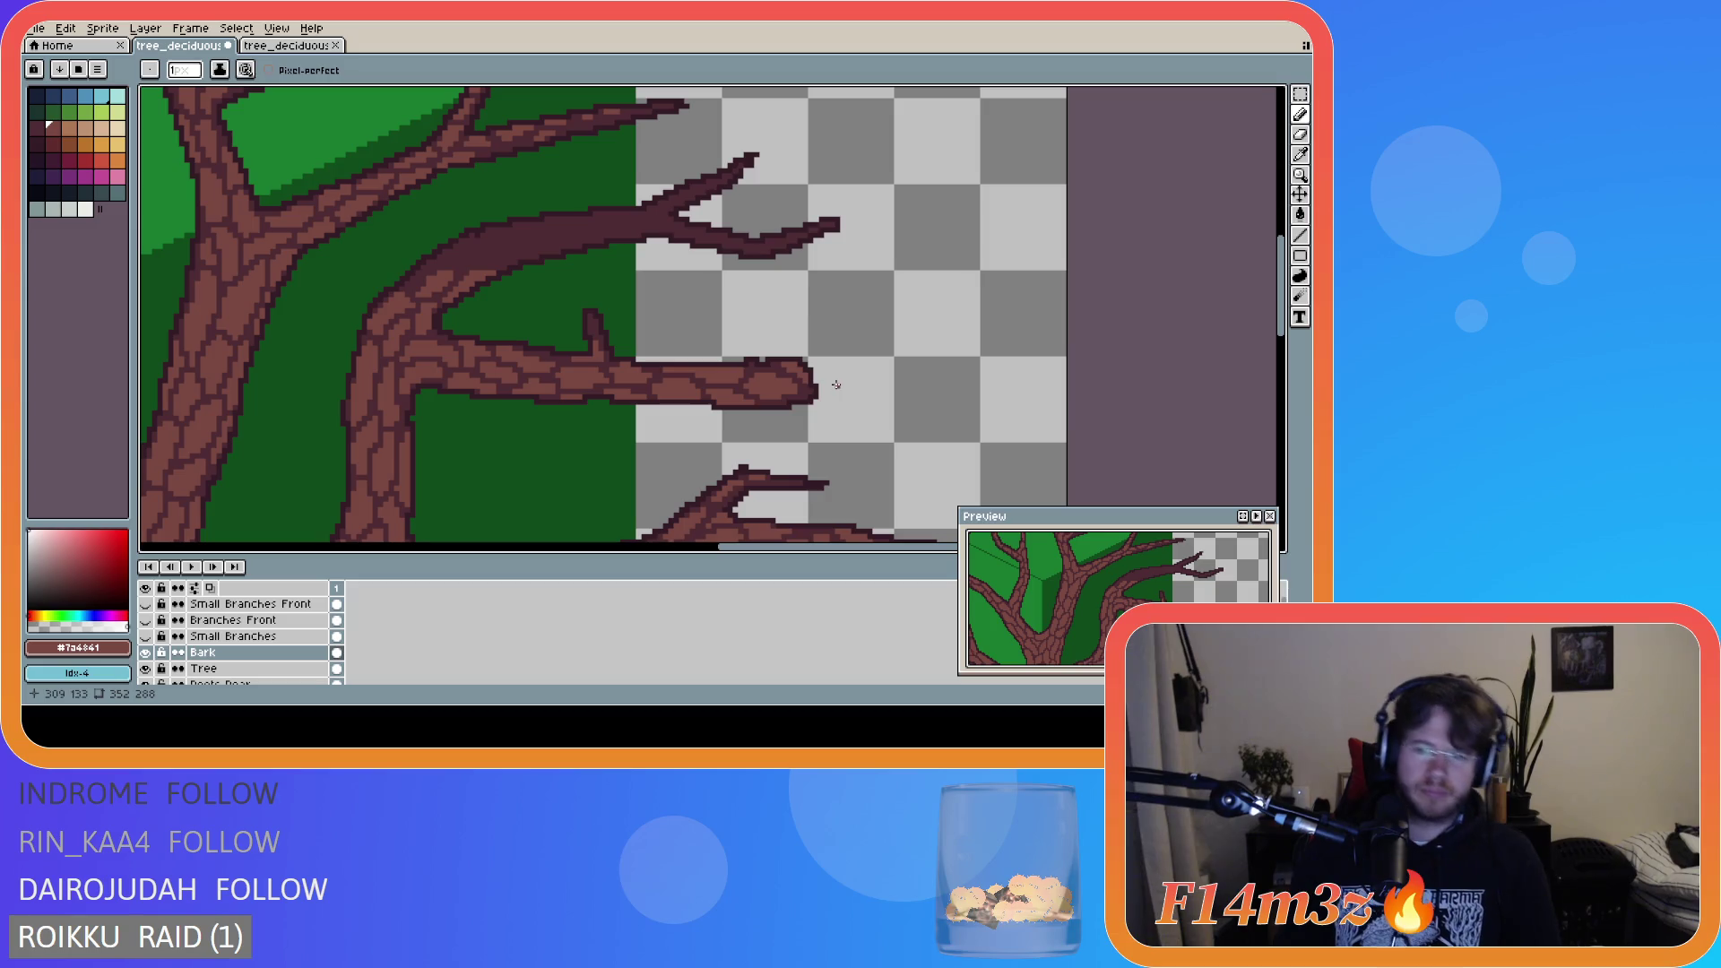
scroll(665, 325, down, 4)
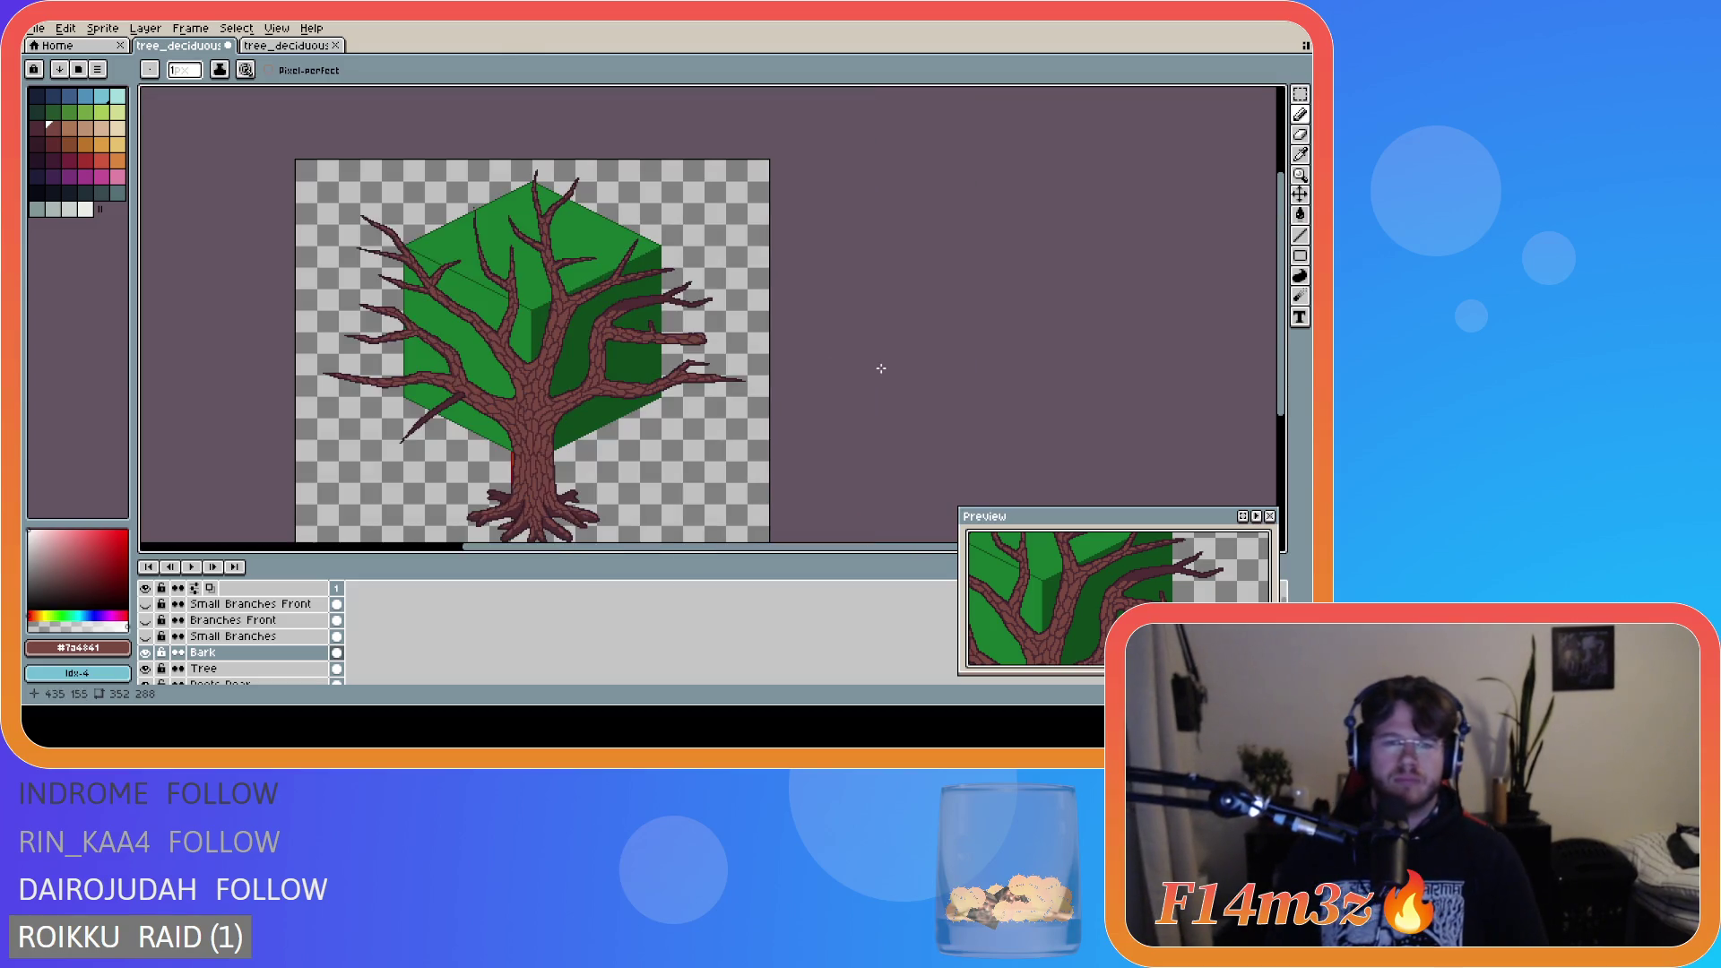
scroll(613, 296, up, 4)
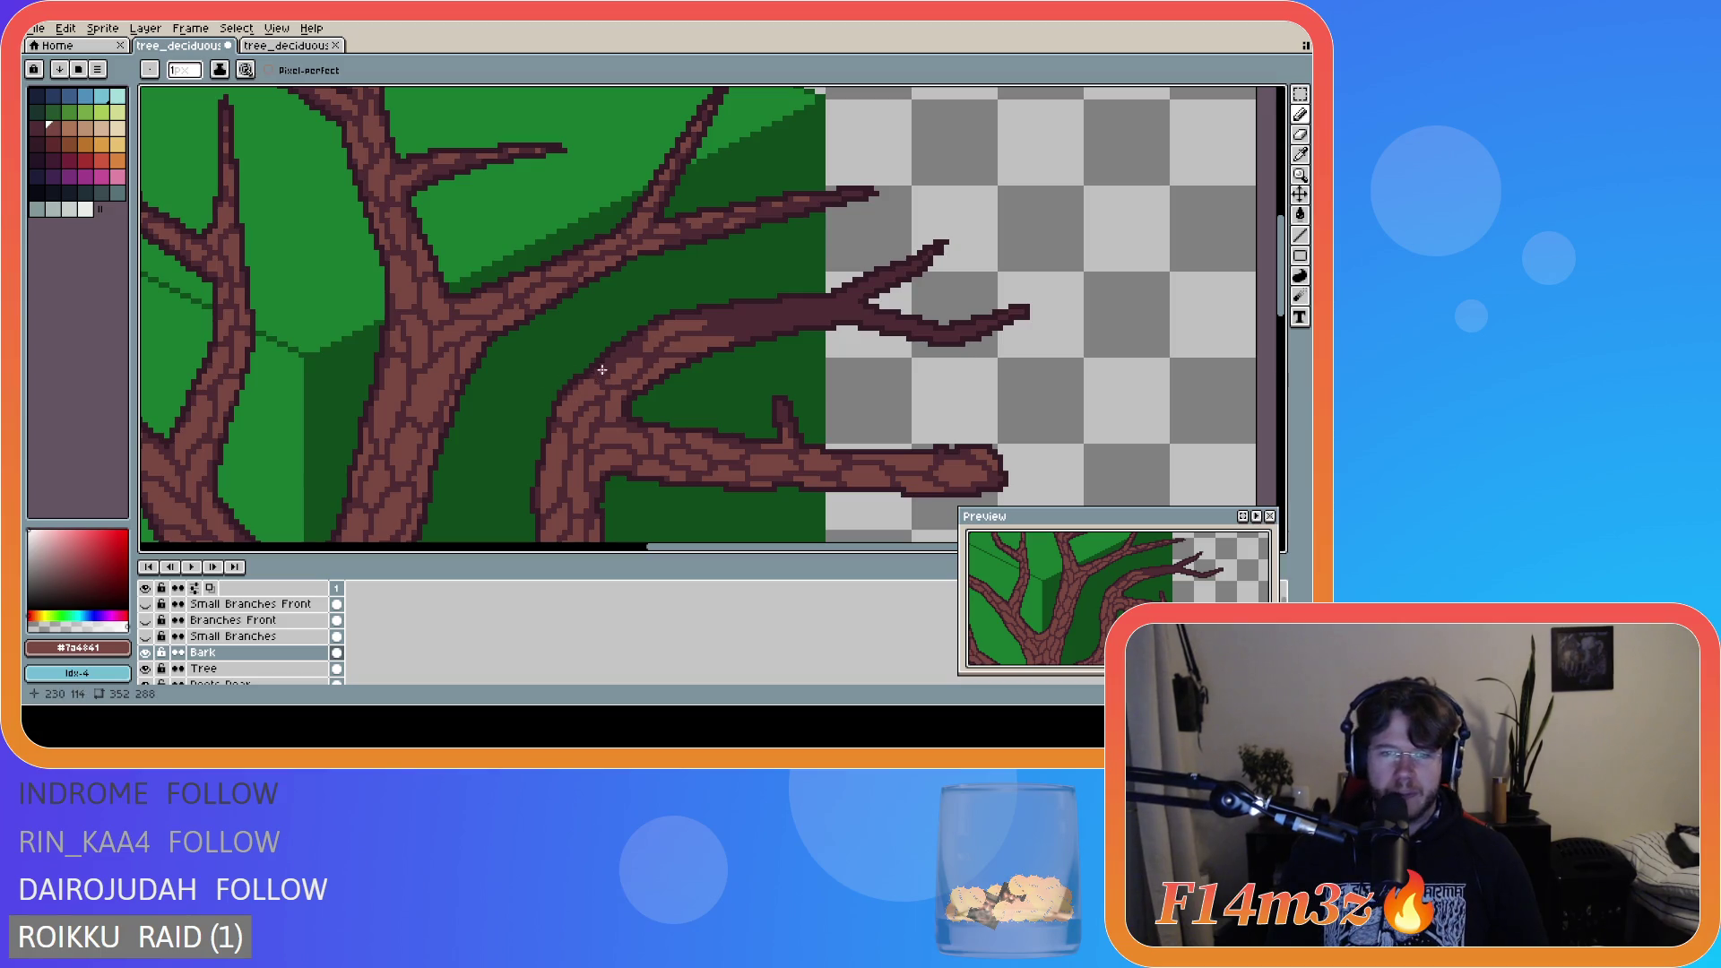
- Add bark pixels and short lines along the upper-right branch up to its fork, with eraser touch-ups
key(v)
key(b)
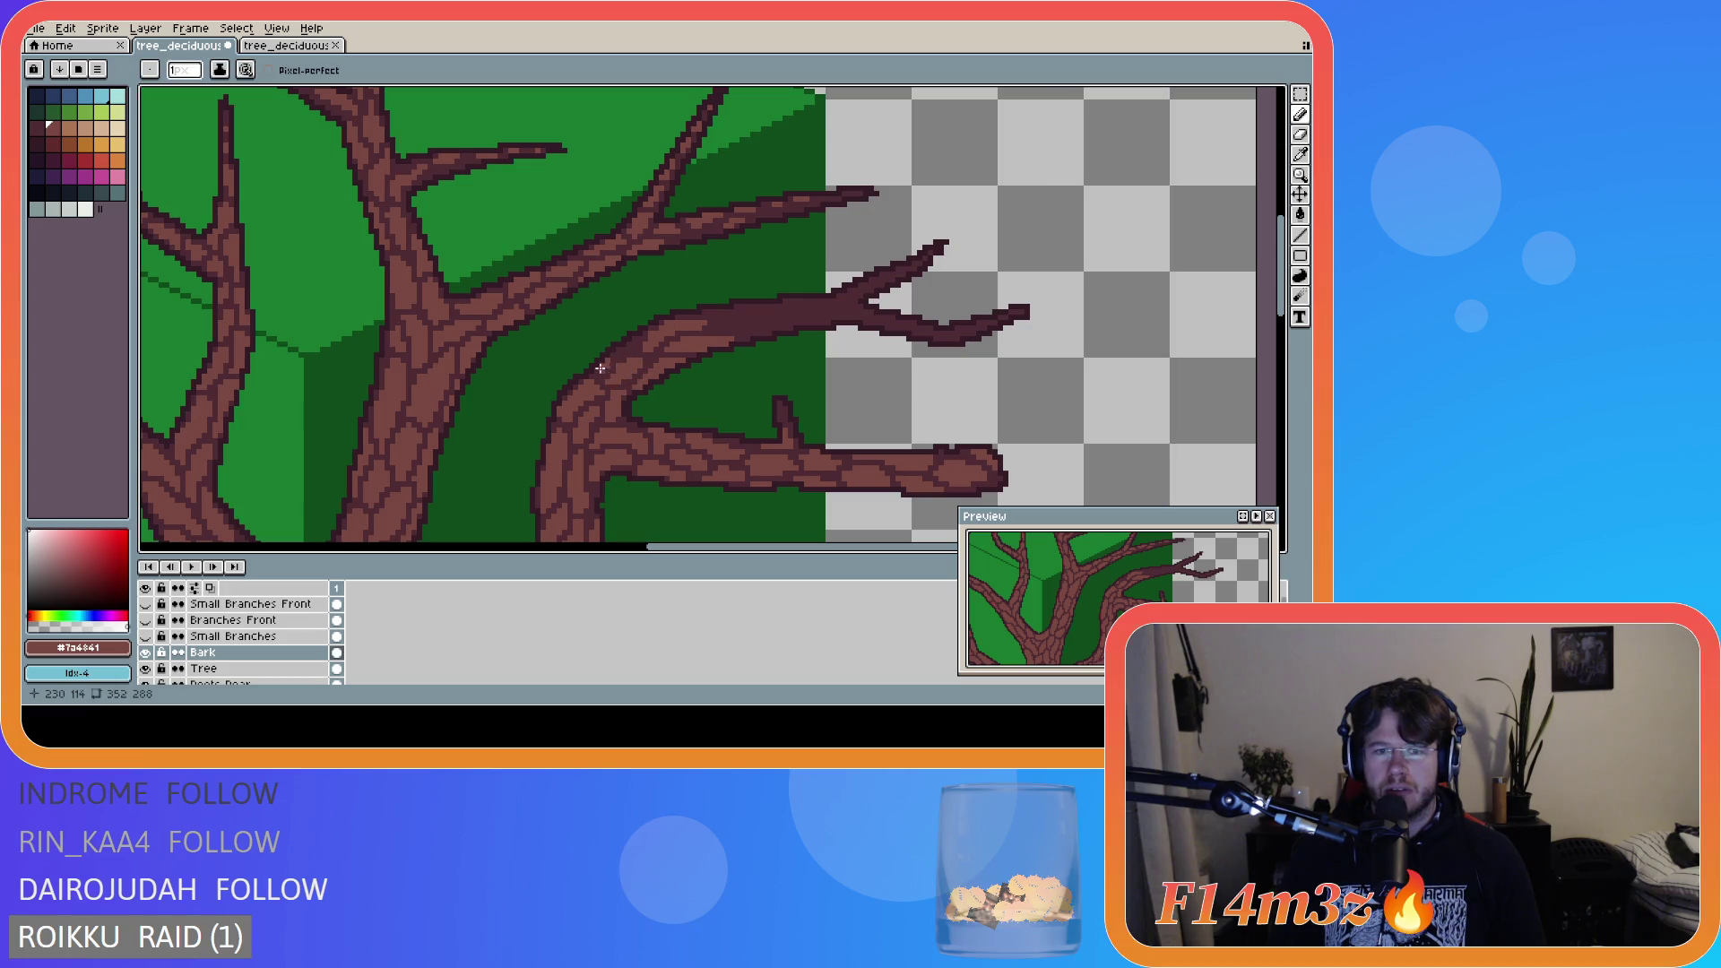
click(618, 349)
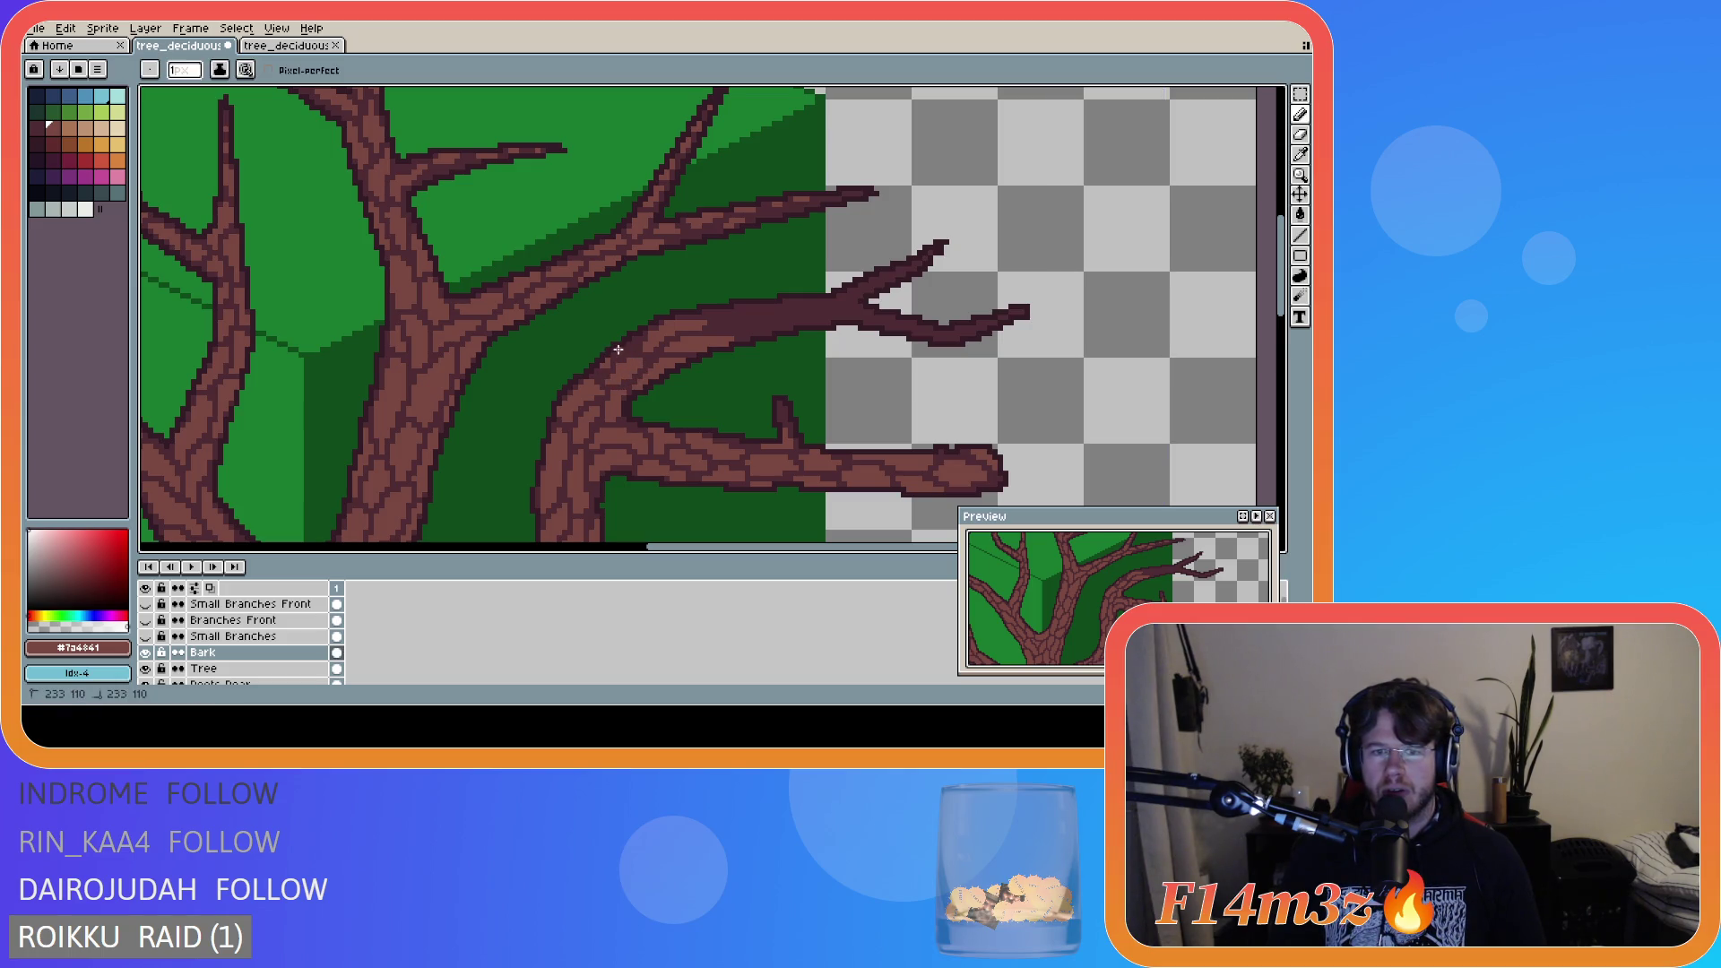
drag(629, 346, 637, 347)
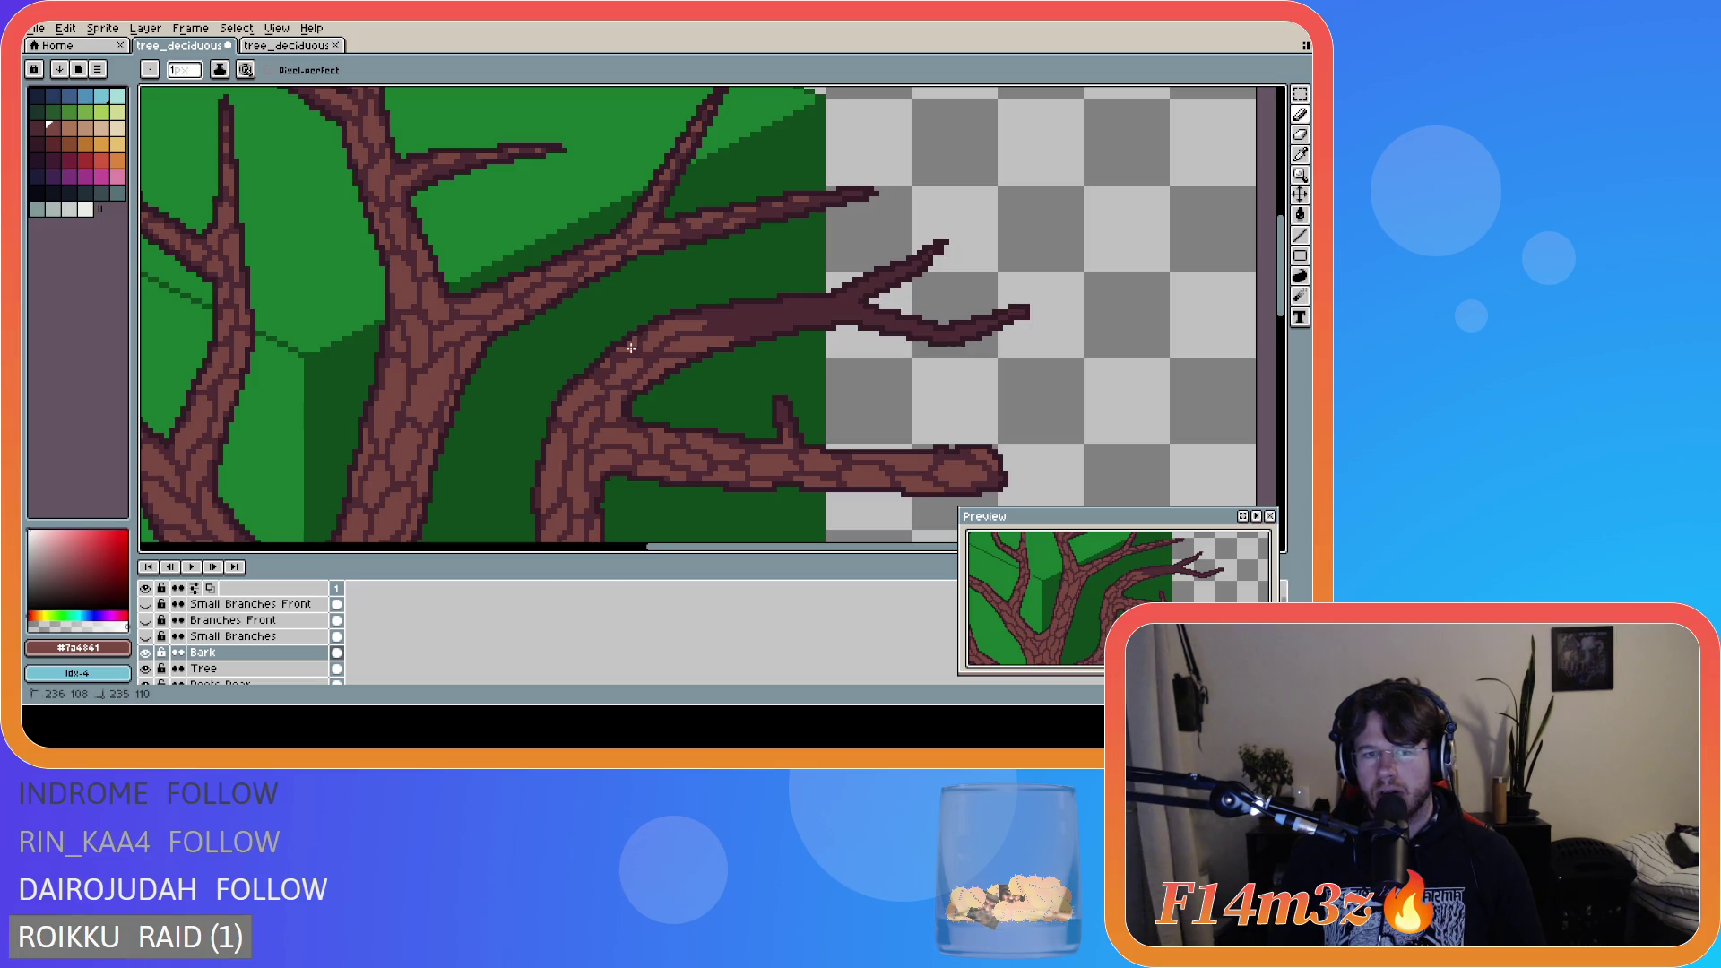
key(e)
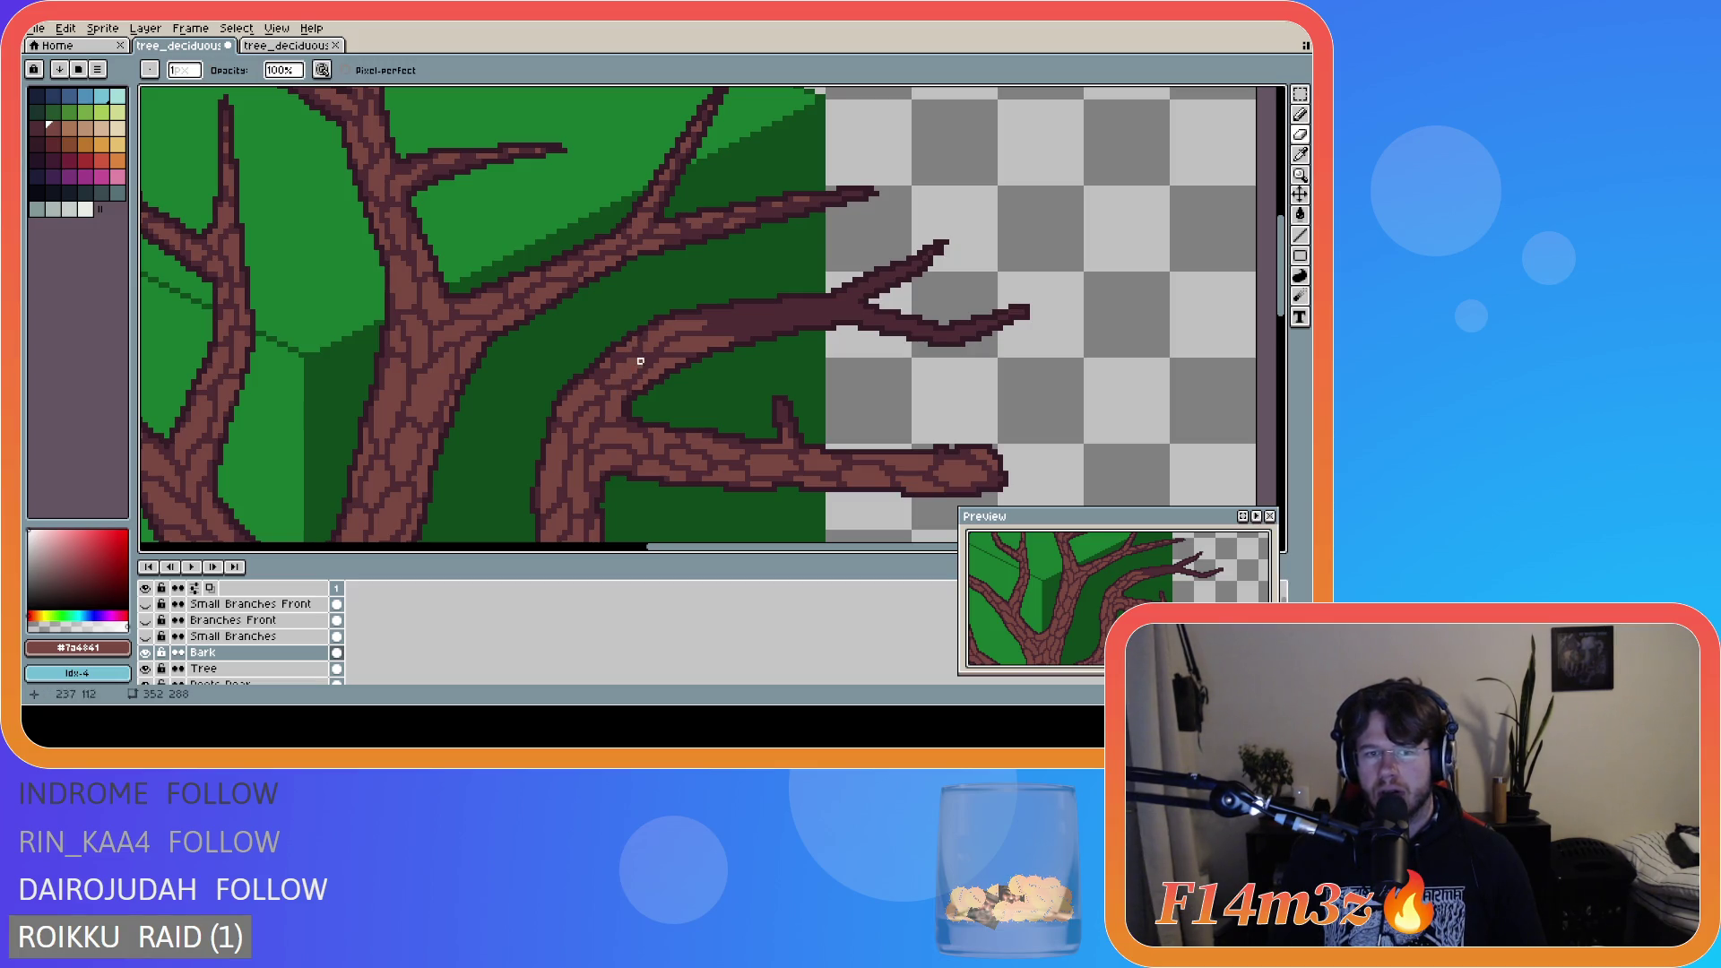
key(b)
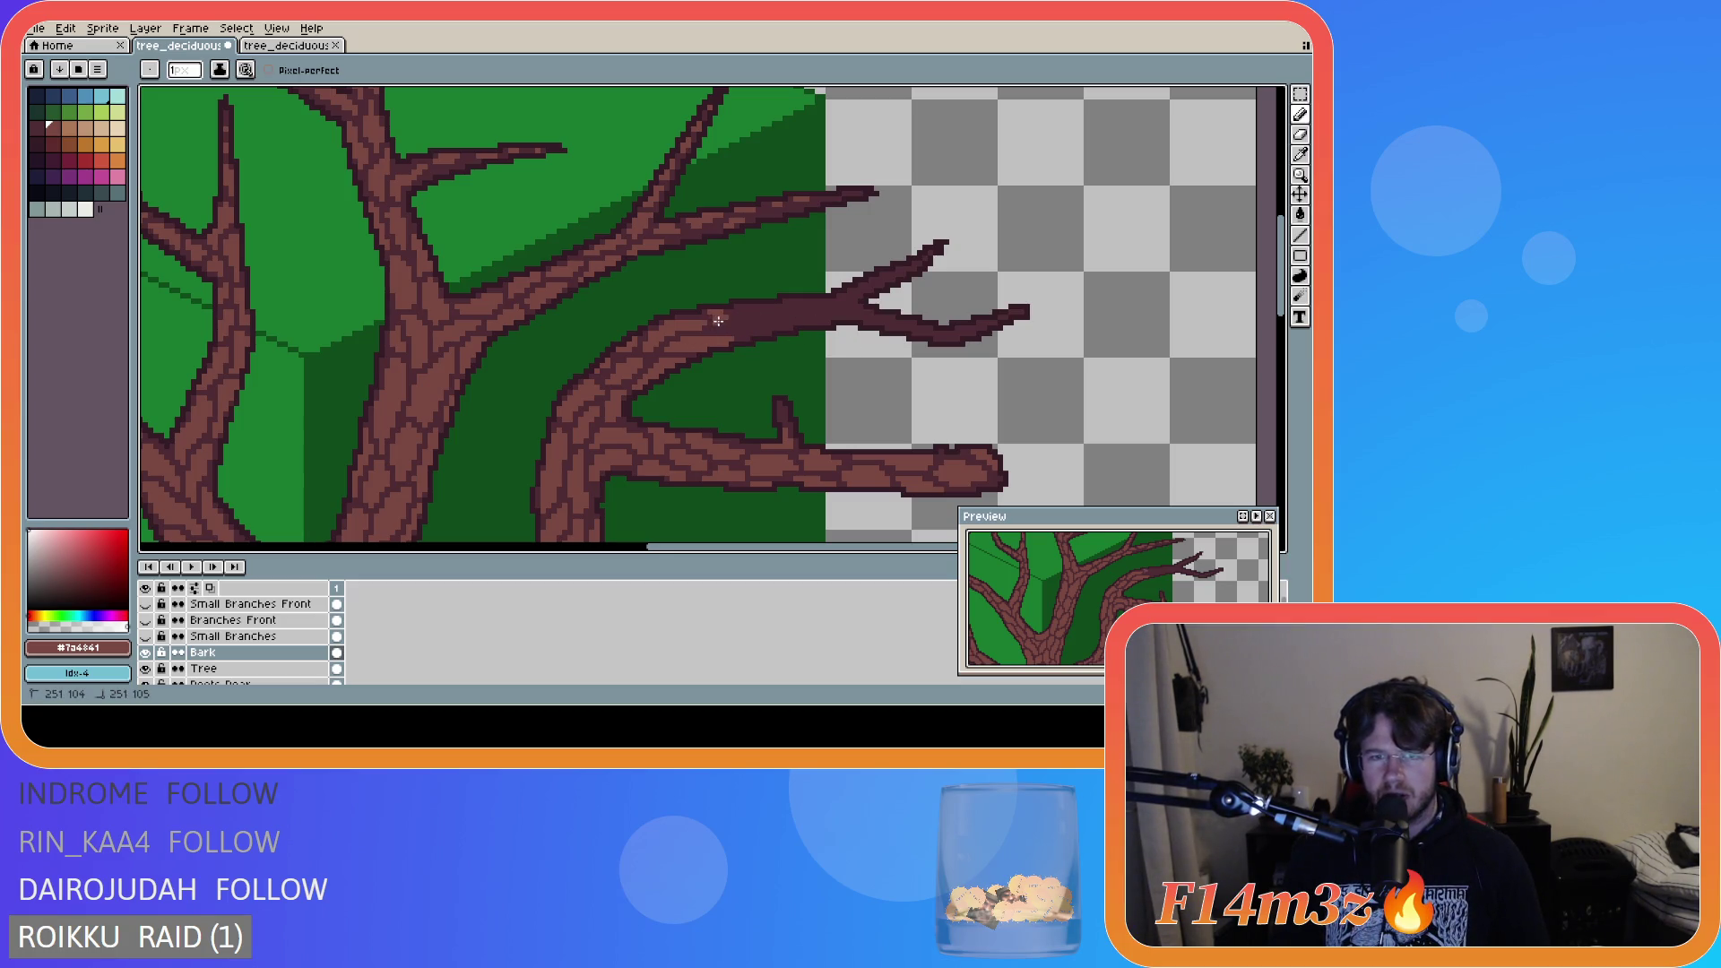
mouse_move(748, 327)
mouse_down()
mouse_move(772, 313)
mouse_move(743, 315)
mouse_up()
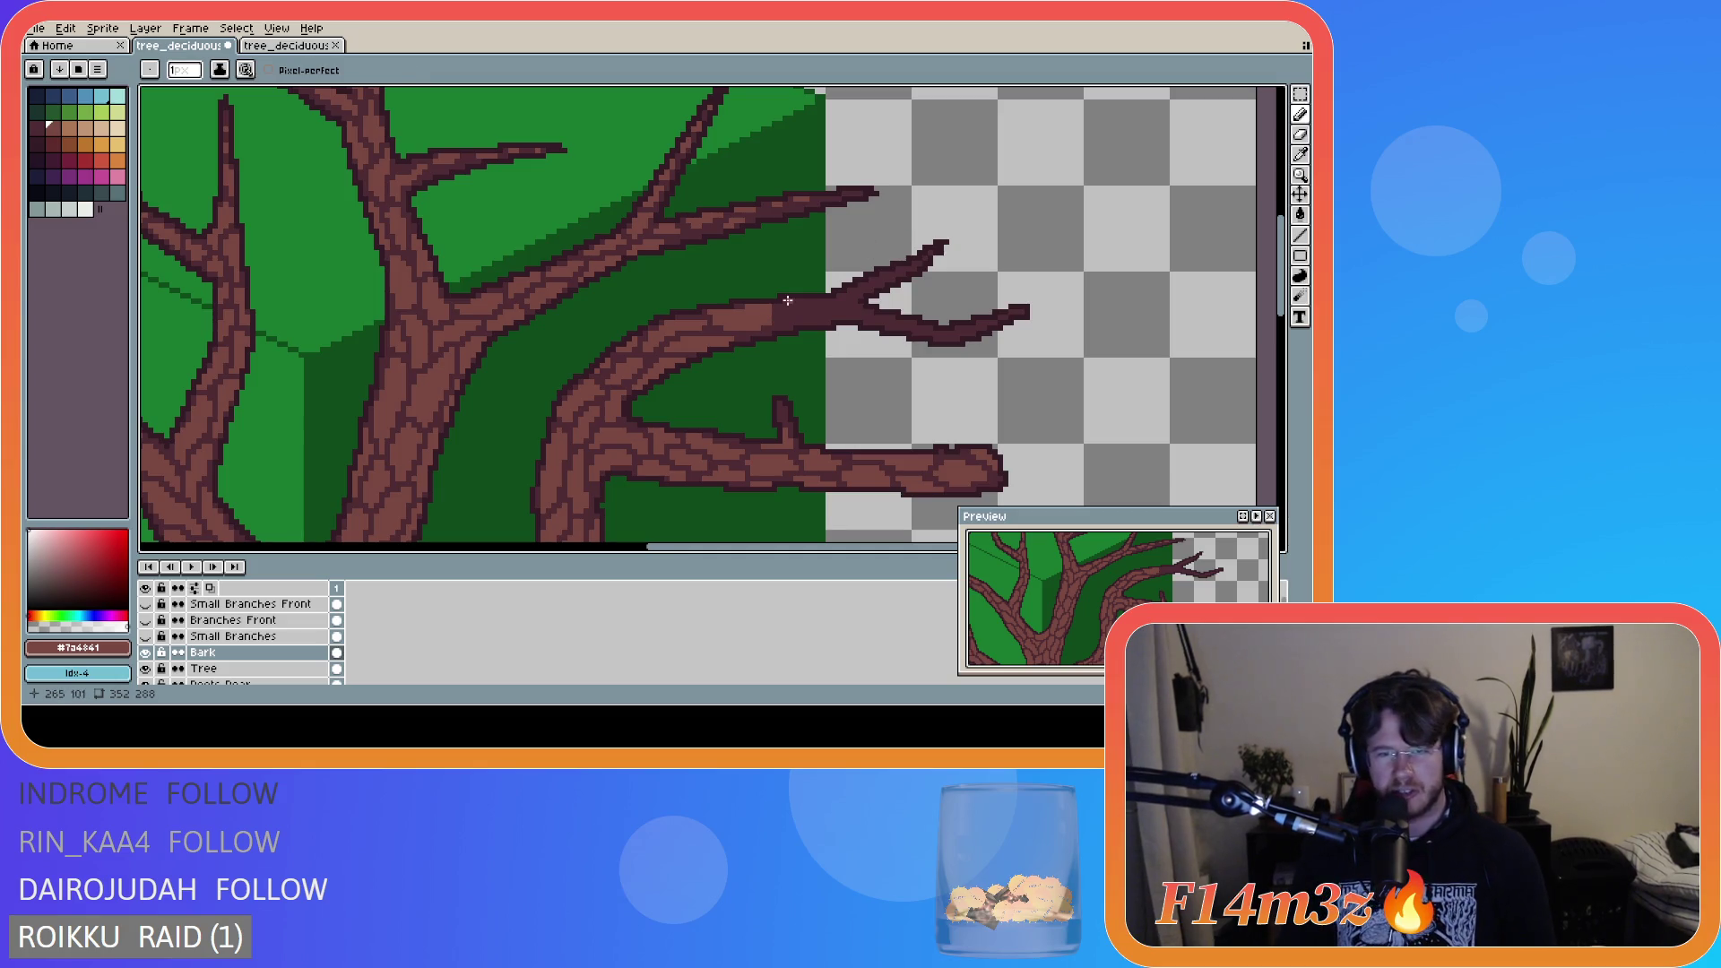
key(e)
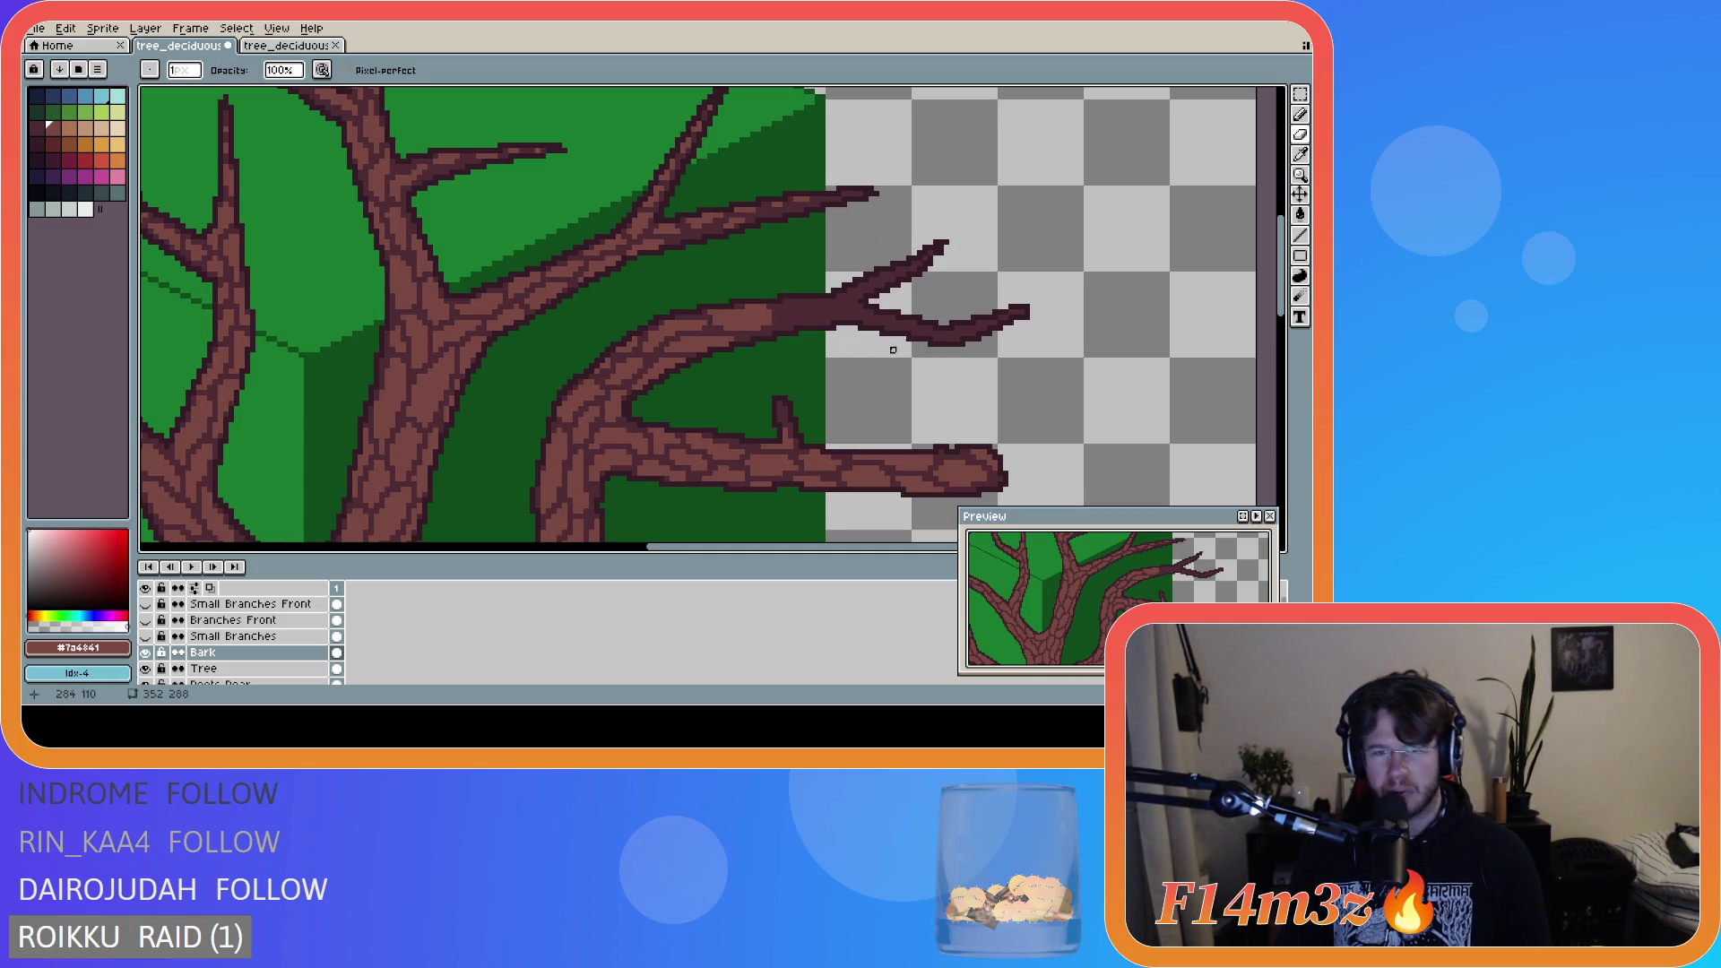
key(b)
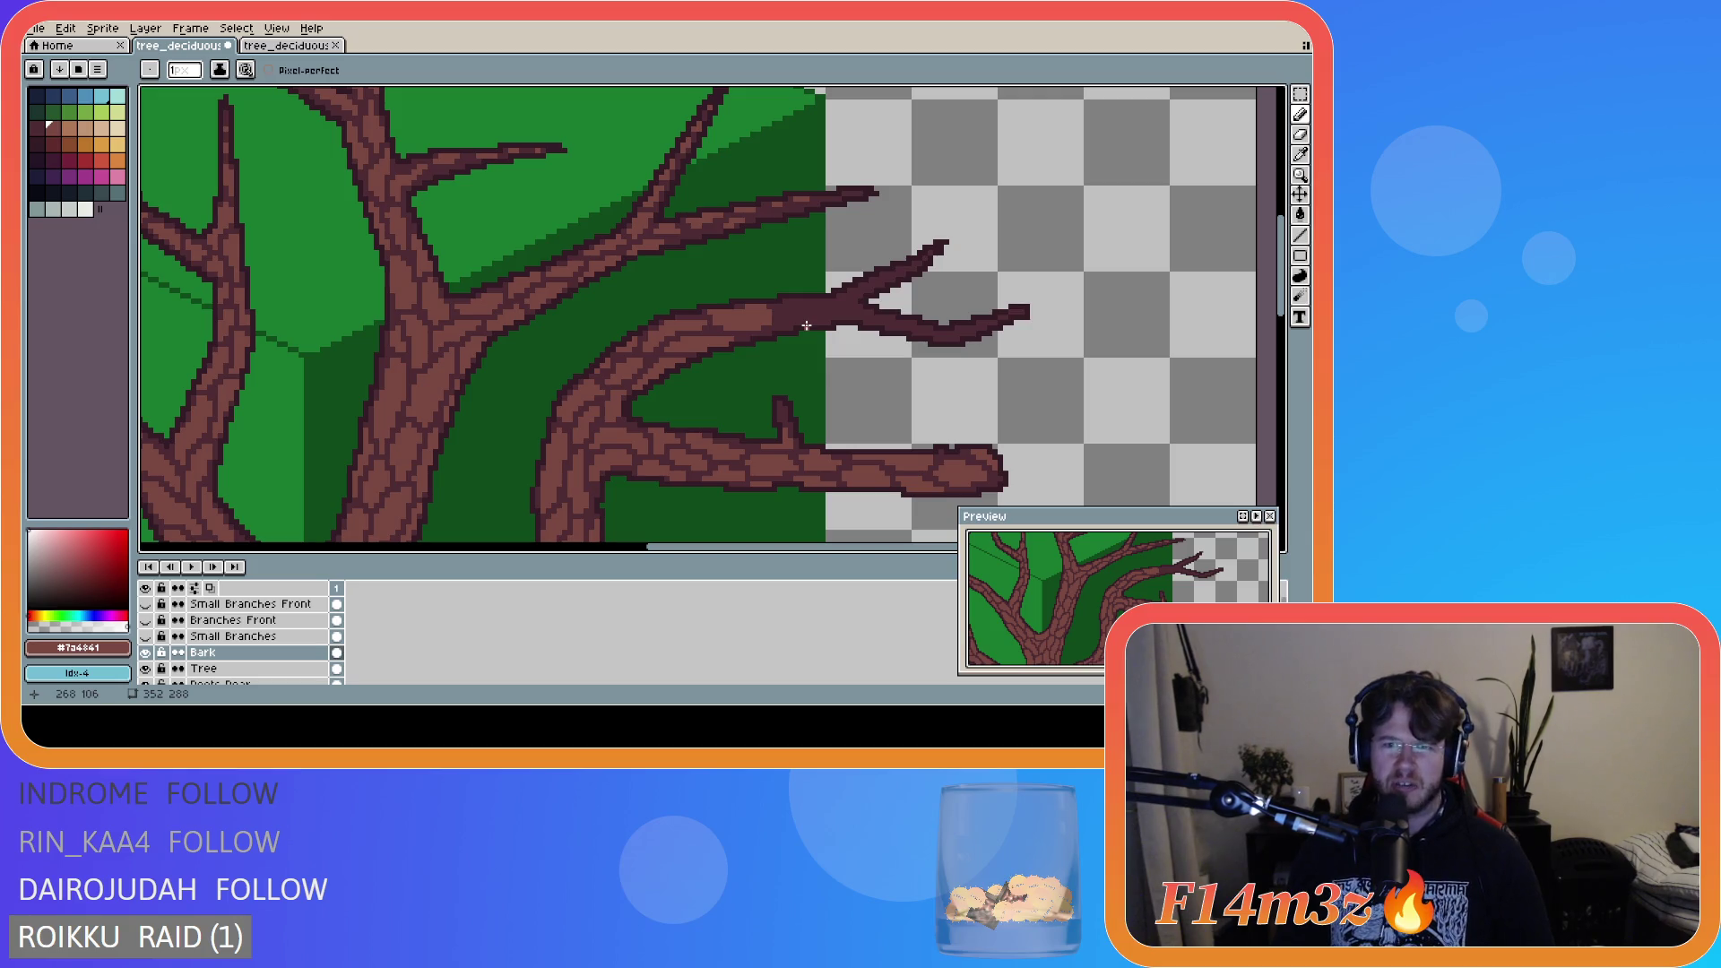
click(794, 307)
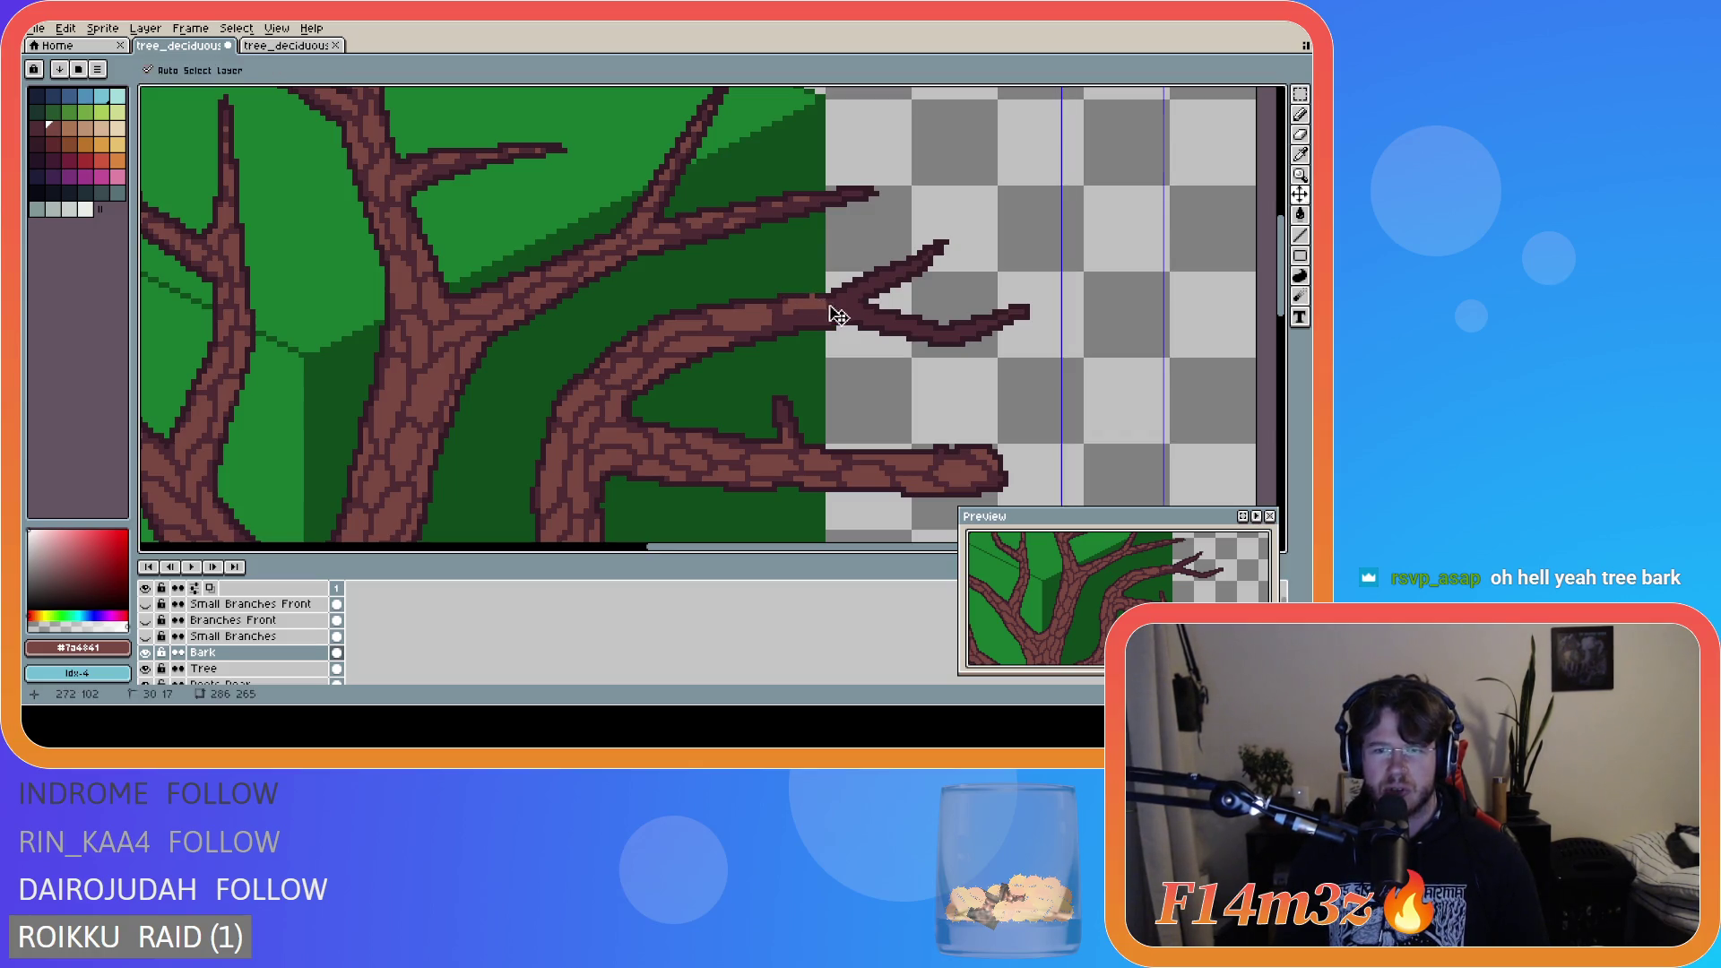
- Draw bark lines through the fork of the upper-right branch, cleaning up with the eraser
drag(796, 298, 814, 302)
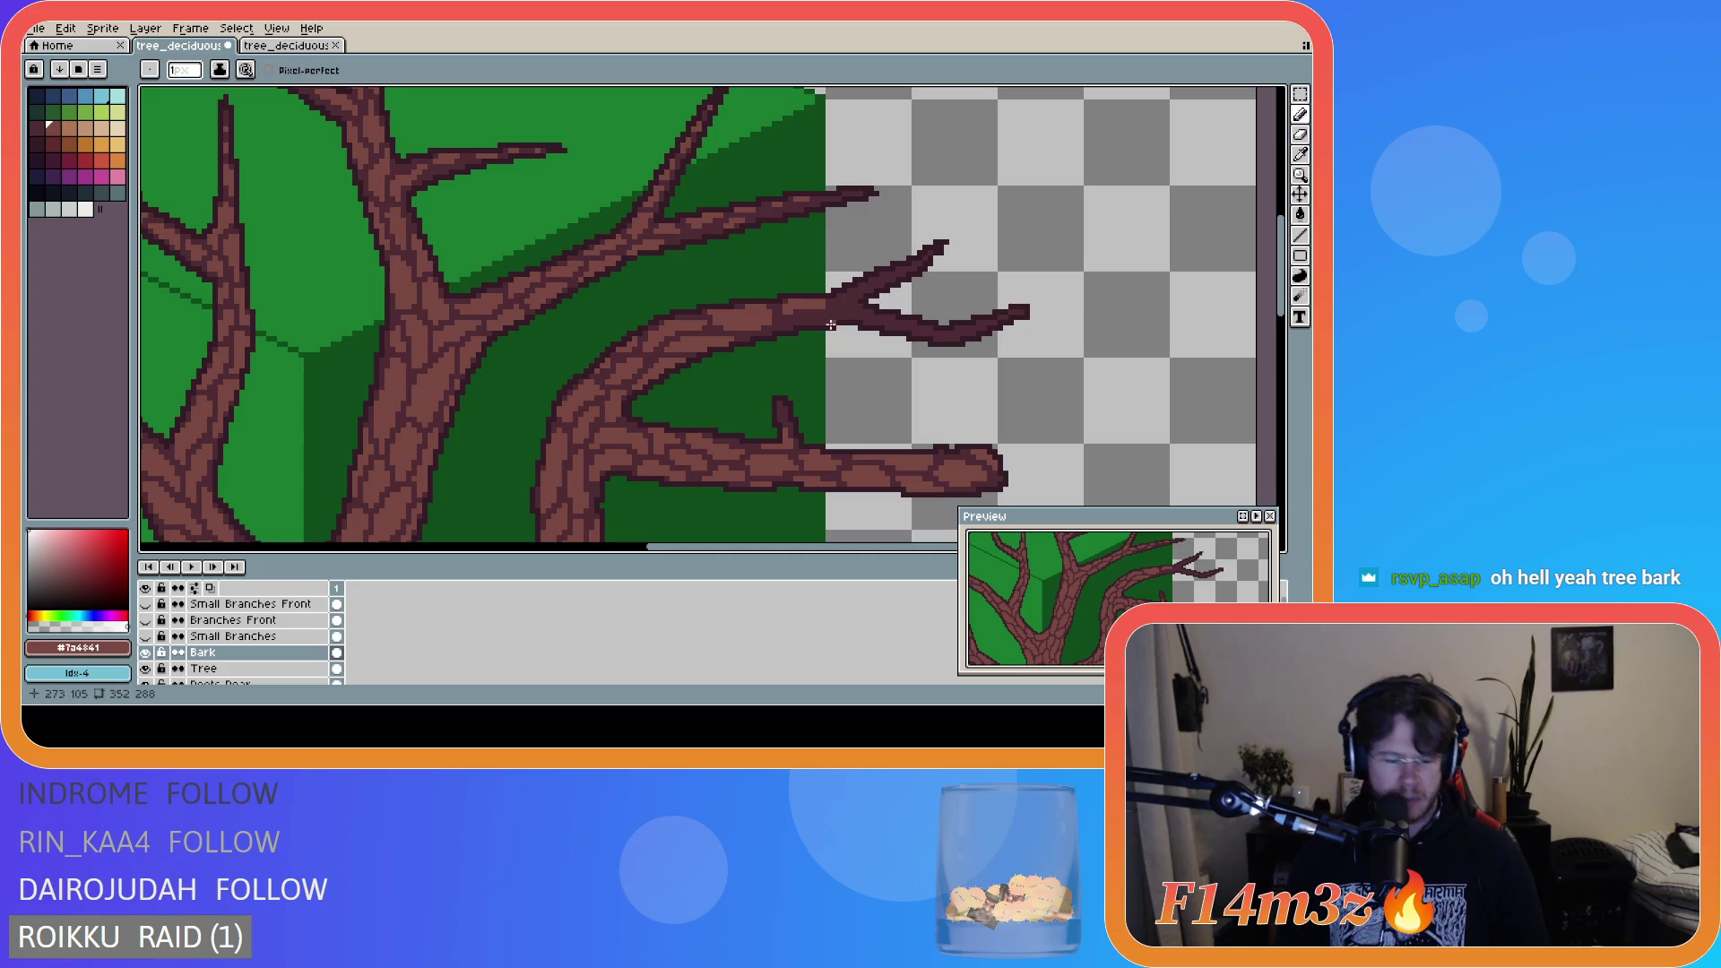
key(e)
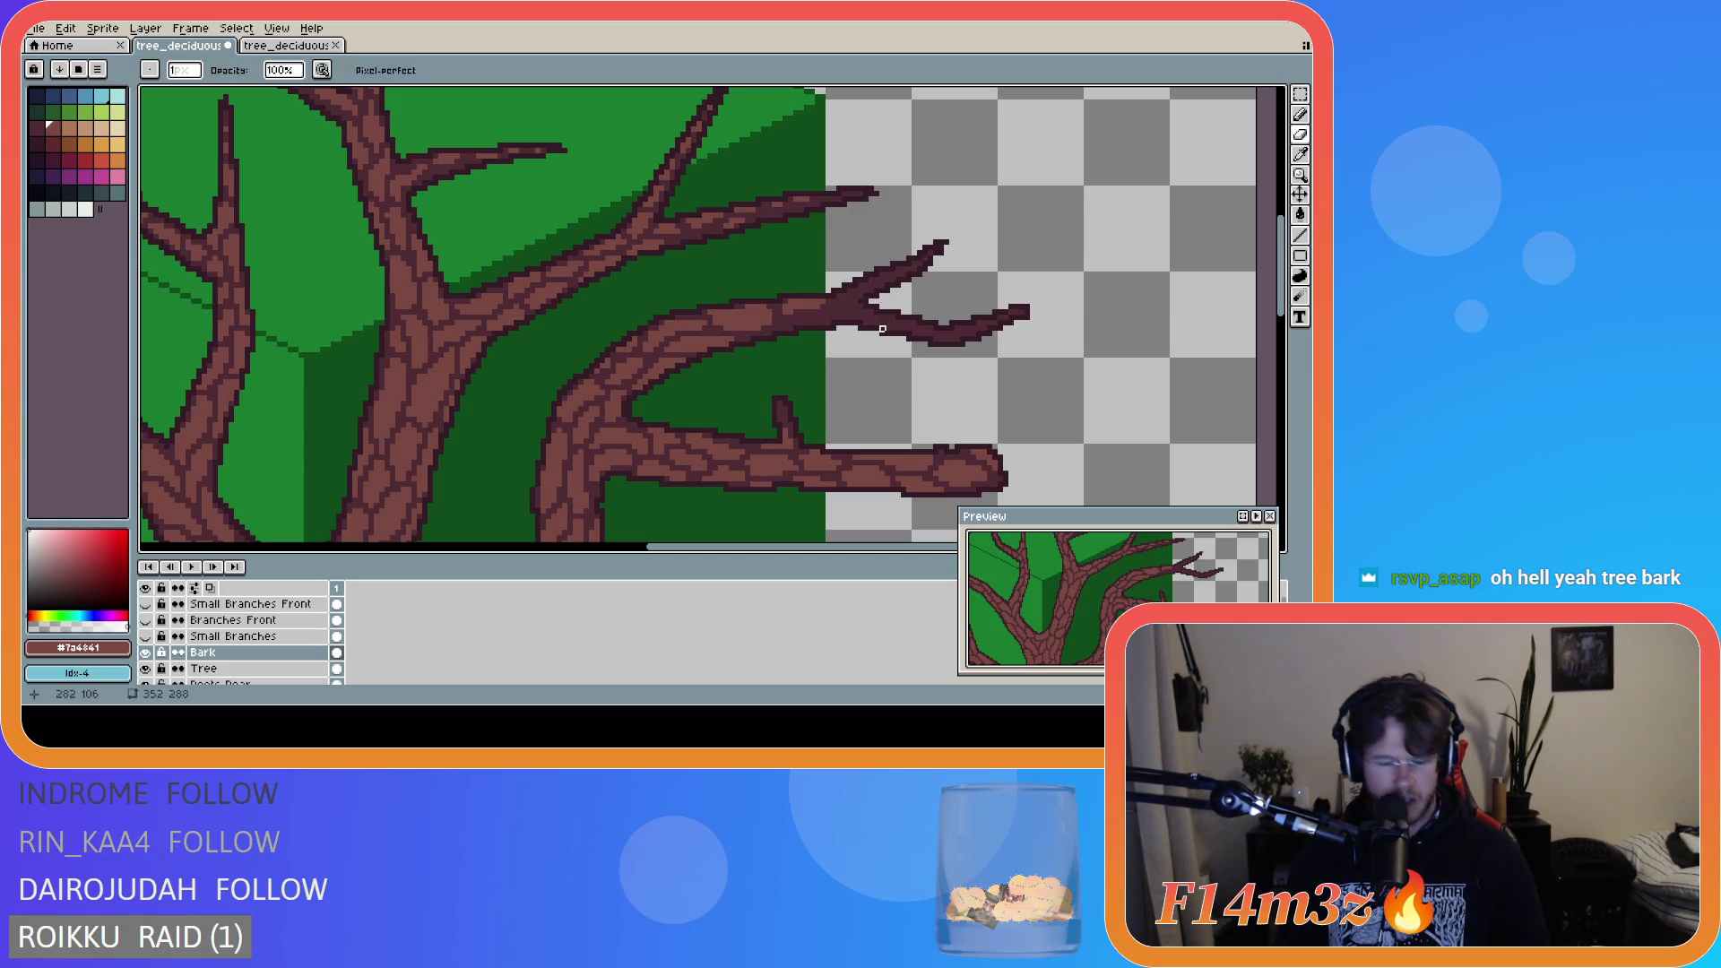
key(b)
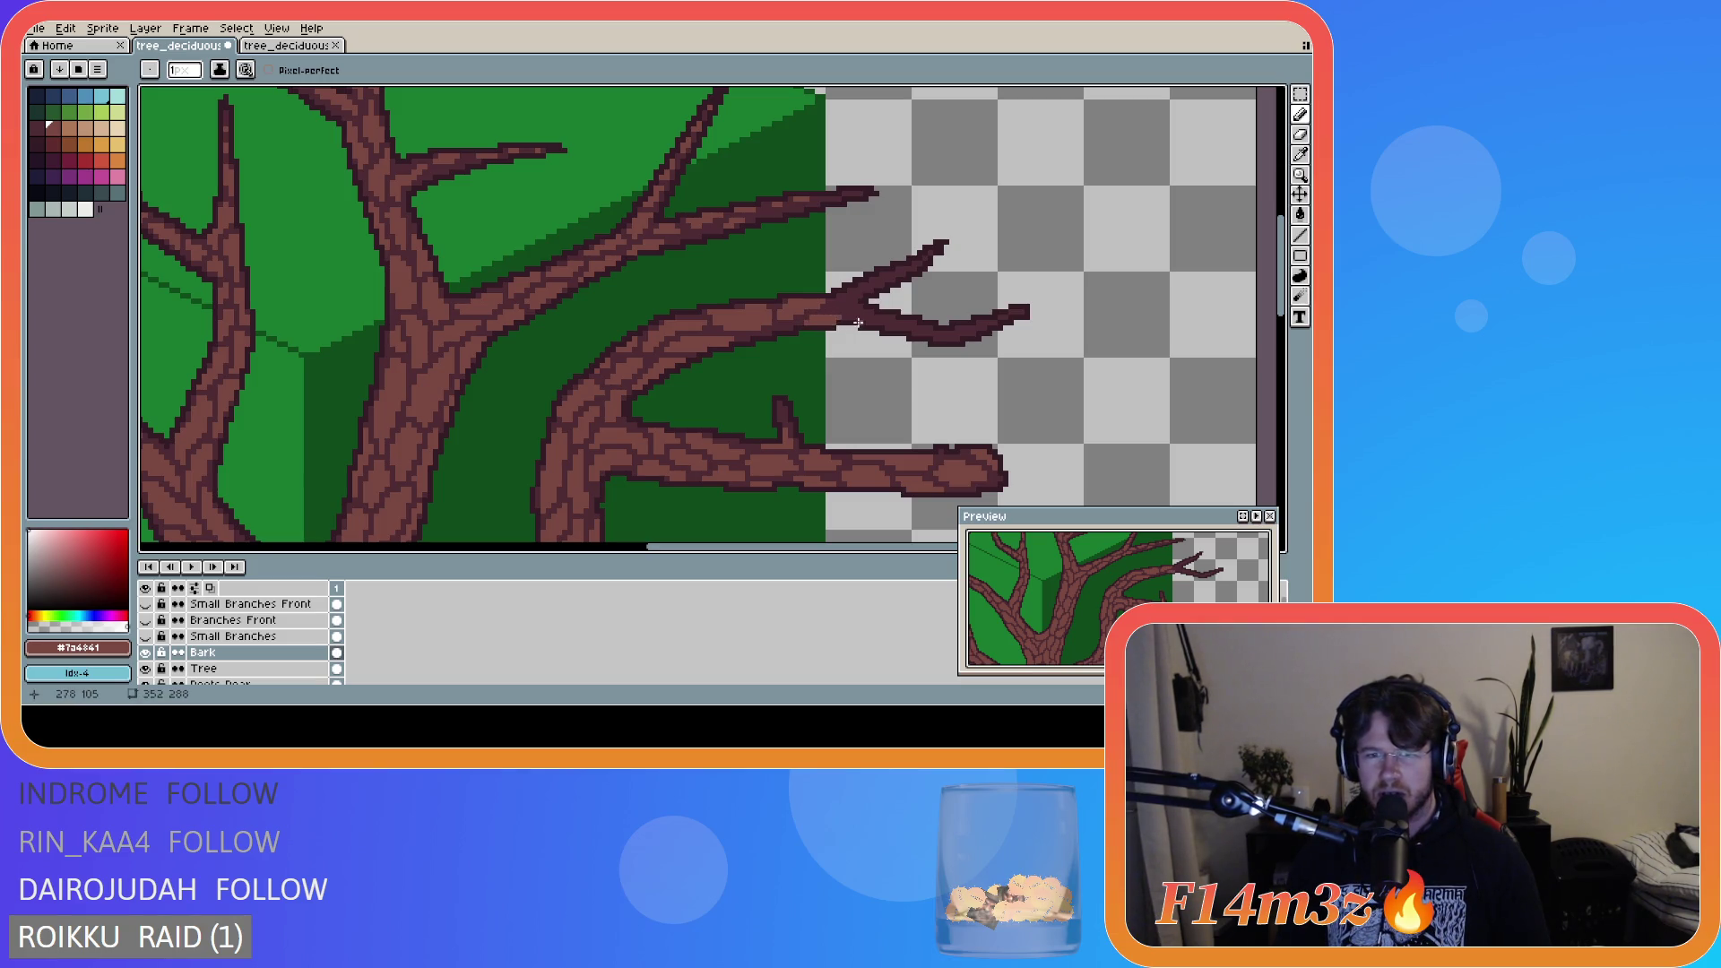
key(ctrl)
key(ctrl)
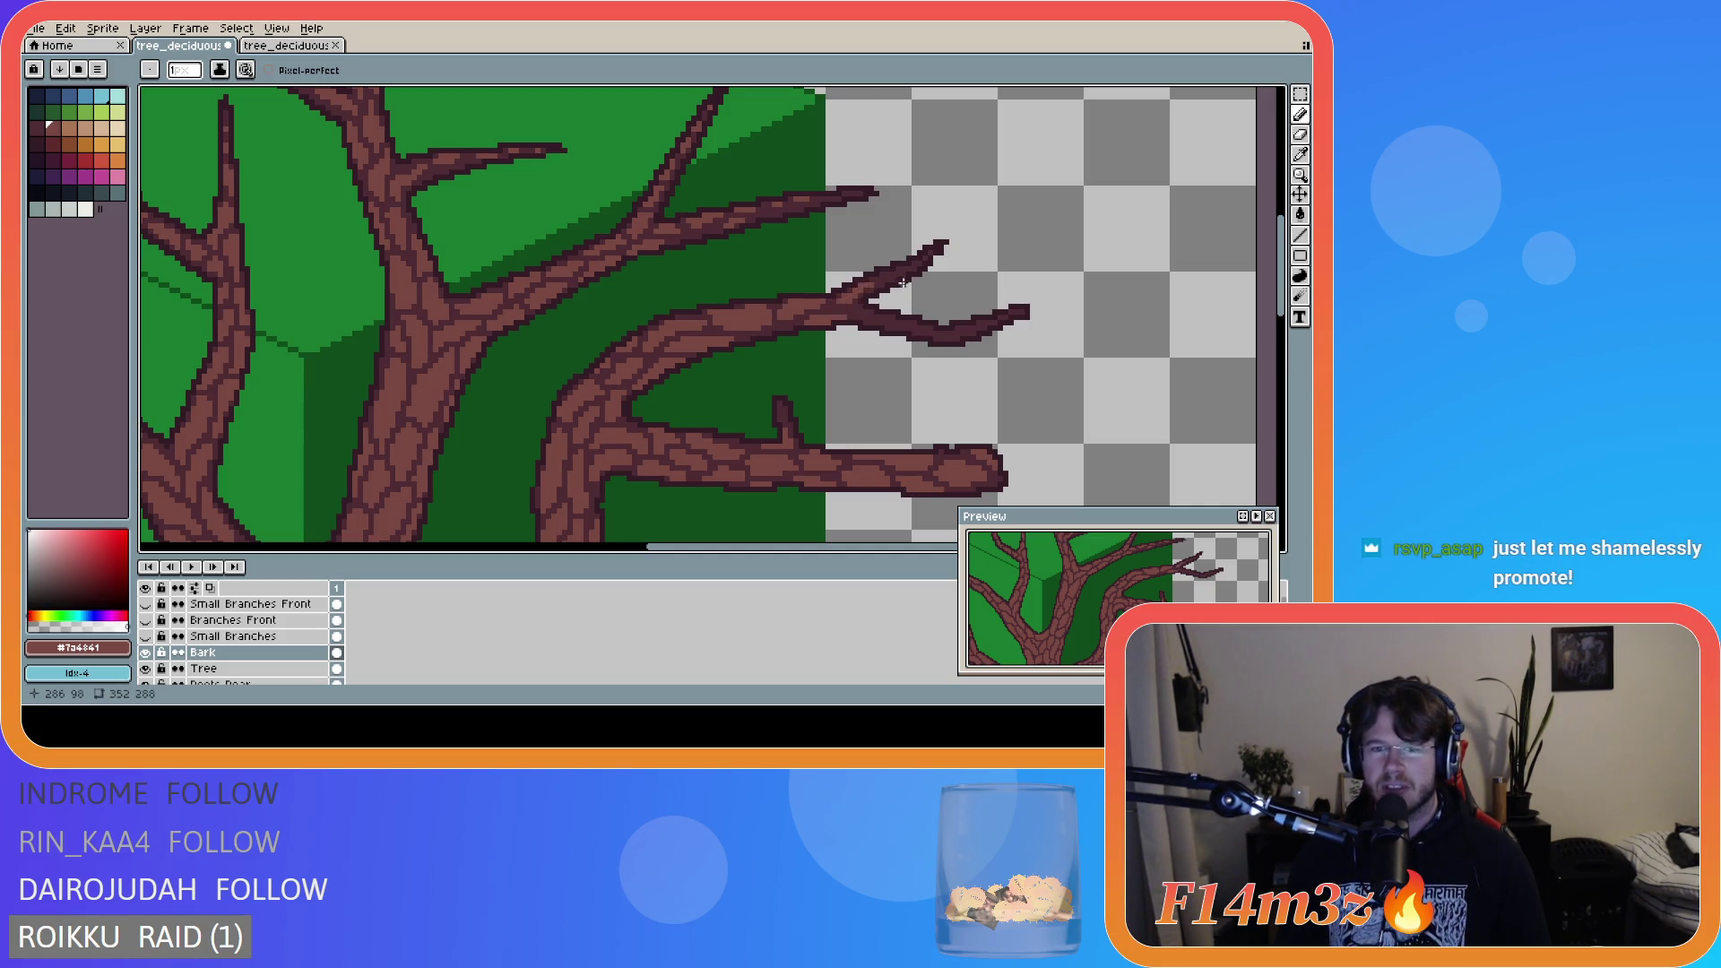
key(v)
key(b)
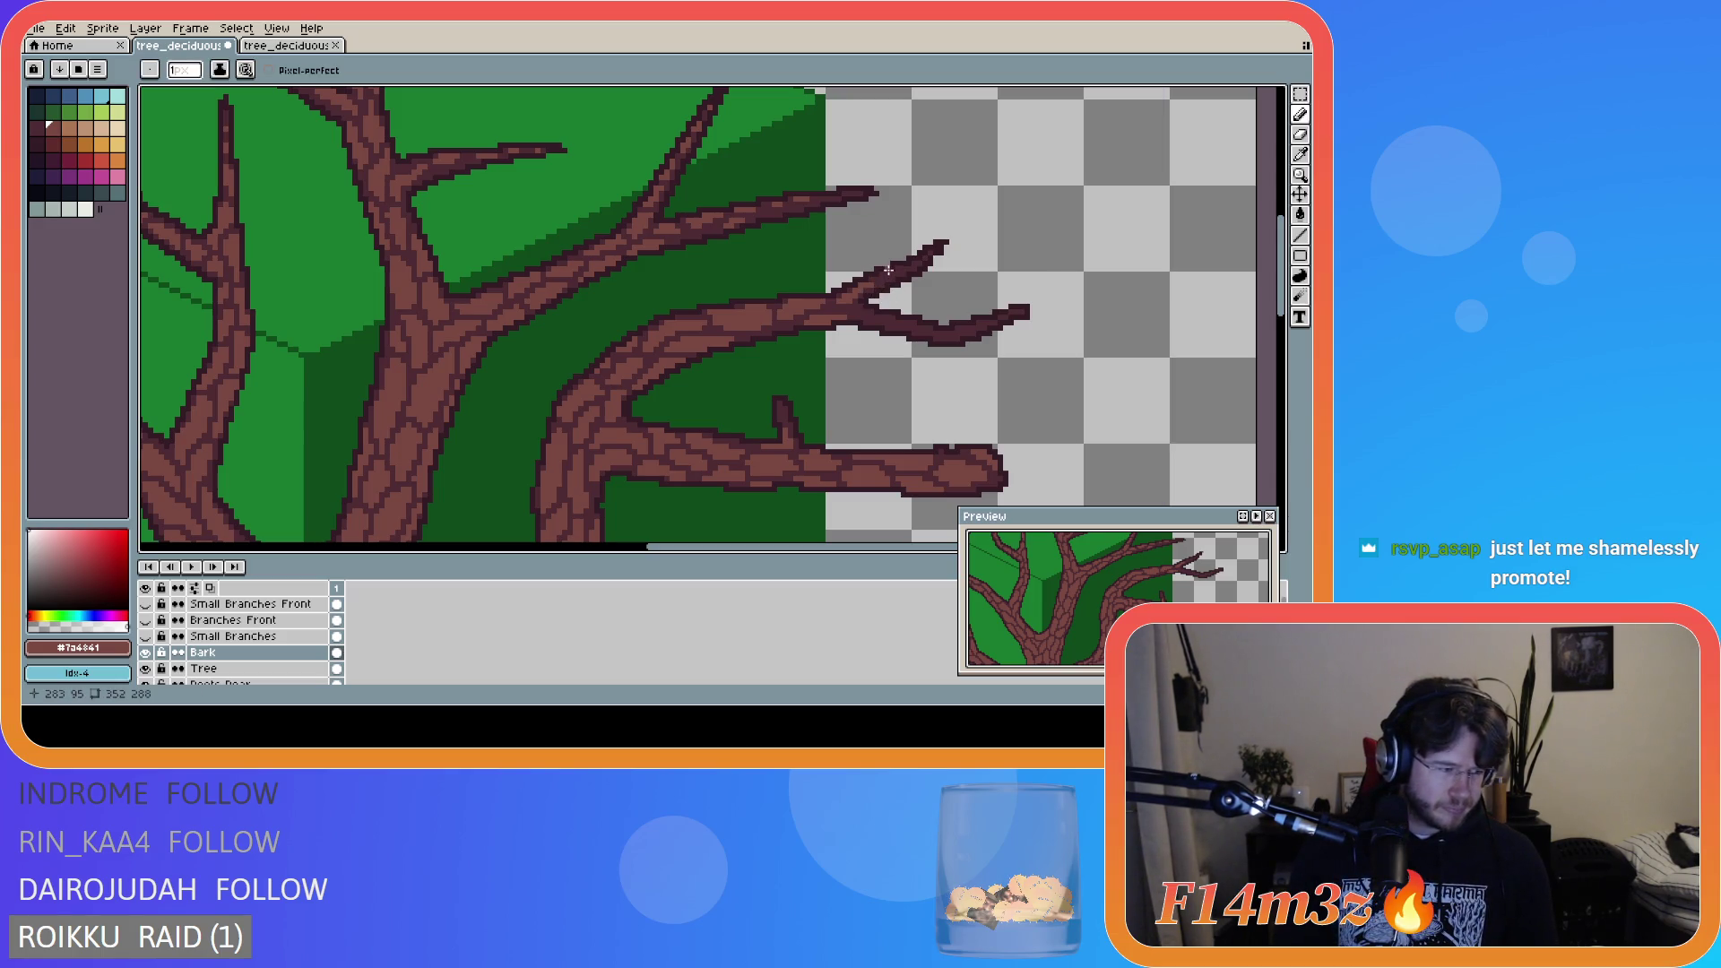
key(e)
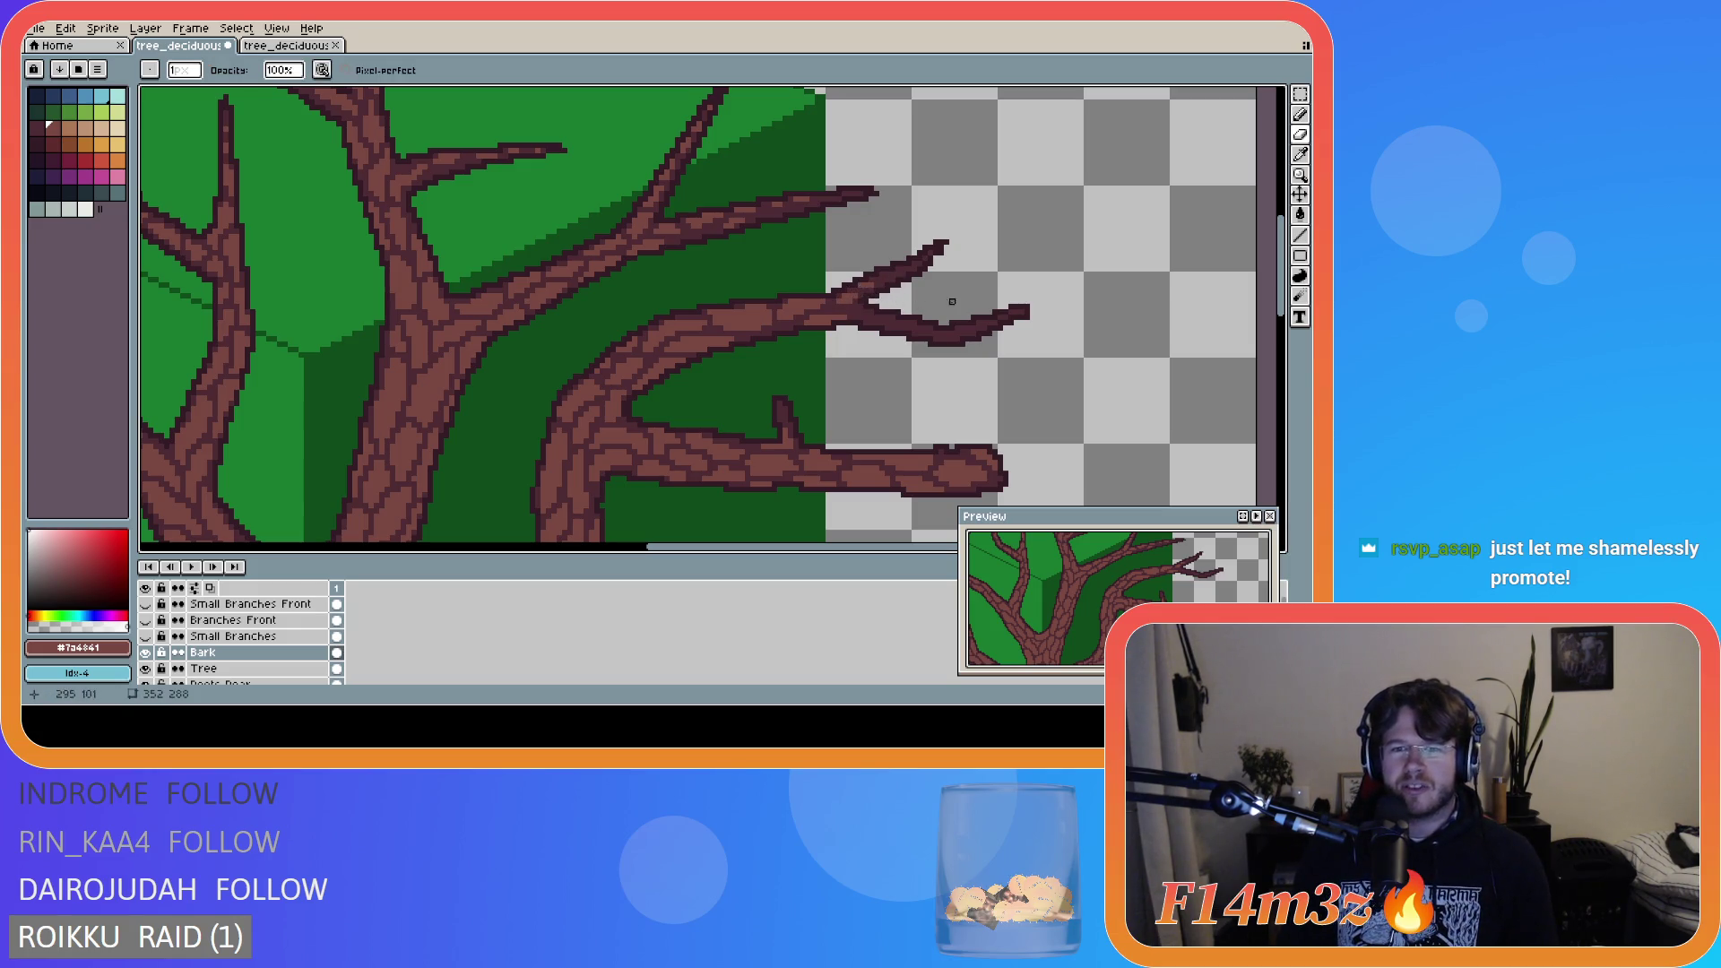
key(b)
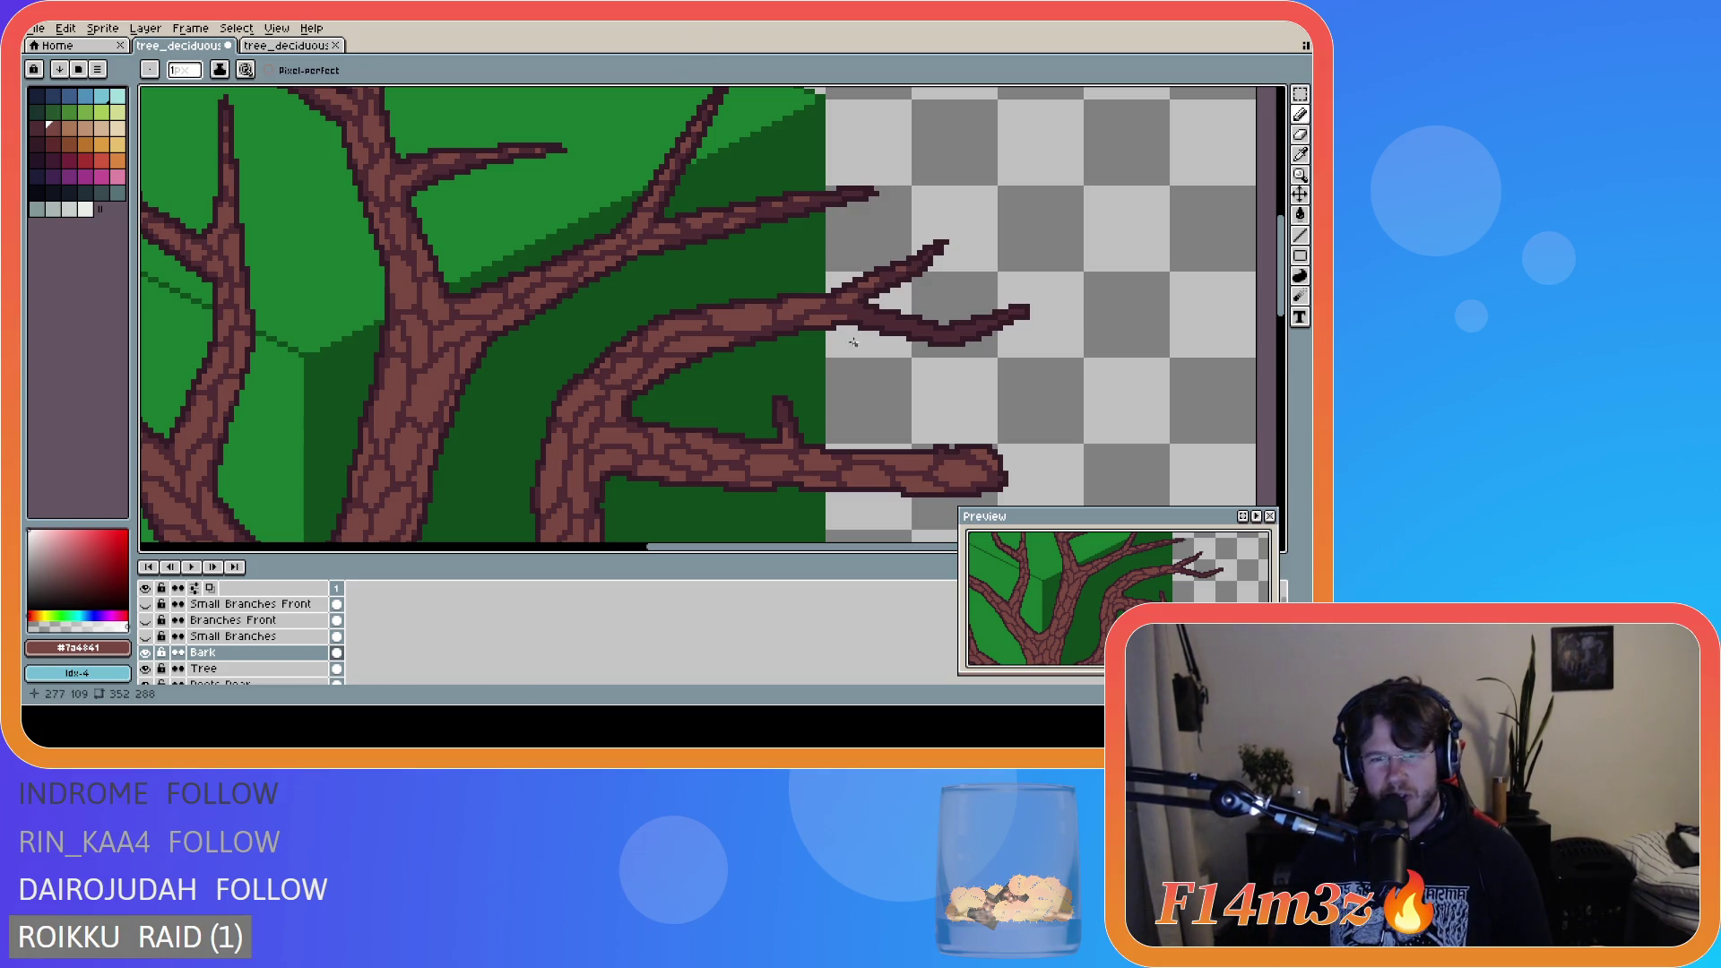
drag(861, 314, 875, 316)
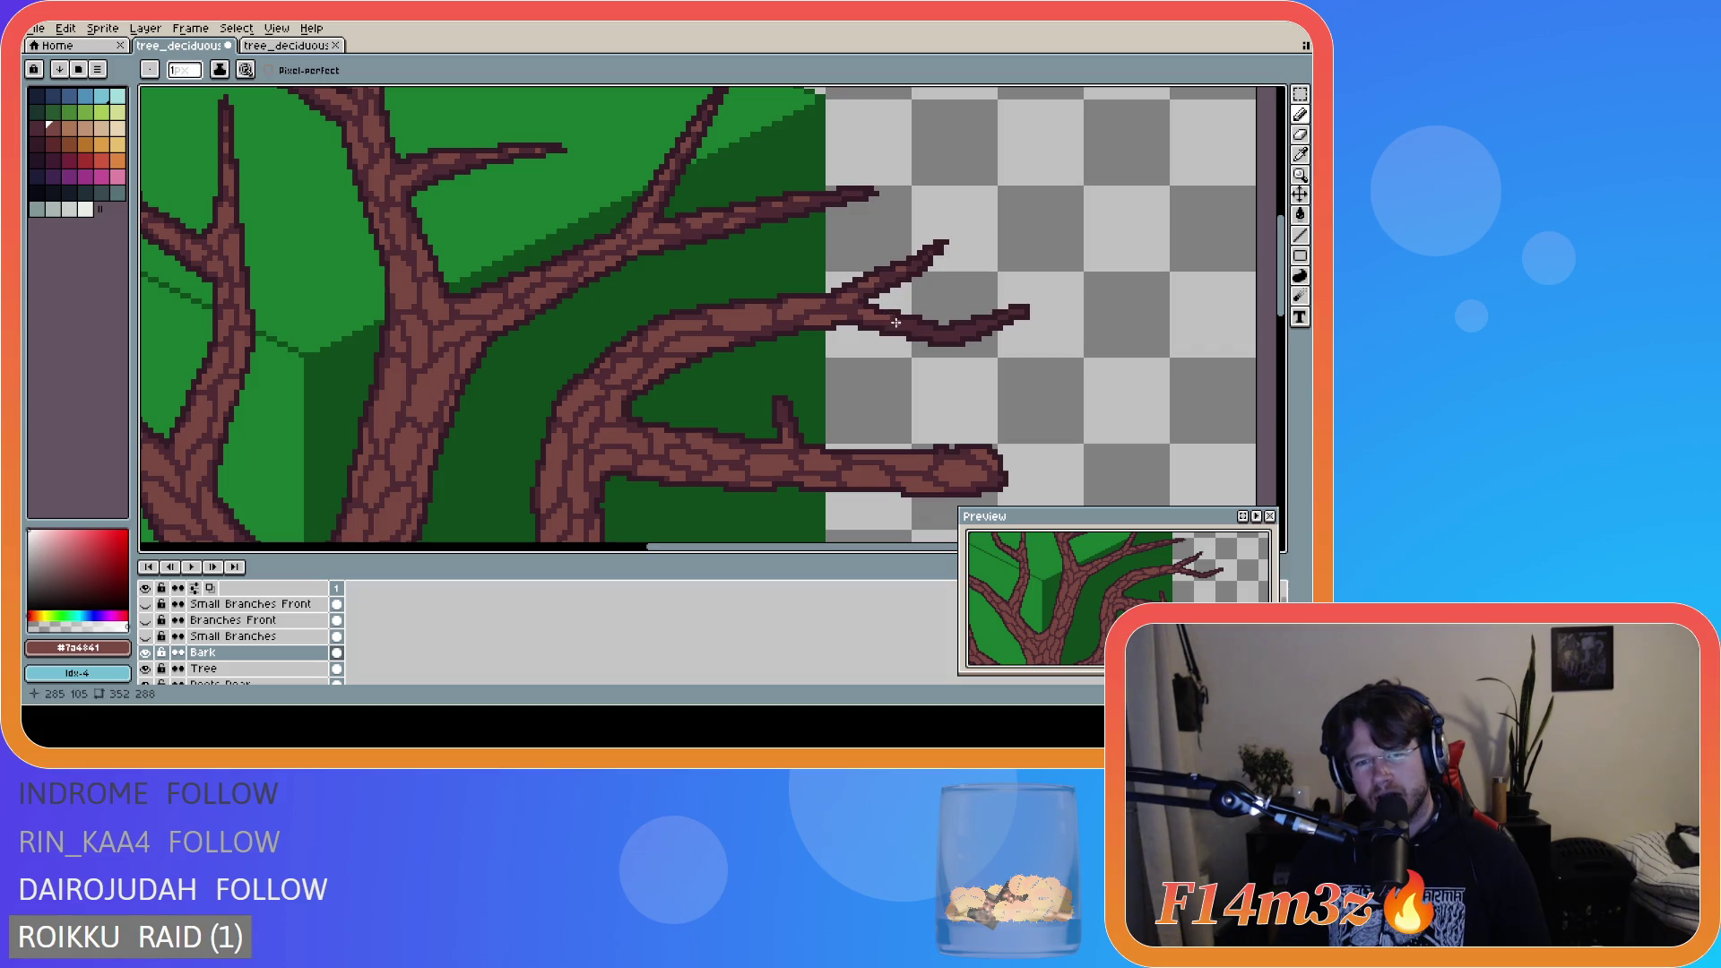
- Extend bark texture onto the lower fork branch and its tip, then save the tree file
ctrl+click(942, 344)
ctrl+click(946, 346)
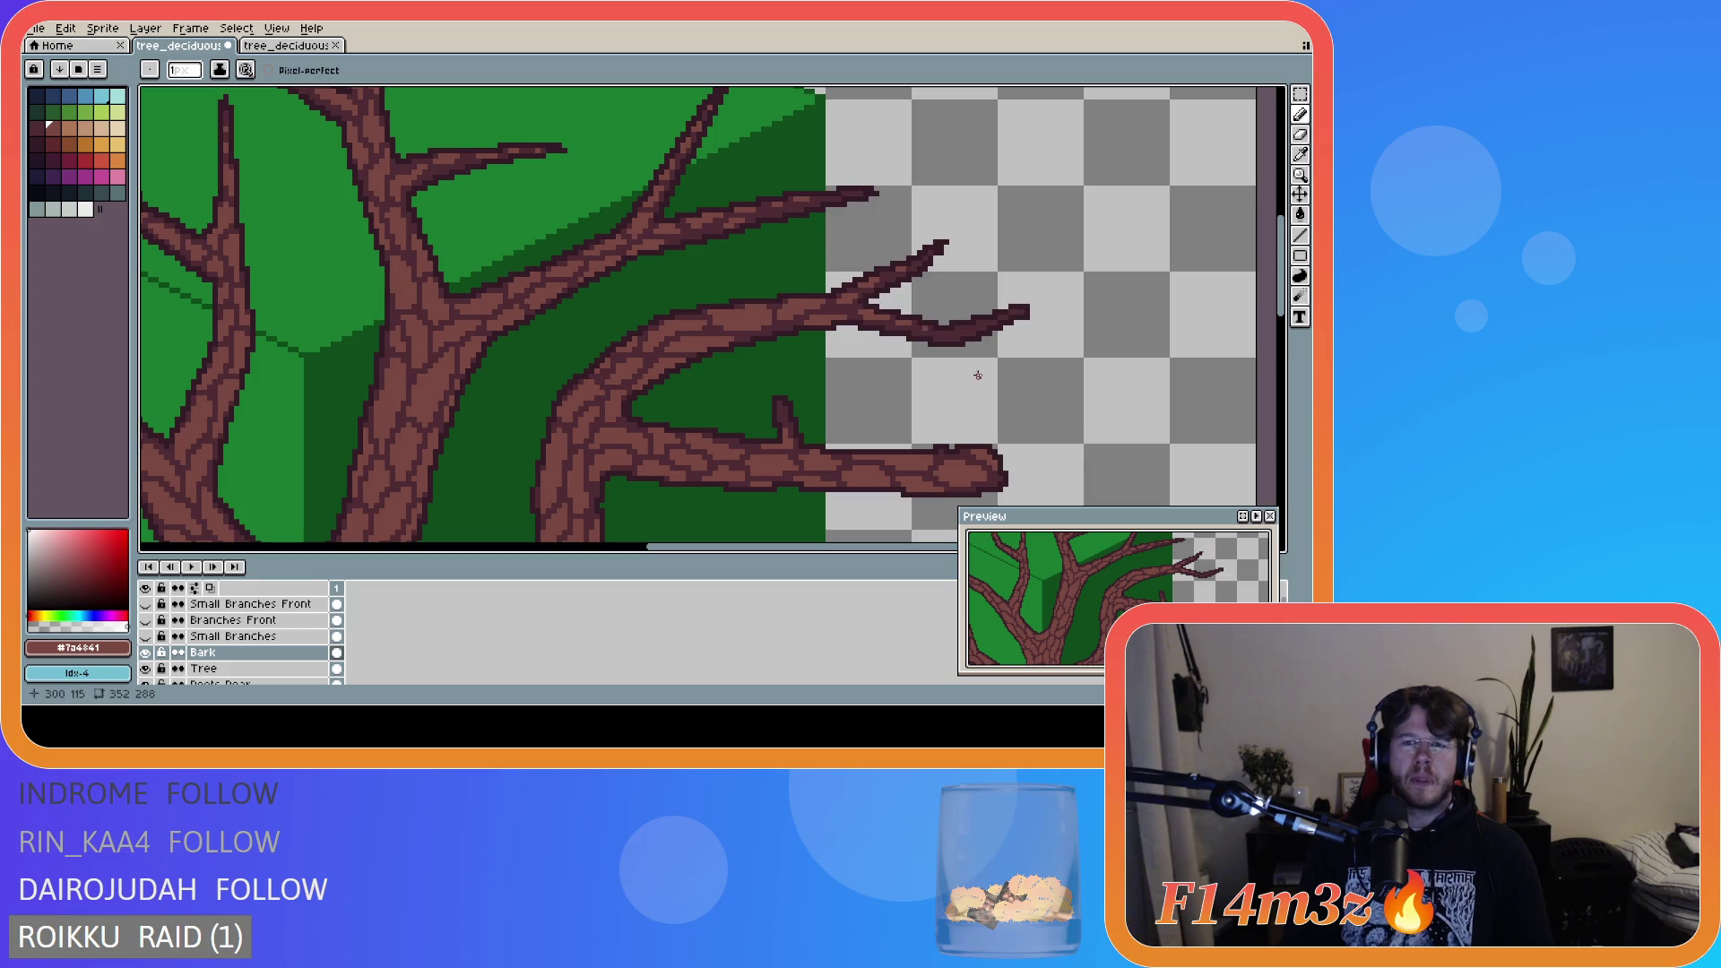
drag(944, 336, 1030, 354)
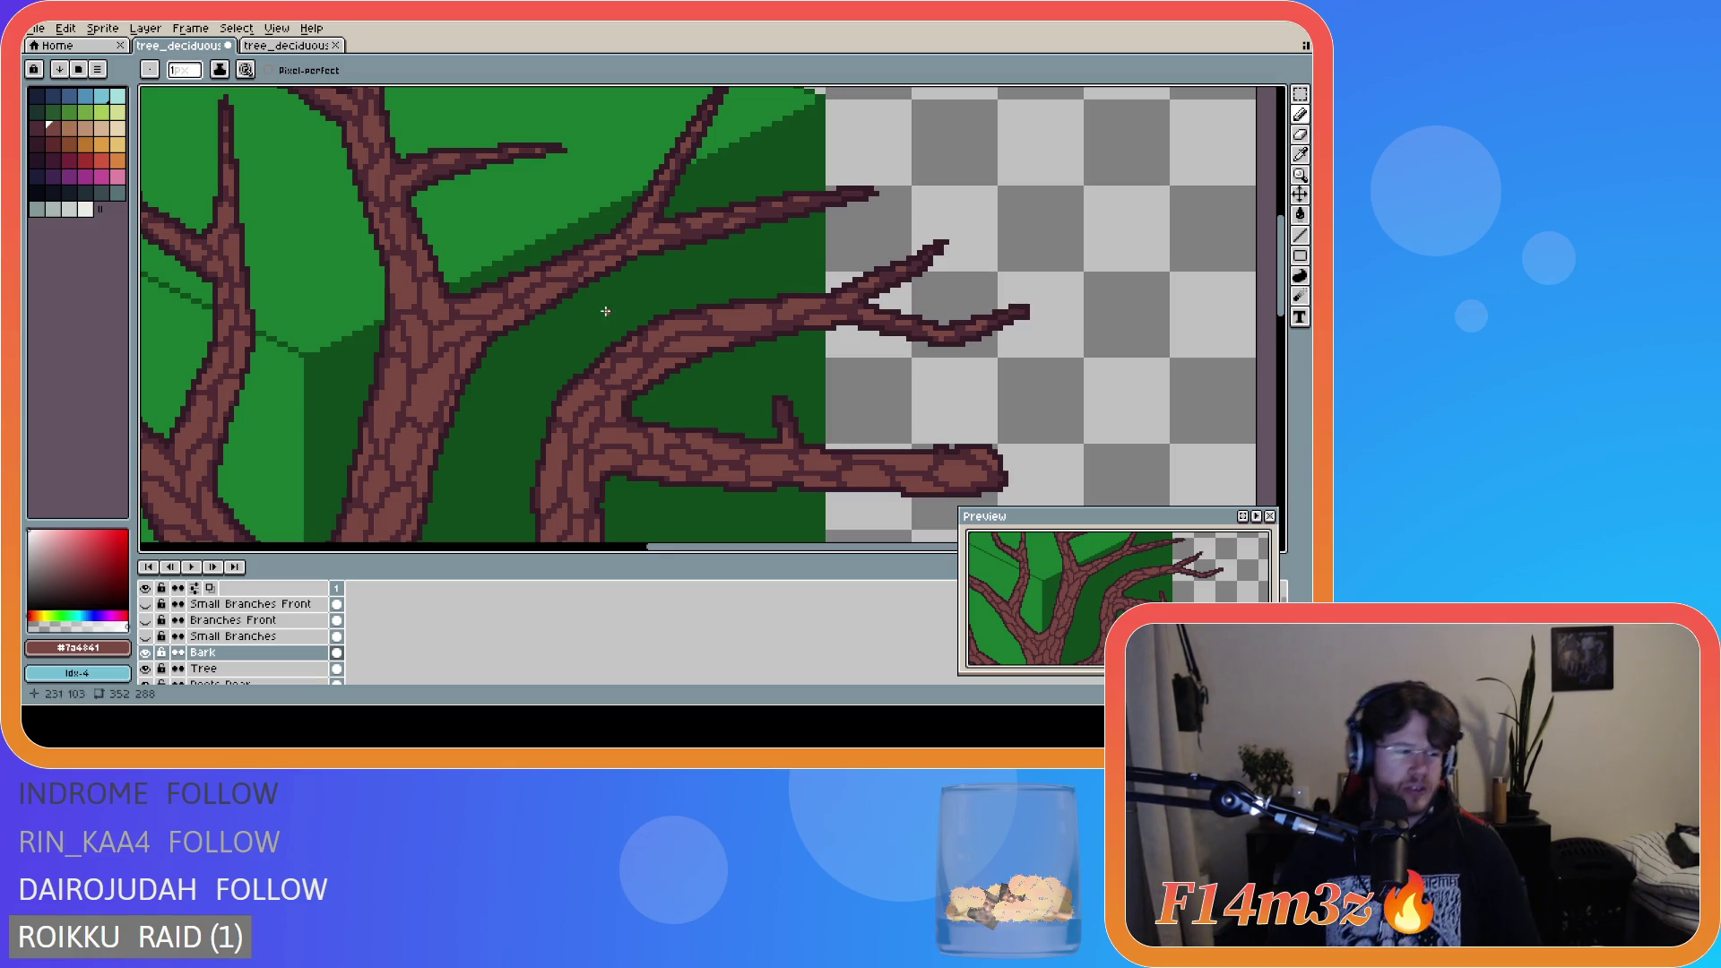
key(v)
key(ctrl)
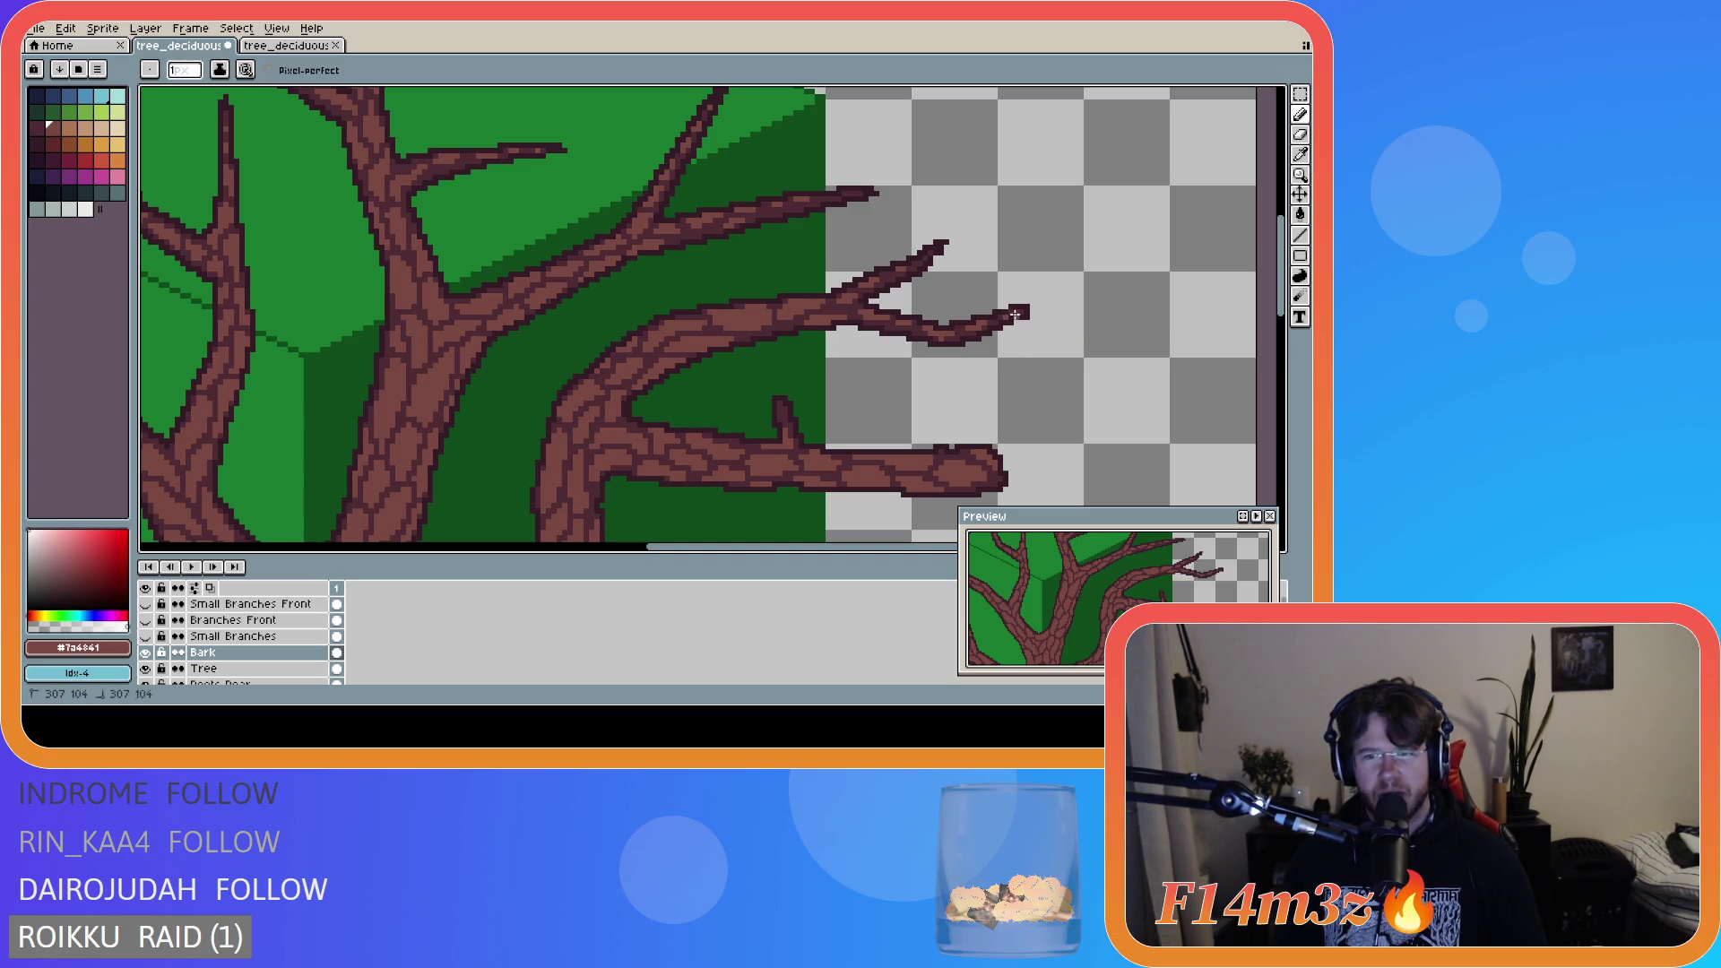
key(ctrl)
click(1018, 311)
key(ctrl)
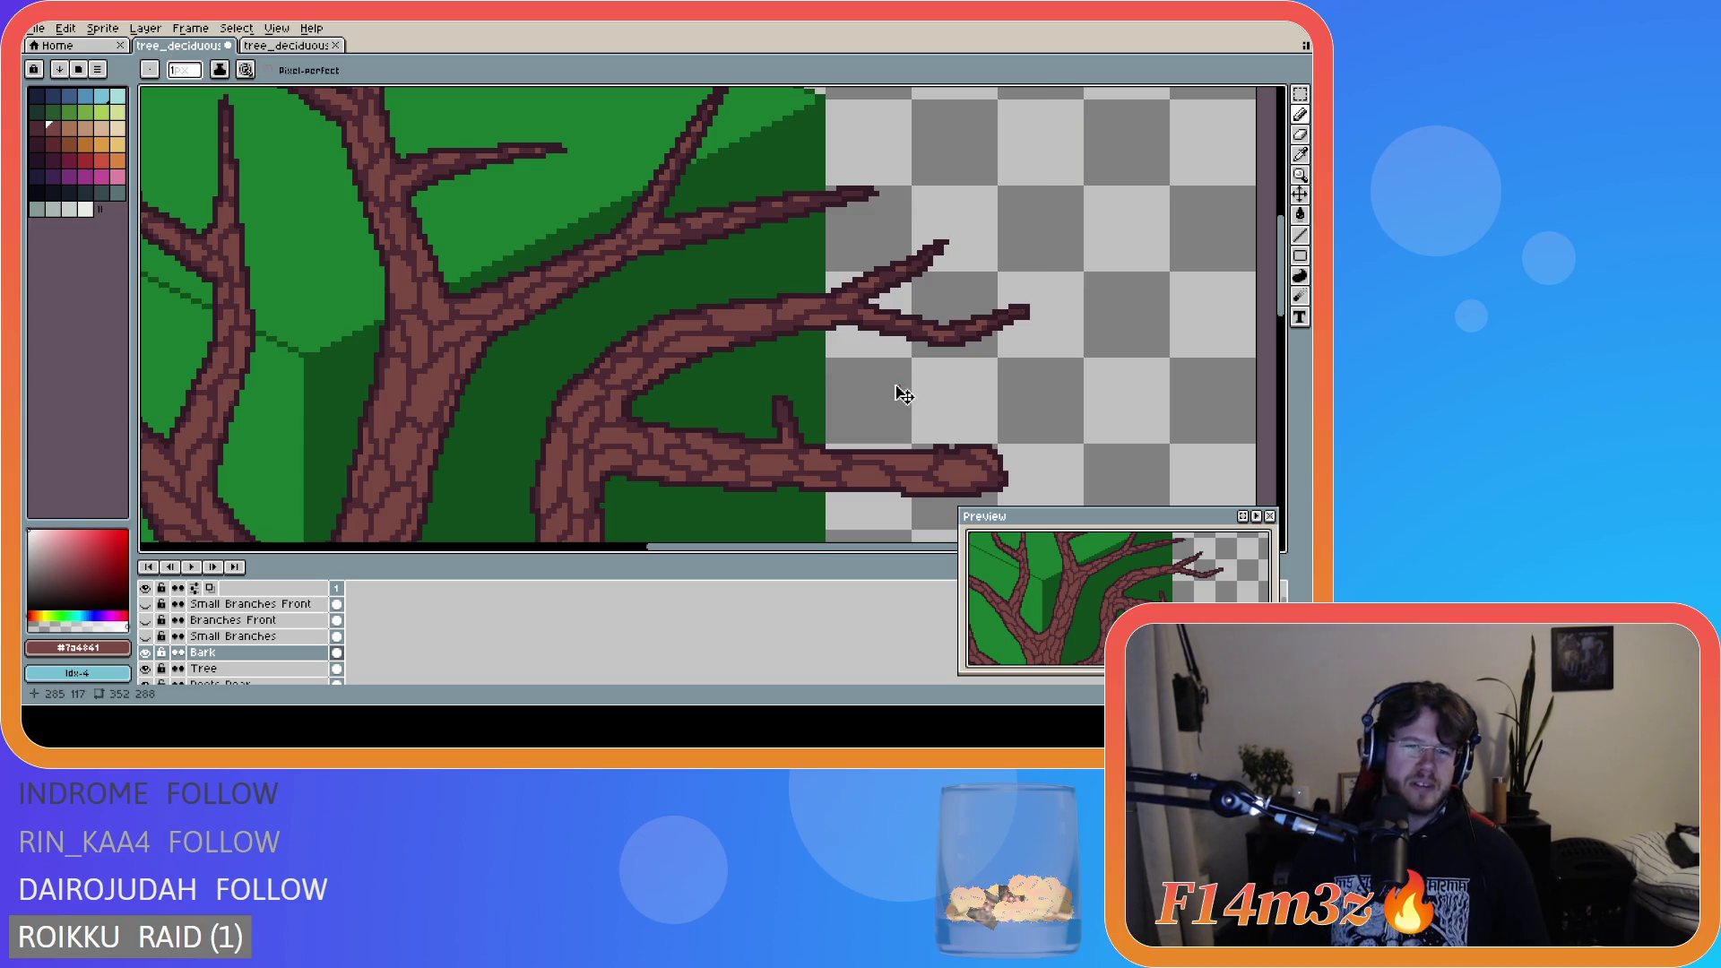
key(ctrl)
key(ctrl)
key(ctrl)
key(ctrl)
key(ctrl)
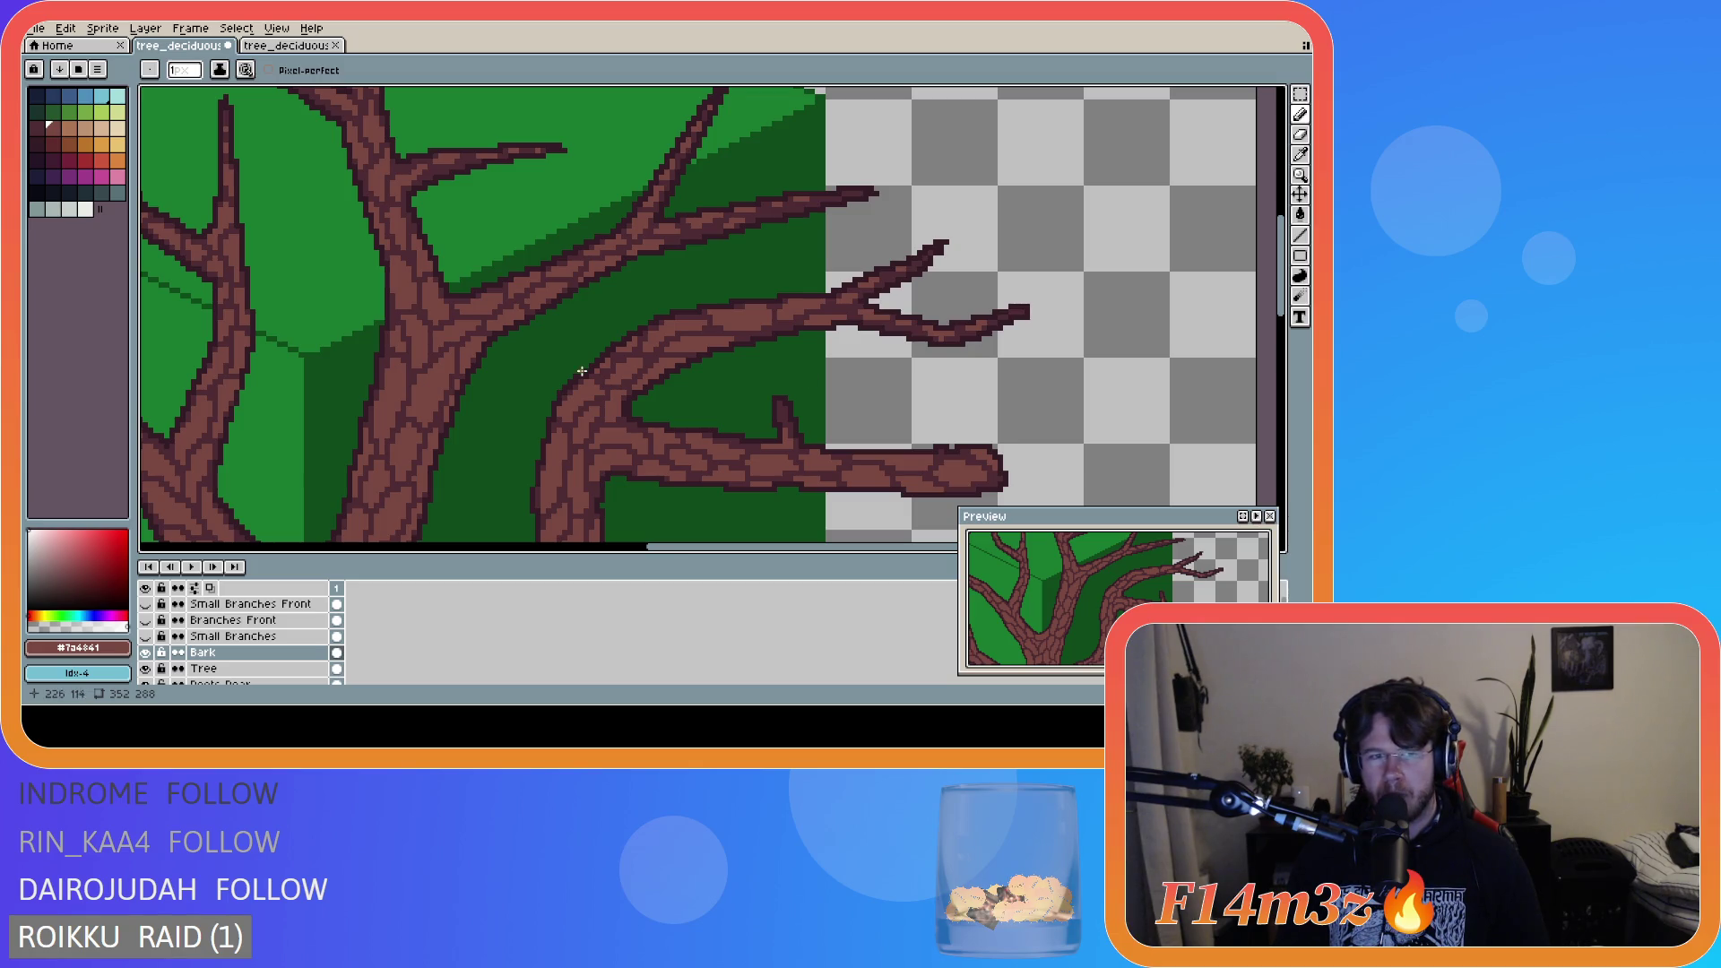
key(ctrl+s)
scroll(690, 471, down, 3)
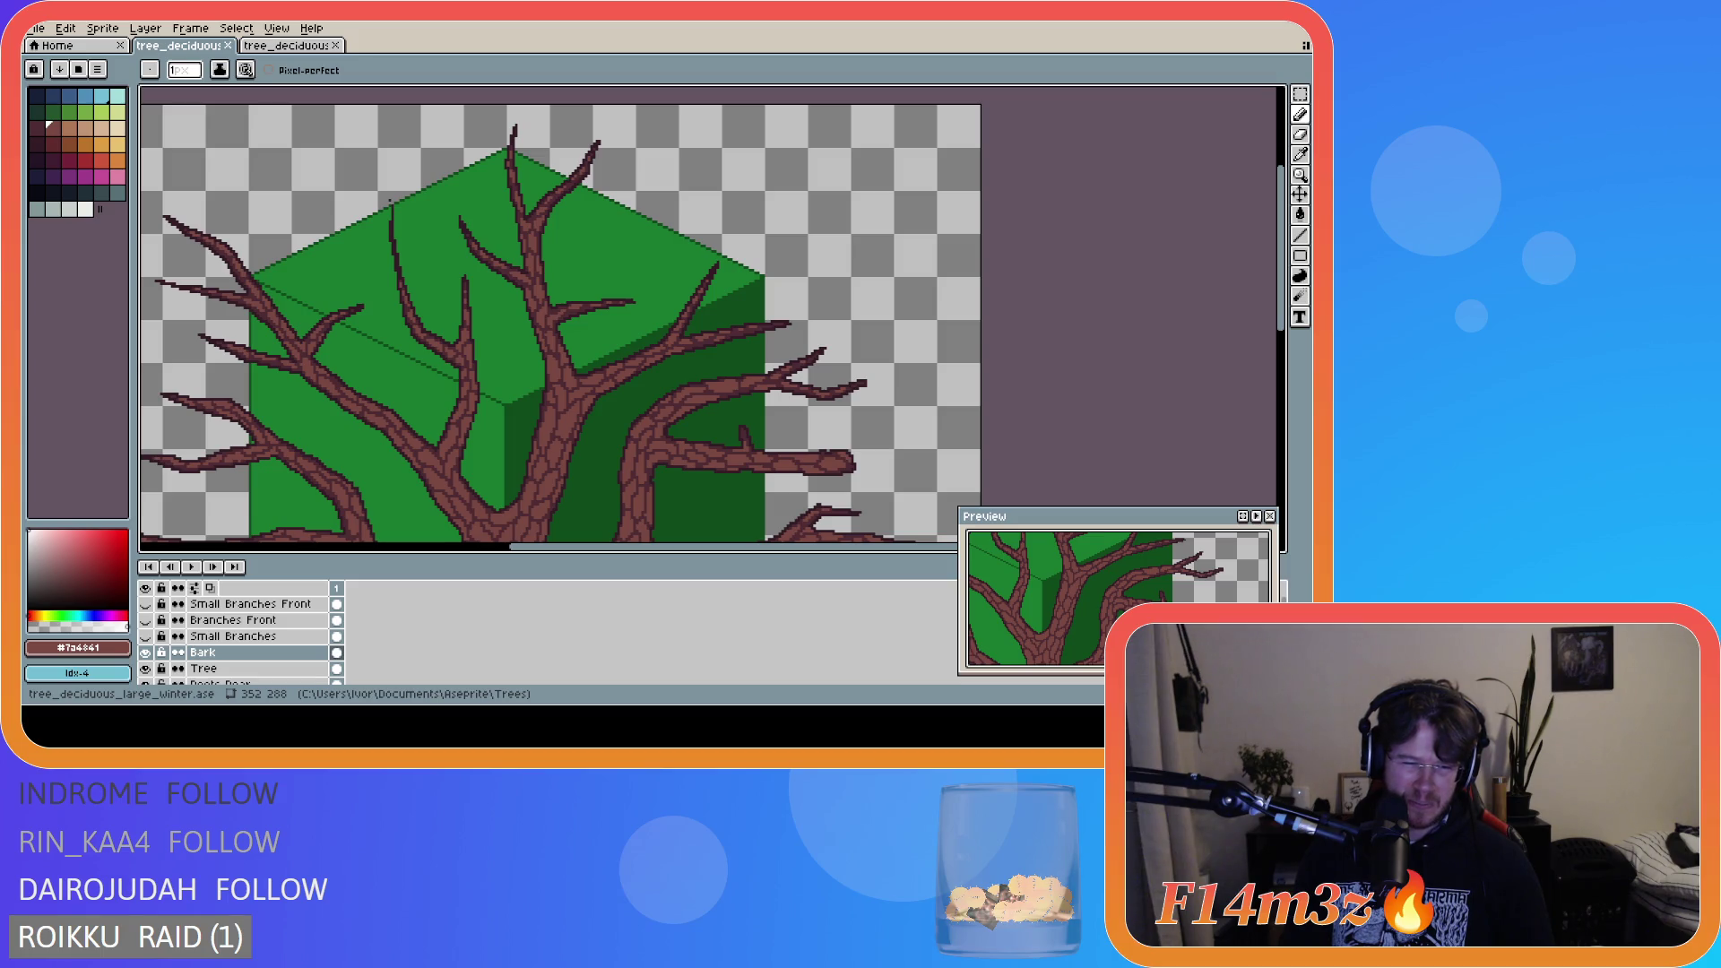
- Zoom out and drag the vertical scrollbar down to show the whole tree and canopy
scroll(850, 444, down, 2)
mouse_move(1281, 331)
mouse_down()
mouse_move(1287, 430)
mouse_move(1289, 412)
mouse_up()
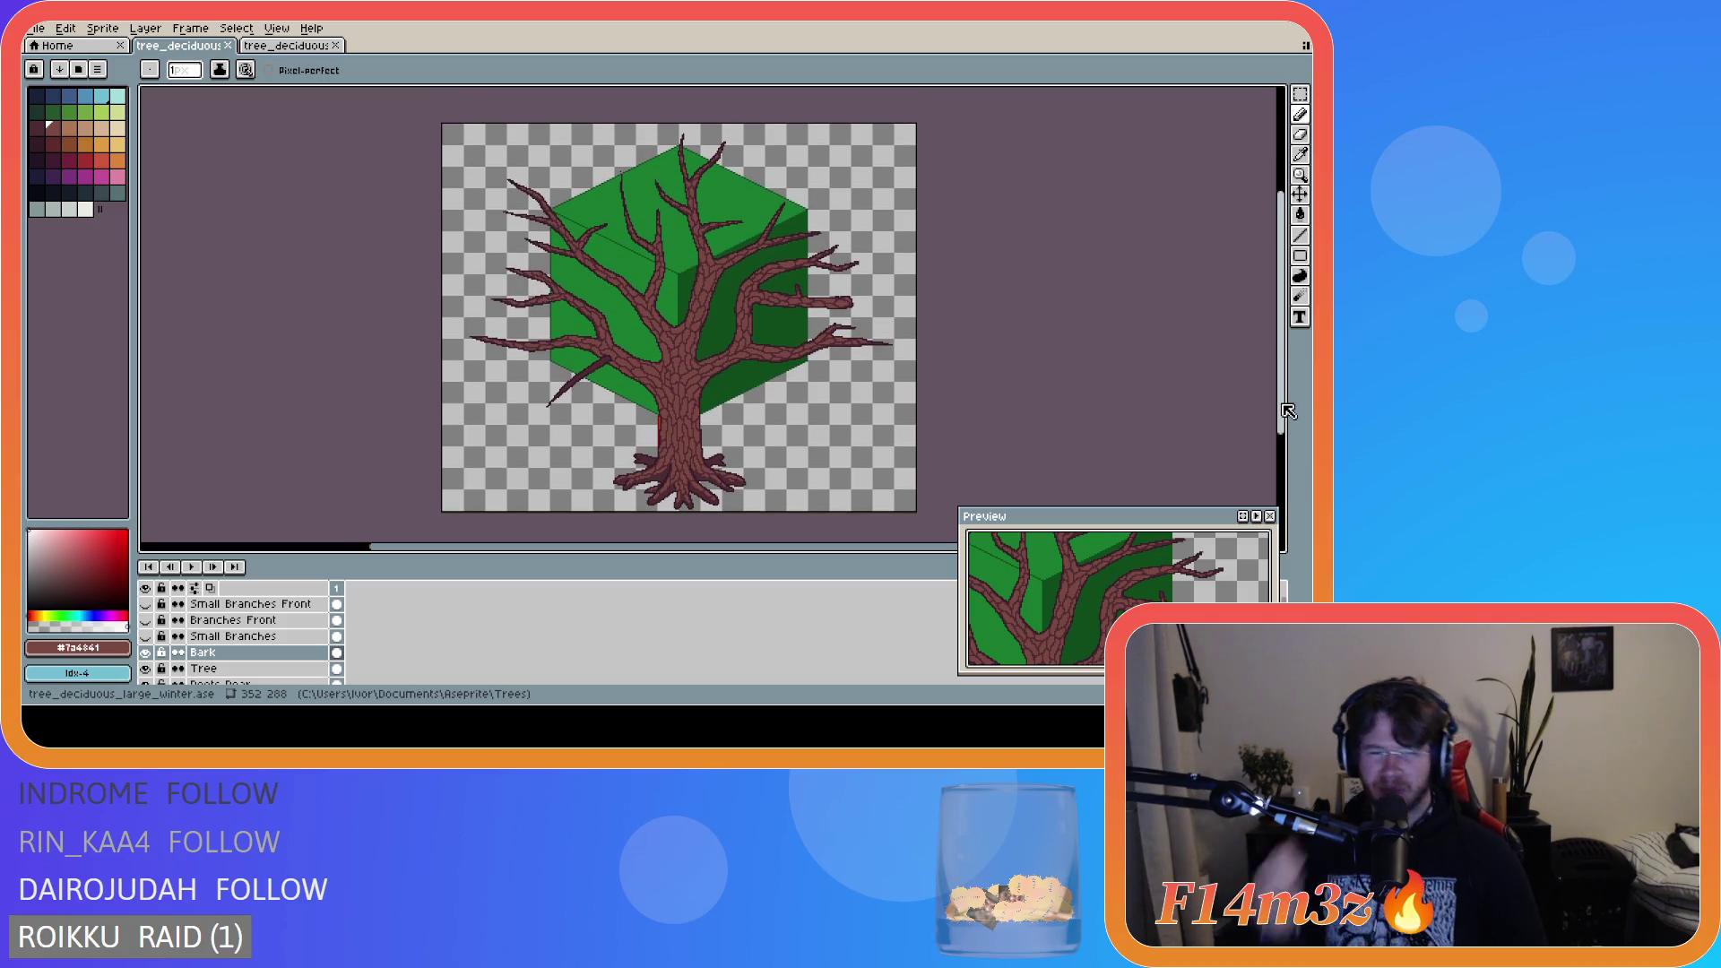
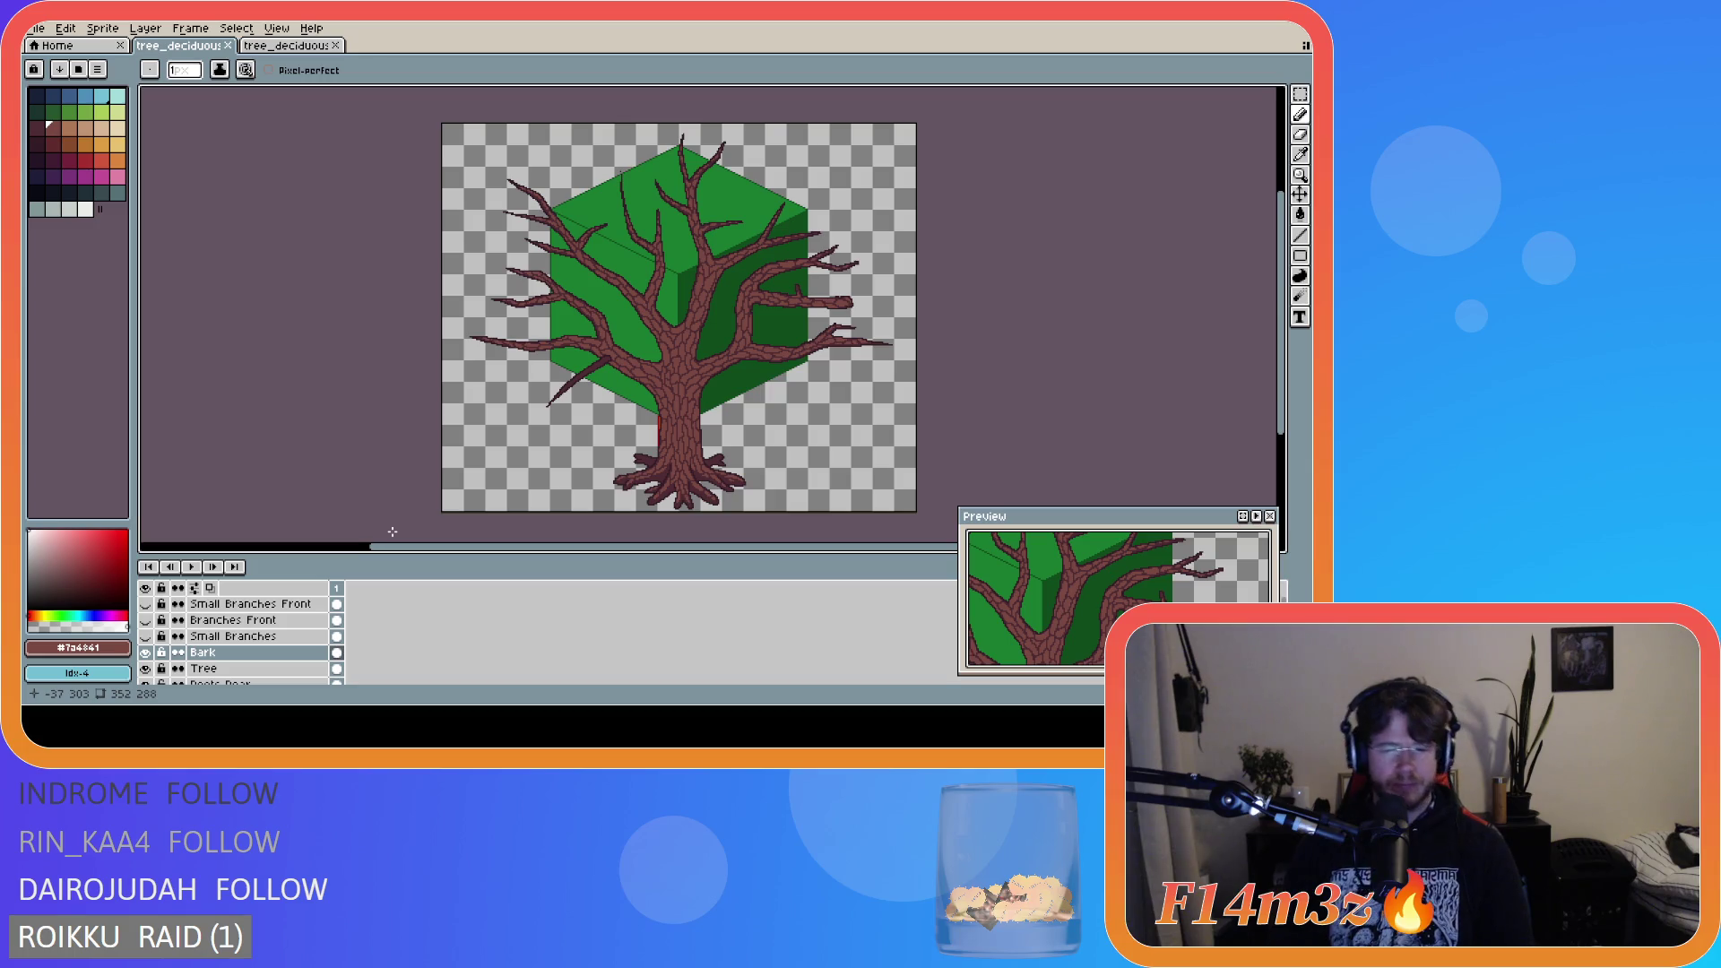
- Zoom in and paint lighter brown highlights along the upper part of the dark lower-left branch
scroll(560, 345, up, 3)
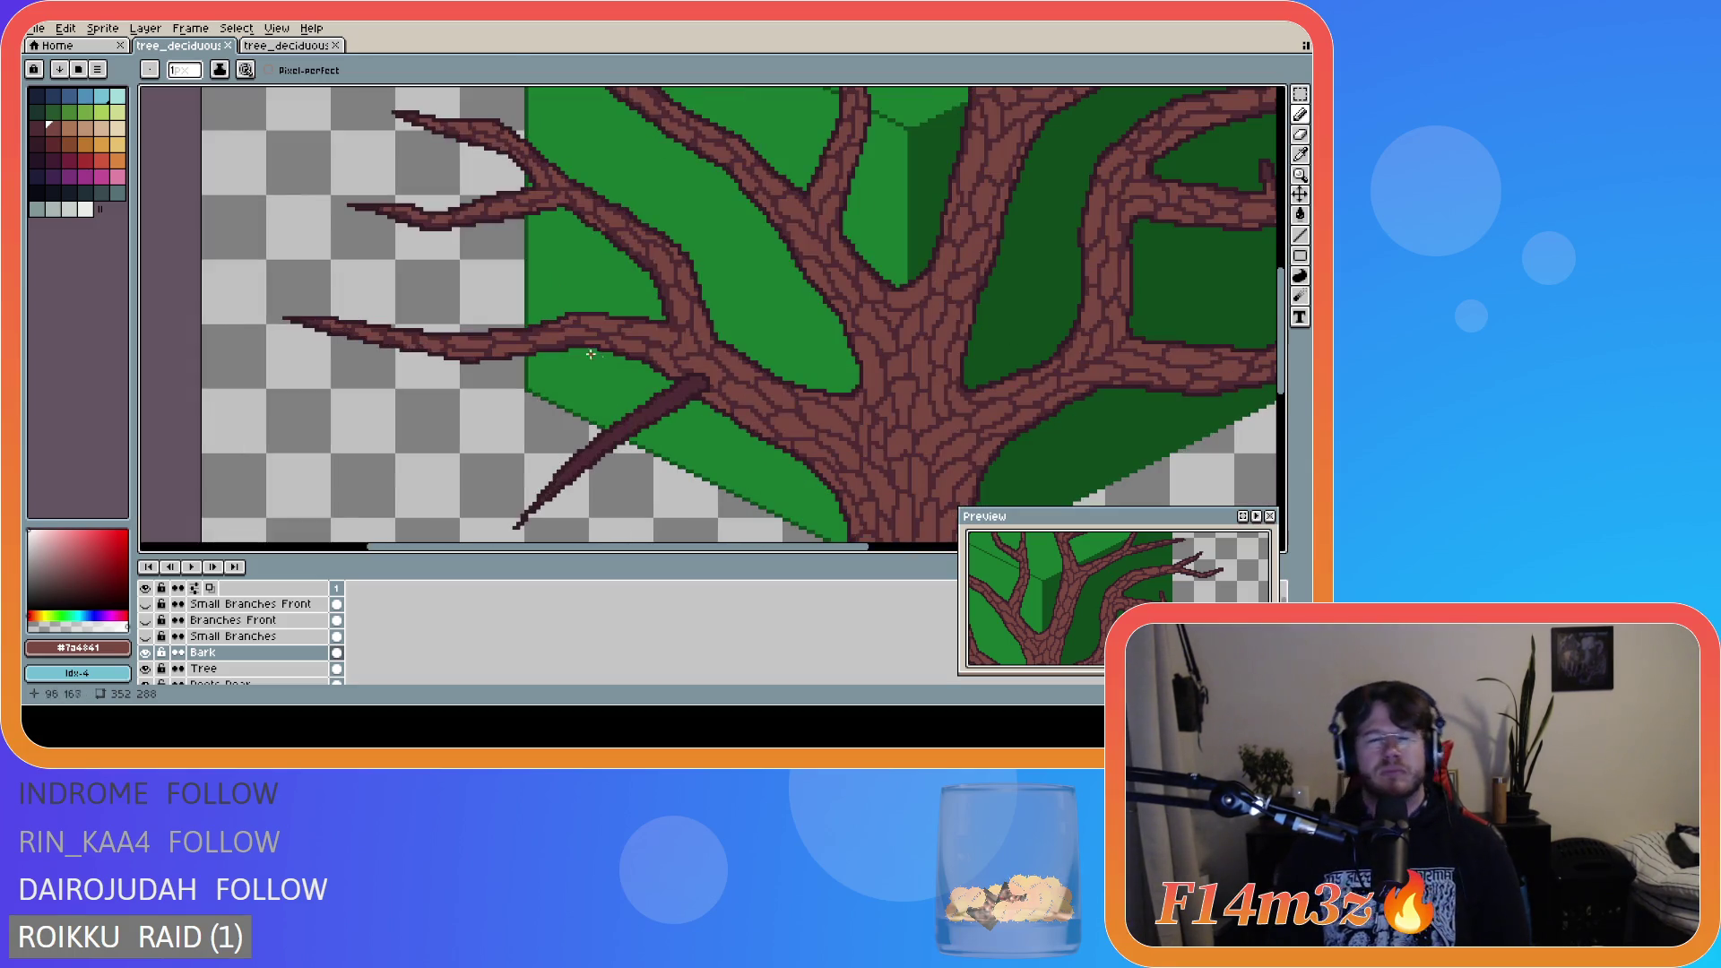
scroll(586, 353, up, 1)
scroll(681, 394, up, 1)
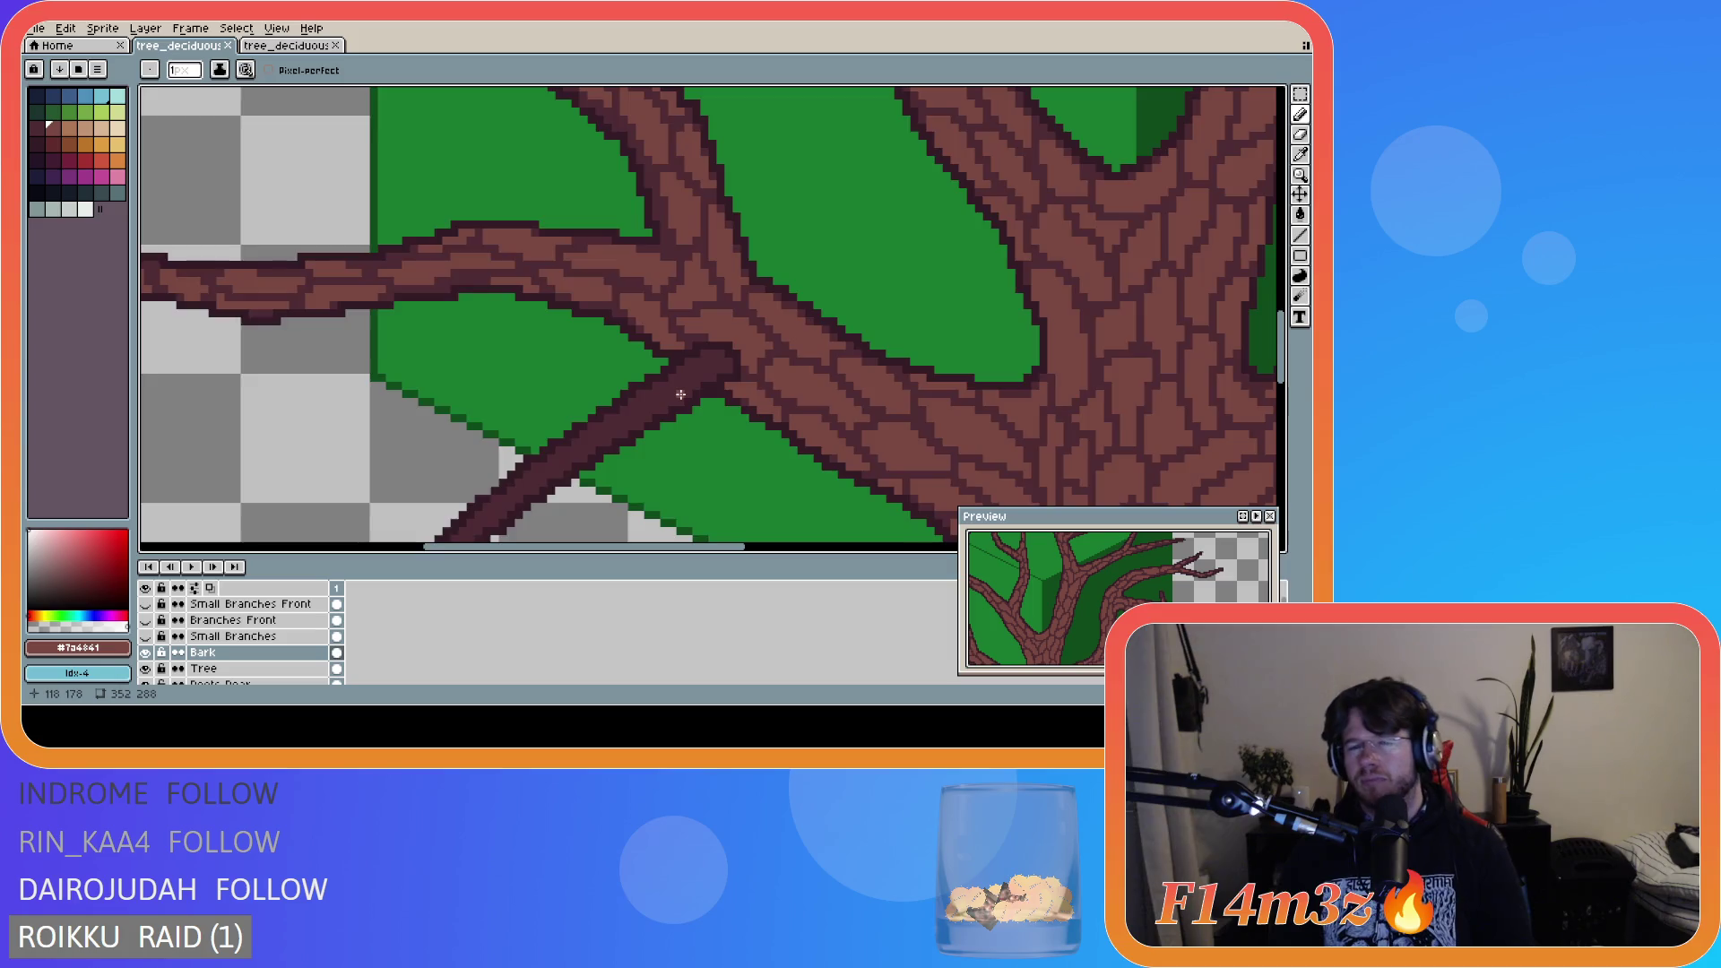
scroll(681, 395, up, 1)
mouse_move(707, 327)
mouse_down()
mouse_move(581, 408)
mouse_move(617, 388)
mouse_up()
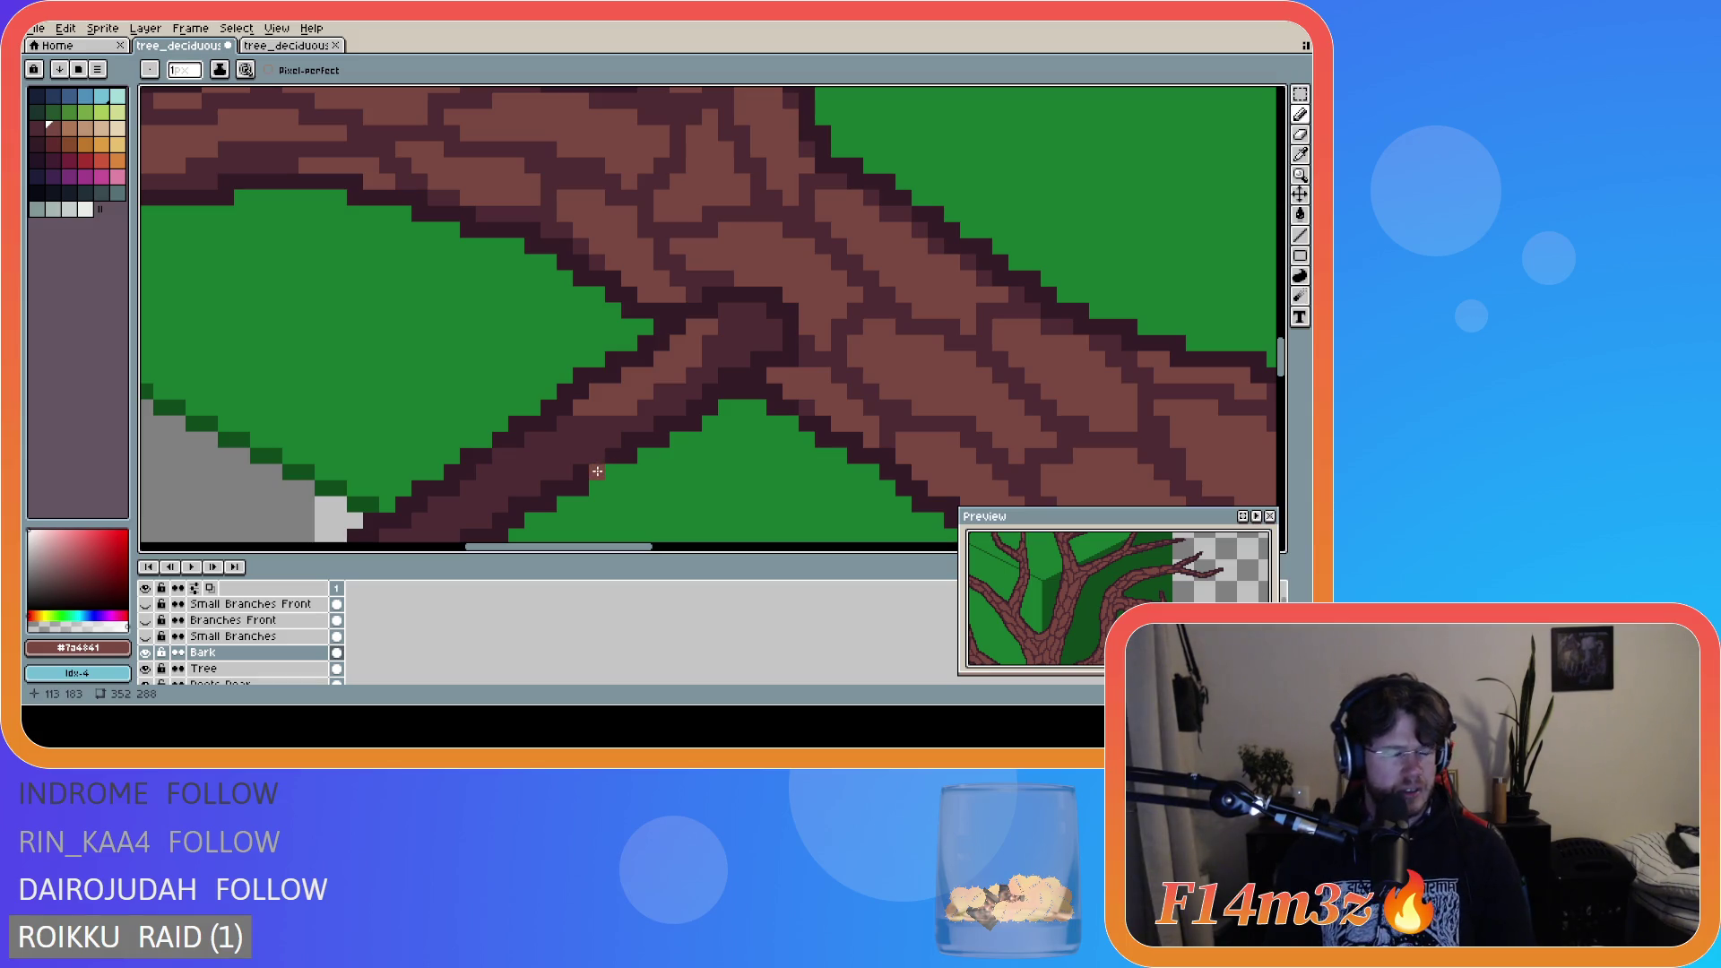
drag(632, 546, 612, 546)
- Continue the lighter bark highlights down the branch to its lower-left tip, dabbing a pixel near the end
scroll(1058, 385, down, 4)
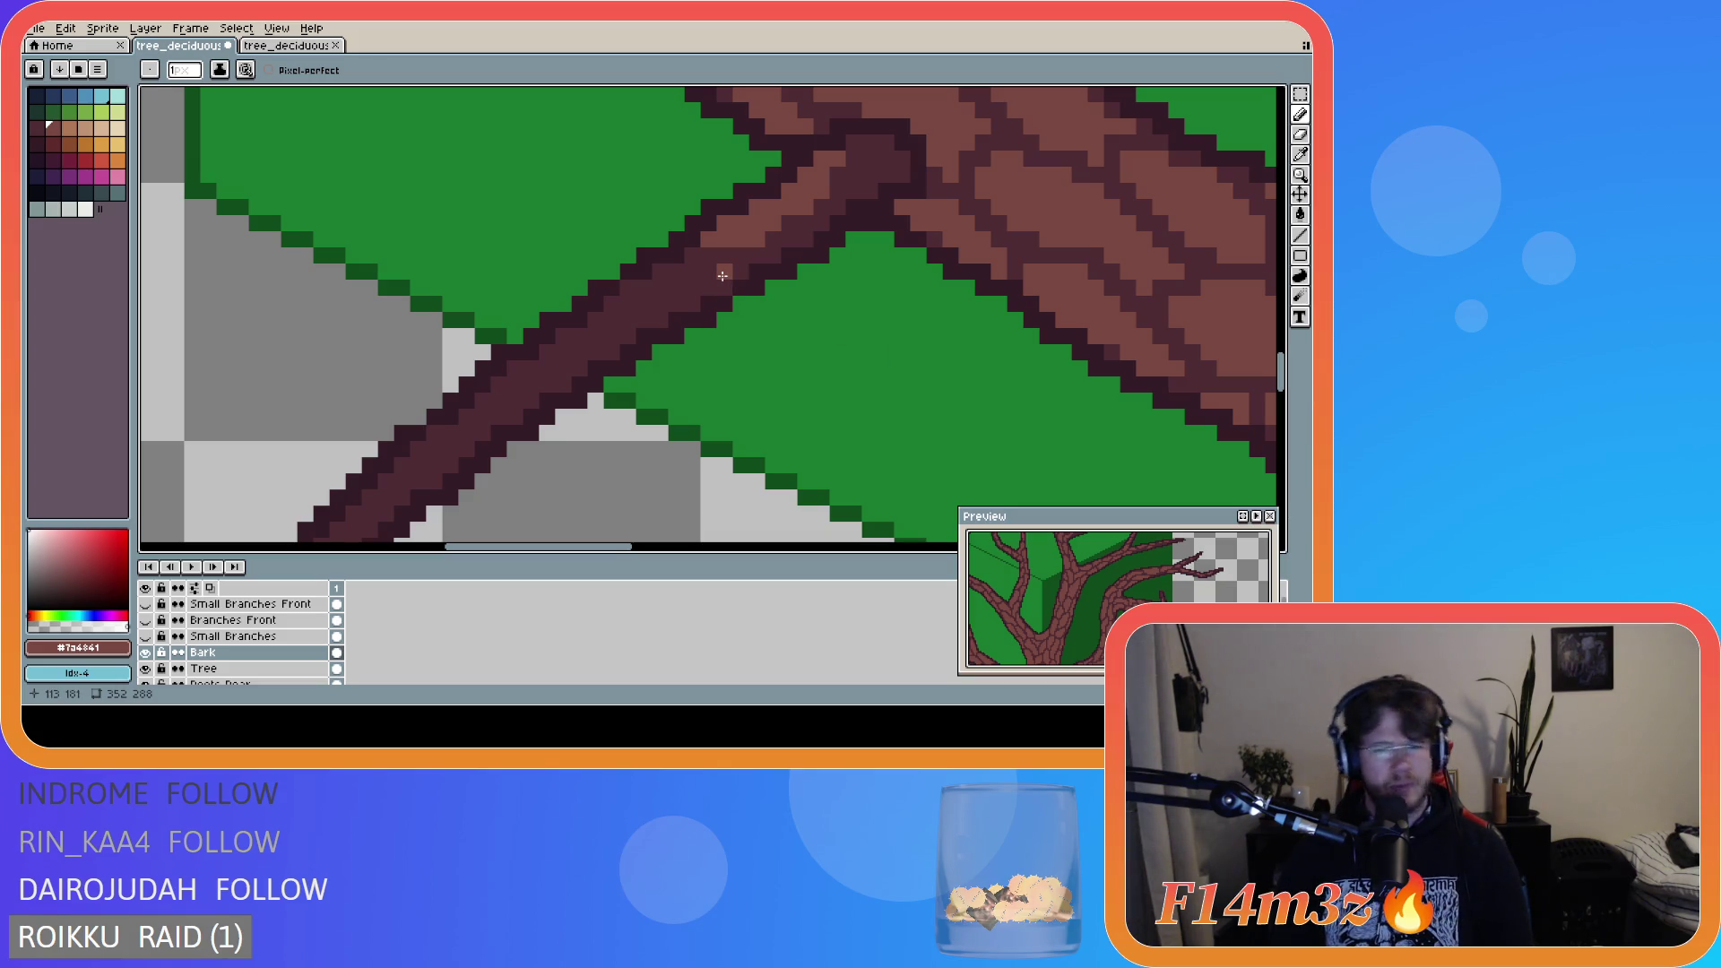
mouse_move(722, 277)
mouse_down()
mouse_move(583, 334)
mouse_move(436, 481)
mouse_up()
scroll(466, 454, down, 1)
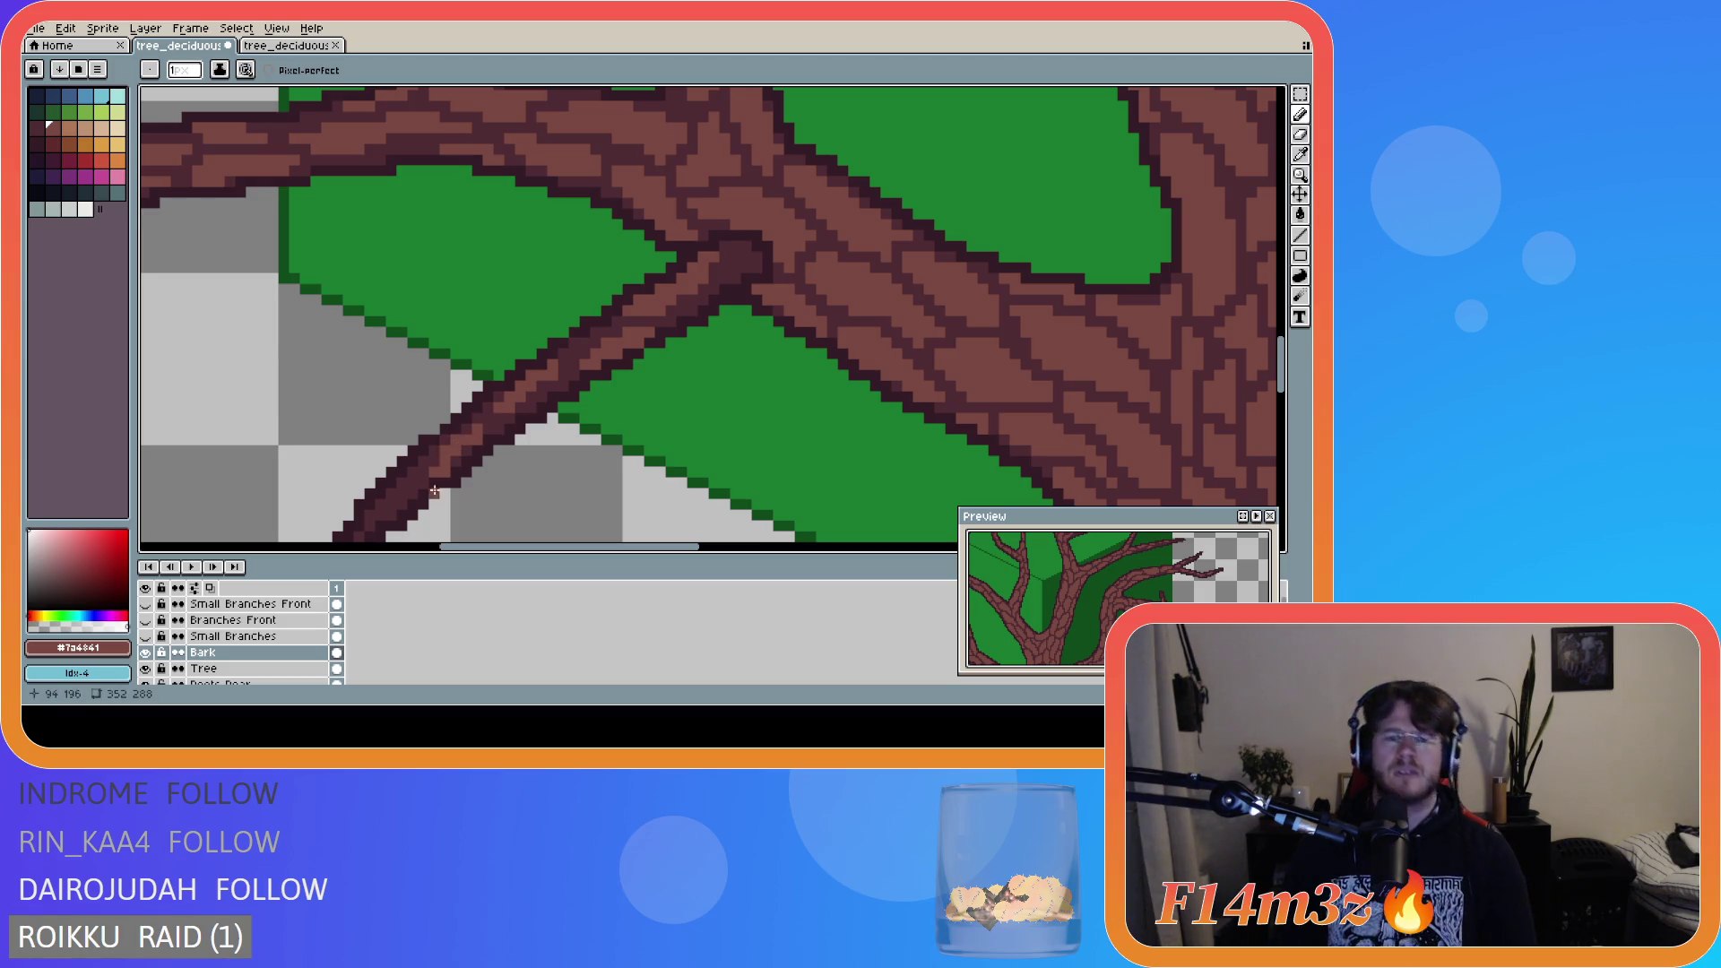
drag(485, 557, 454, 557)
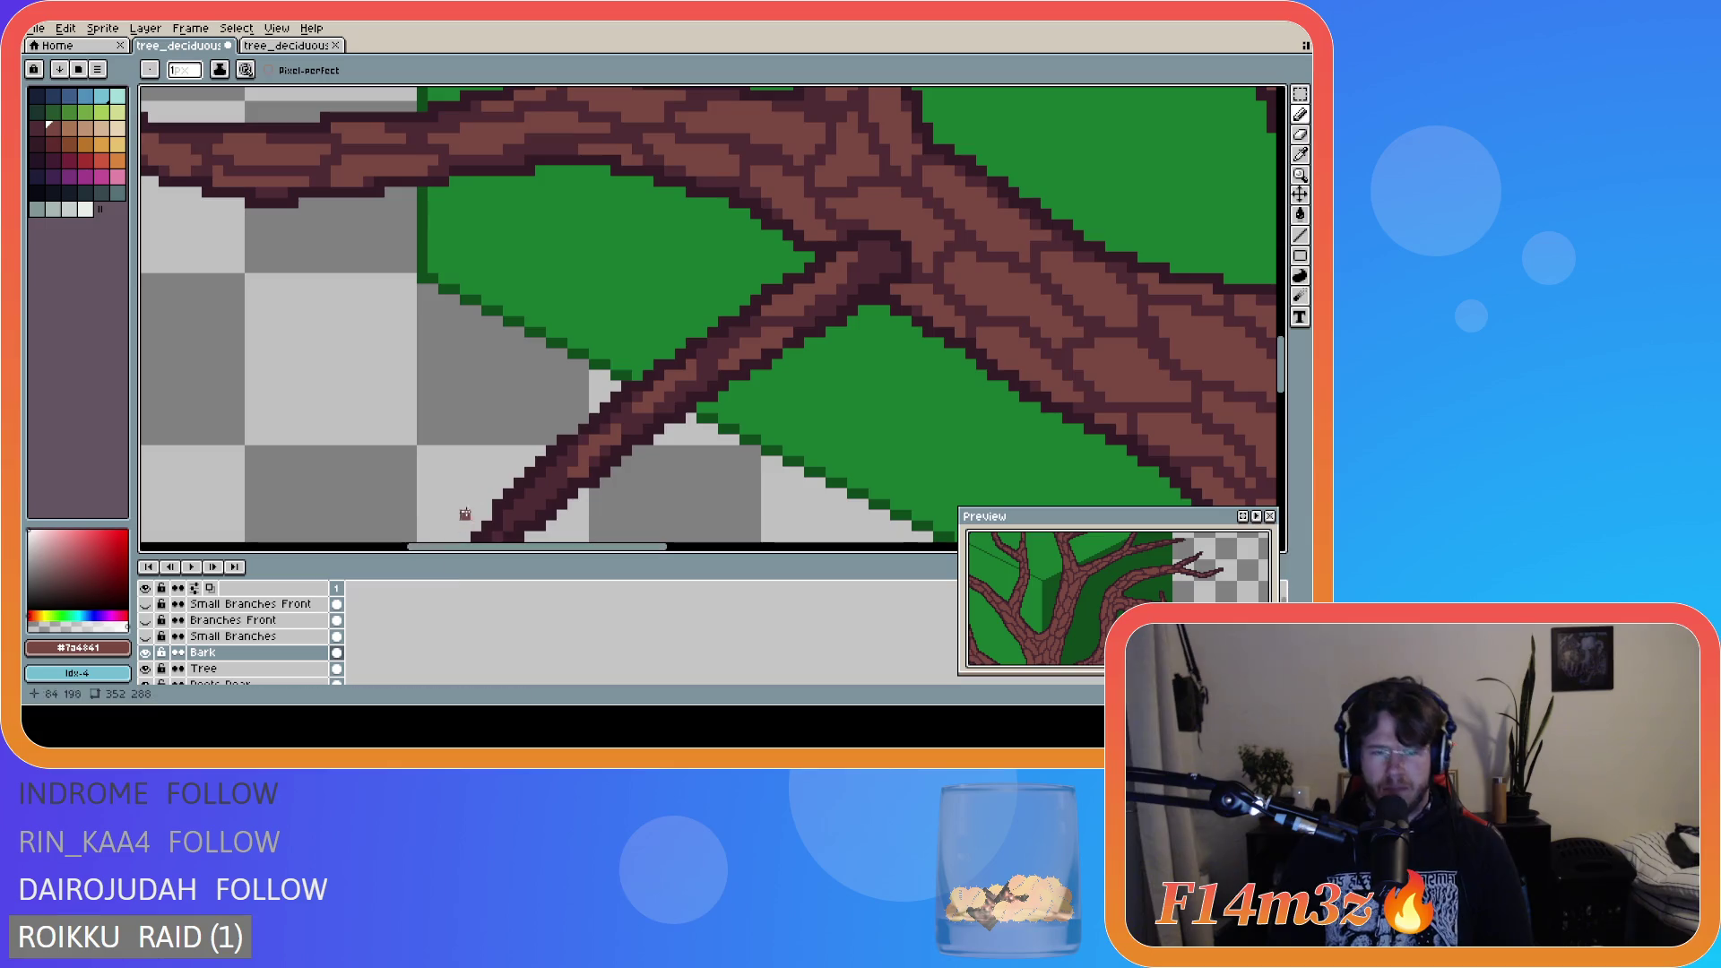
drag(1280, 359, 1279, 386)
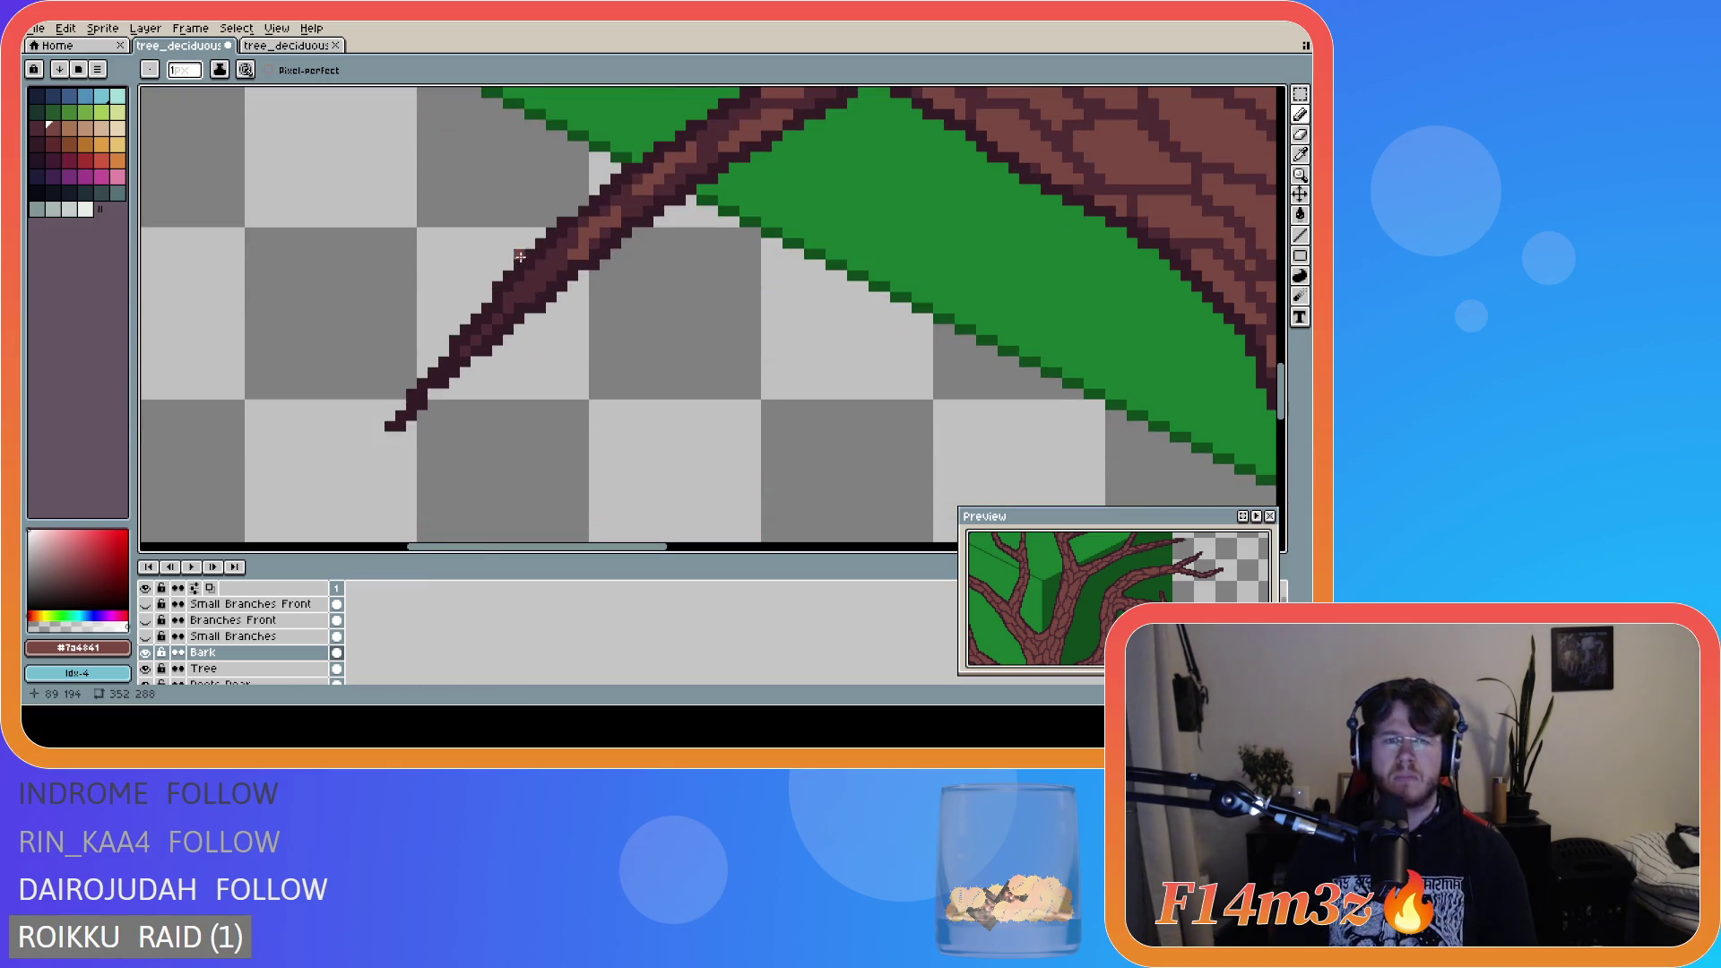
drag(544, 265, 513, 298)
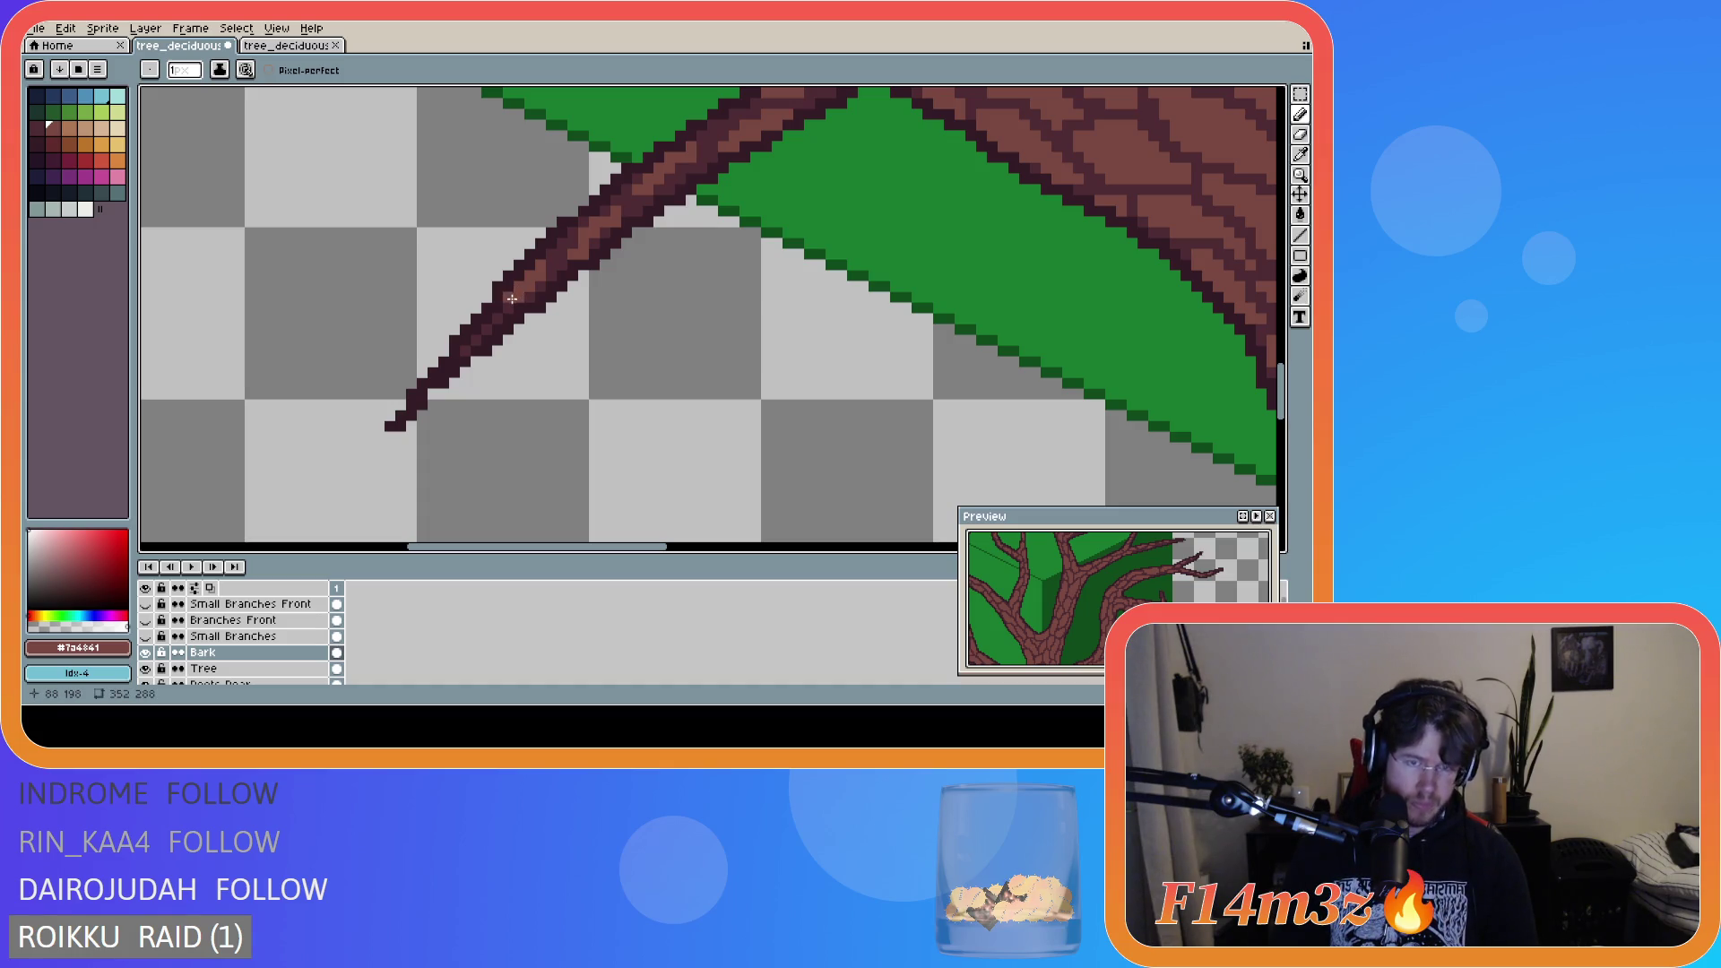
click(496, 318)
scroll(815, 328, down, 3)
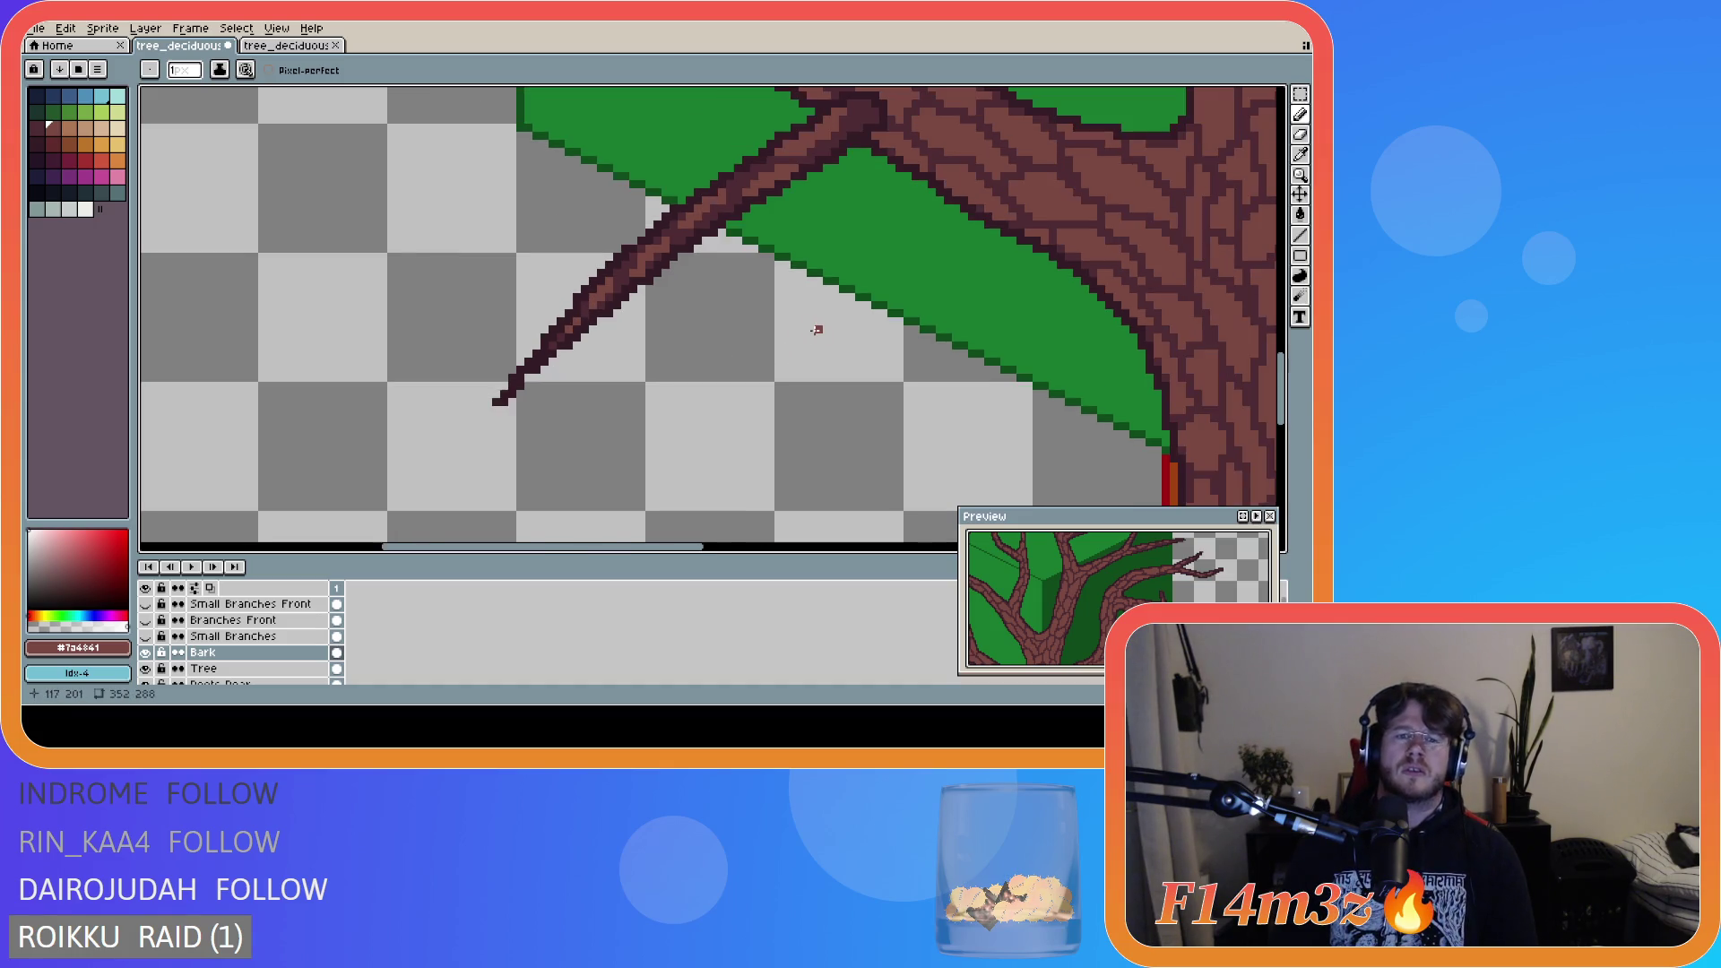
- Zoom out to view the whole tree, then hide the Branches Front layer
scroll(815, 330, down, 3)
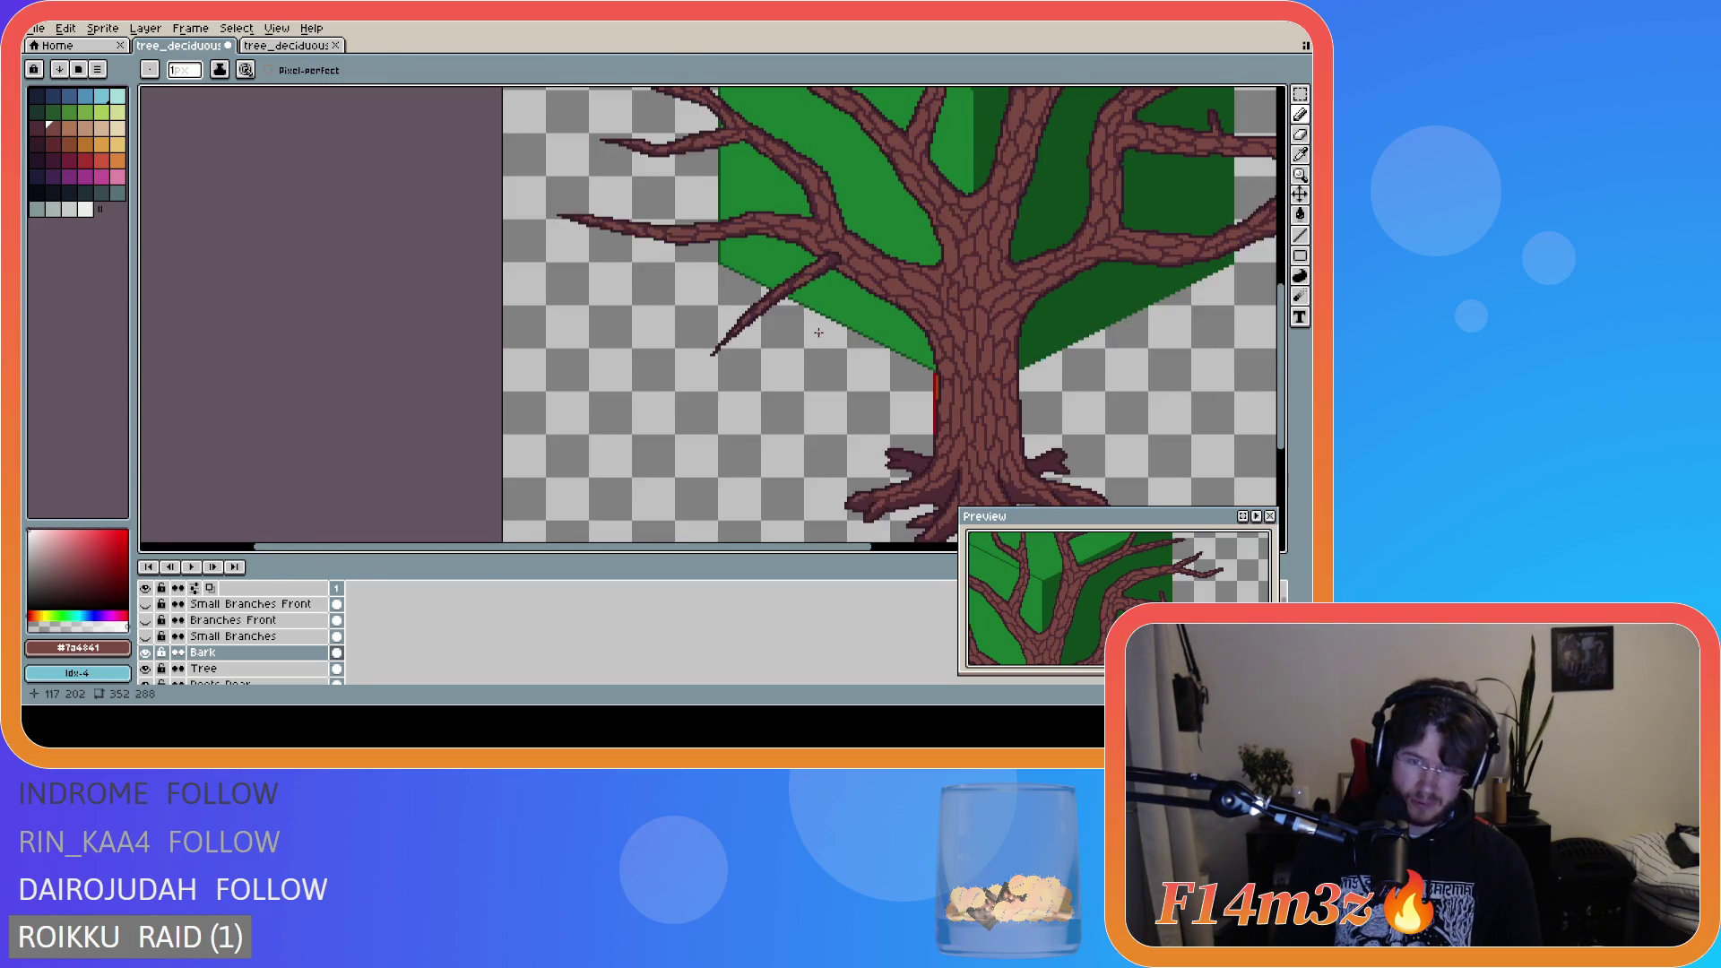
scroll(828, 339, up, 5)
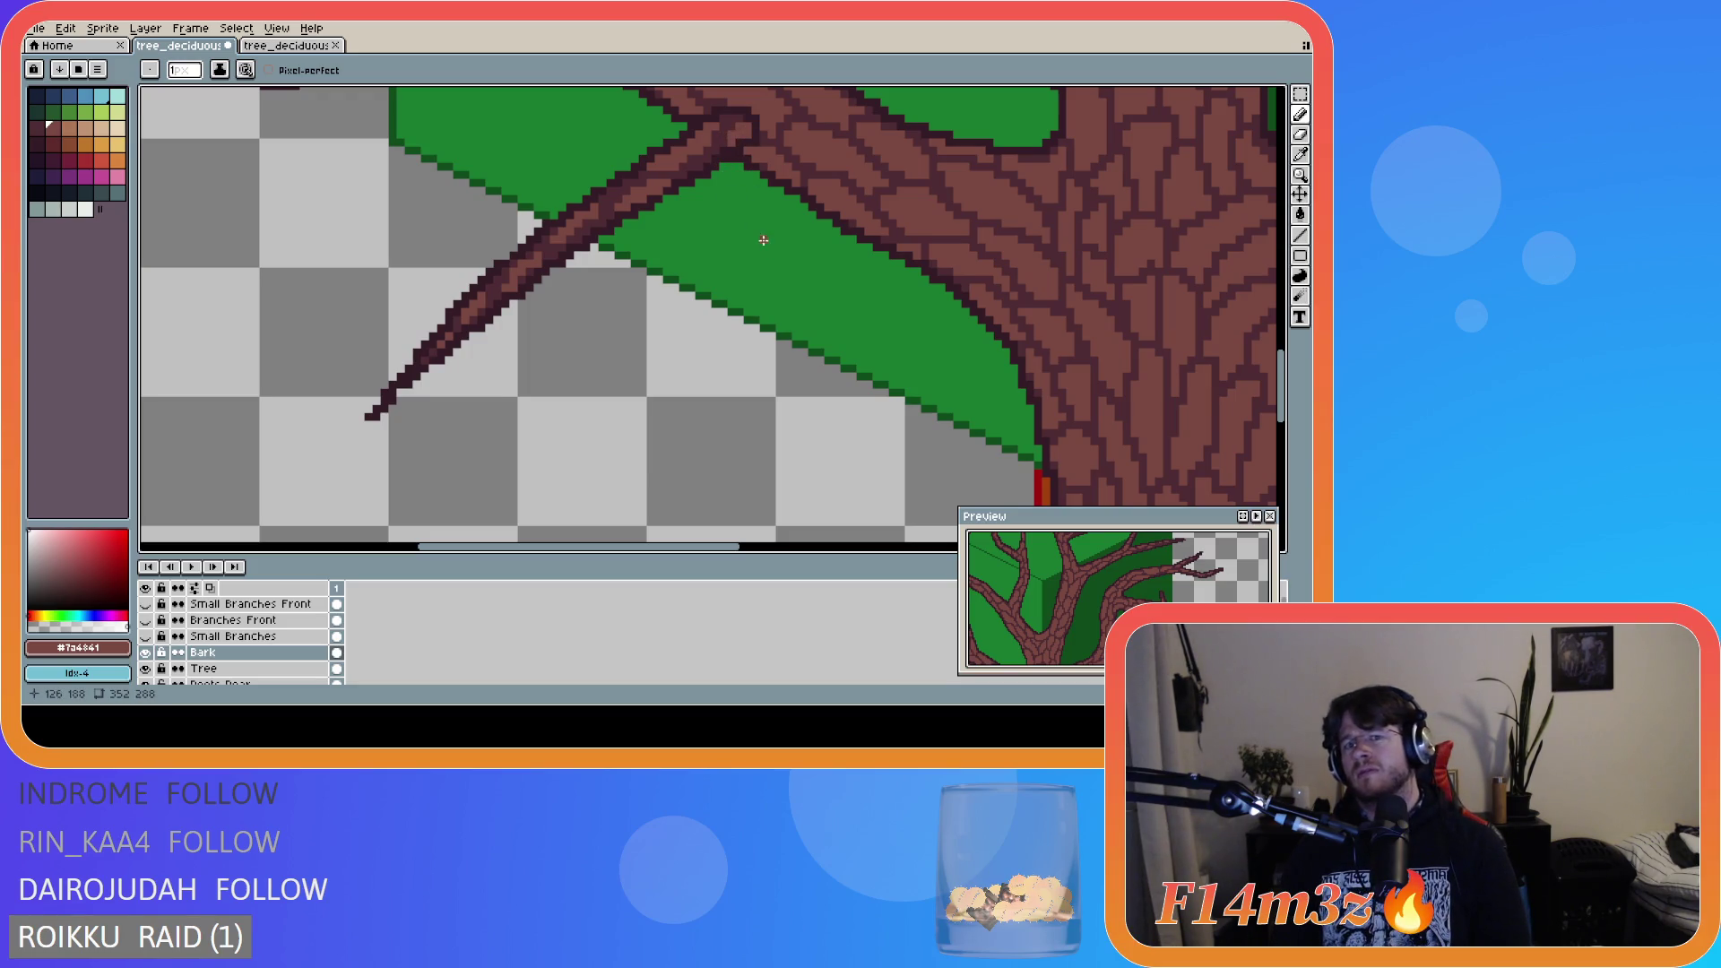
scroll(764, 240, down, 5)
drag(1284, 339, 1289, 274)
drag(789, 547, 868, 516)
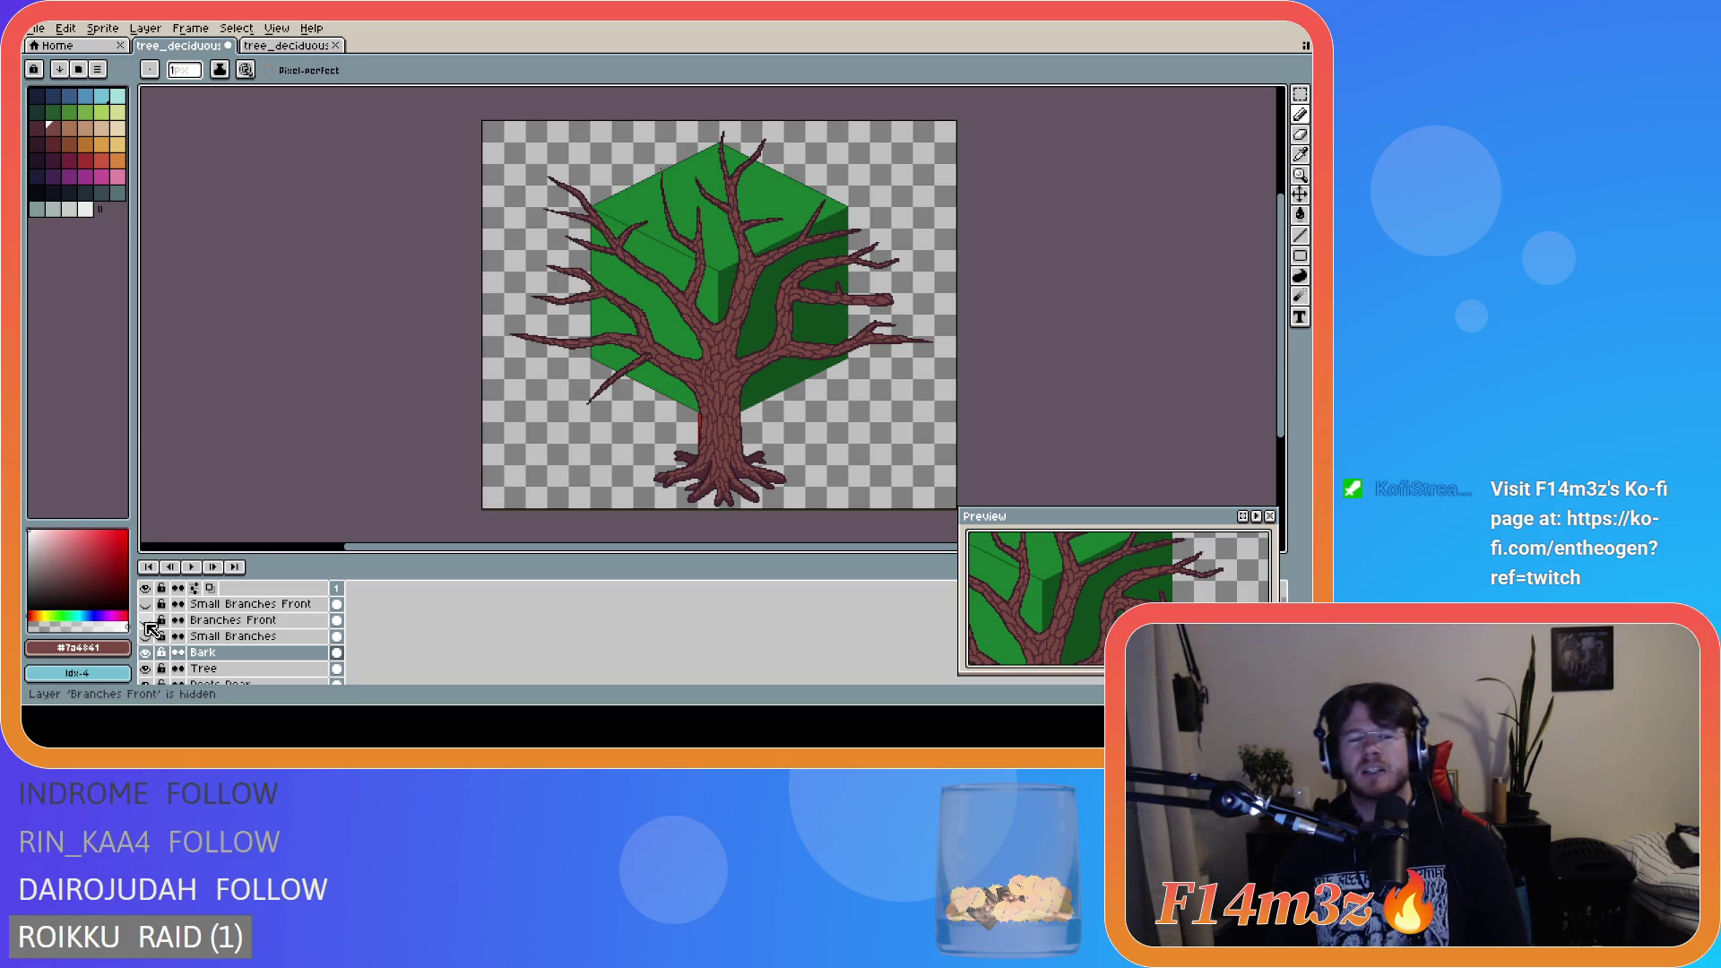
click(146, 622)
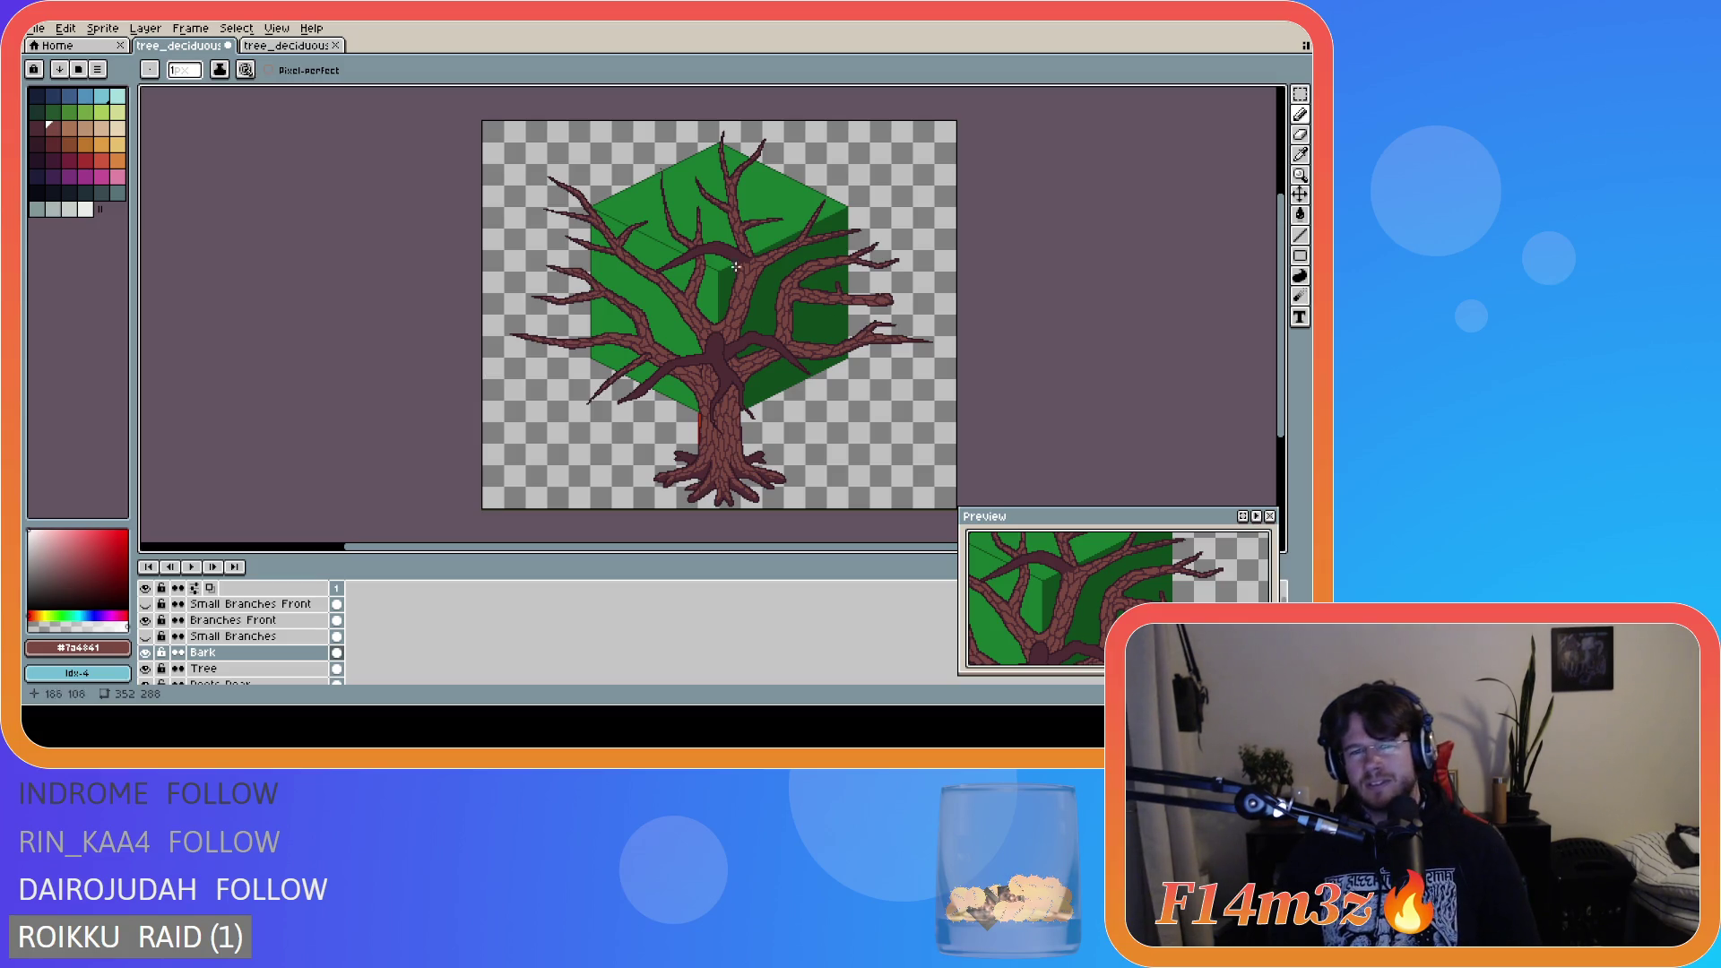
- Add a new layer above Branches Front and name it 'Brank Front'
scroll(740, 267, up, 4)
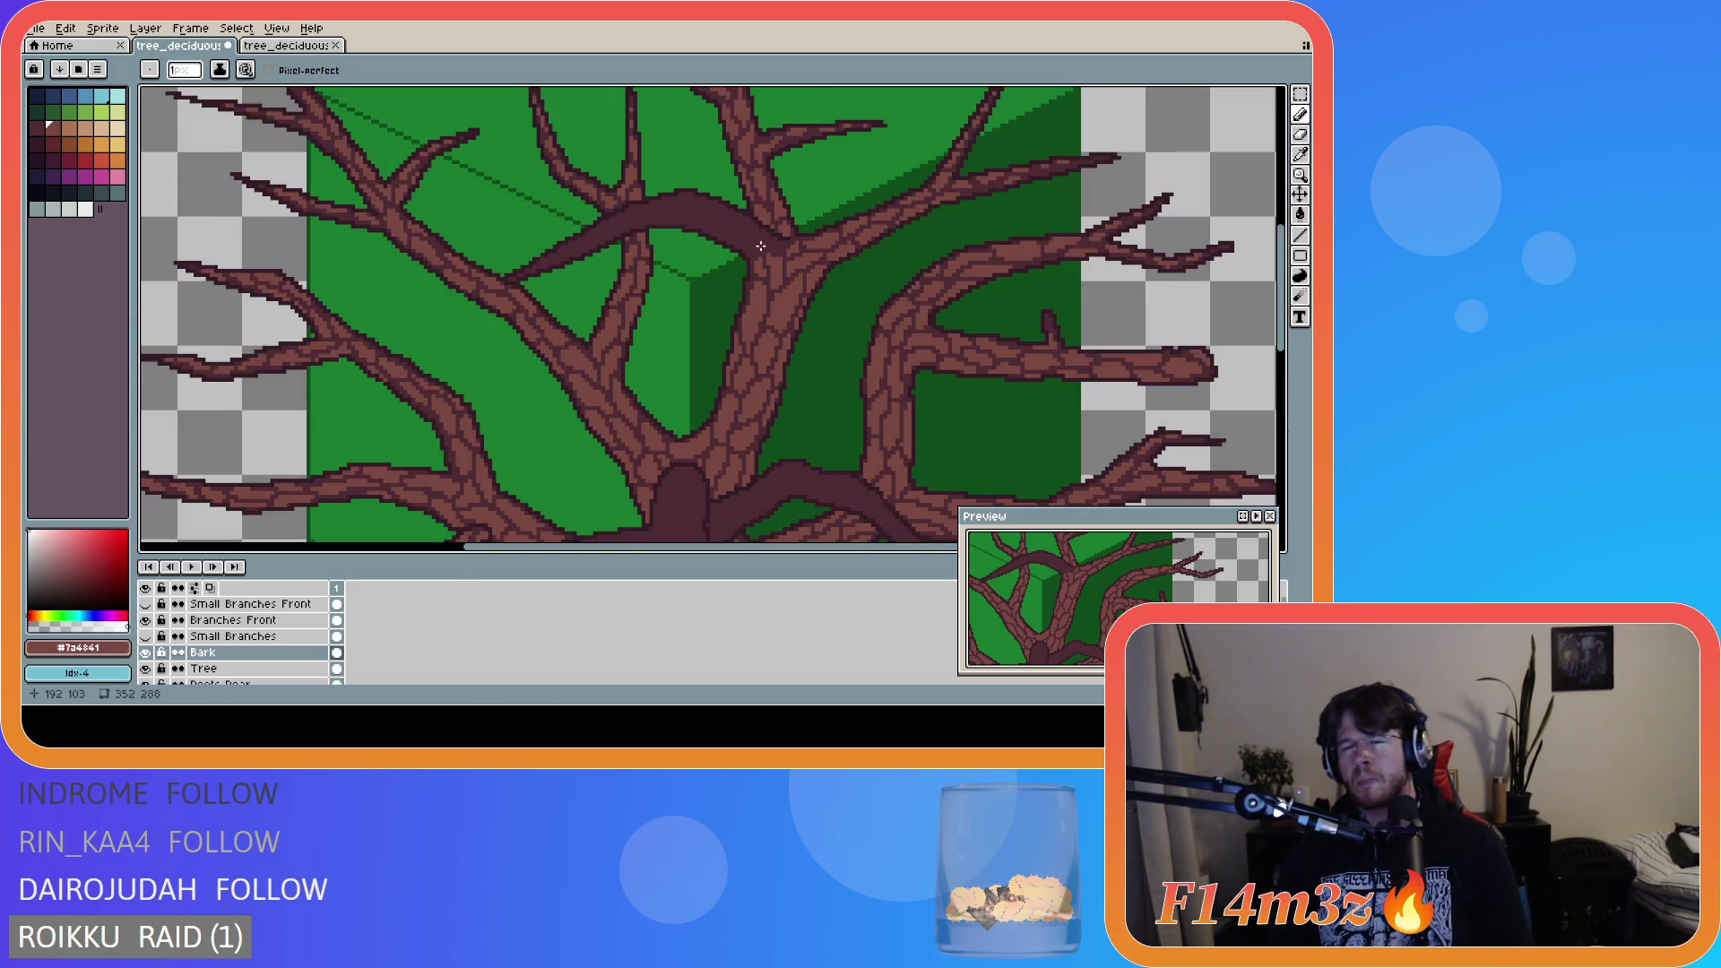
click(305, 621)
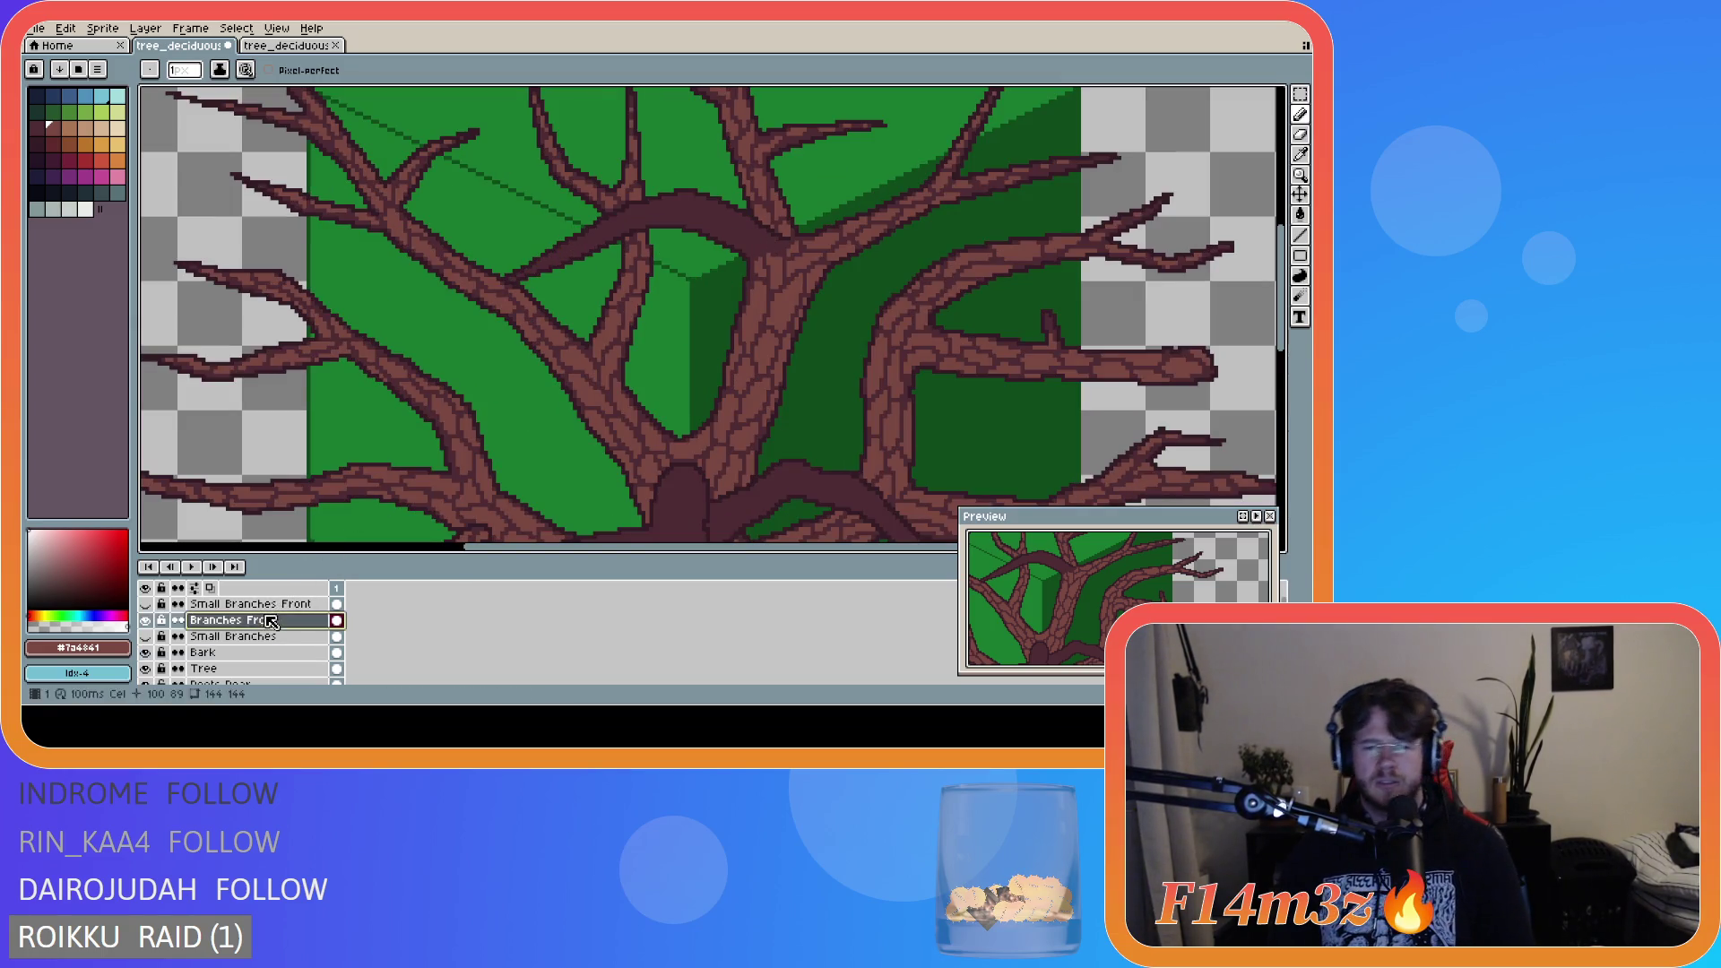
key(shift+n)
double_click(272, 622)
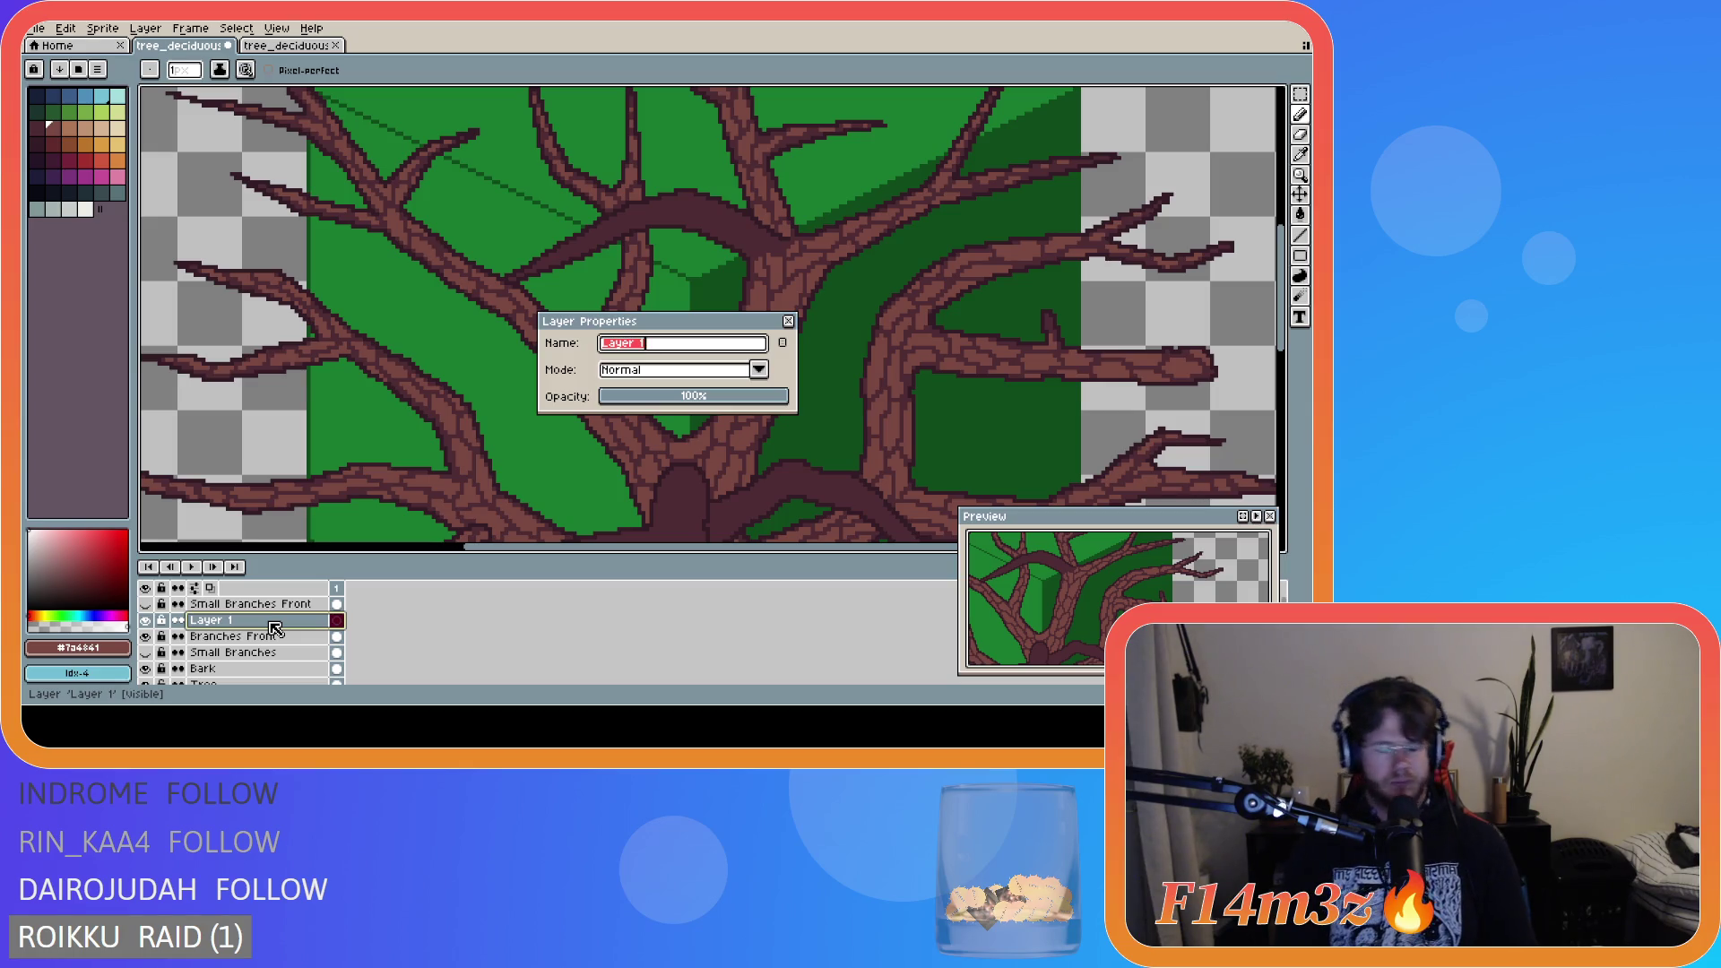
text(b)
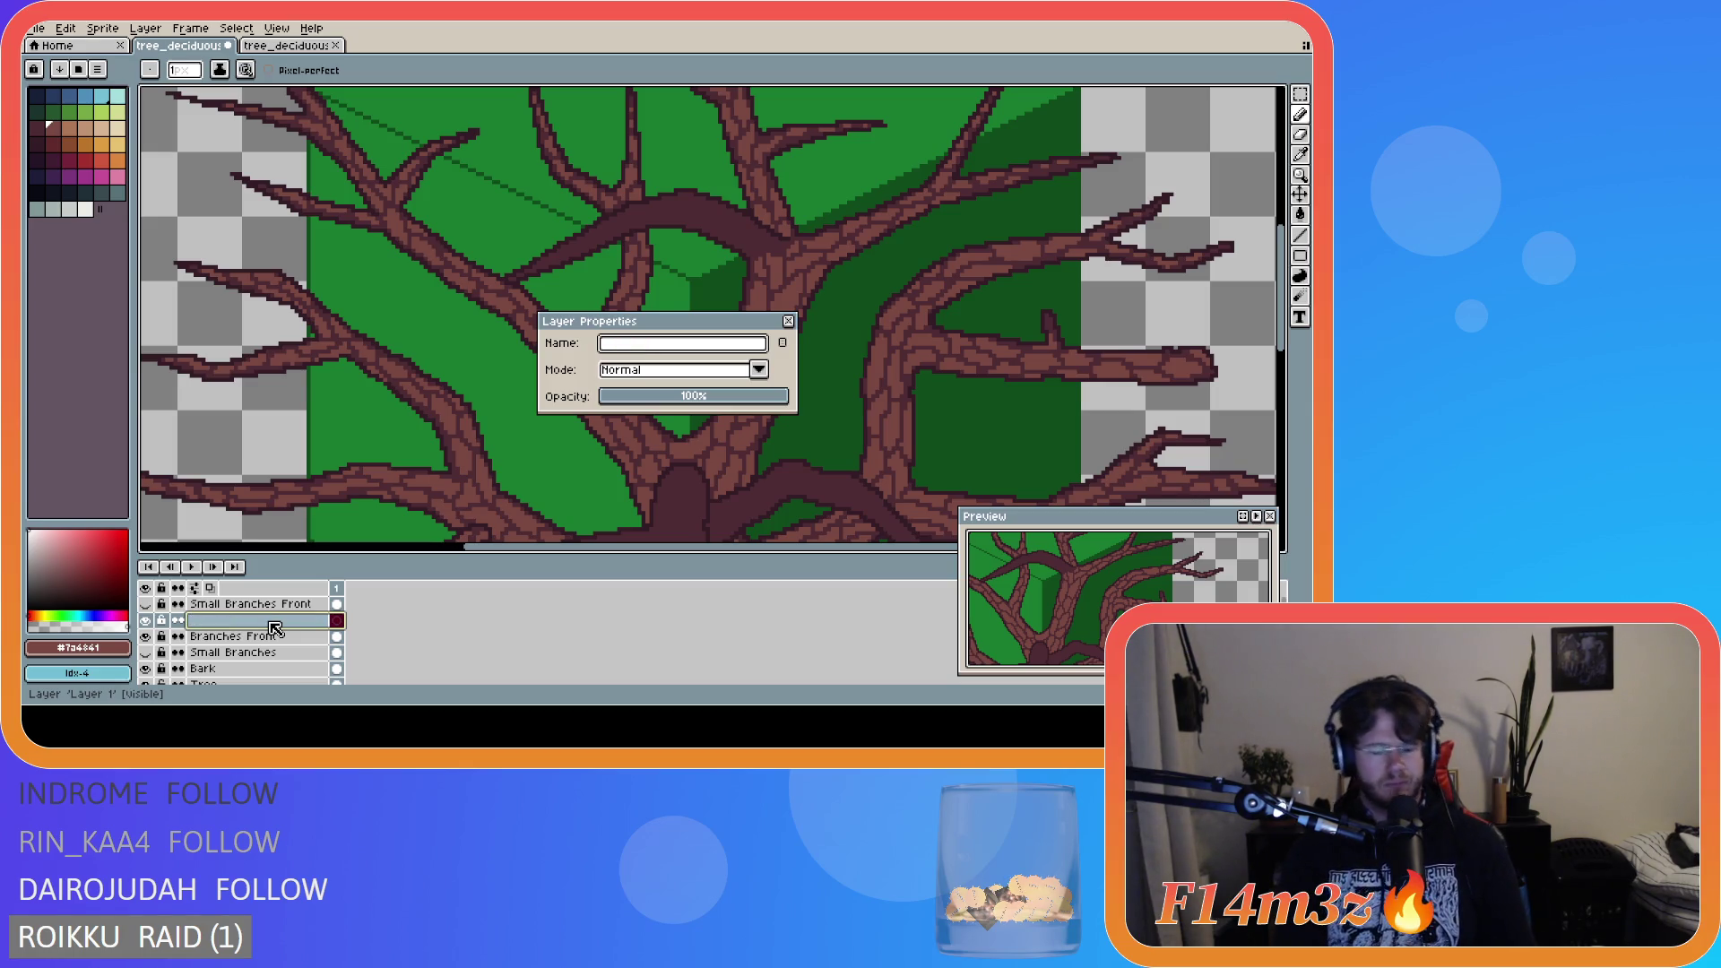
text(bARK)
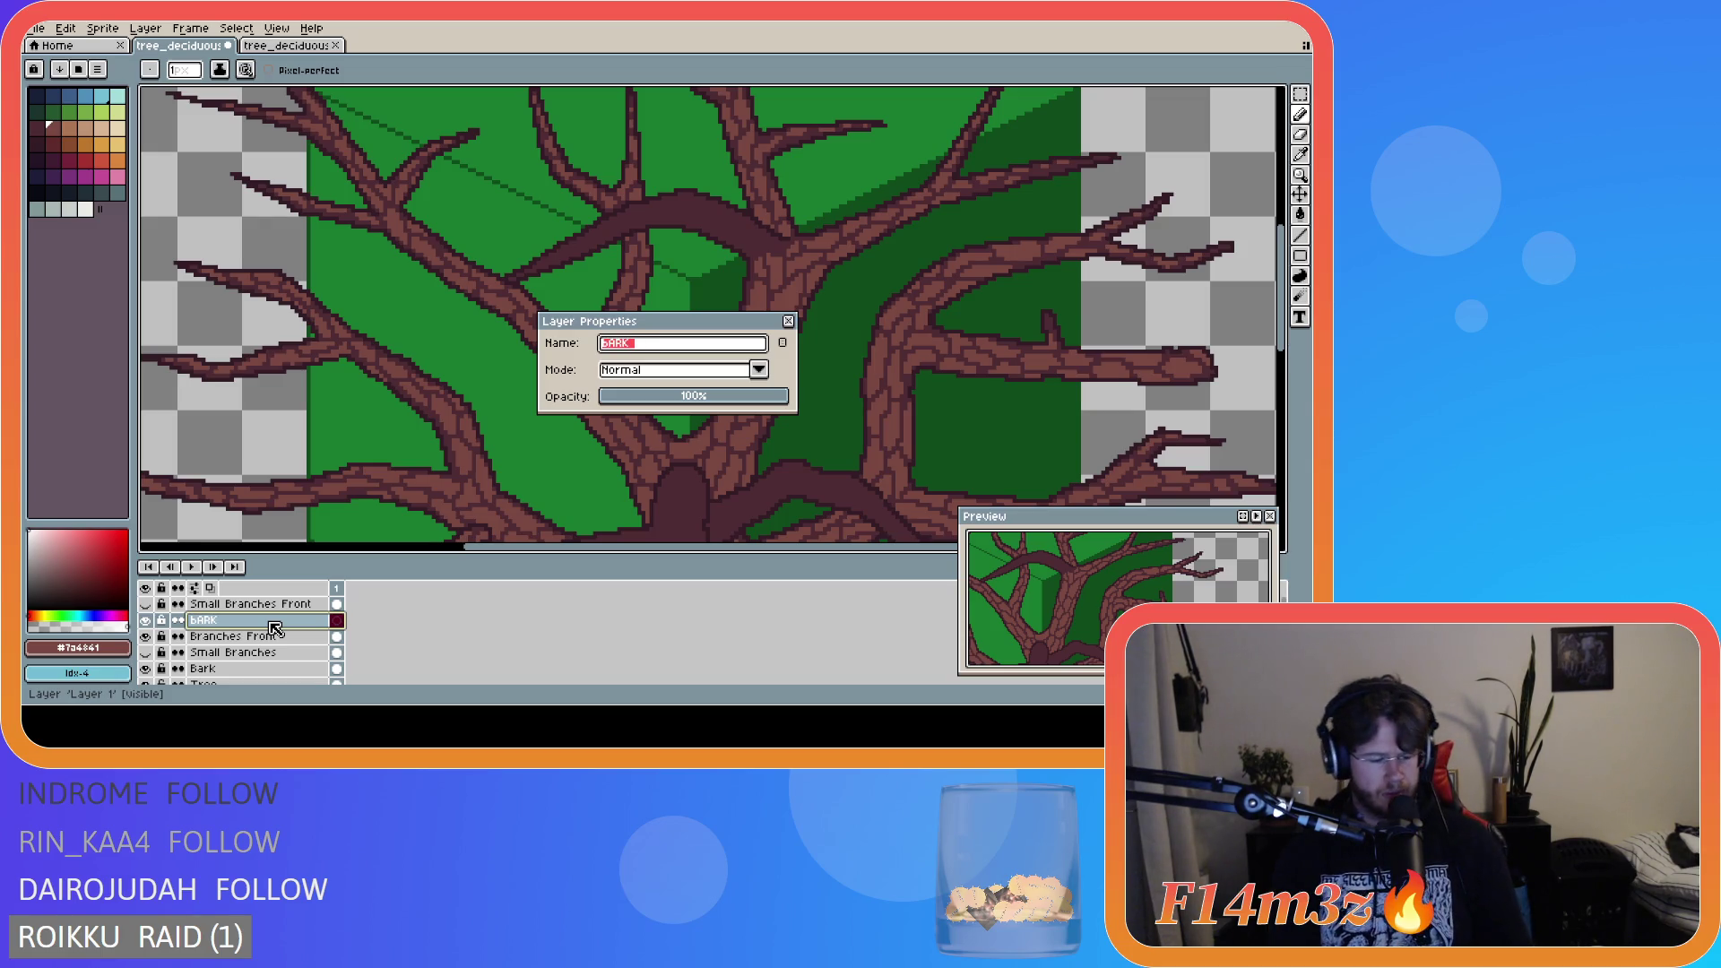
text(Brank Front)
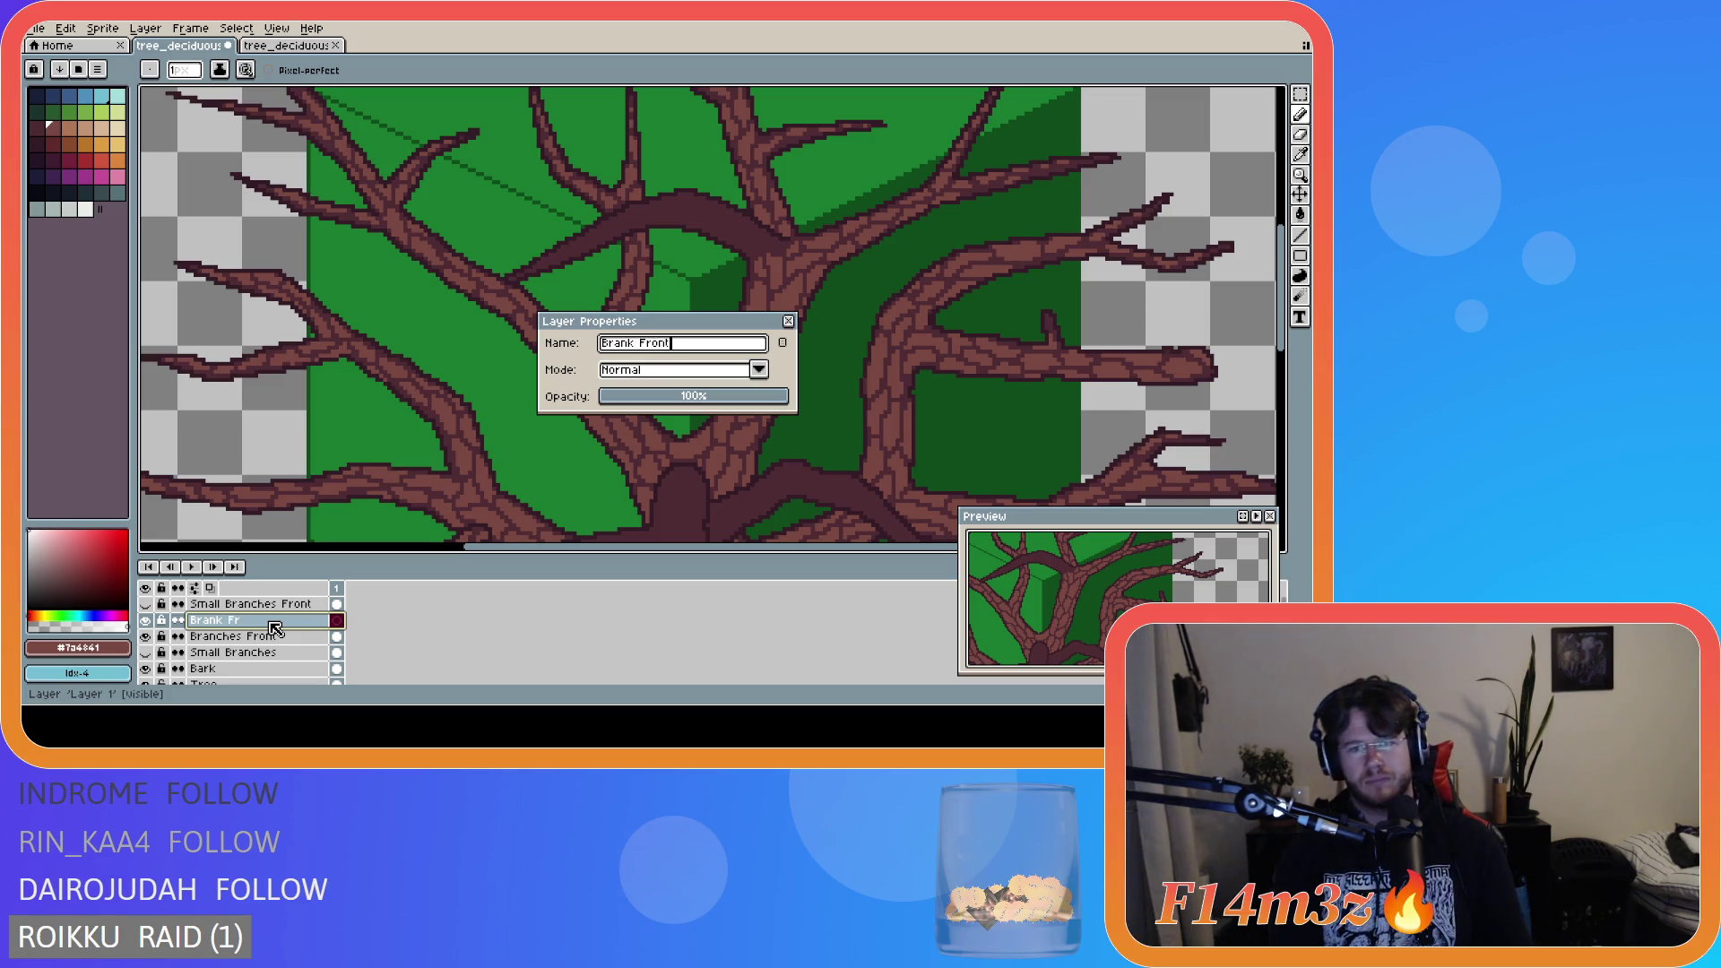
key(Return)
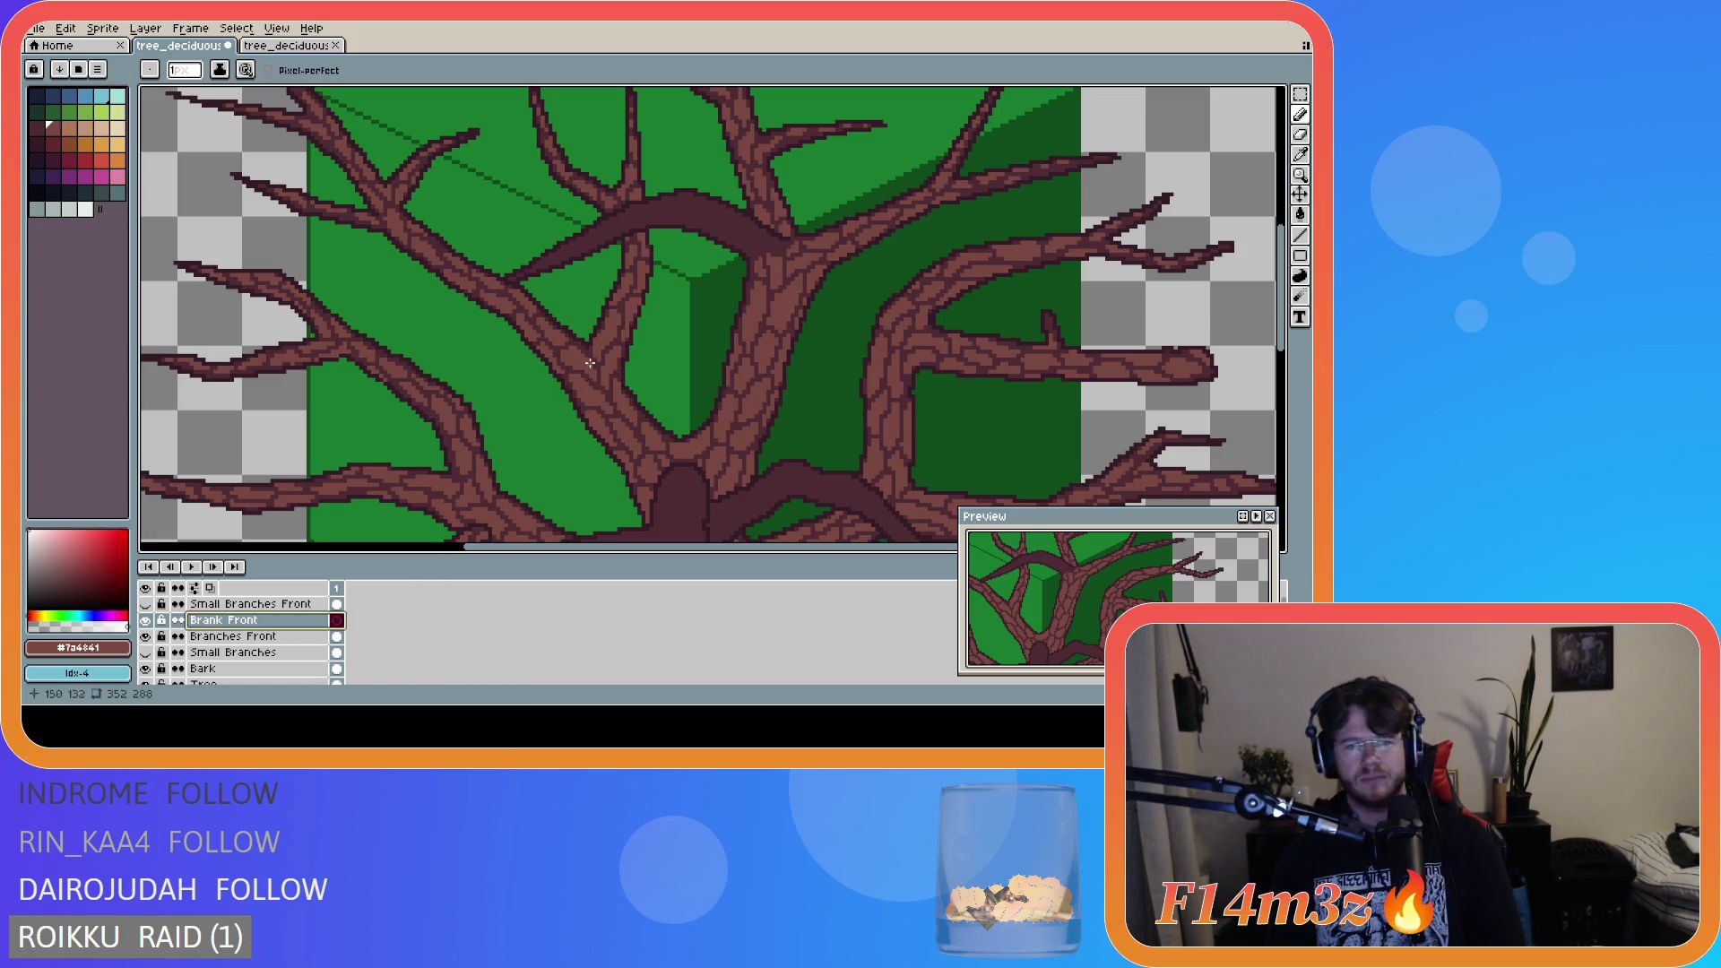
scroll(767, 249, up, 1)
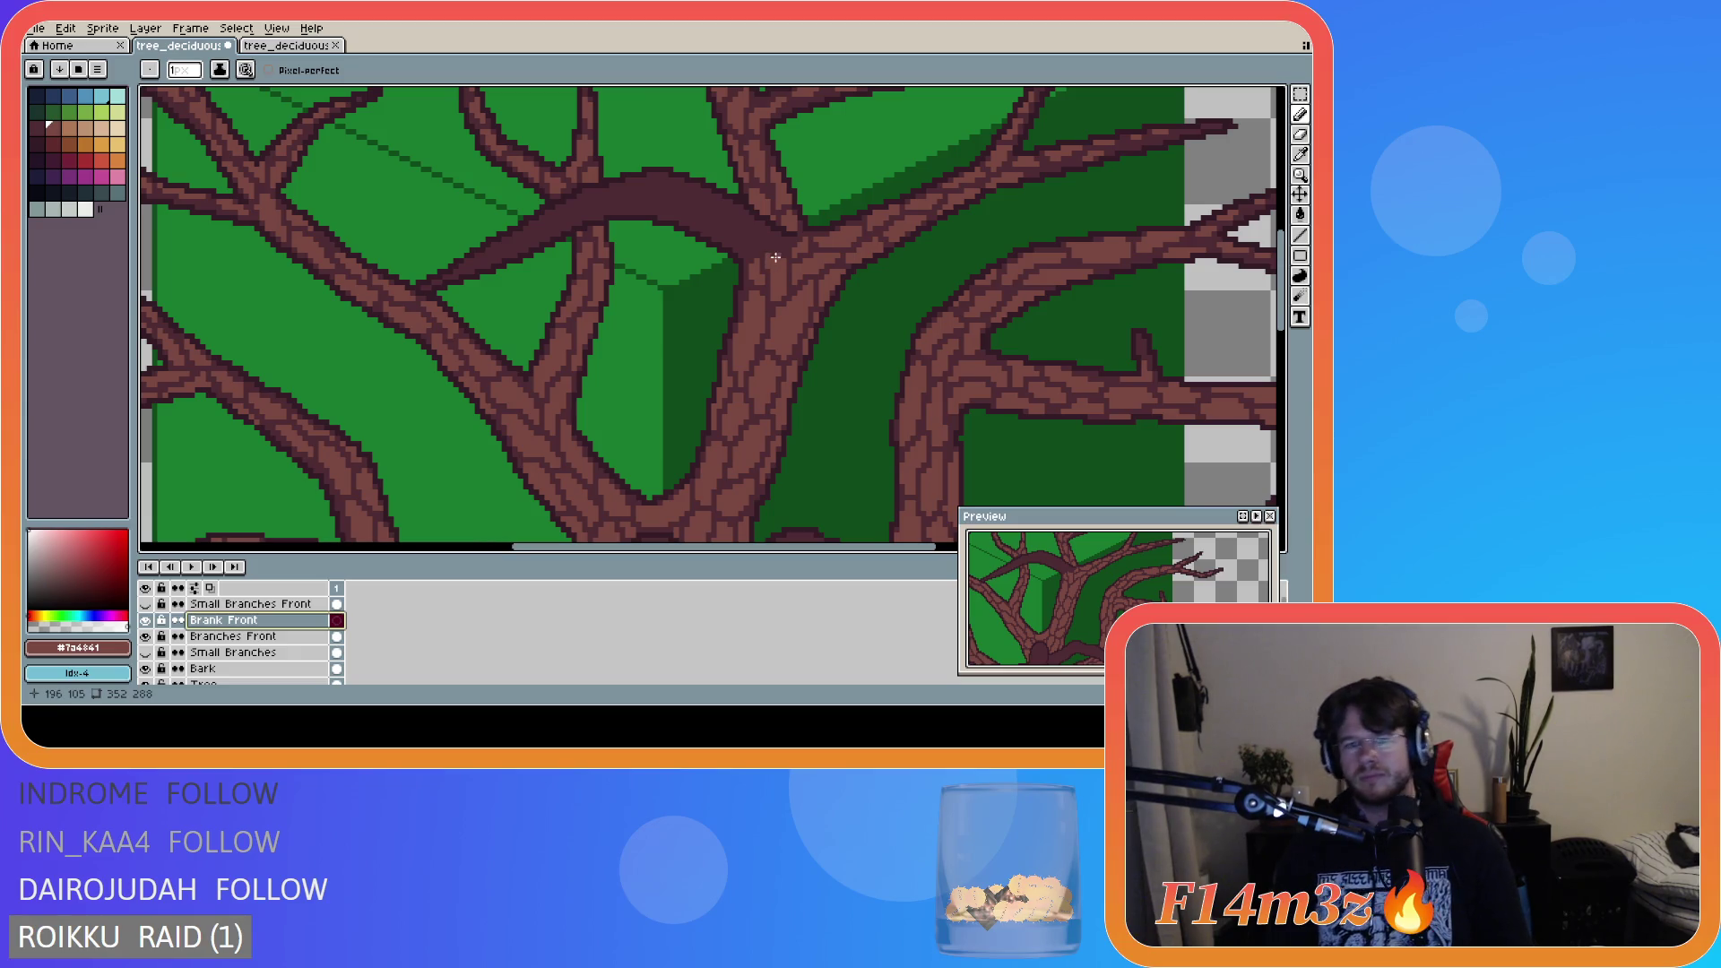
- Paint brown and lighter bark pixels along the central dark front branch, extending leftward
click(770, 261)
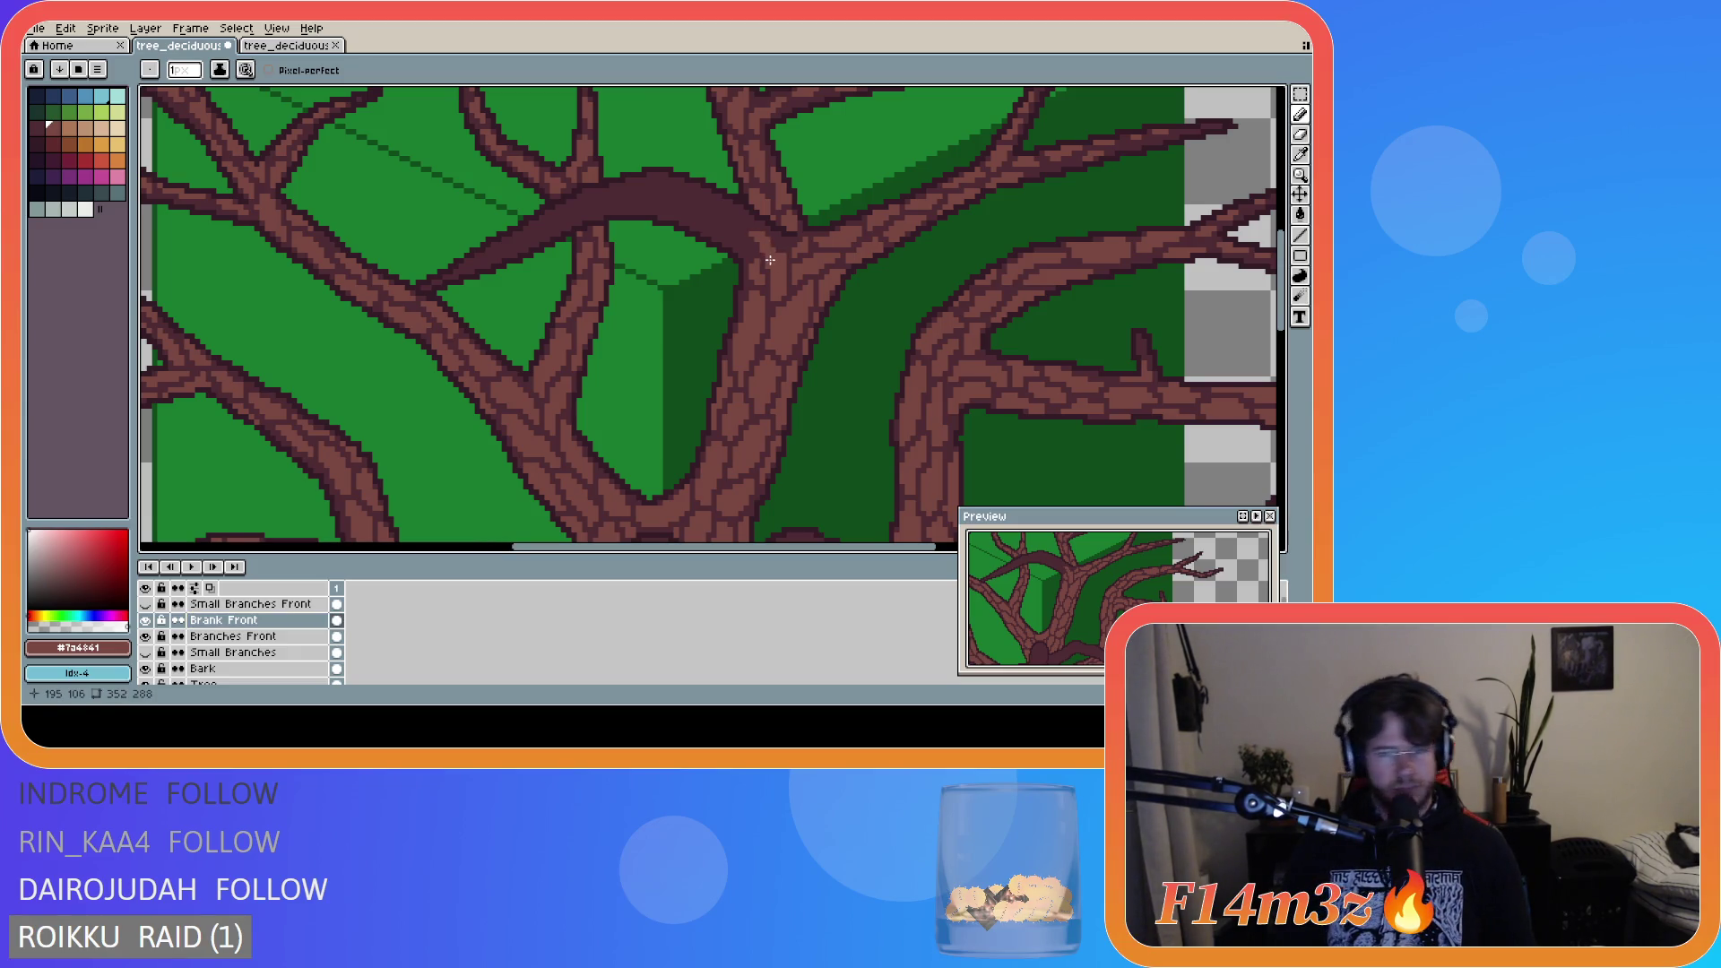
drag(747, 252, 708, 233)
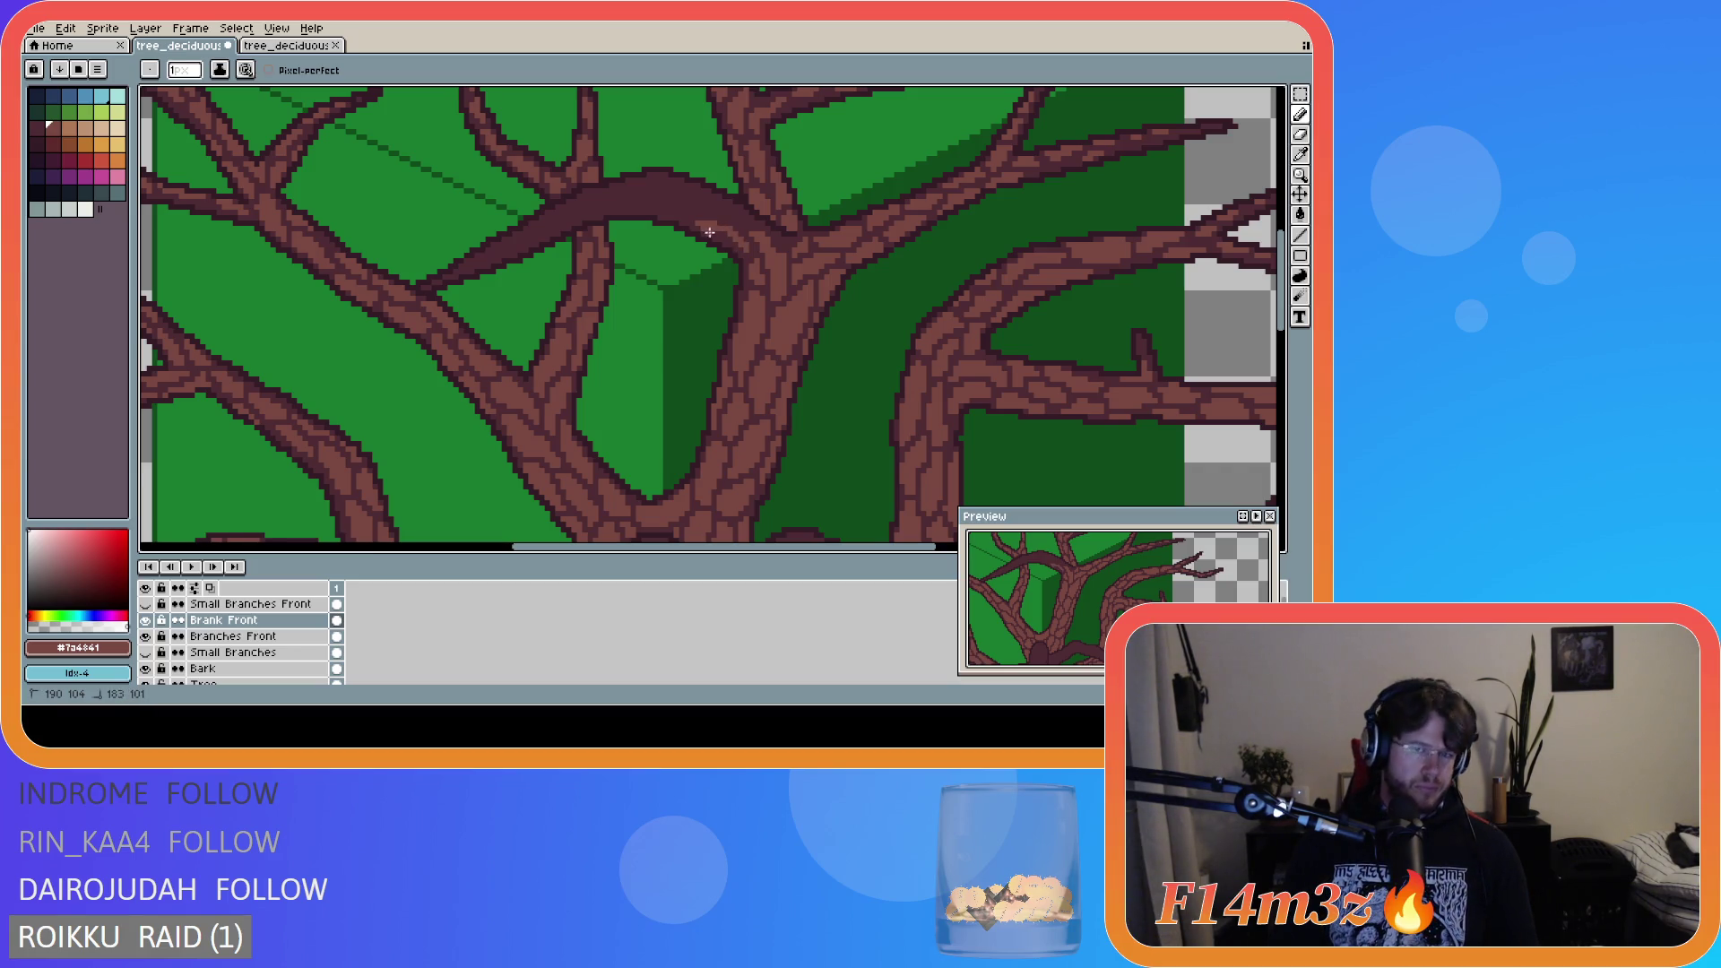
click(725, 235)
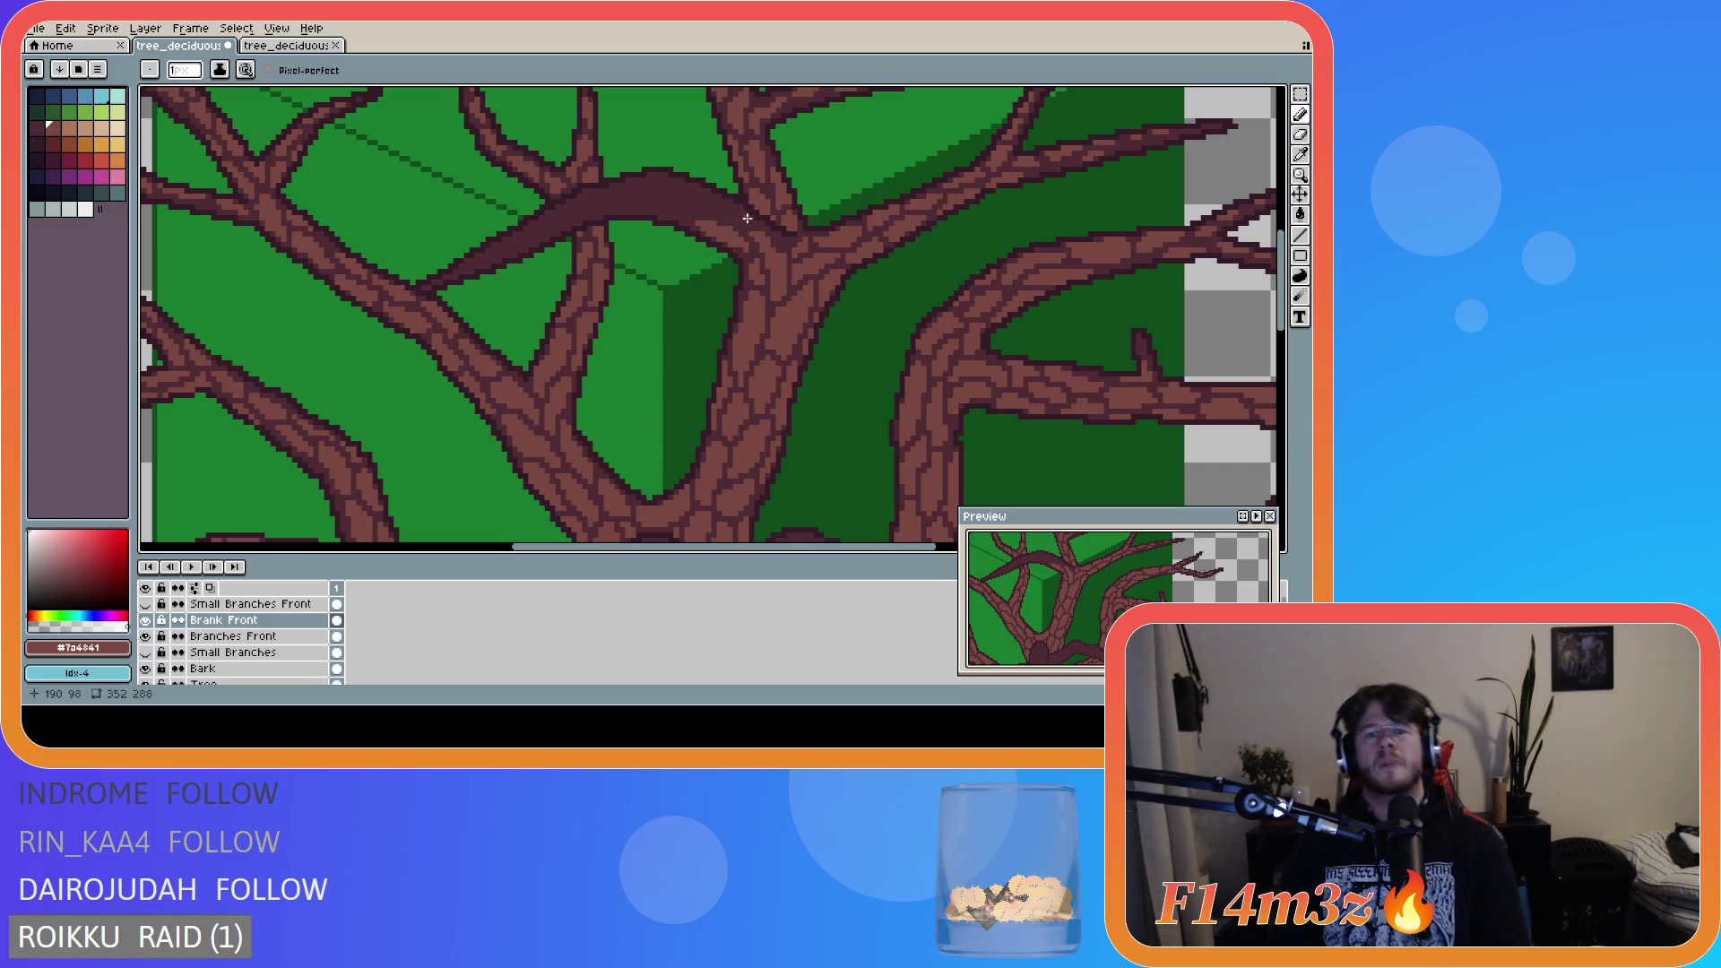
drag(751, 220, 704, 198)
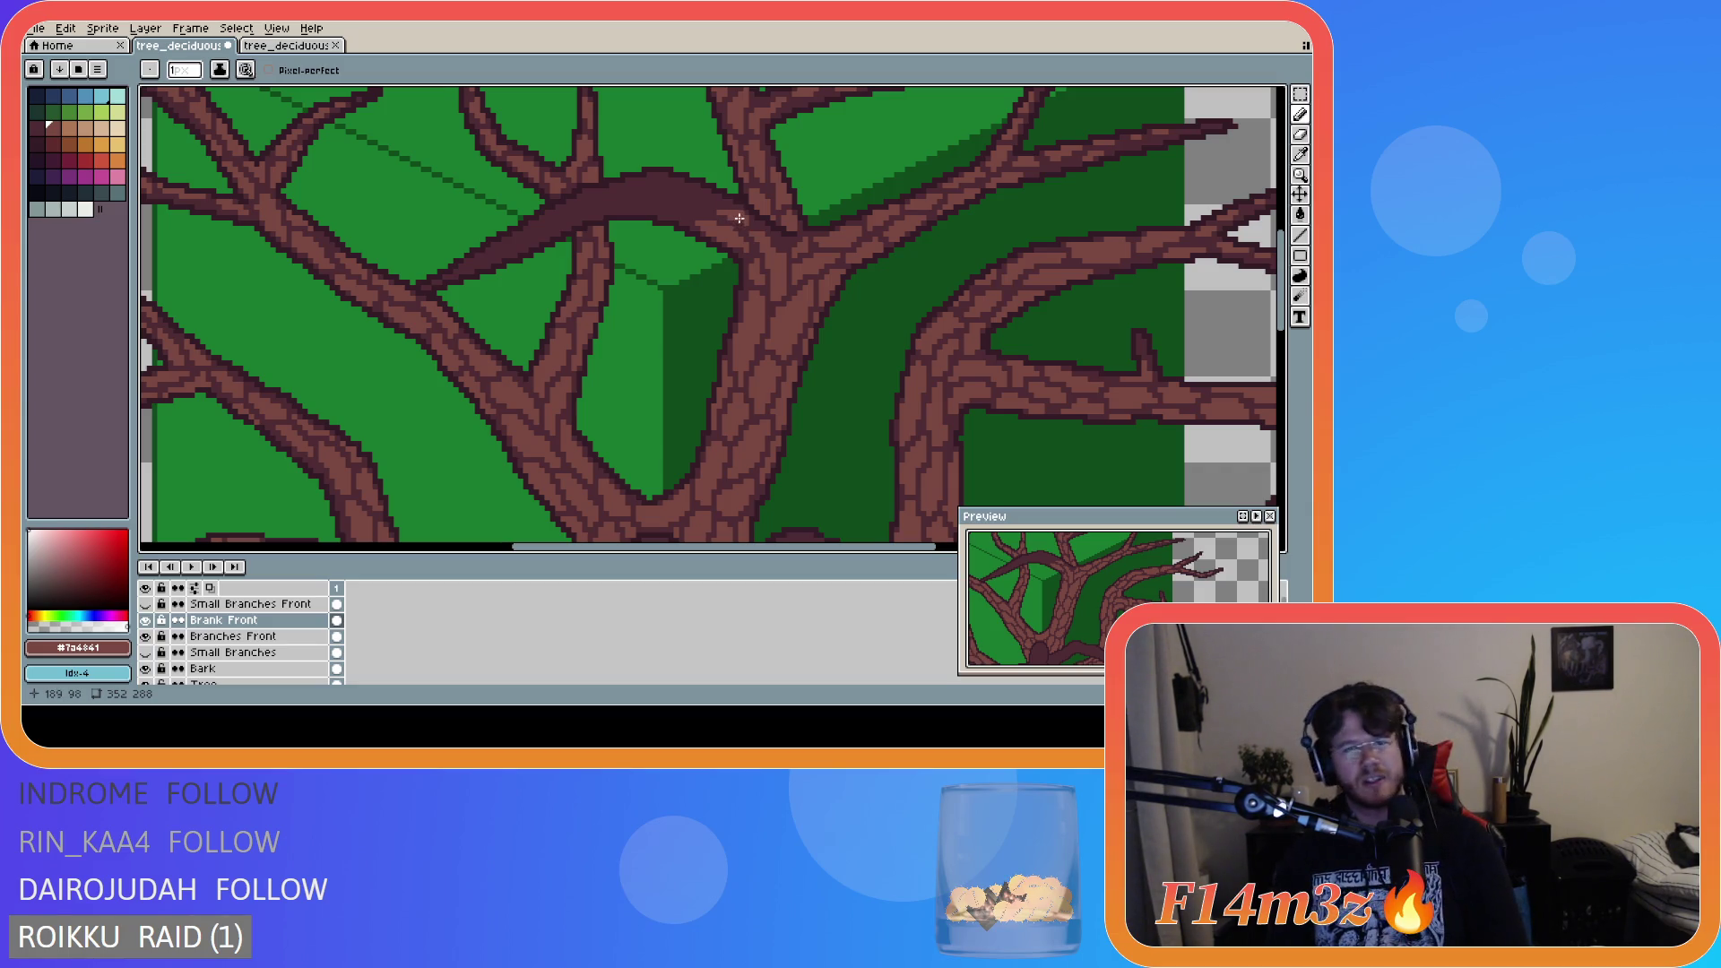
mouse_move(741, 220)
mouse_down()
mouse_move(713, 199)
mouse_move(726, 212)
mouse_up()
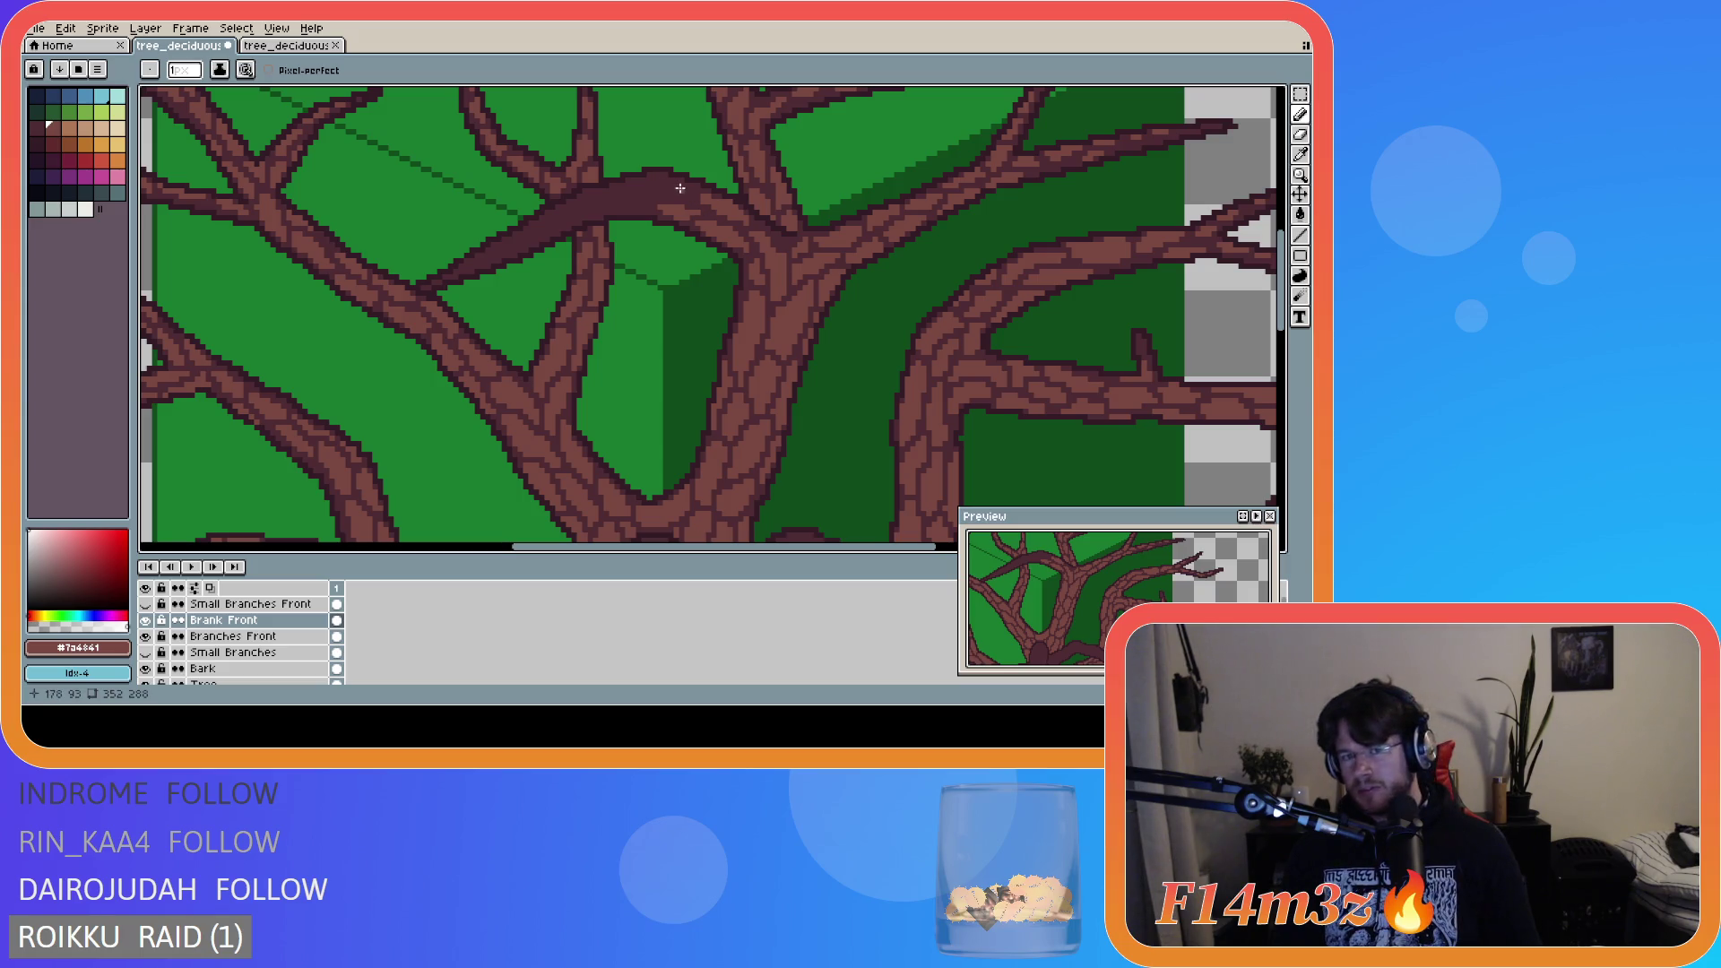
mouse_move(688, 191)
mouse_down()
mouse_move(643, 180)
mouse_move(690, 196)
mouse_move(646, 197)
mouse_up()
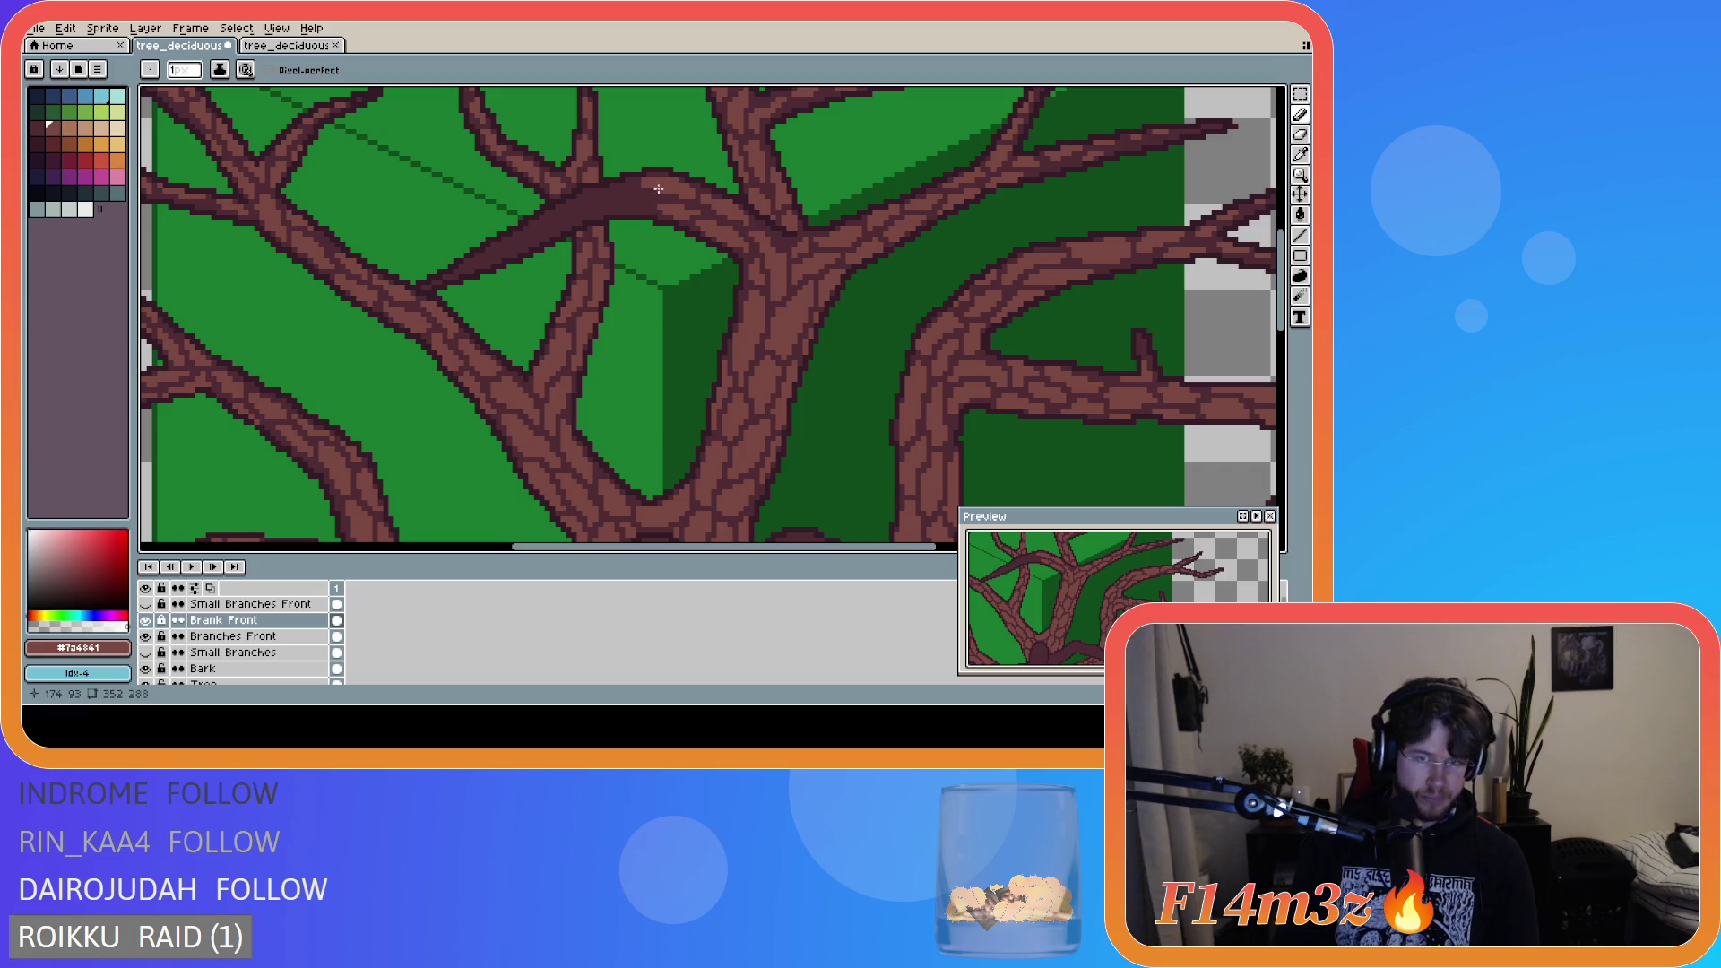
- Refine the front branch's outline near the top with single pixels and short Pencil strokes
key(b)
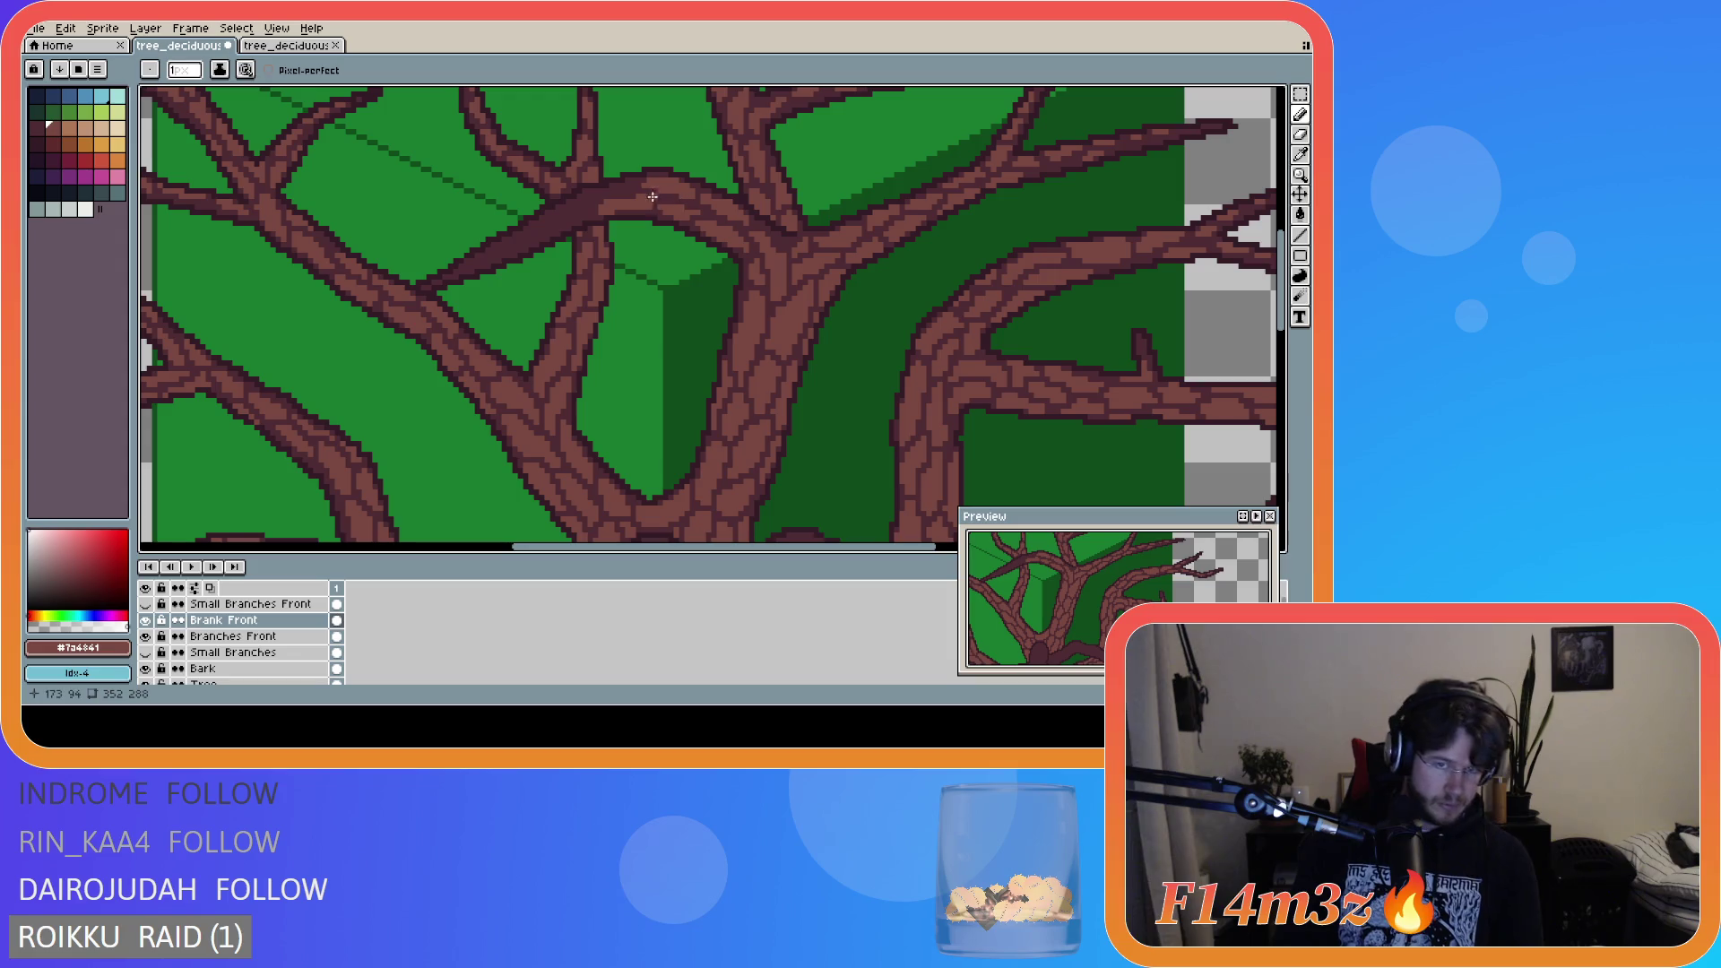
click(617, 187)
drag(630, 178, 632, 179)
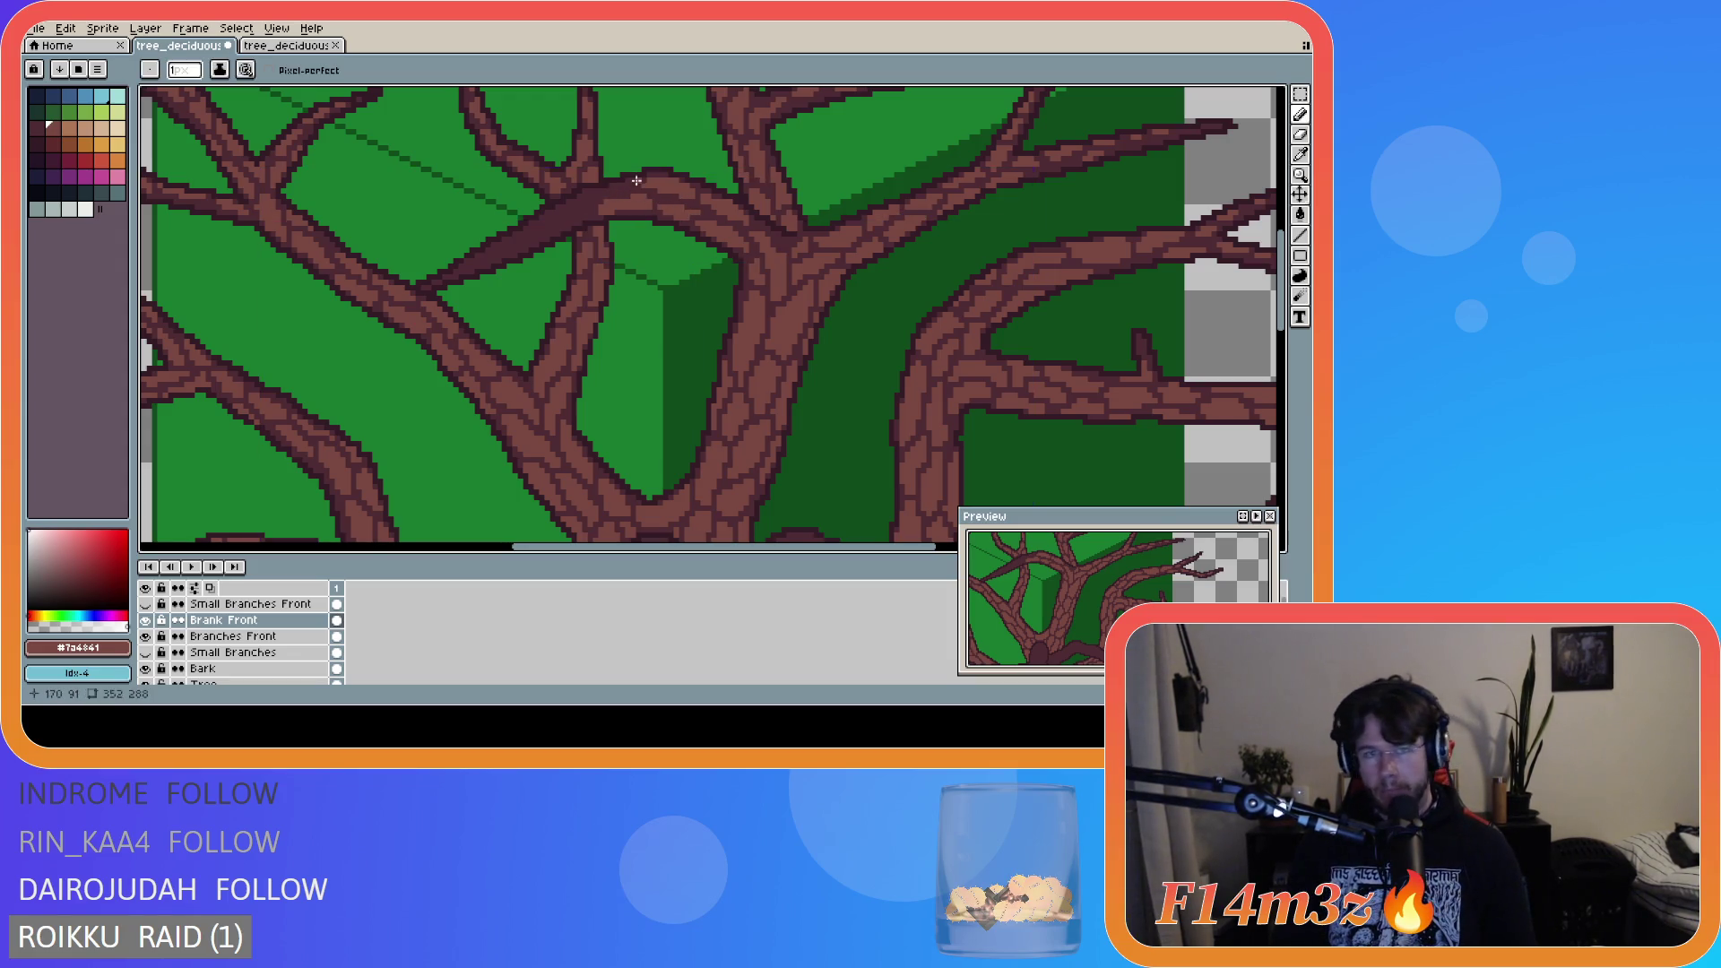
click(630, 180)
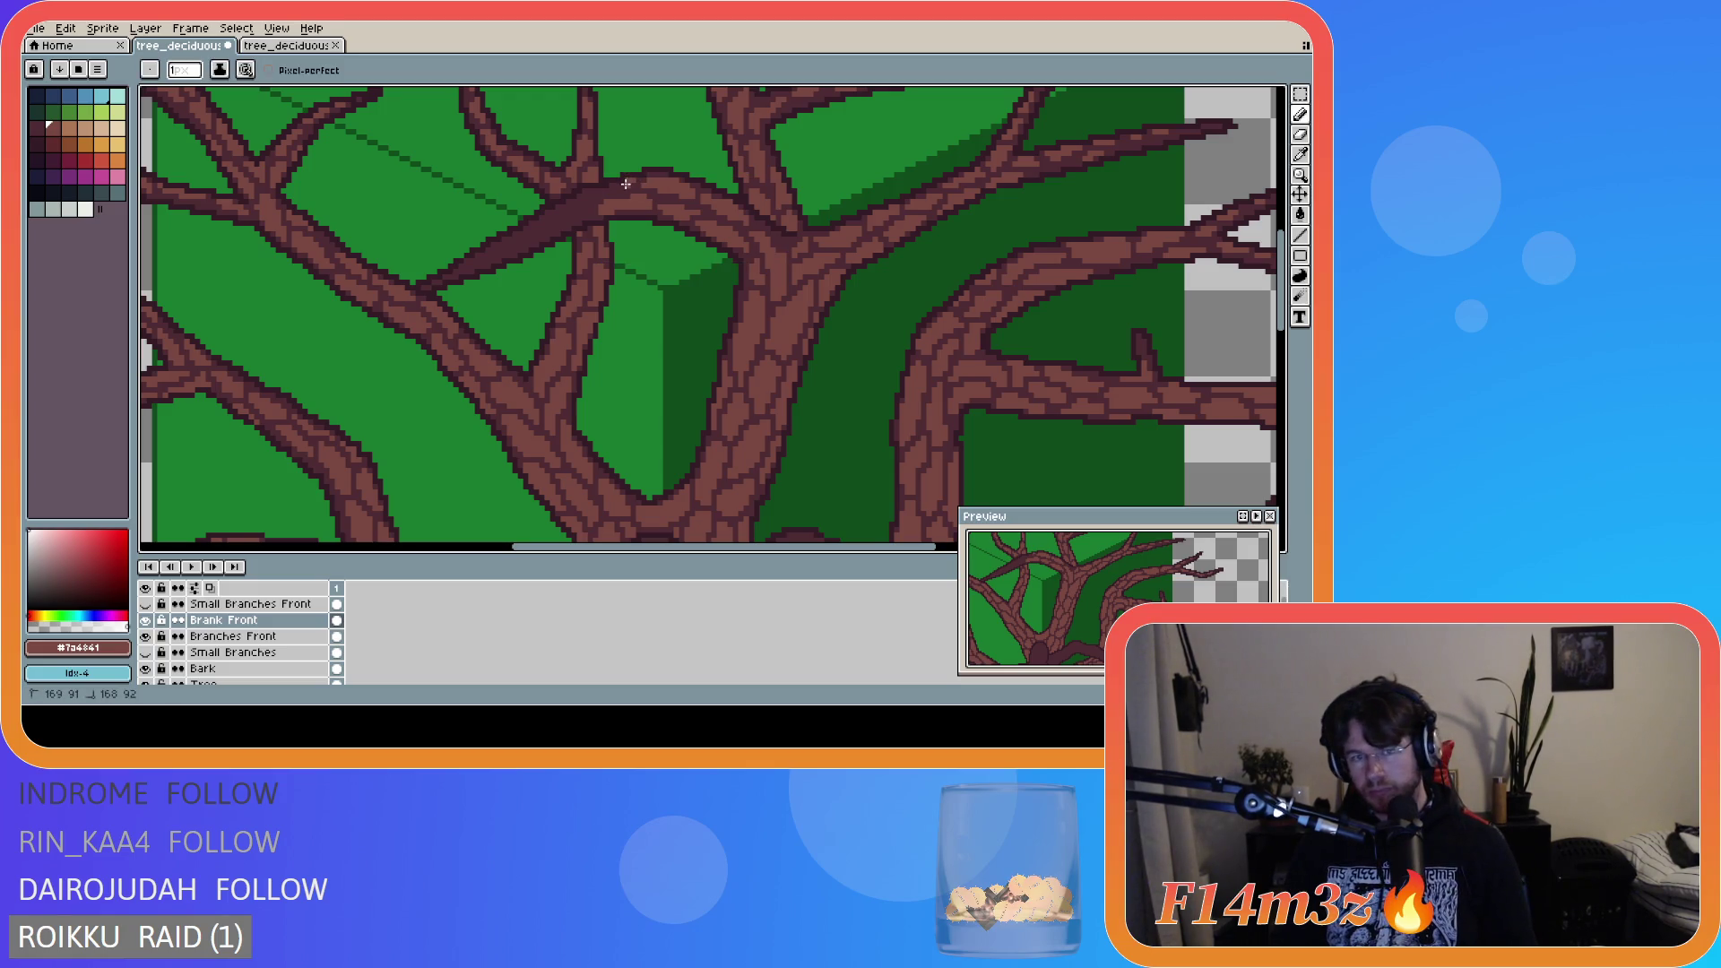
drag(613, 184, 609, 193)
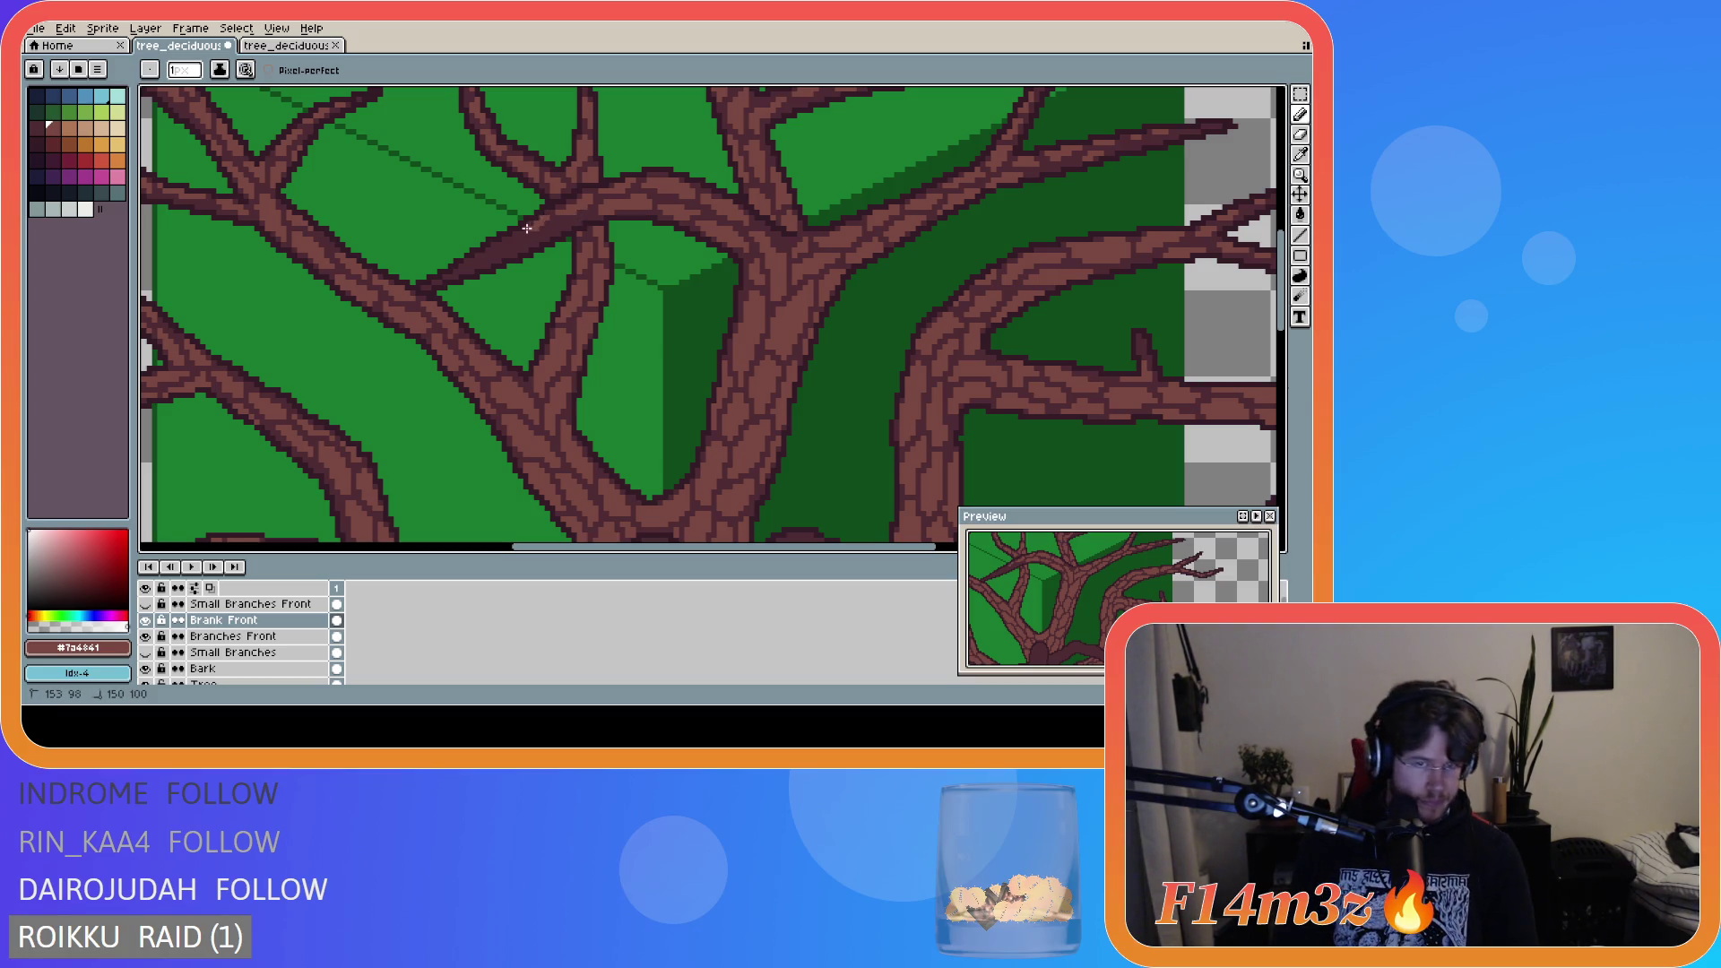
scroll(359, 404, down, 3)
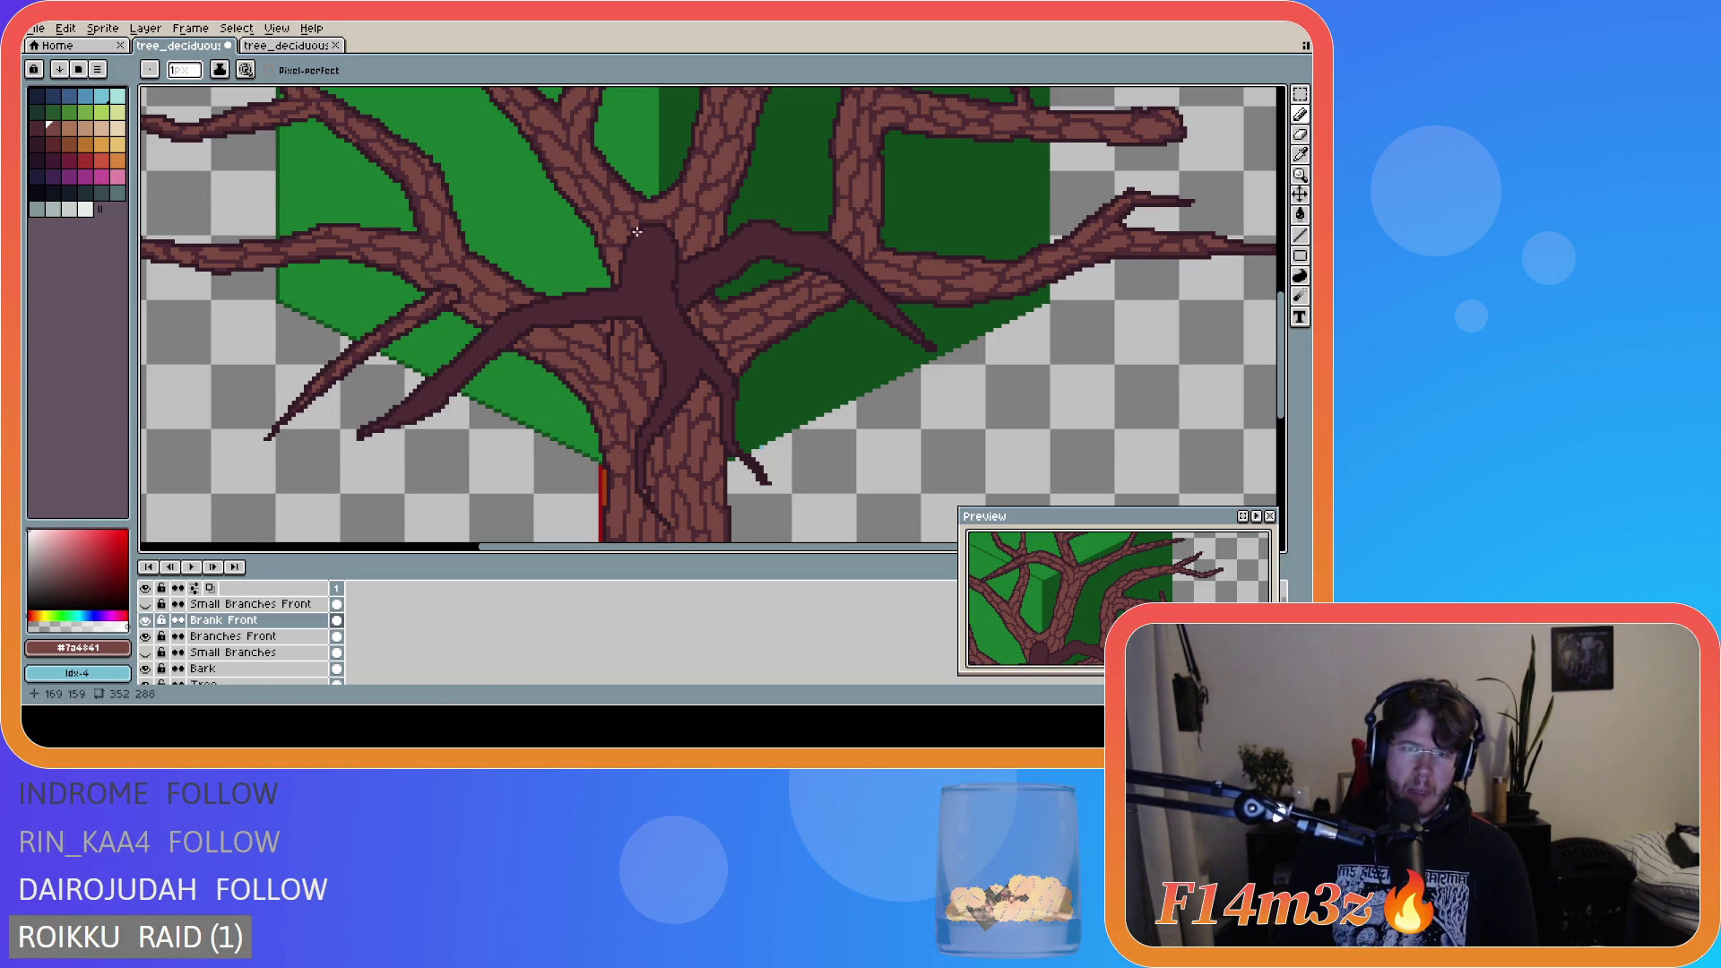
- Draw lighter brown bark lines on the dark front branch where it meets the trunk
mouse_move(642, 232)
mouse_down()
mouse_move(626, 261)
mouse_move(639, 240)
mouse_move(657, 295)
mouse_up()
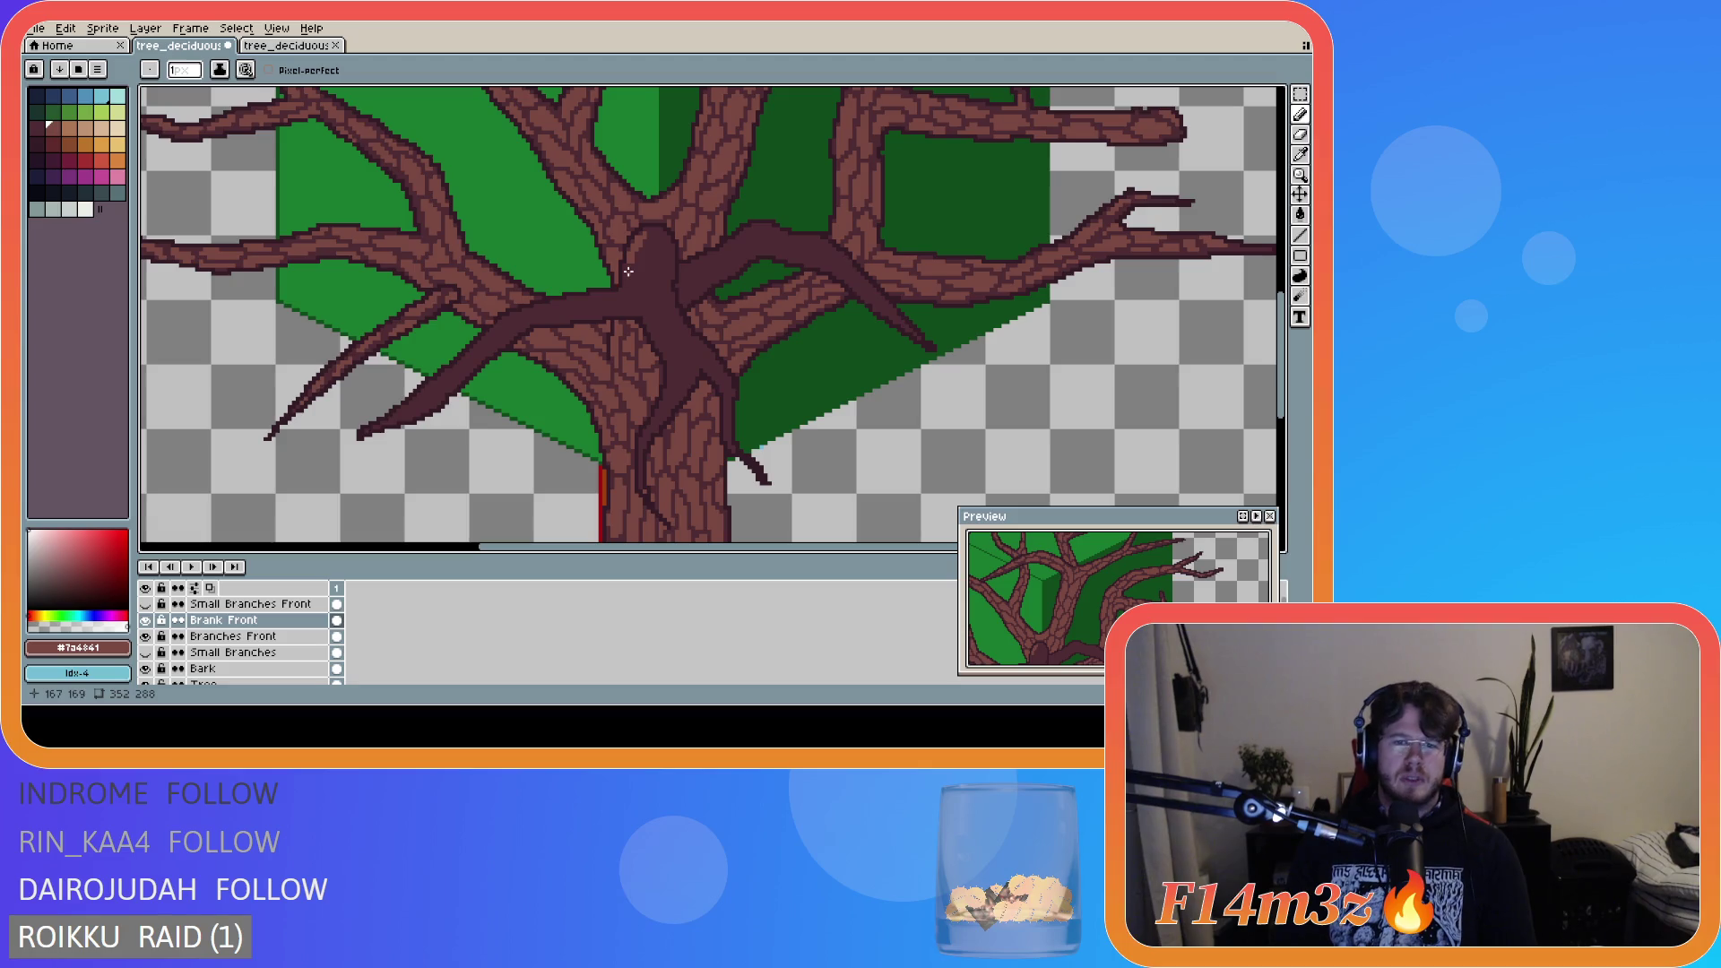
drag(657, 228, 665, 265)
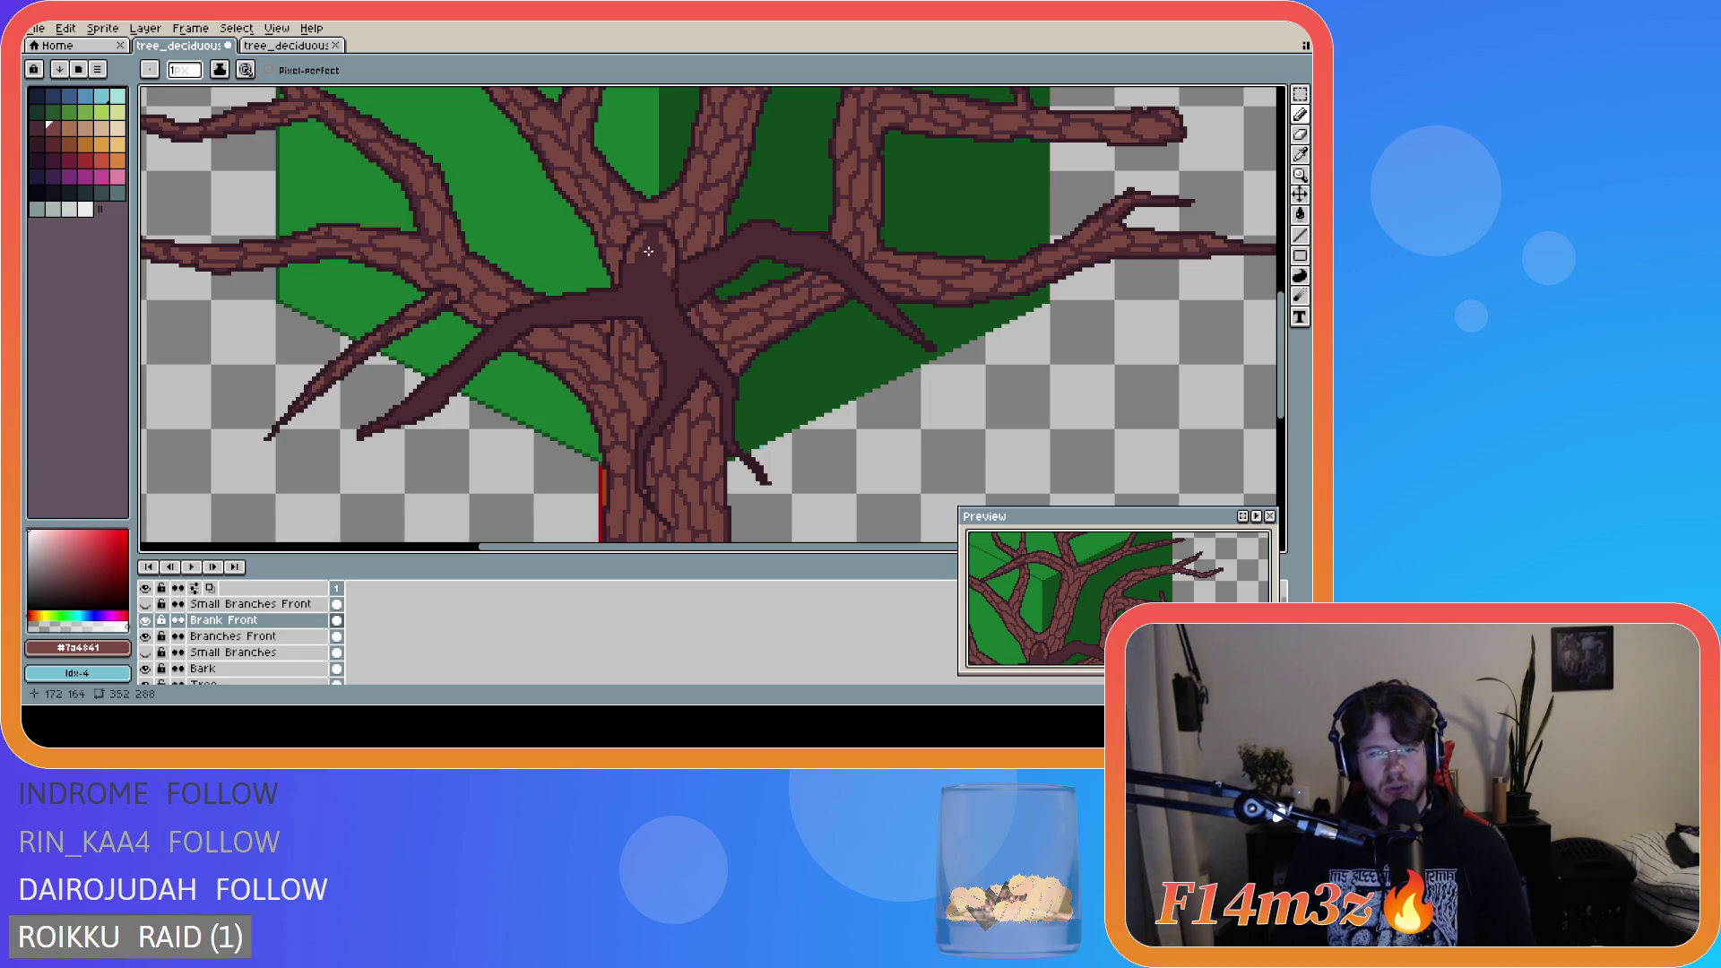
drag(649, 253, 645, 280)
click(657, 251)
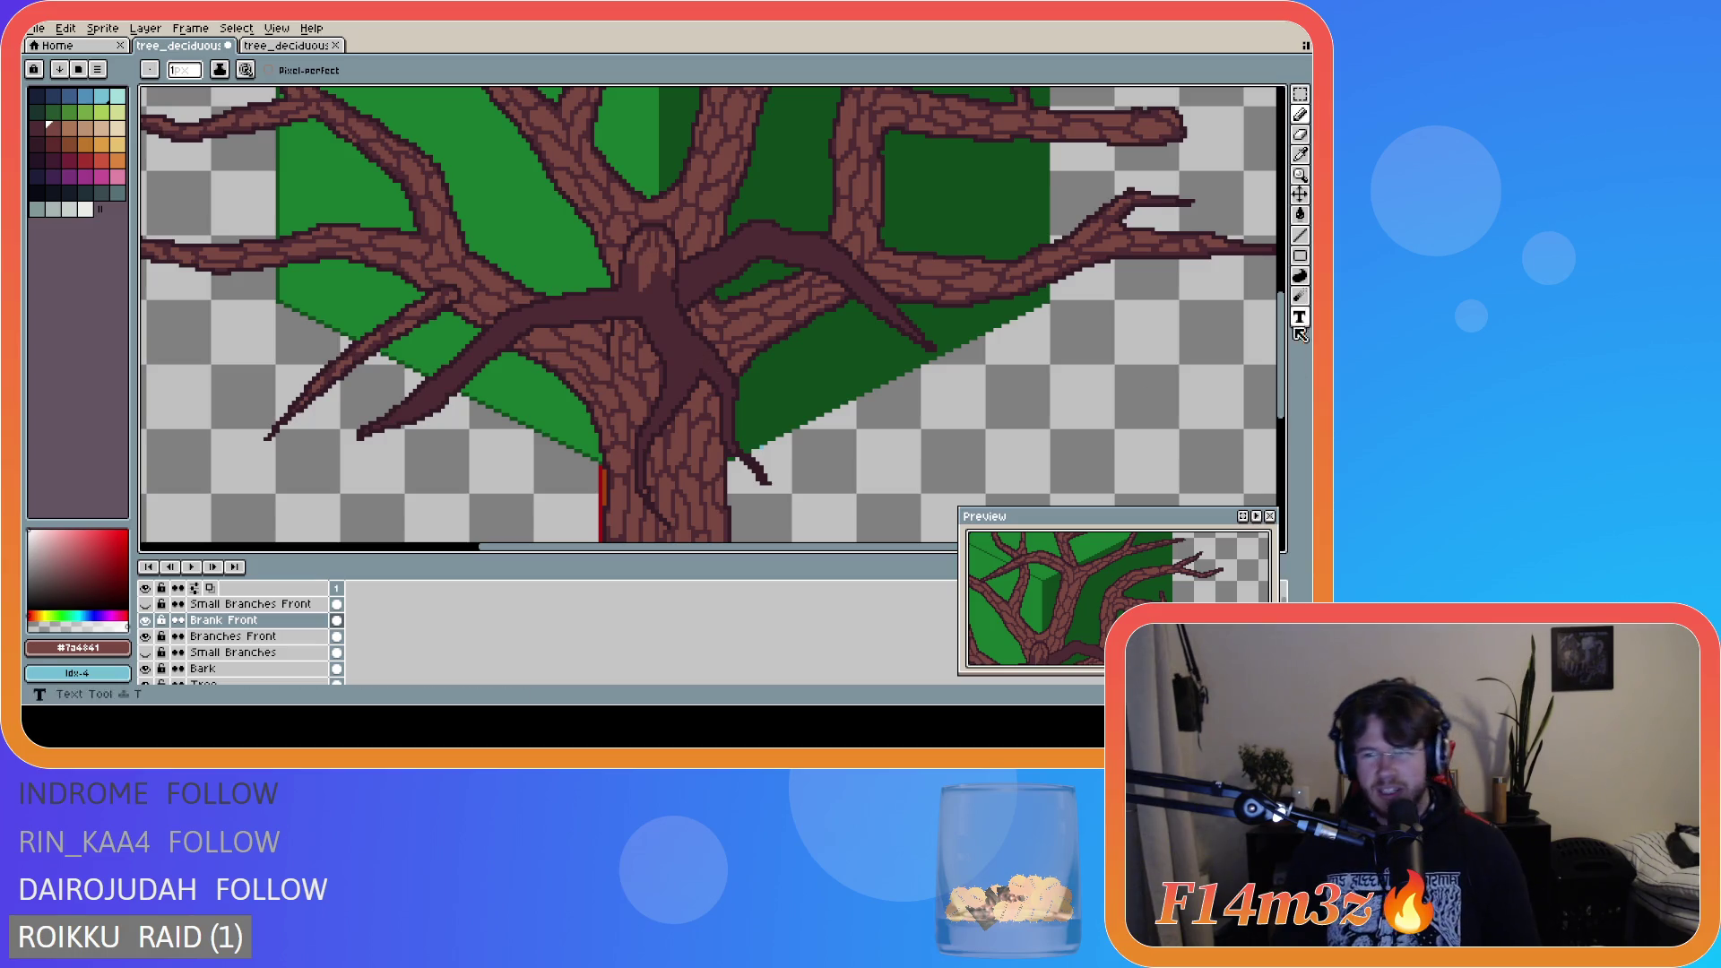
scroll(896, 322, down, 2)
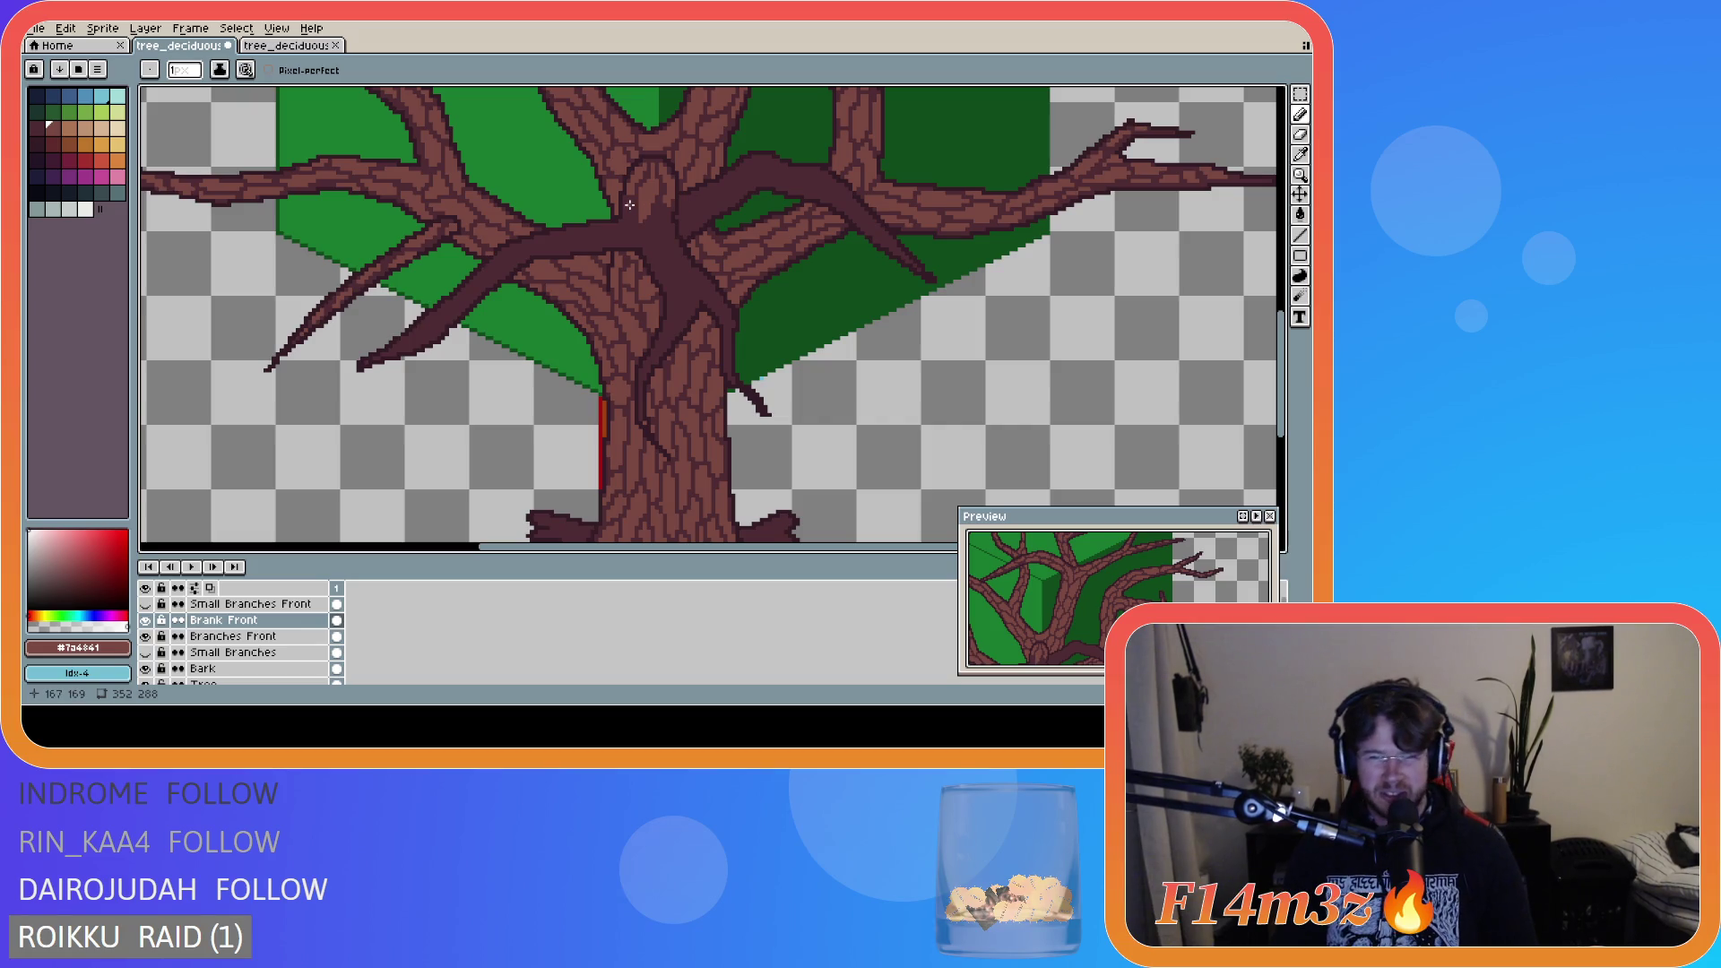
- Add bark texture strokes at the trunk junction and along the left dark front branch
drag(633, 206, 628, 231)
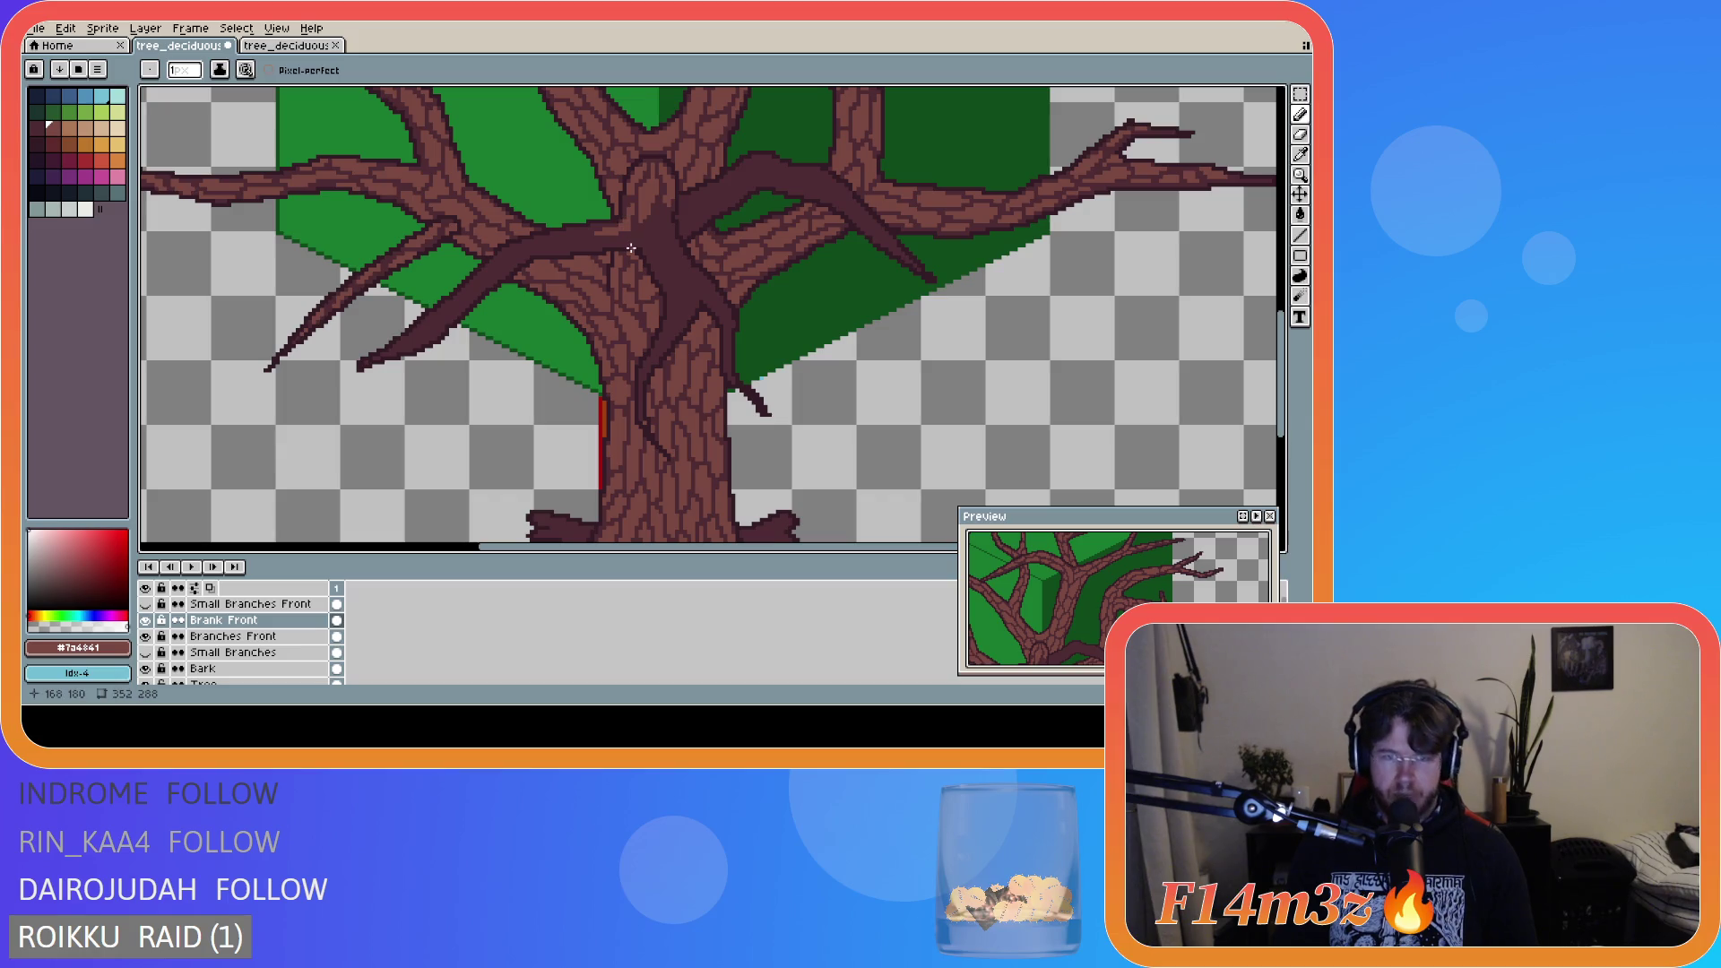
drag(631, 223, 617, 233)
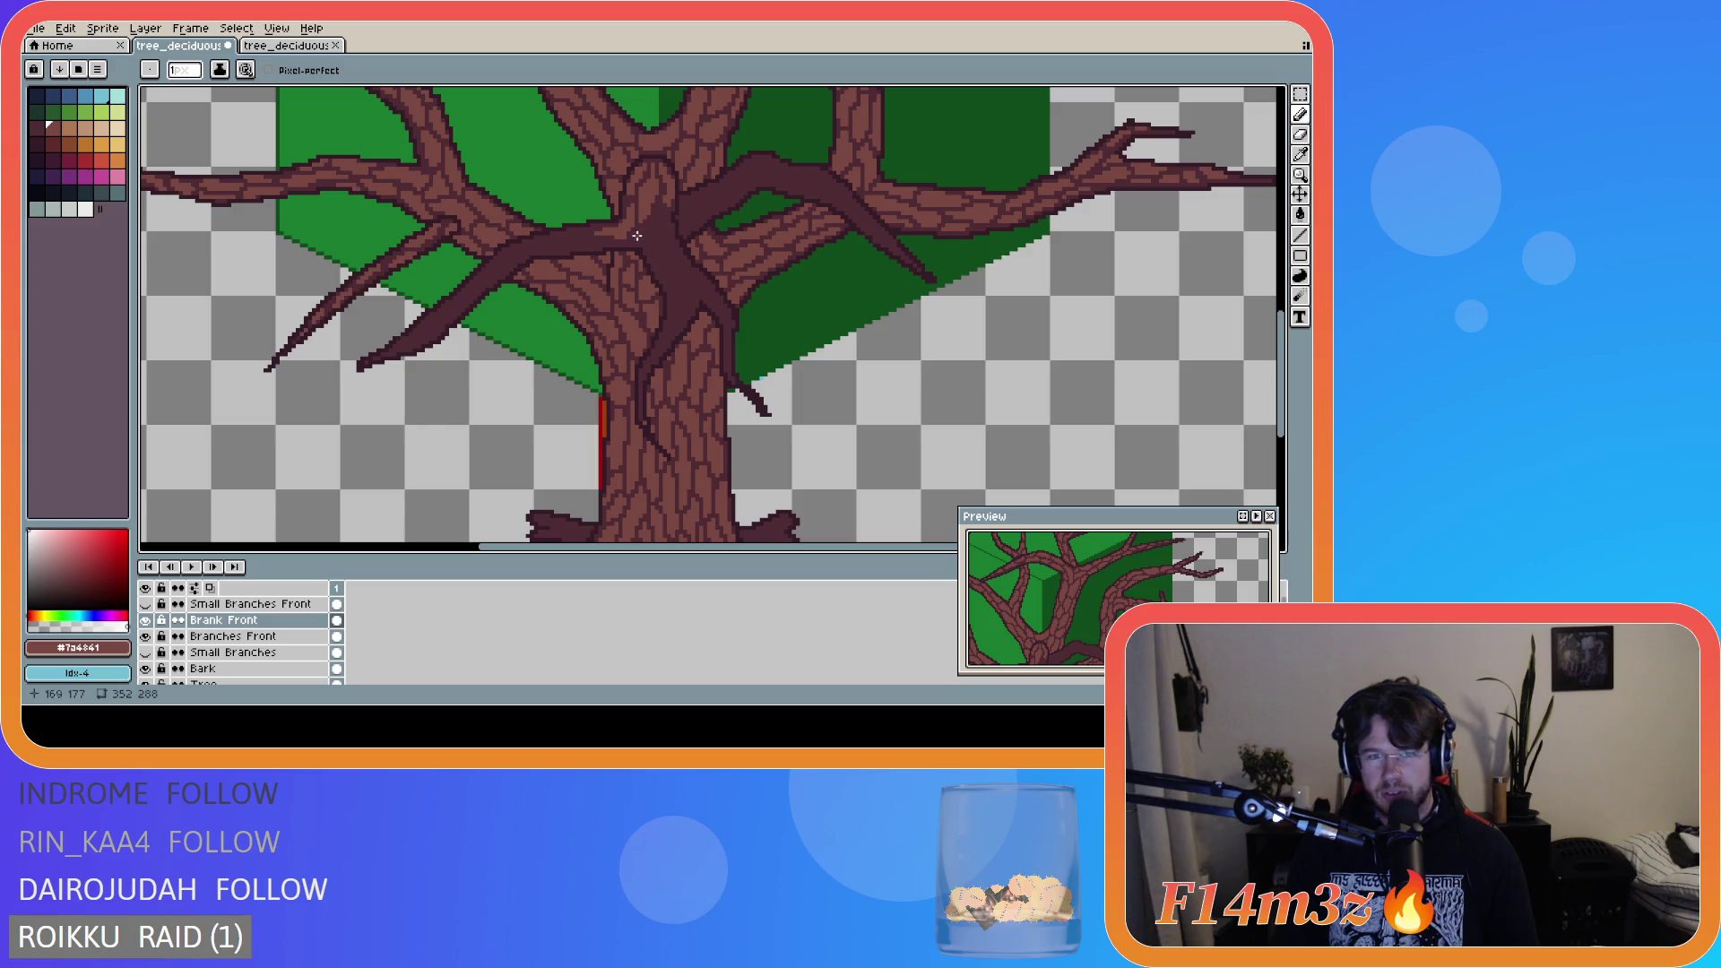
mouse_move(583, 230)
mouse_down()
mouse_move(559, 234)
mouse_move(588, 242)
mouse_up()
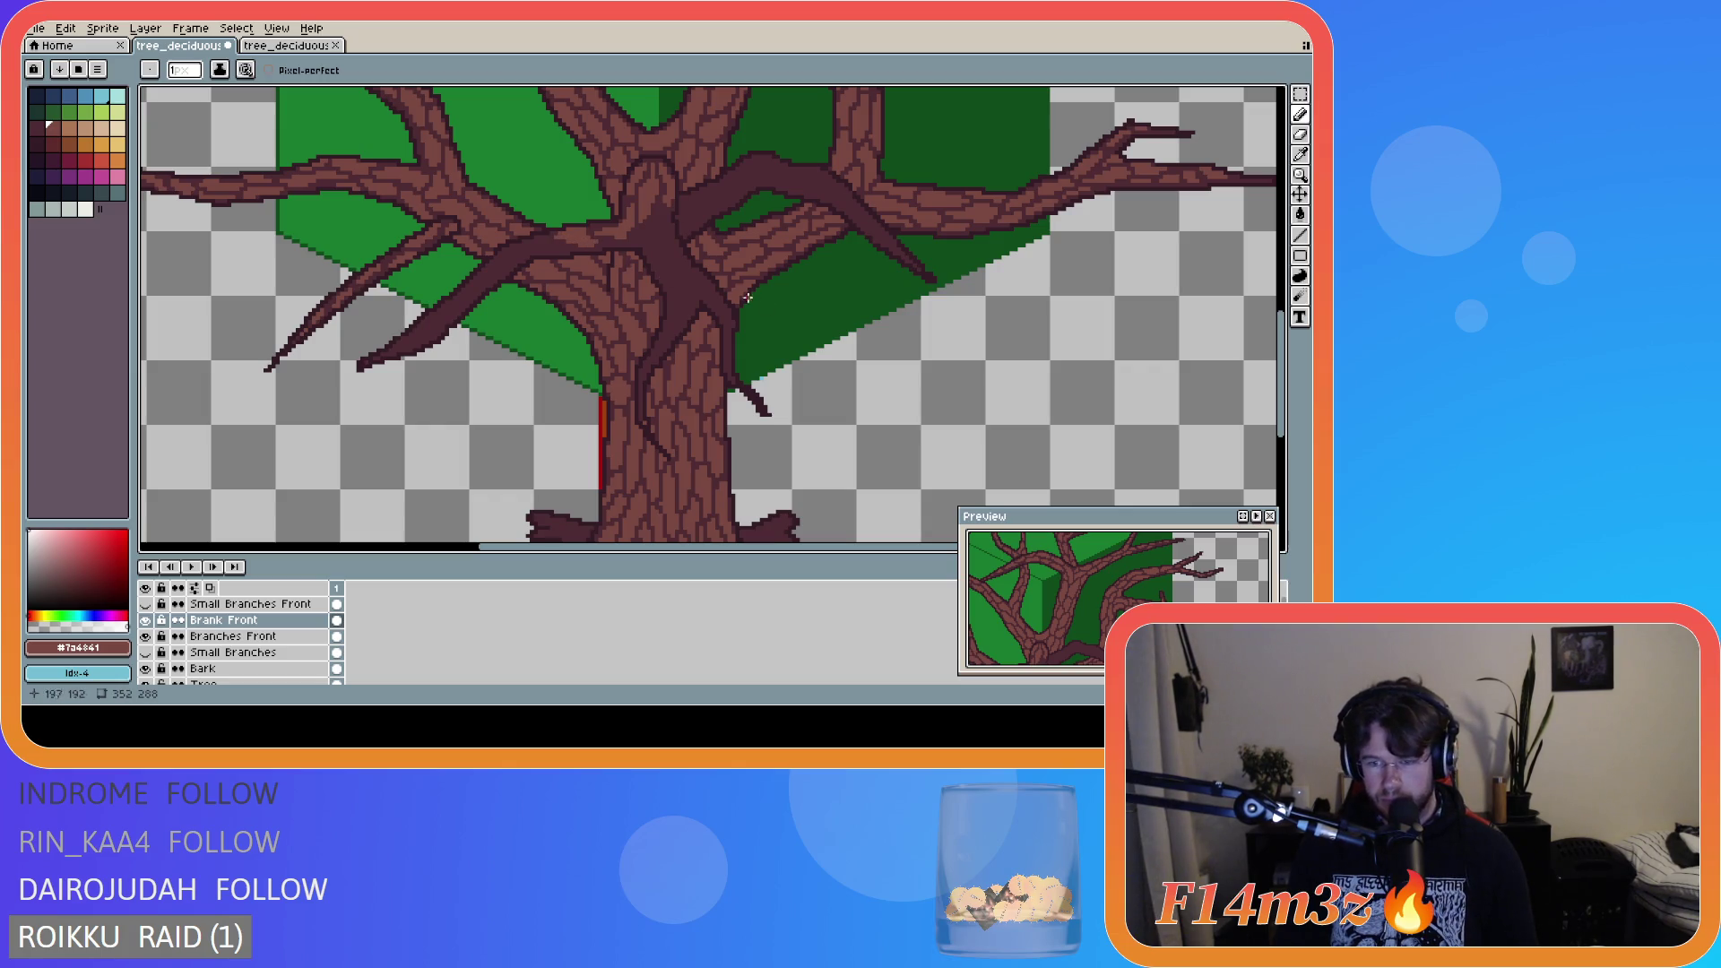
scroll(1254, 344, down, 1)
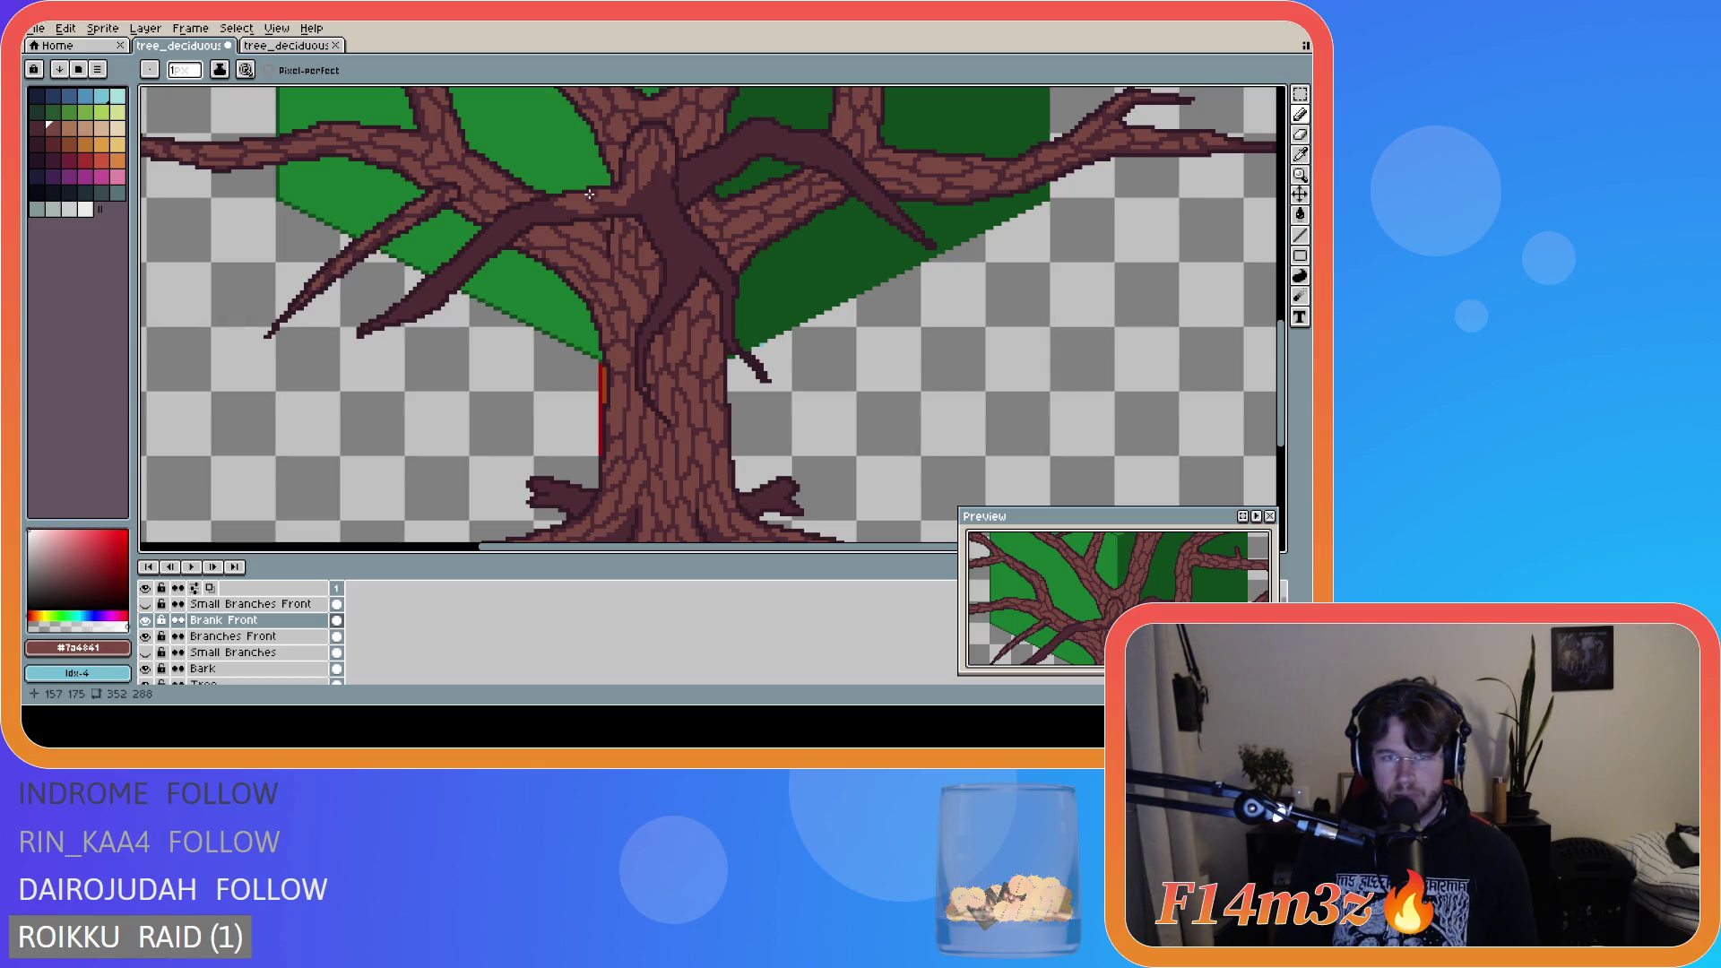
drag(597, 194, 598, 194)
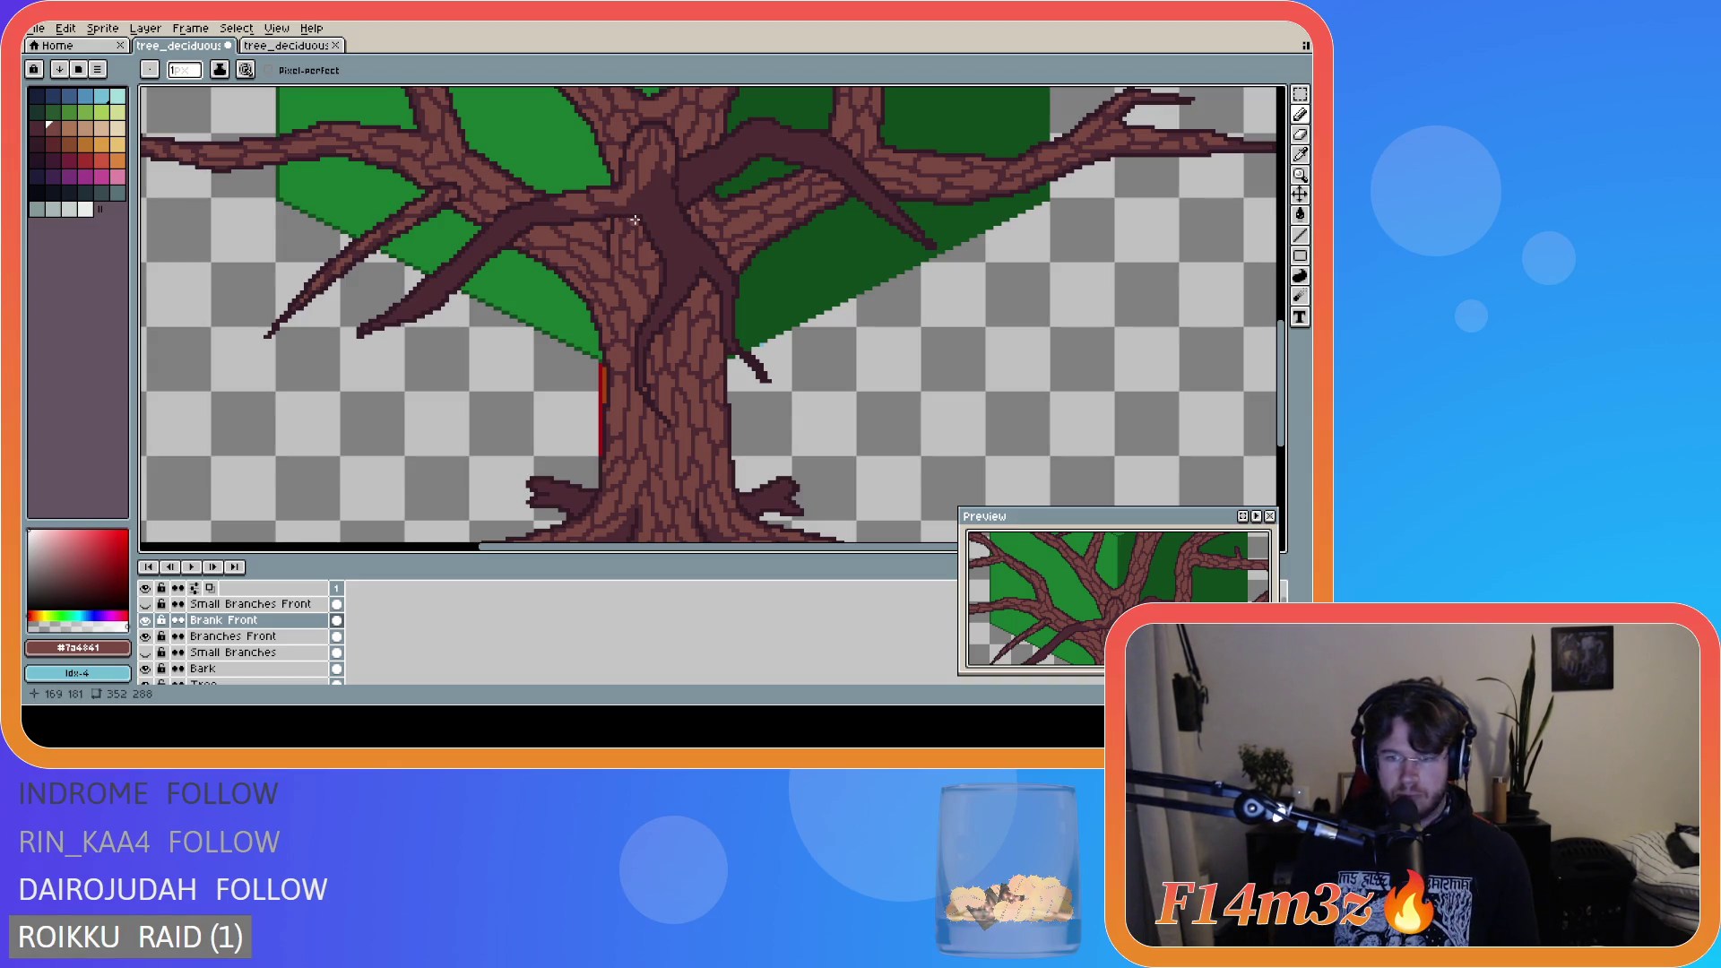
key(ctrl)
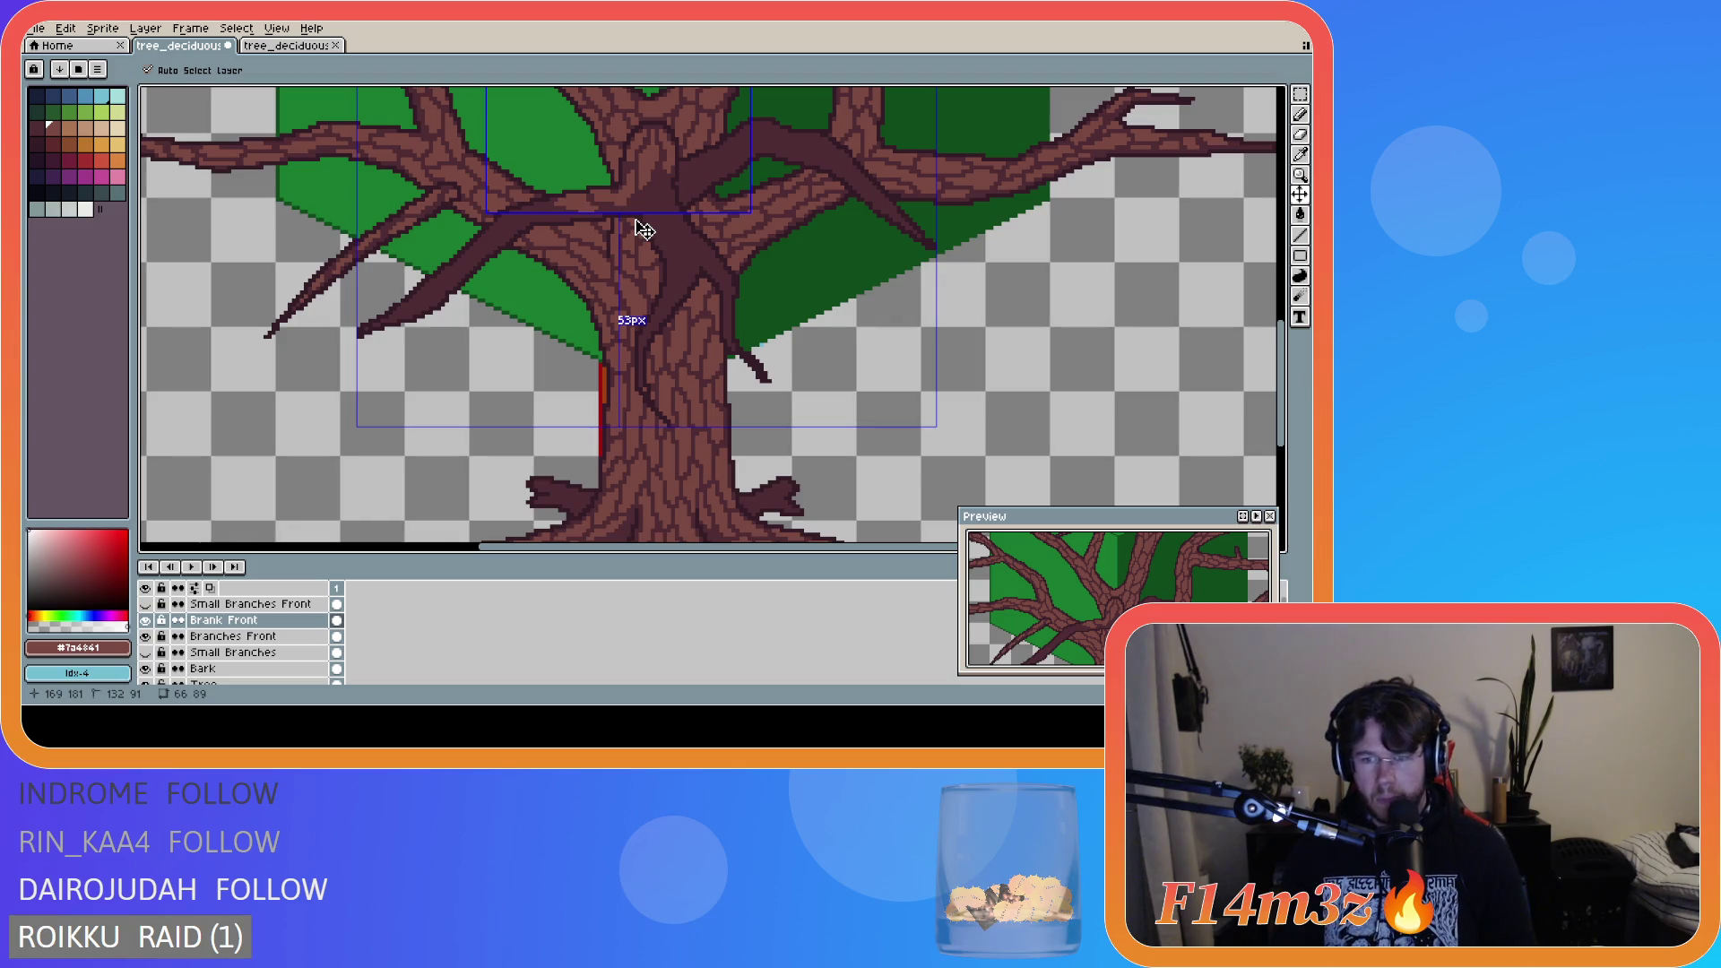
- Undo the last two strokes and redraw a short bark stroke on the left front branch
key(ctrl+z)
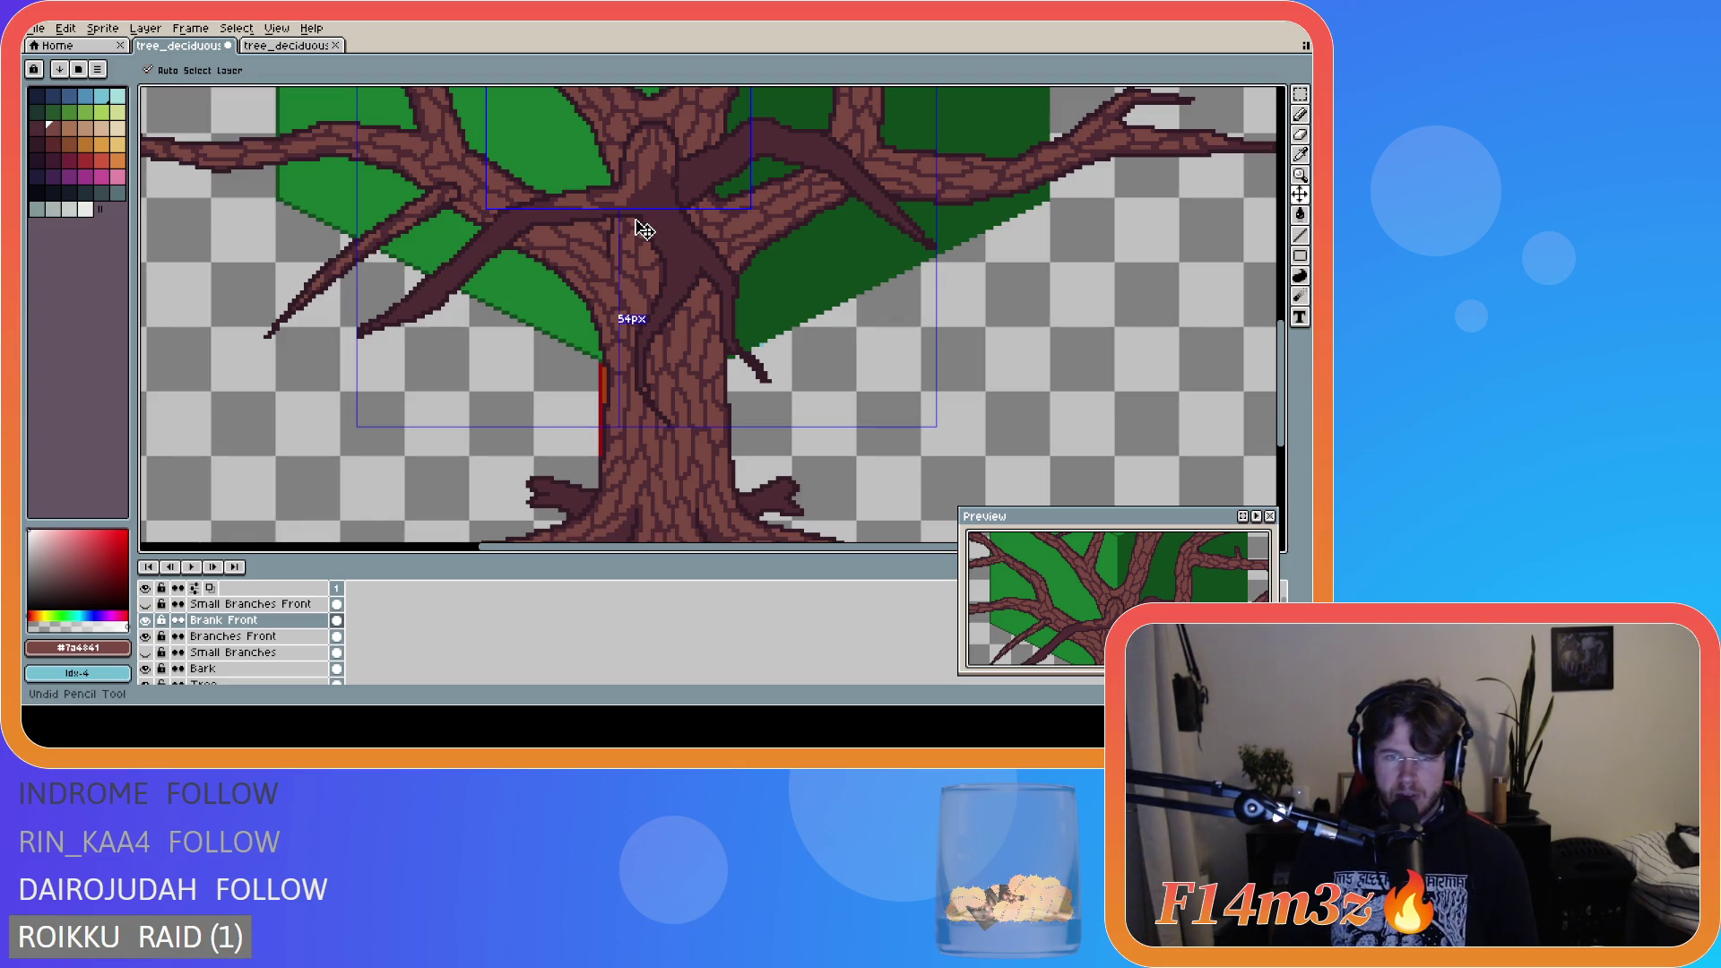
key(ctrl+z)
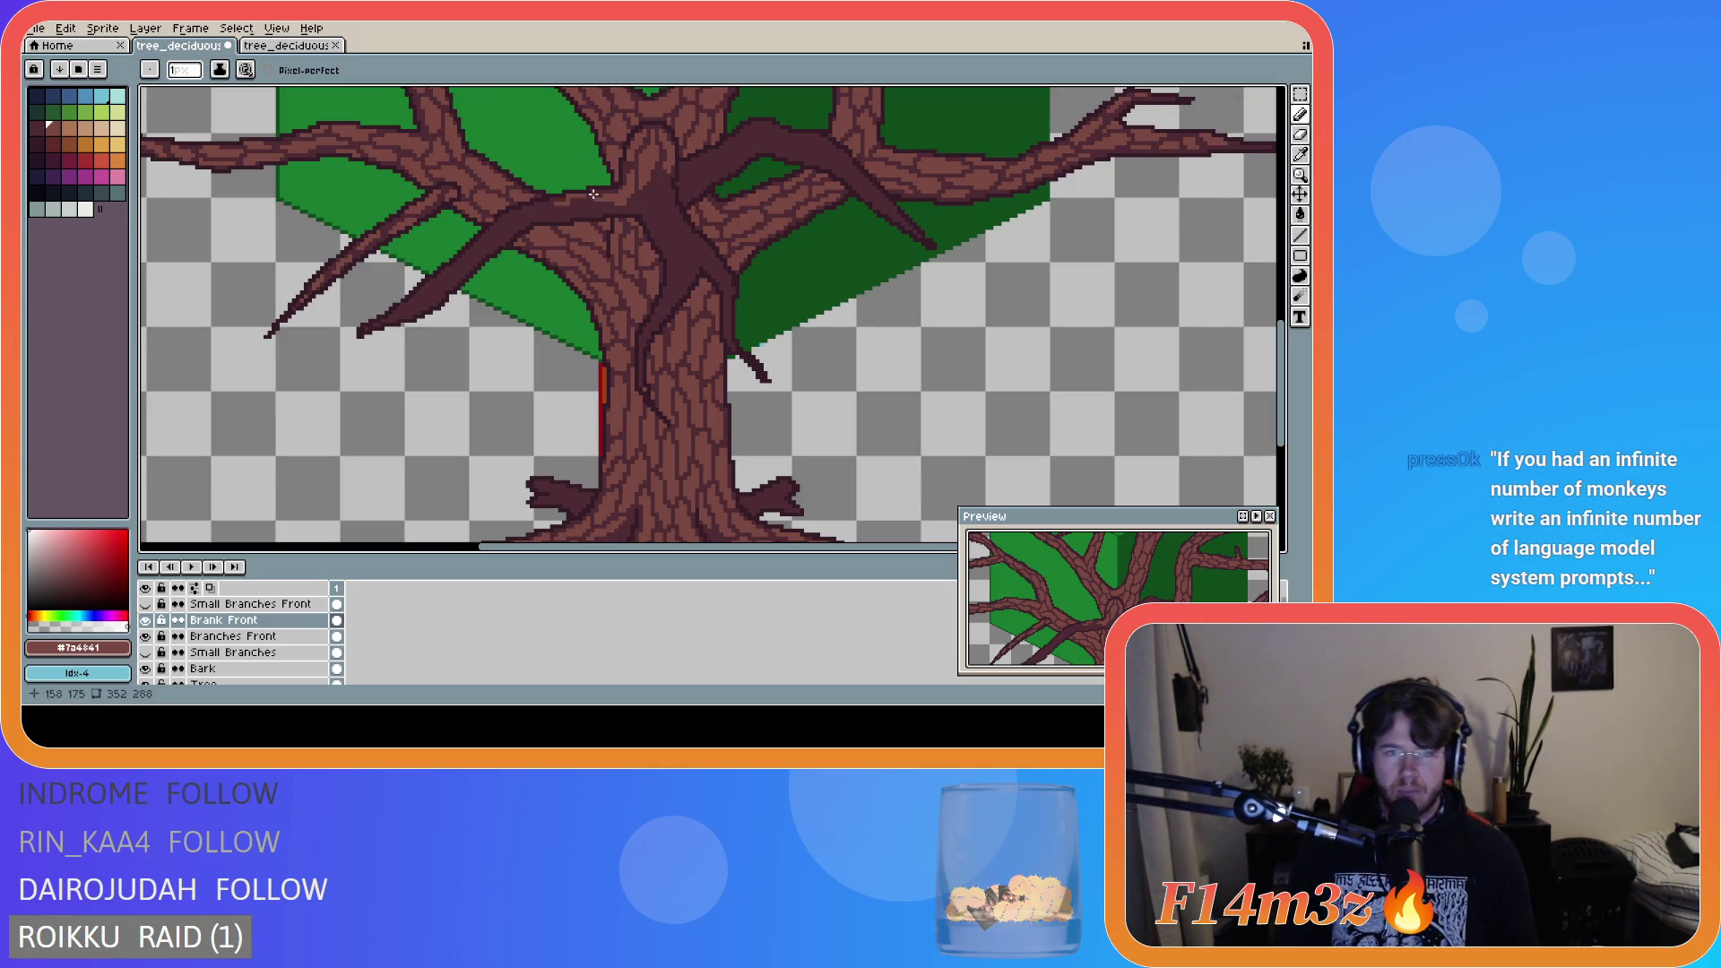
drag(594, 194, 590, 195)
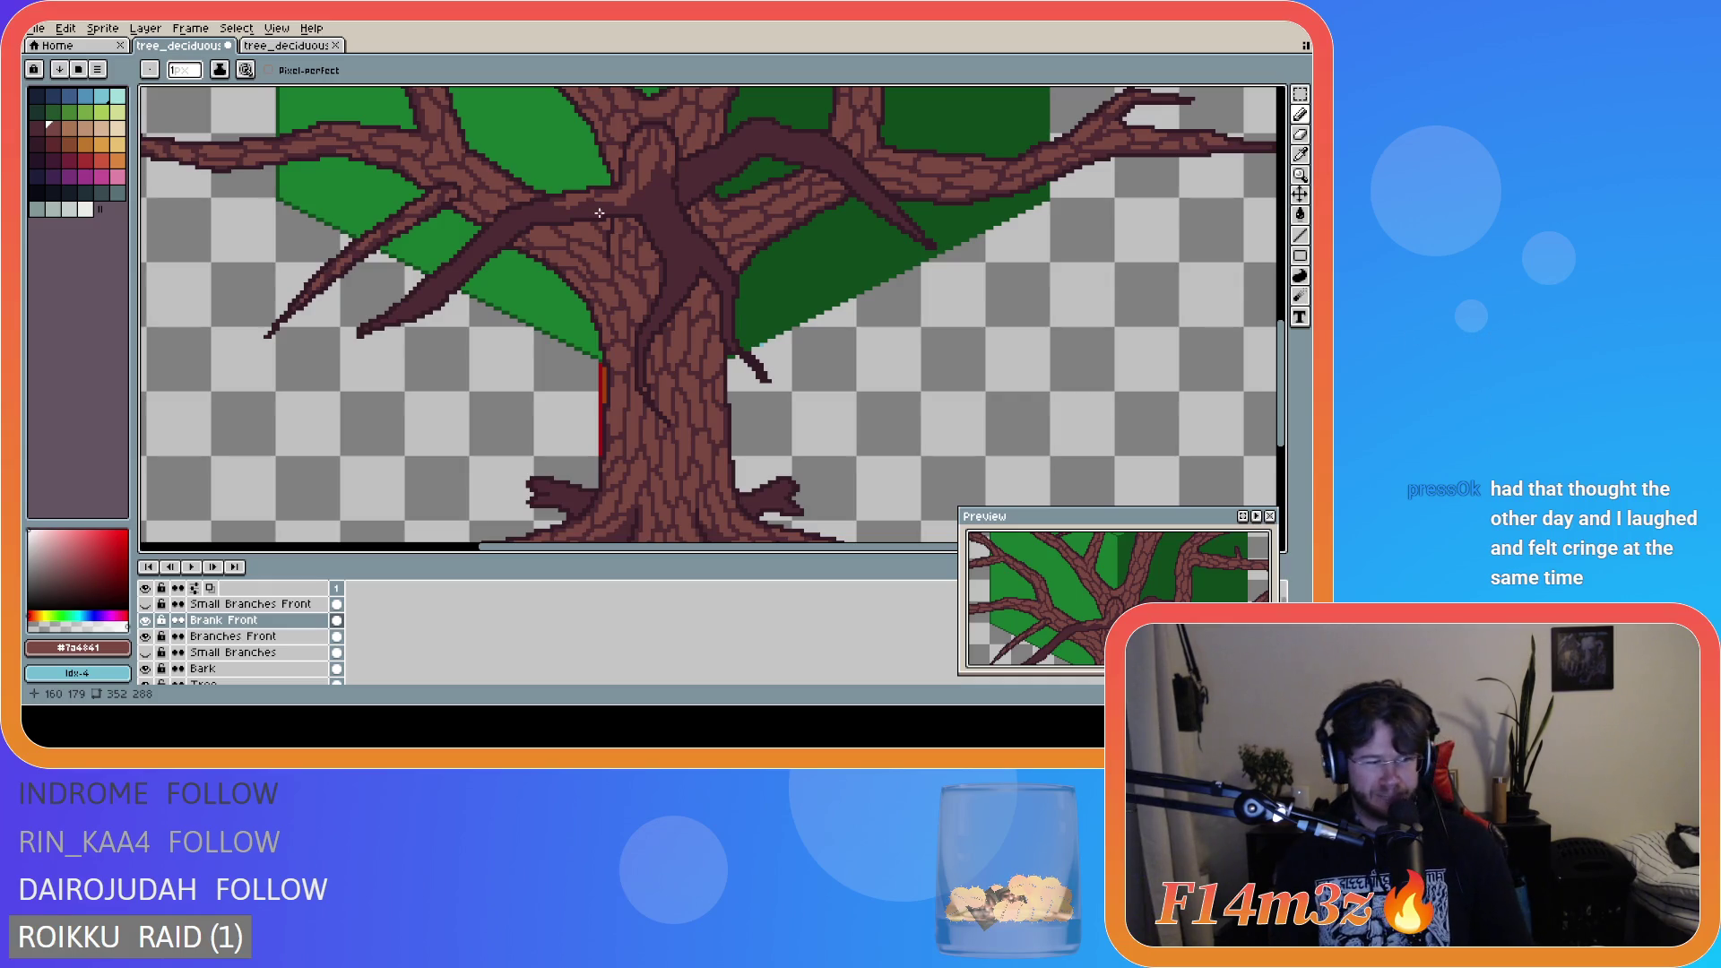
key(e)
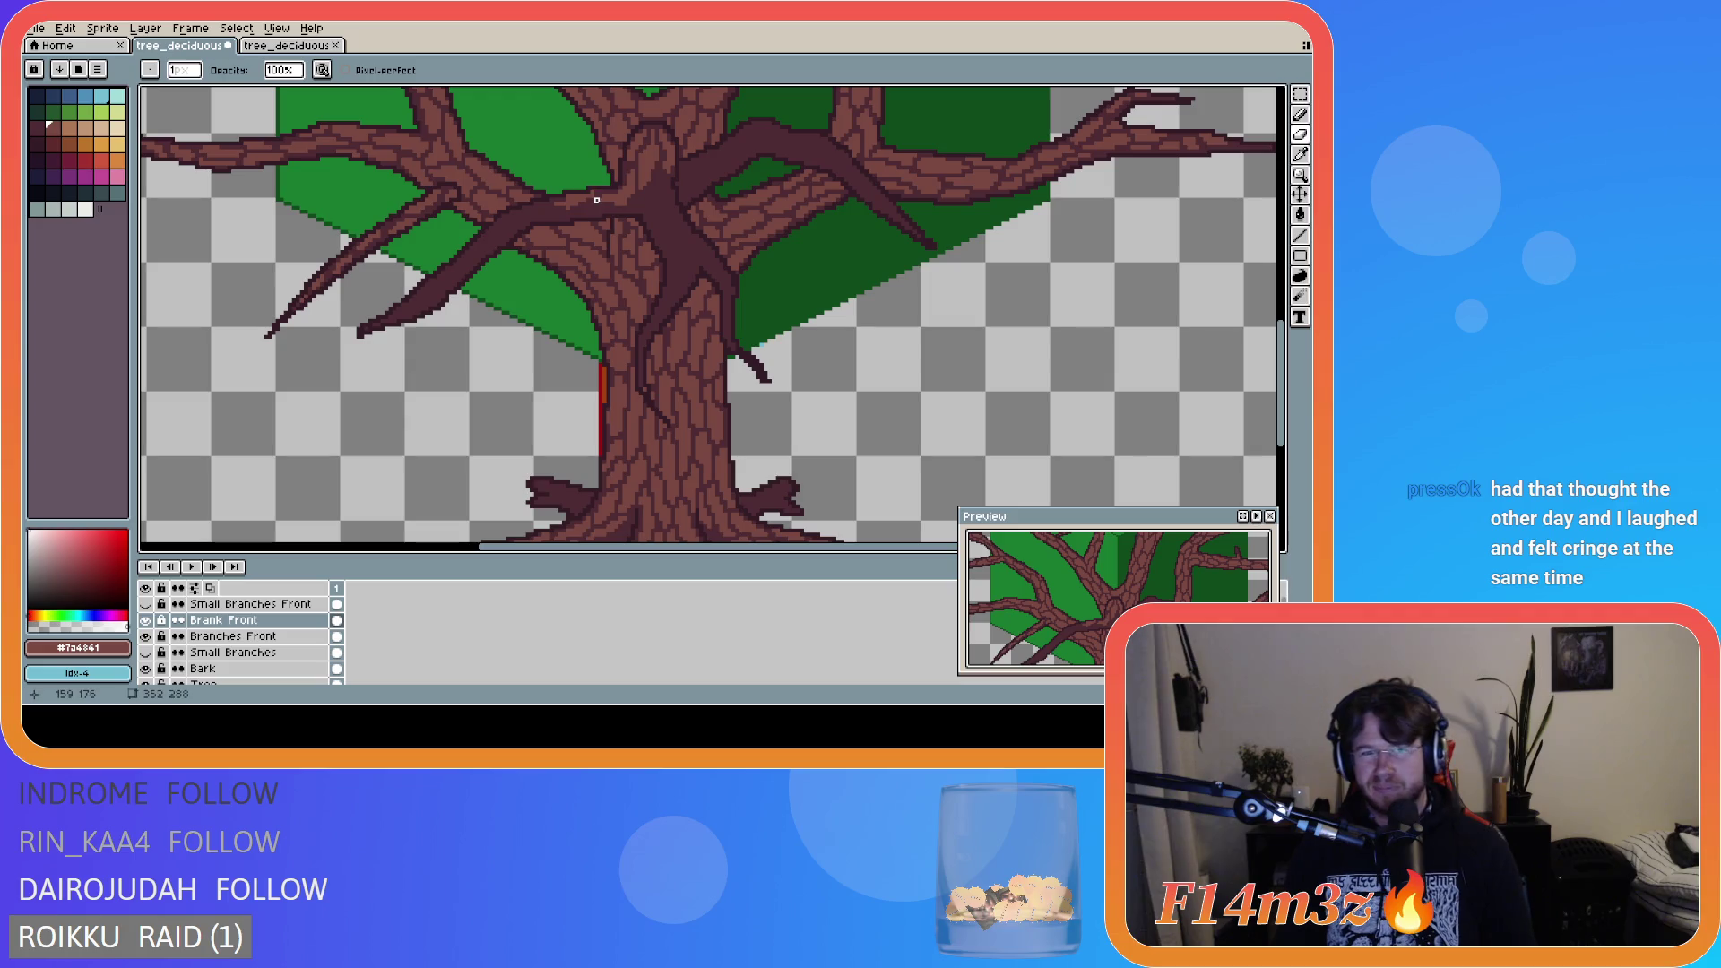
key(b)
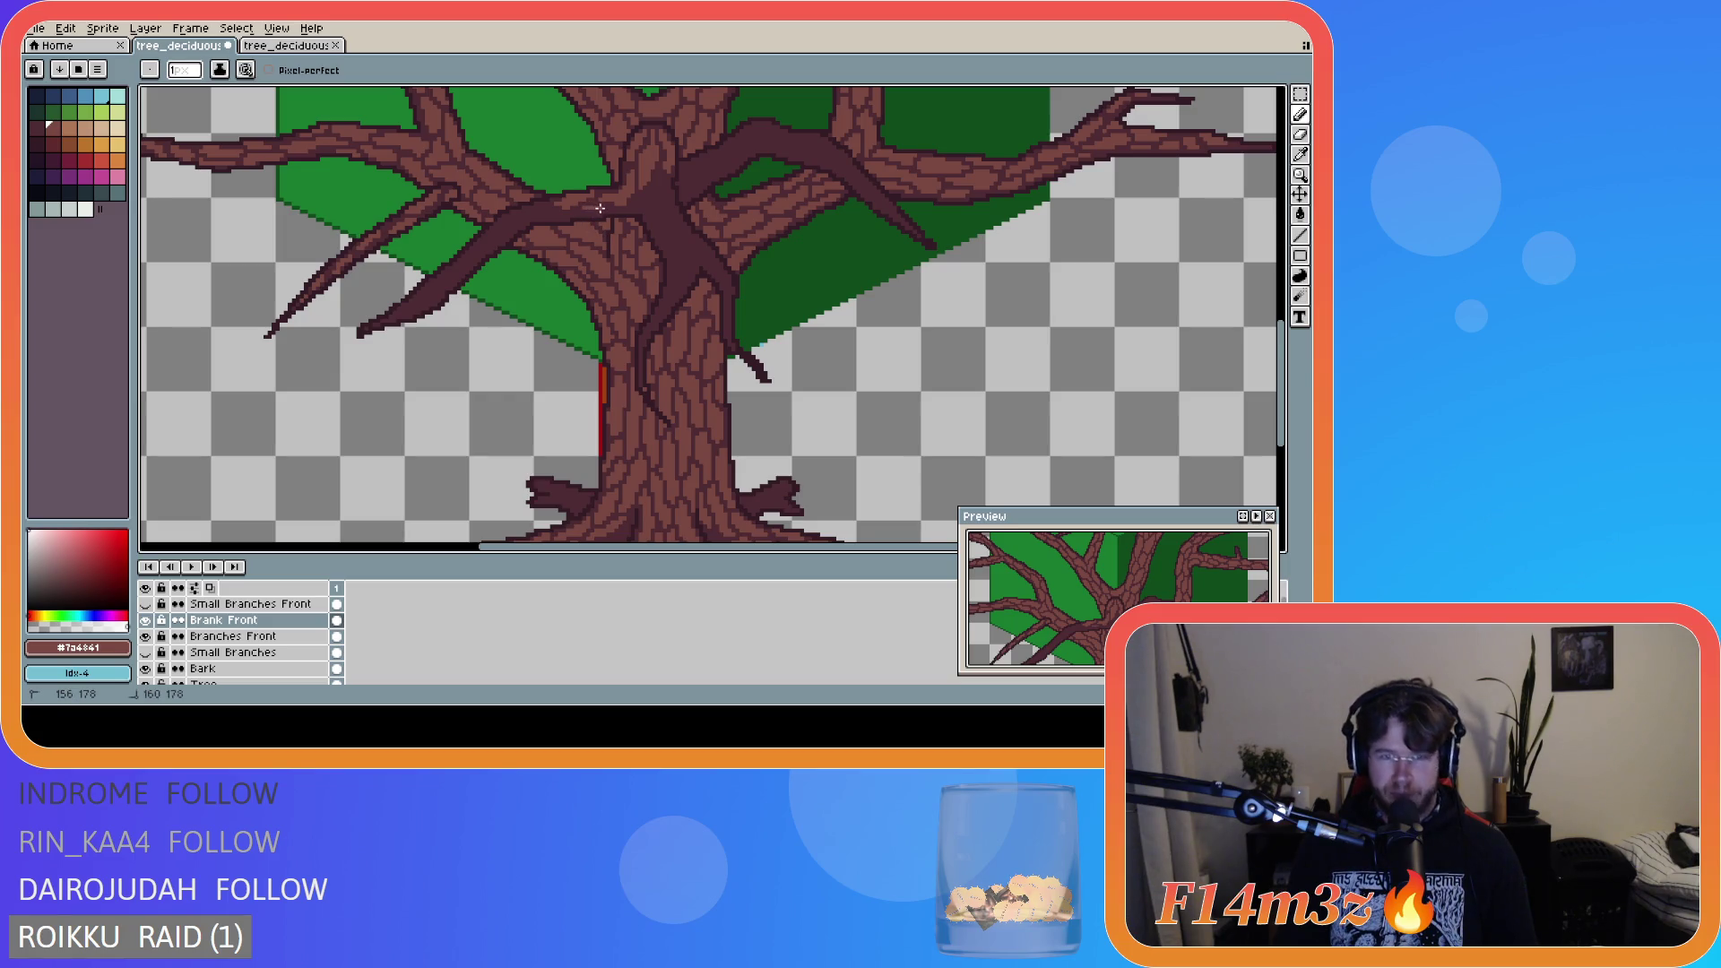
- Add bark texture strokes and a single pixel along the left front branch's base, alternating Pencil and Eraser
drag(598, 209, 570, 218)
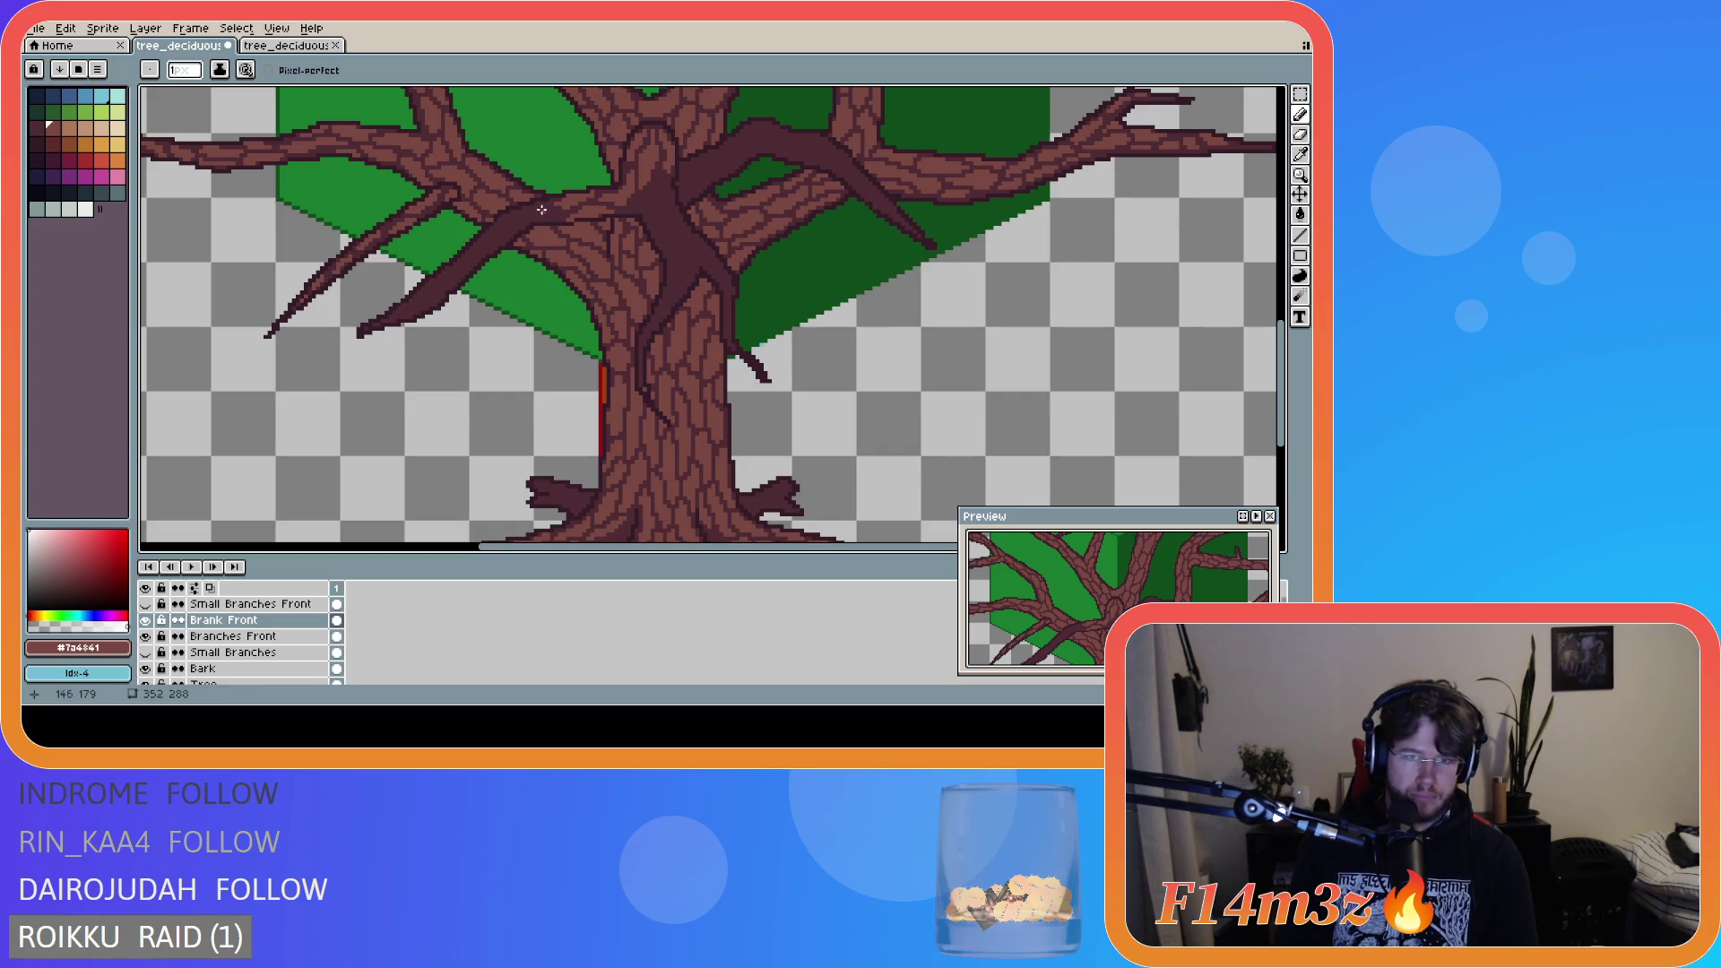
drag(543, 208, 553, 220)
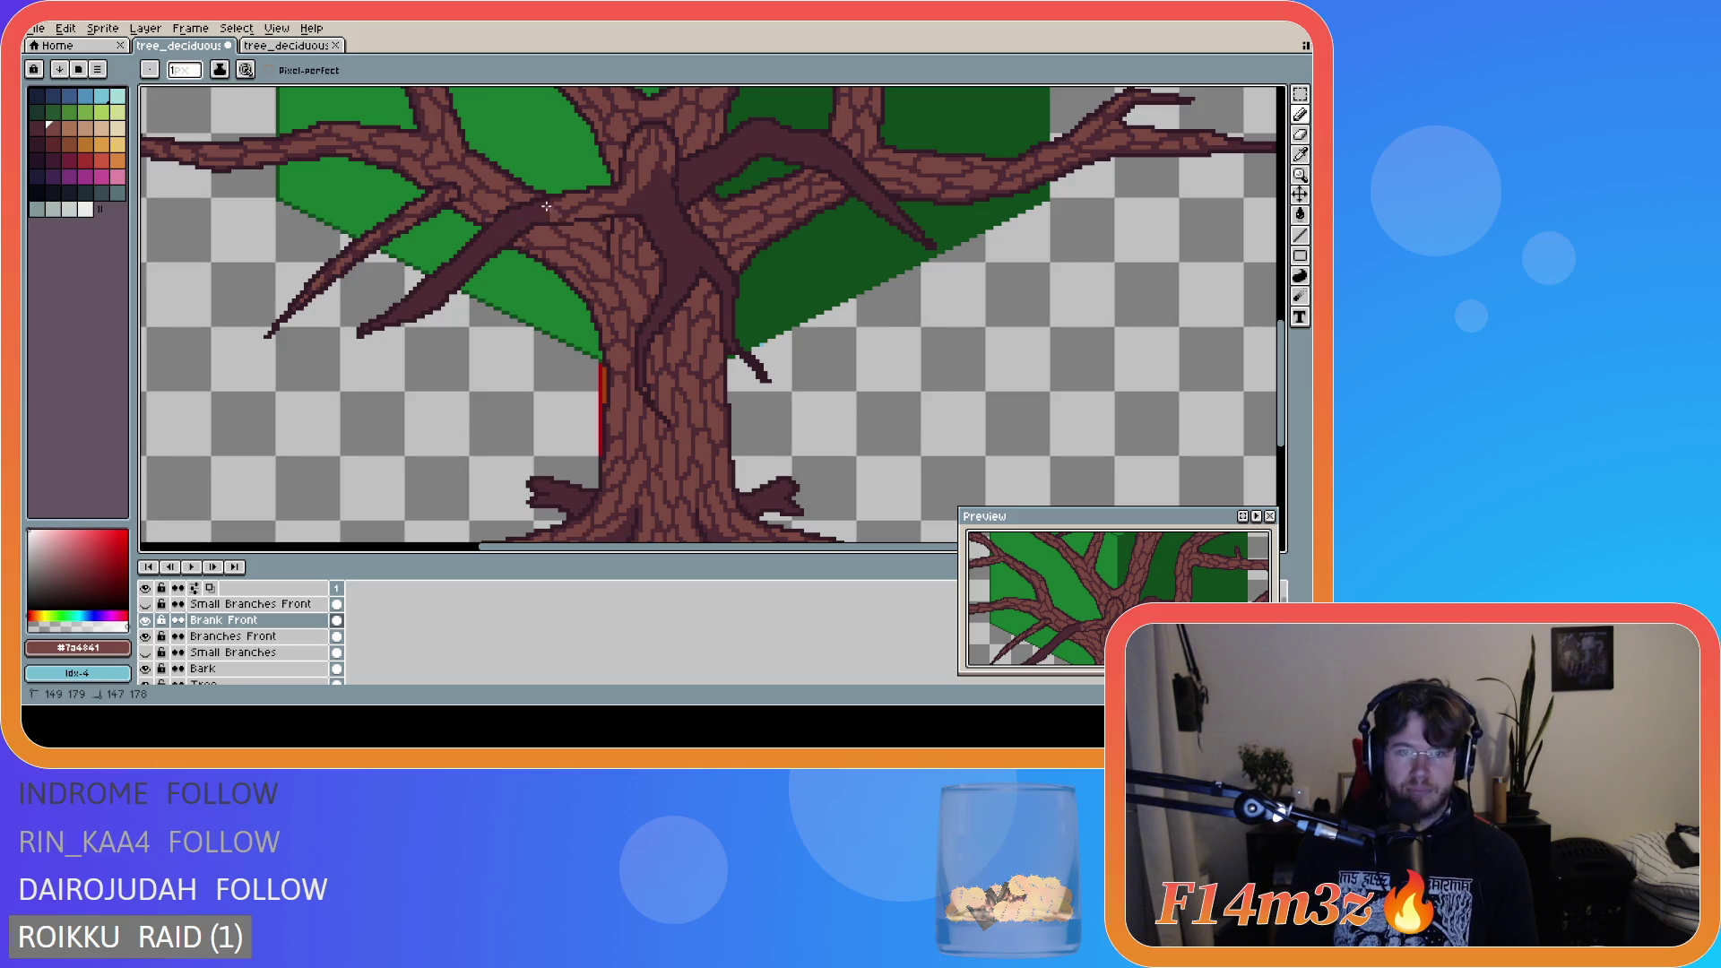
key(e)
key(v)
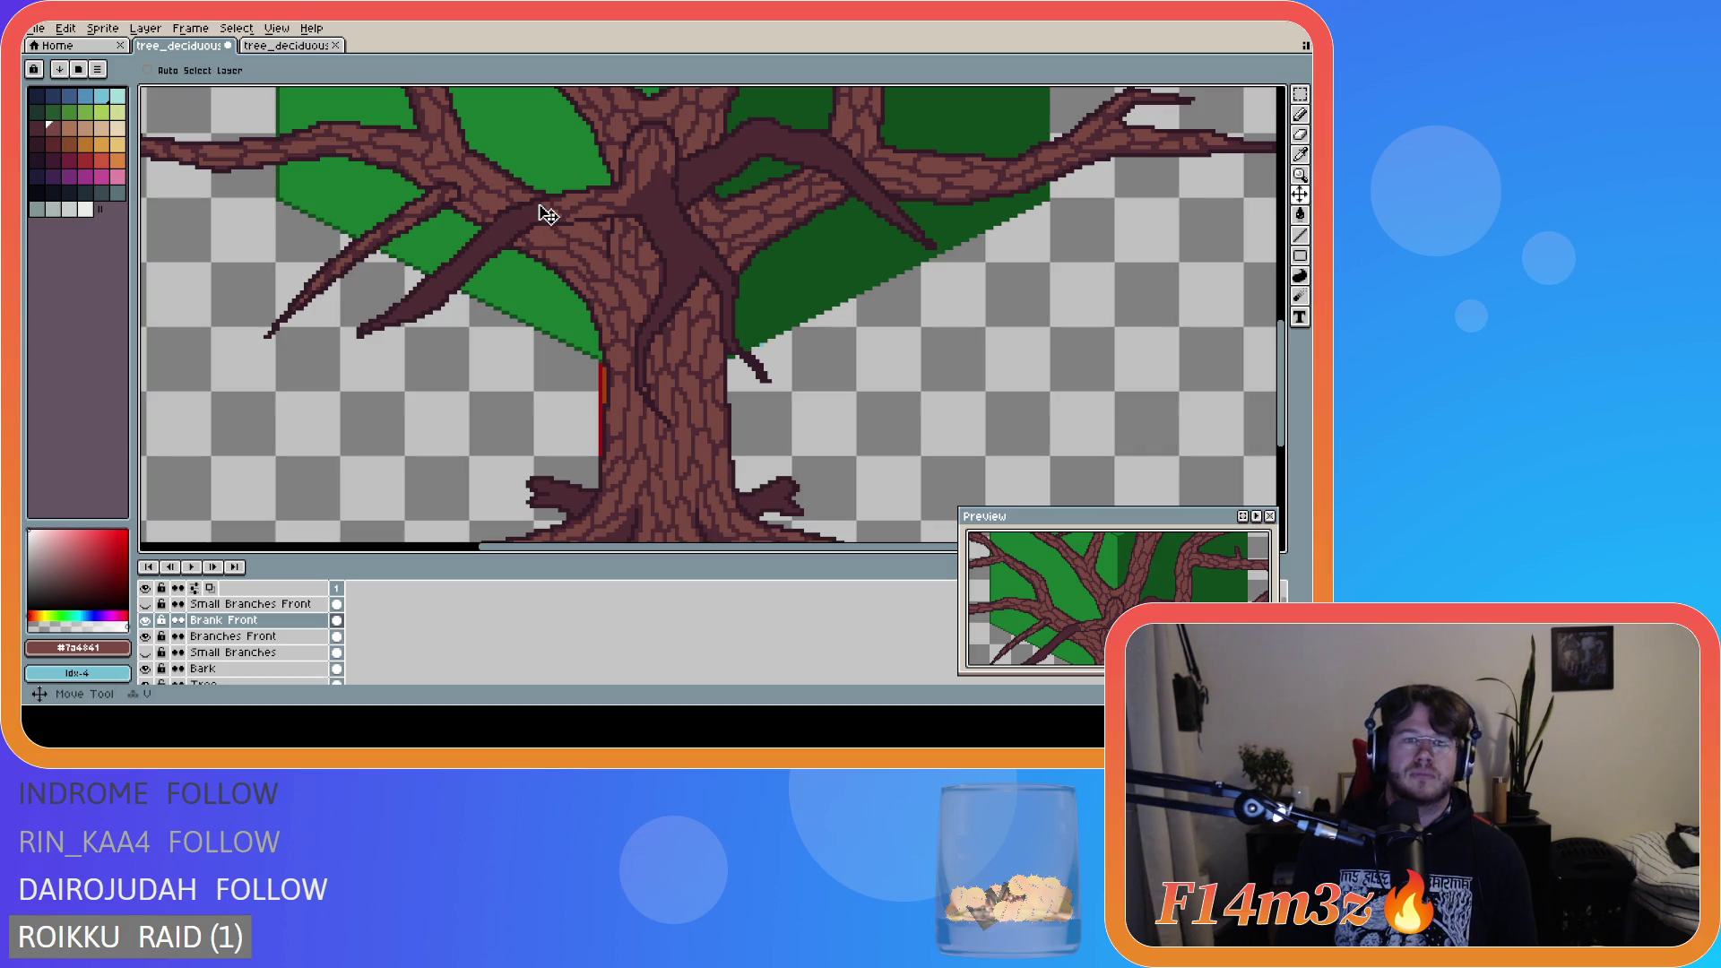
key(b)
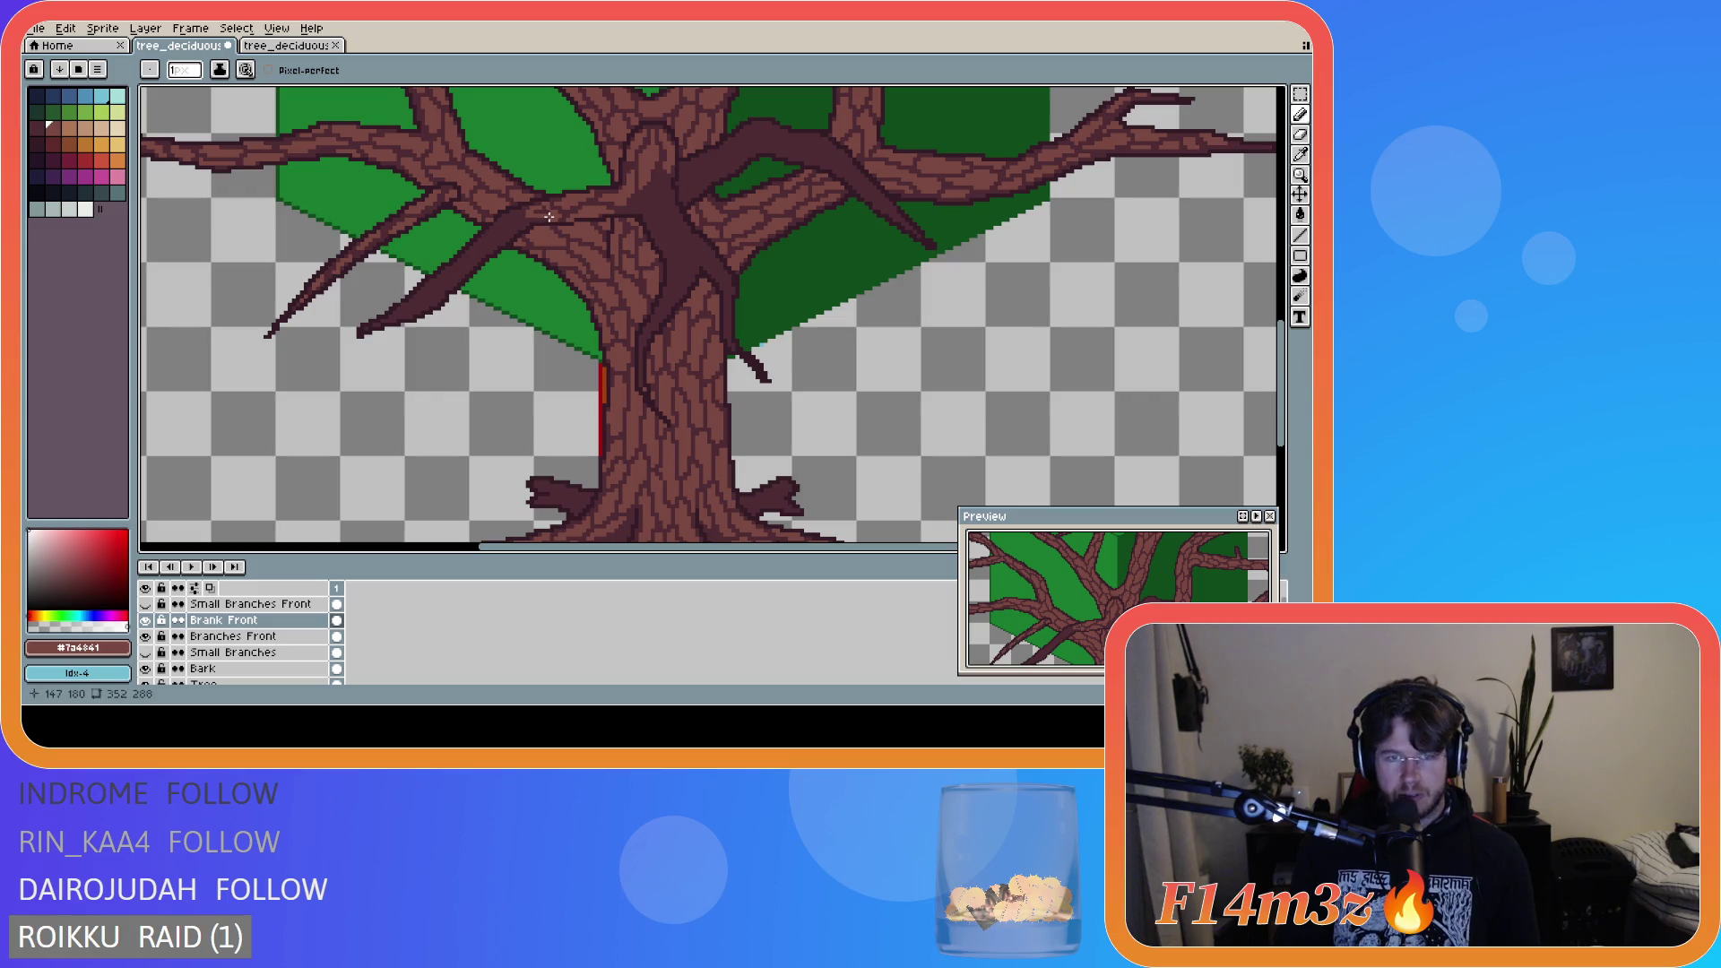
click(544, 209)
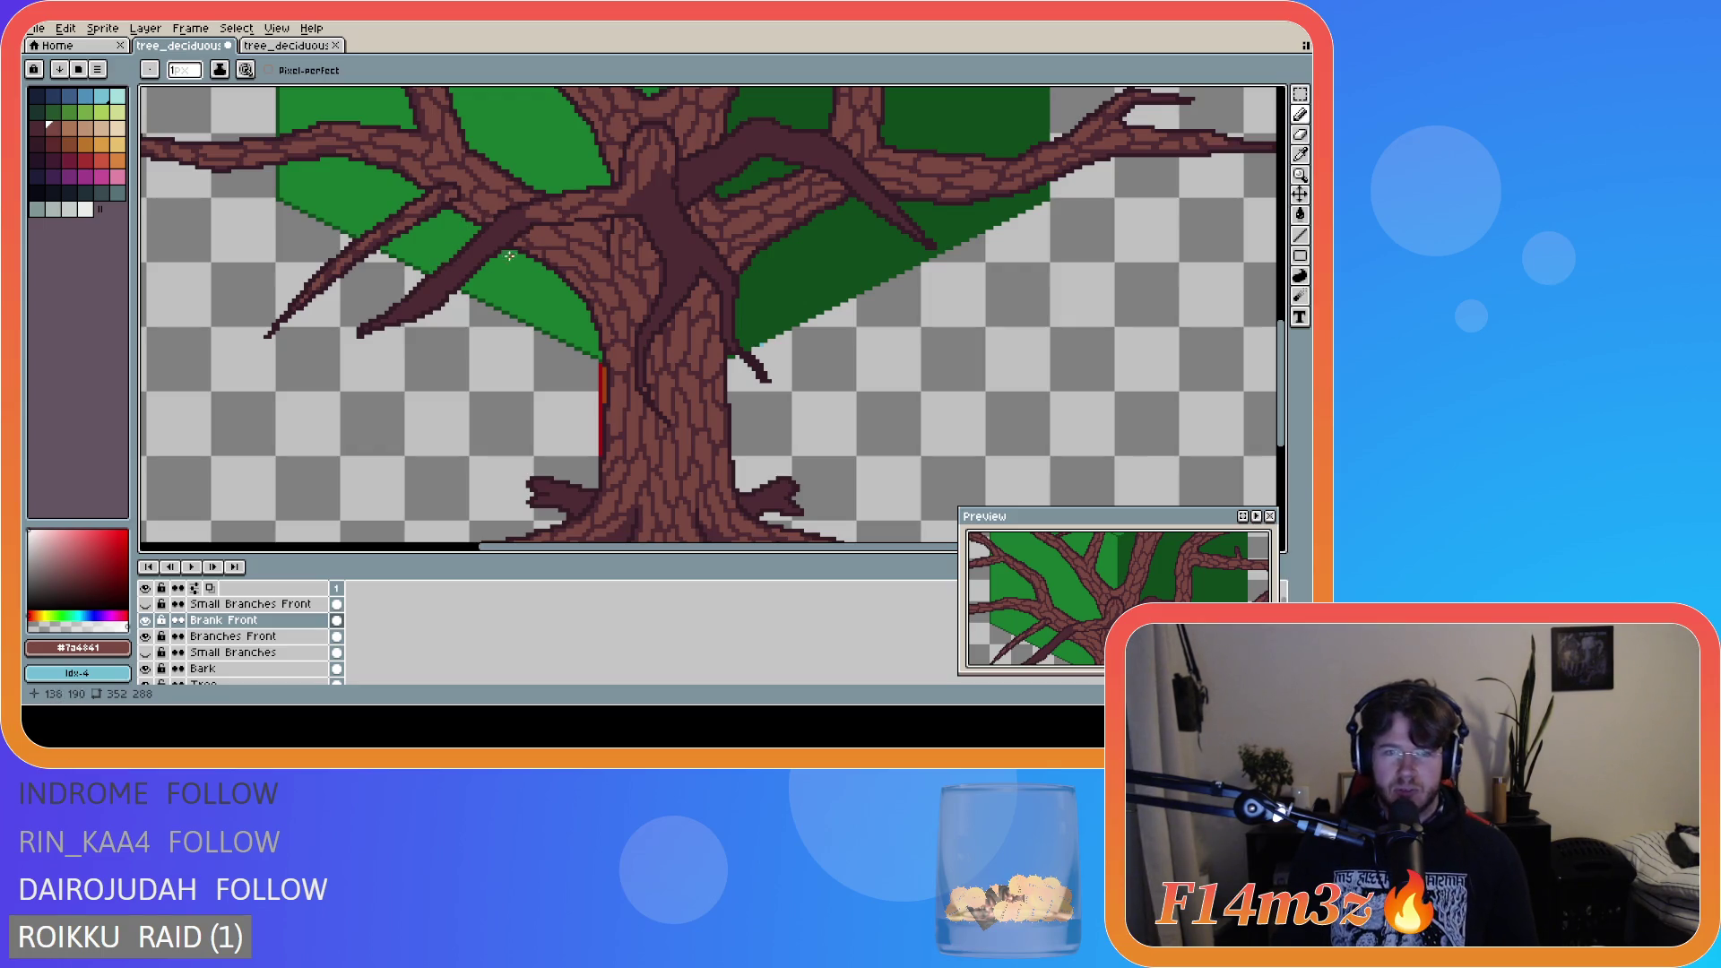
key(e)
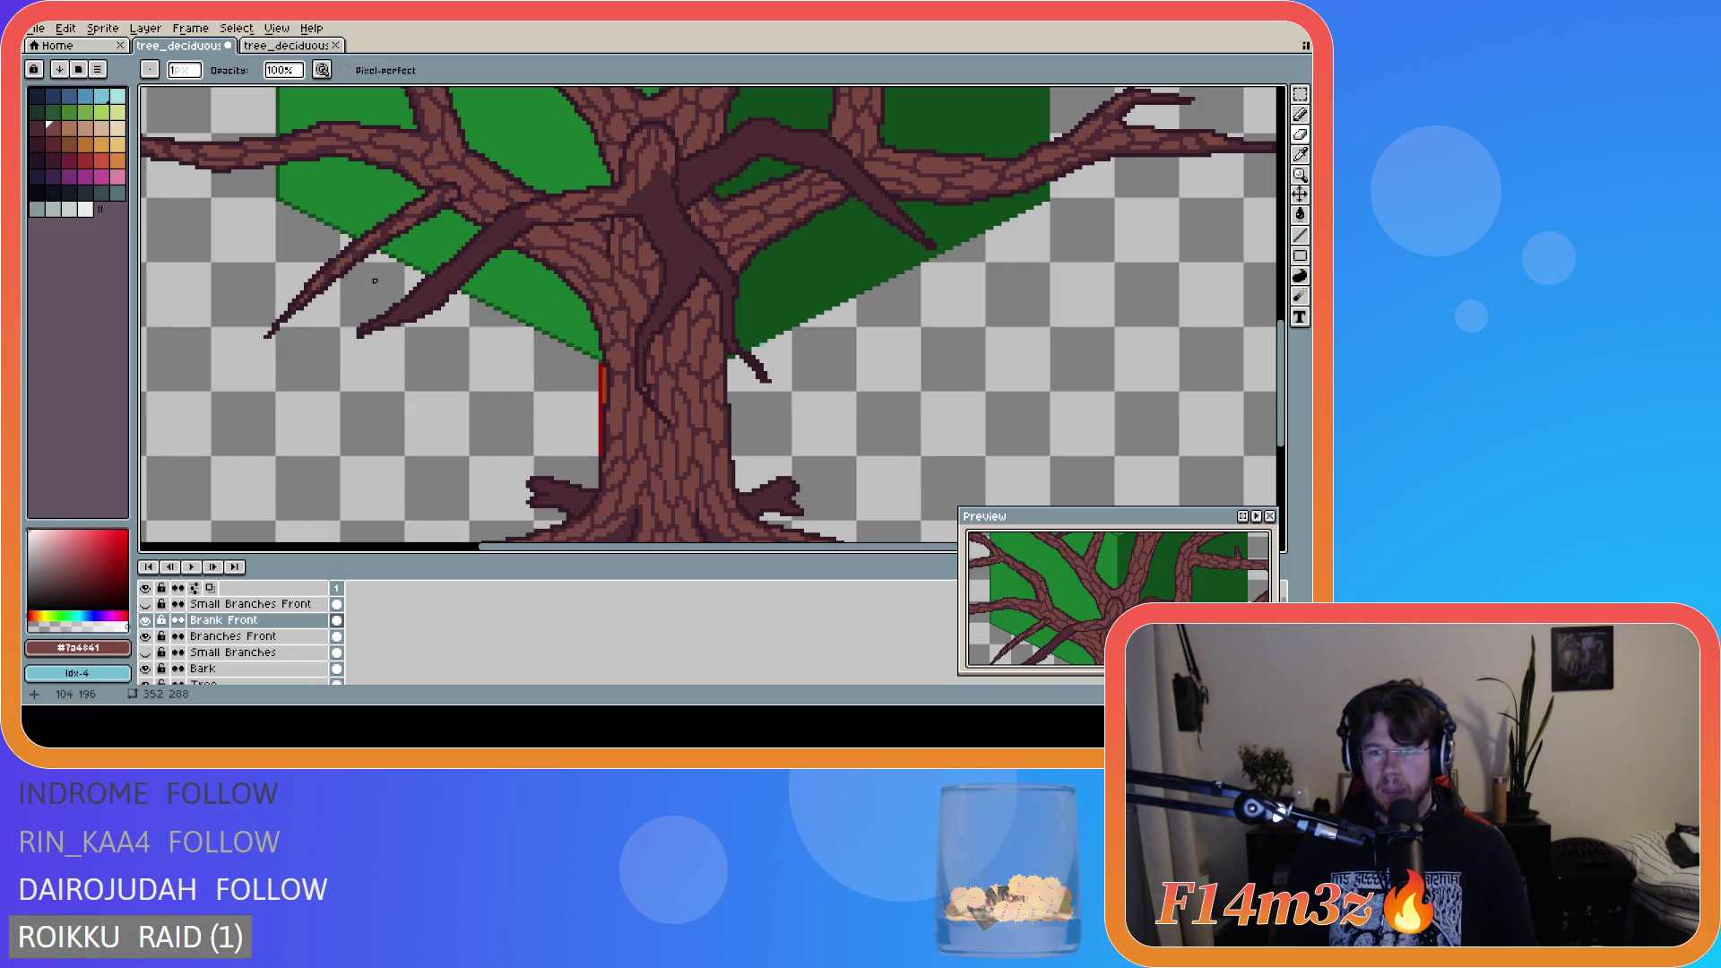
key(b)
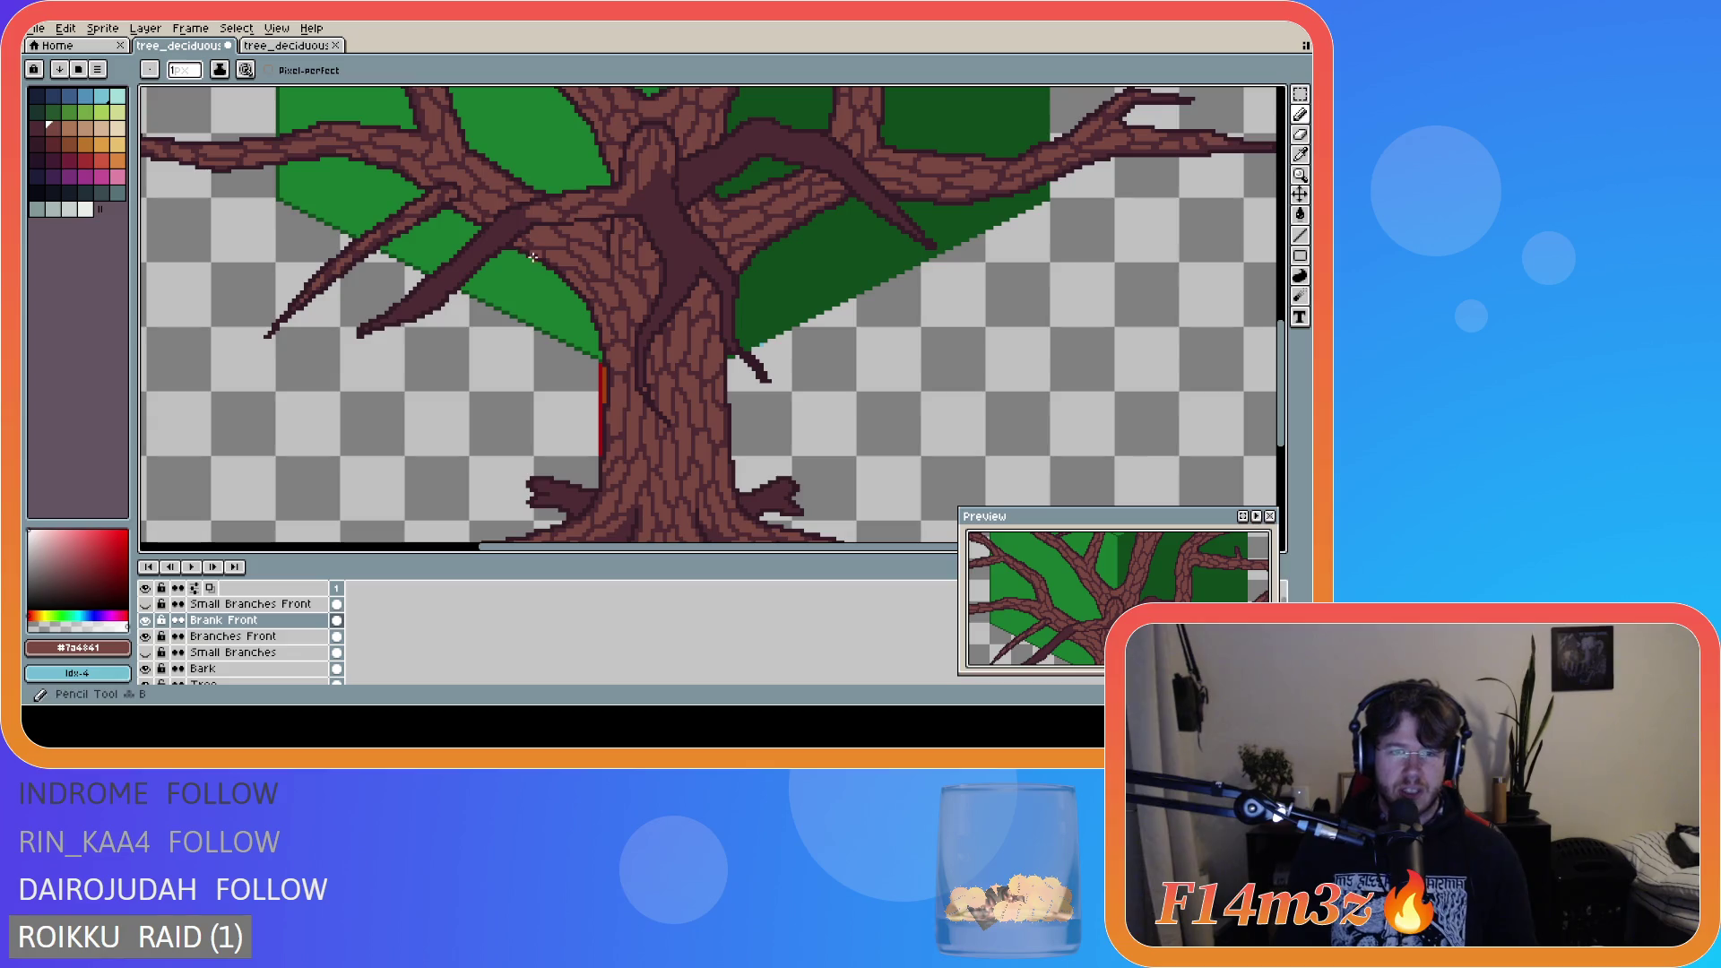